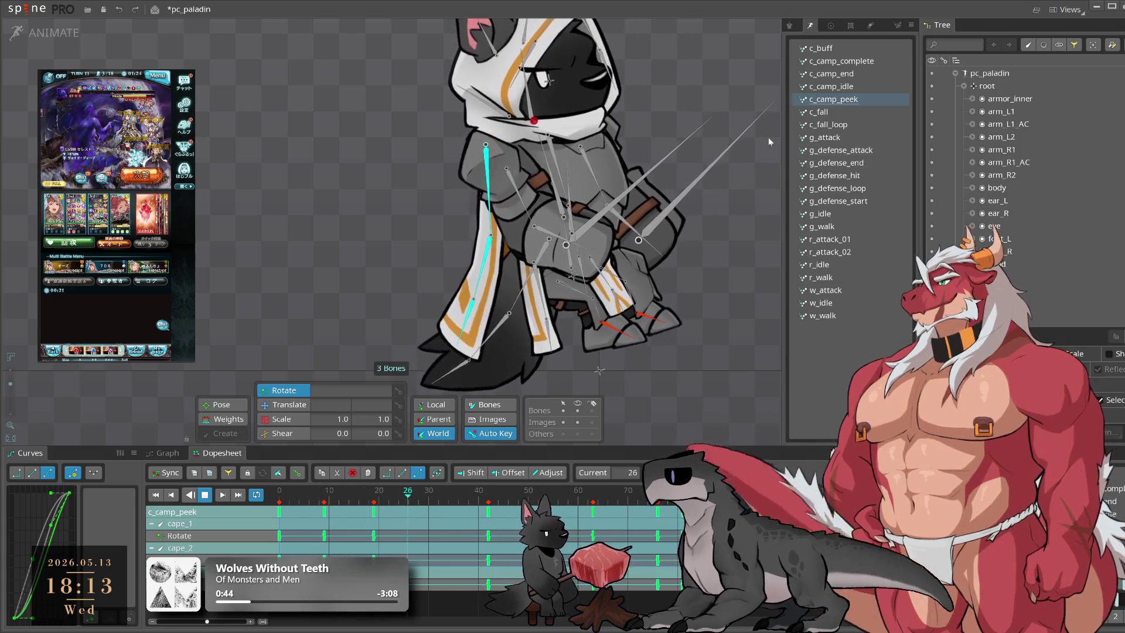
# Step: Key the tail bone's rotation at frame 13 of c_camp_peek
pyautogui.click(587, 263)
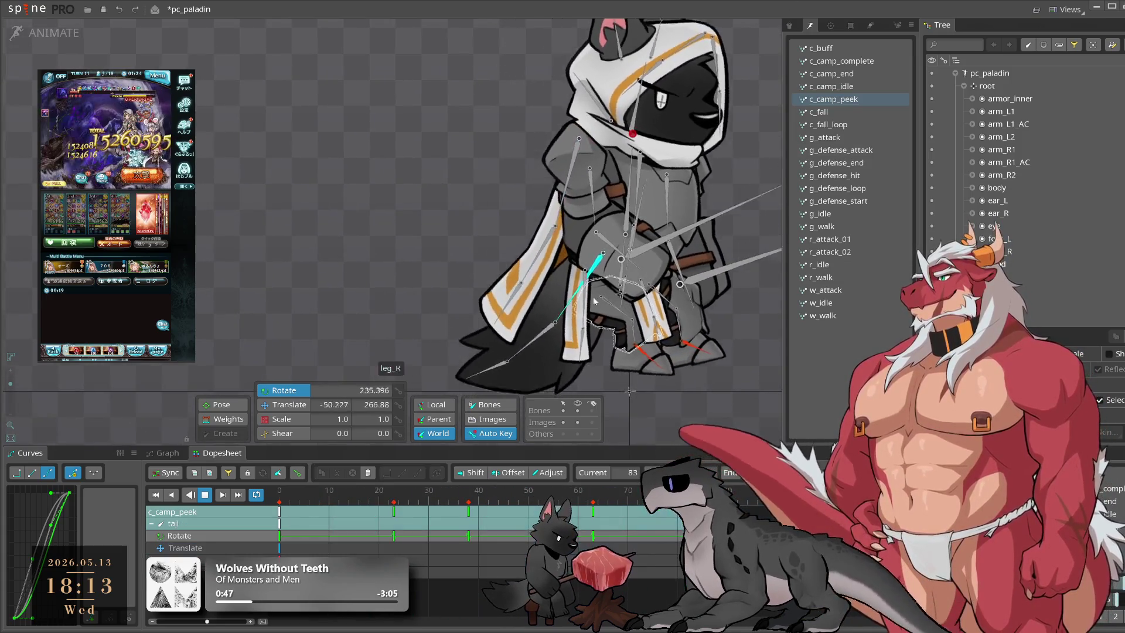
pyautogui.click(323, 503)
pyautogui.moveTo(322, 502); pyautogui.dragTo(344, 510)
pyautogui.press('k')
# Step: Preview the tail motion, then select the cape_2 and cape_3 bones
pyautogui.press('space')
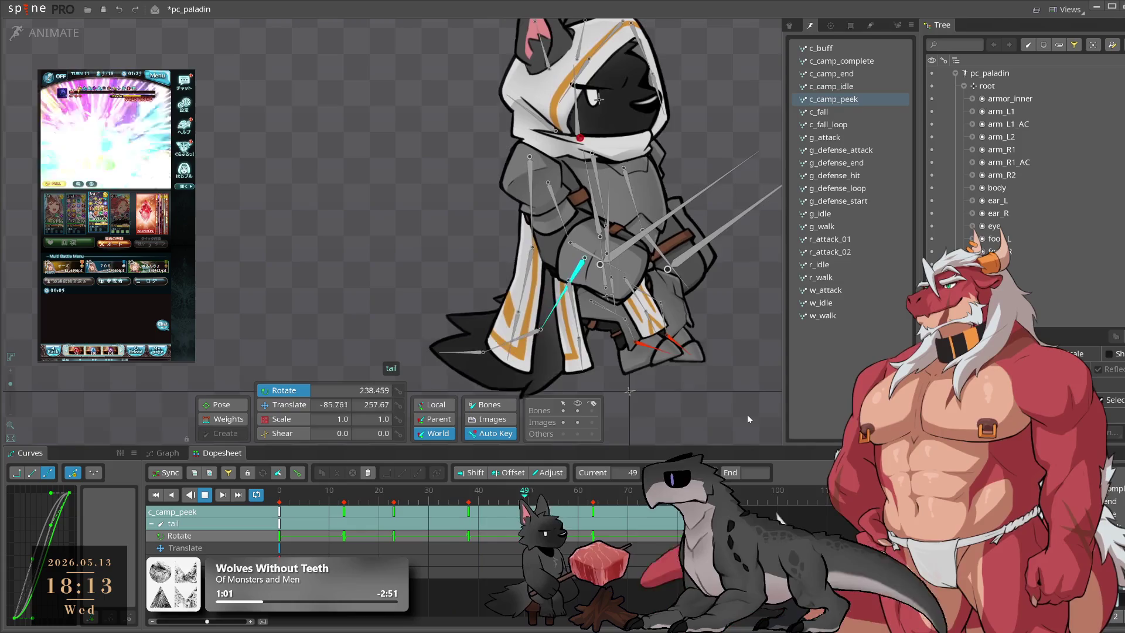
pyautogui.press('space')
pyautogui.click(519, 290)
pyautogui.moveTo(316, 513); pyautogui.dragTo(489, 540)
# Step: Move the cape rotation key from frame 19 to frame 22 and preview the timing
pyautogui.moveTo(665, 396); pyautogui.dragTo(687, 377)
pyautogui.click(373, 535)
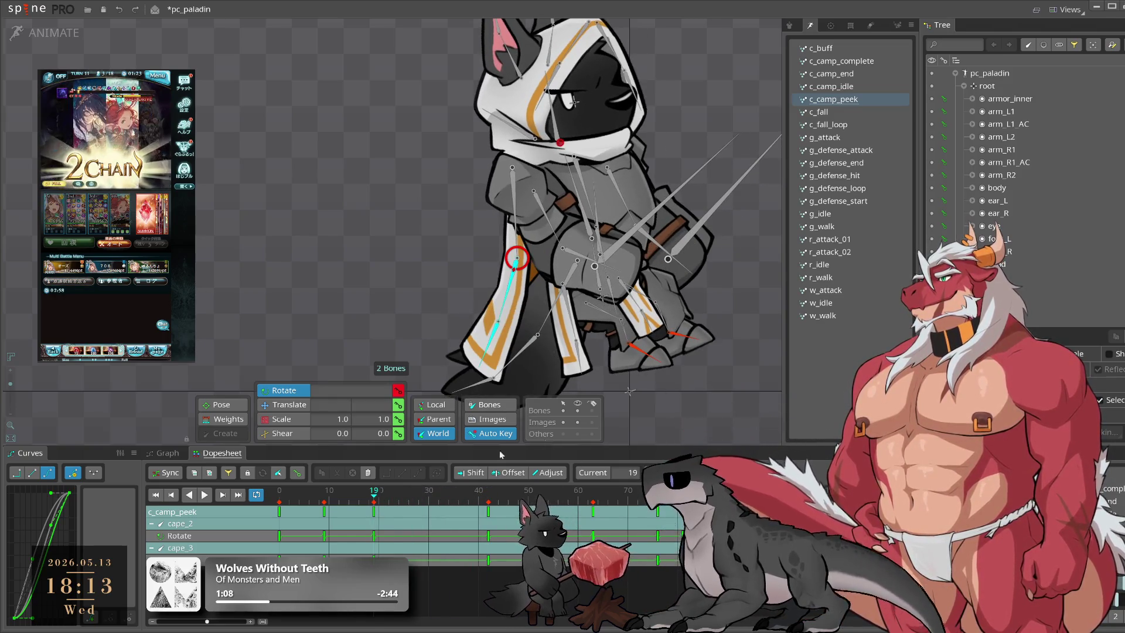
pyautogui.moveTo(373, 541); pyautogui.dragTo(389, 497)
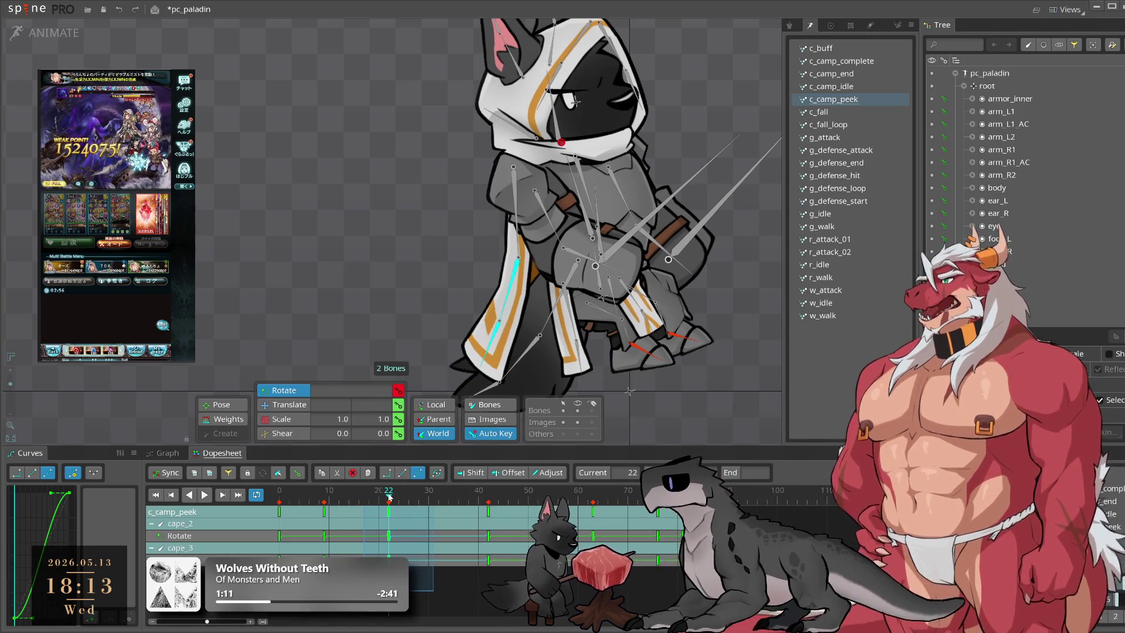
pyautogui.press('space')
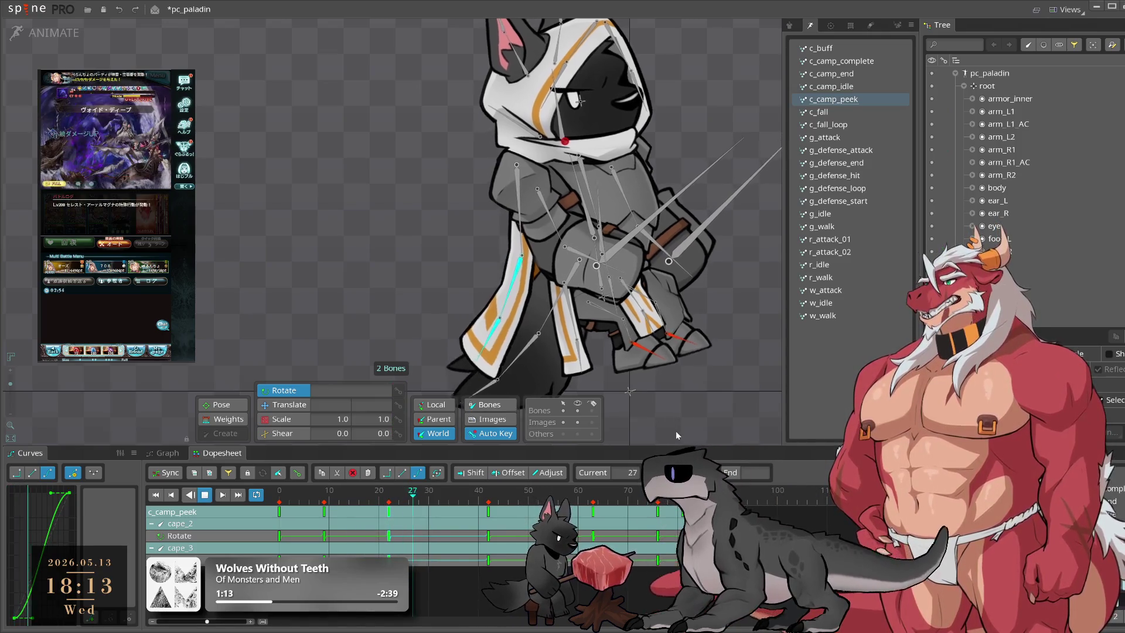
pyautogui.press('space')
# Step: Adjust the cape bone's rotation at frames 42 and 63
pyautogui.moveTo(676, 437)
pyautogui.mouseDown()
pyautogui.moveTo(670, 417)
pyautogui.moveTo(706, 427)
pyautogui.mouseUp()
pyautogui.click(429, 497)
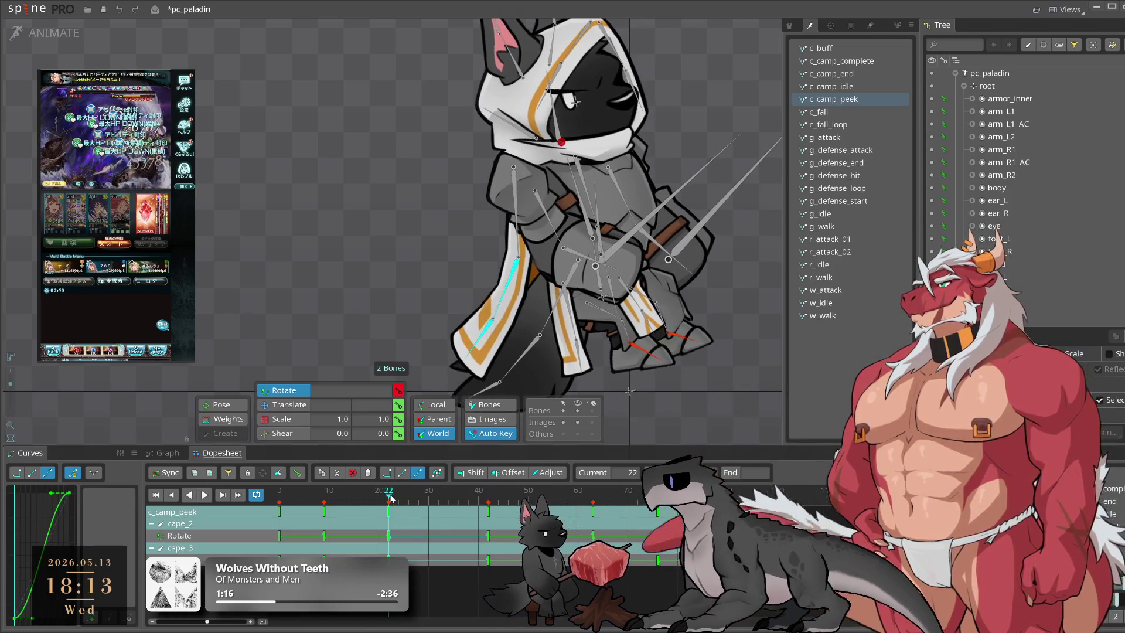
pyautogui.moveTo(430, 496); pyautogui.dragTo(592, 497)
pyautogui.moveTo(703, 410); pyautogui.dragTo(729, 403)
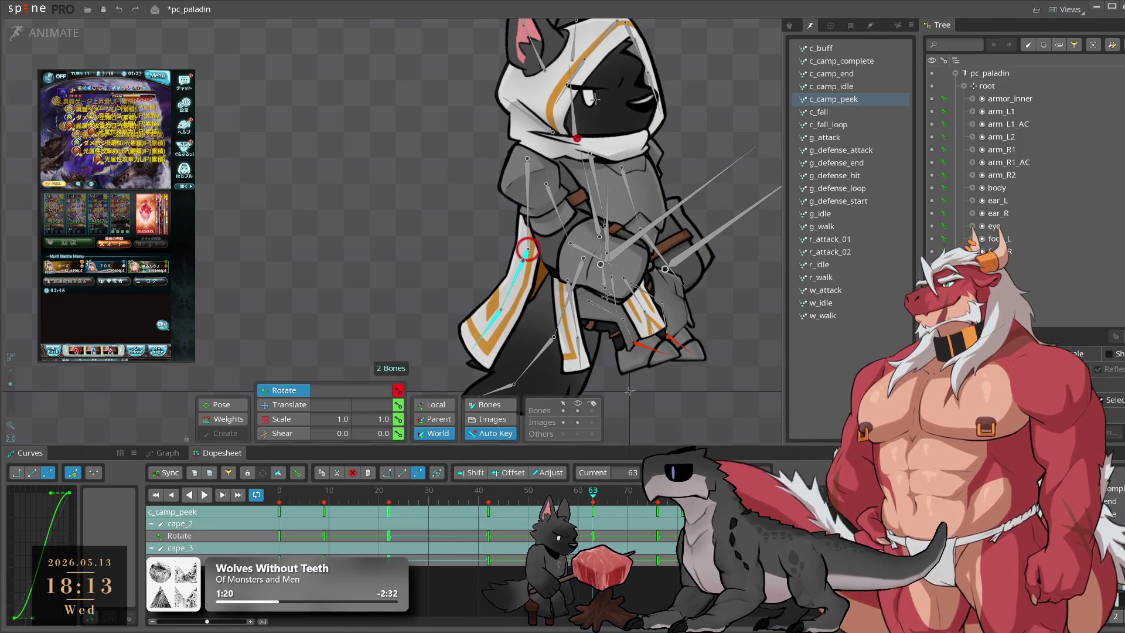
pyautogui.click(597, 499)
pyautogui.press('space')
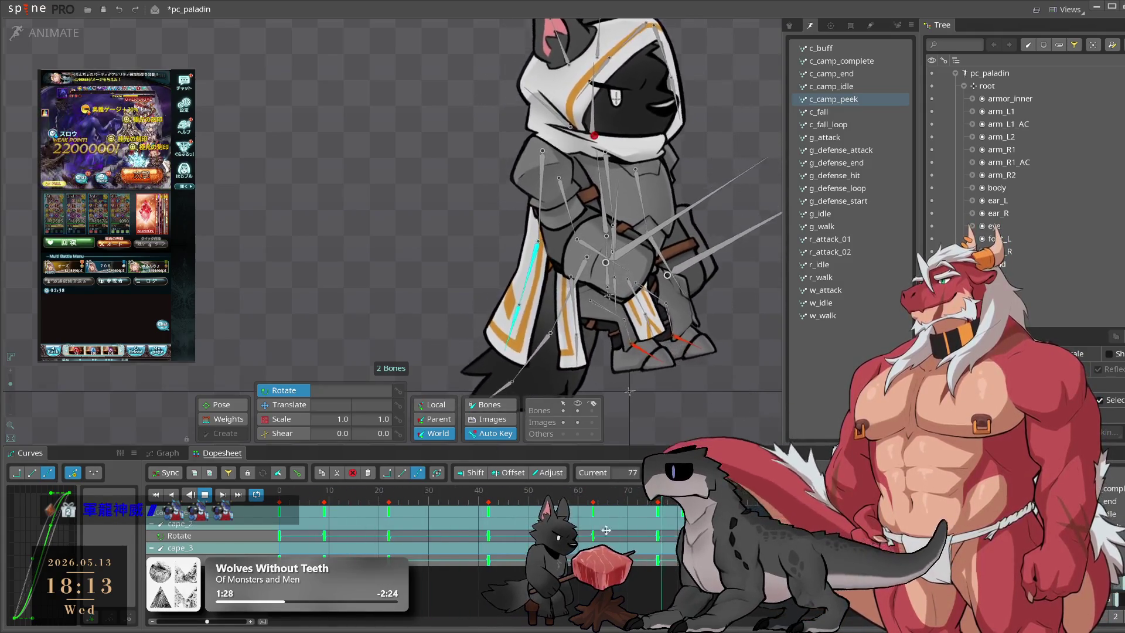
# Step: Review the cape pose from frame 9 to 76 and select cape_3's keys from frame 8 to 70
pyautogui.click(283, 502)
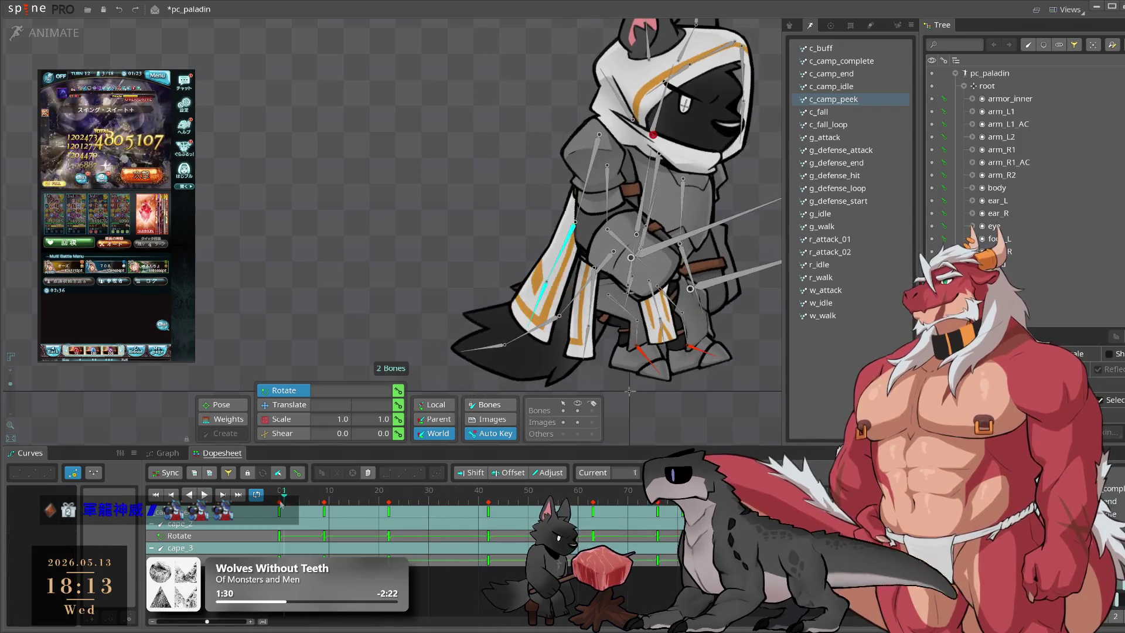
pyautogui.moveTo(283, 502); pyautogui.dragTo(326, 509)
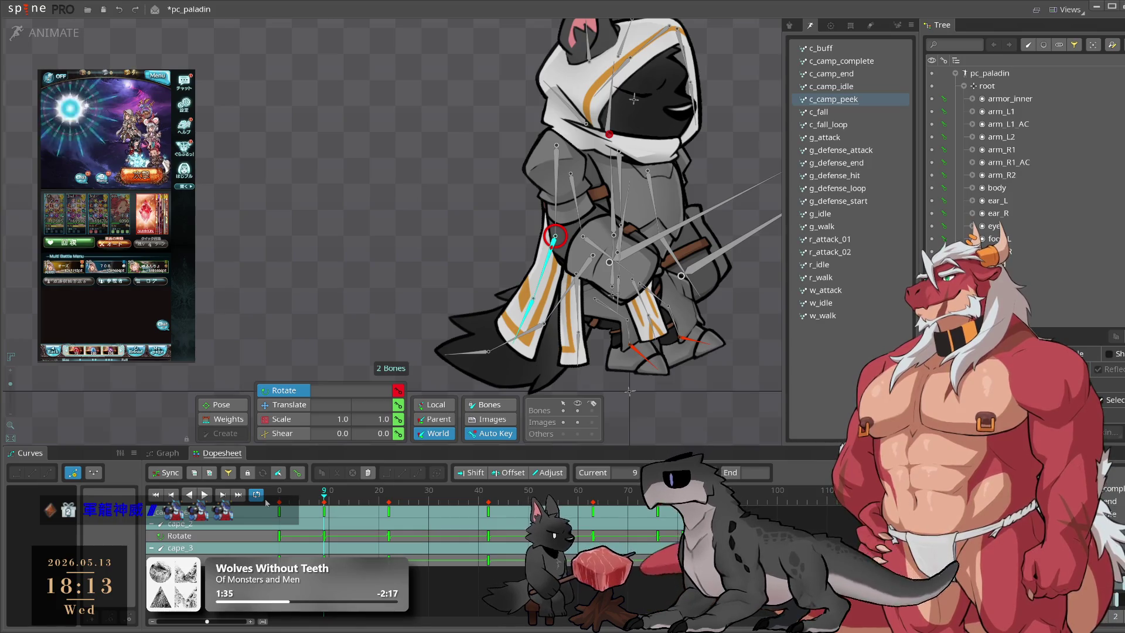
pyautogui.moveTo(326, 504)
pyautogui.mouseDown()
pyautogui.moveTo(458, 548)
pyautogui.moveTo(623, 557)
pyautogui.mouseUp()
pyautogui.moveTo(623, 509)
pyautogui.mouseDown()
pyautogui.moveTo(659, 509)
pyautogui.moveTo(591, 500)
pyautogui.moveTo(667, 497)
pyautogui.mouseUp()
pyautogui.press('space')
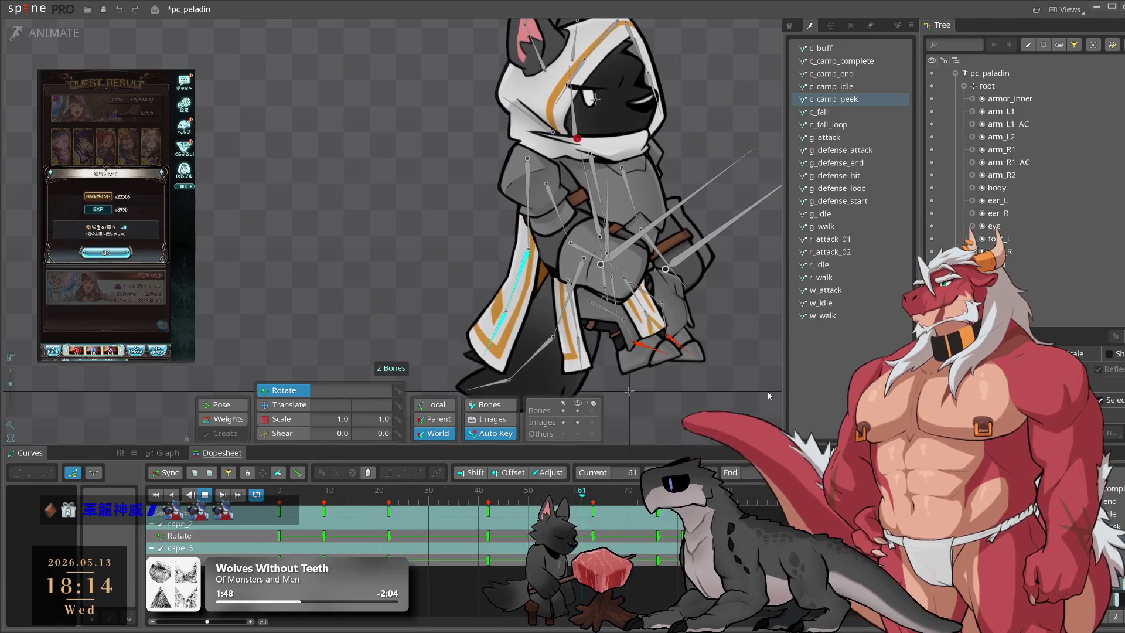
pyautogui.click(482, 341)
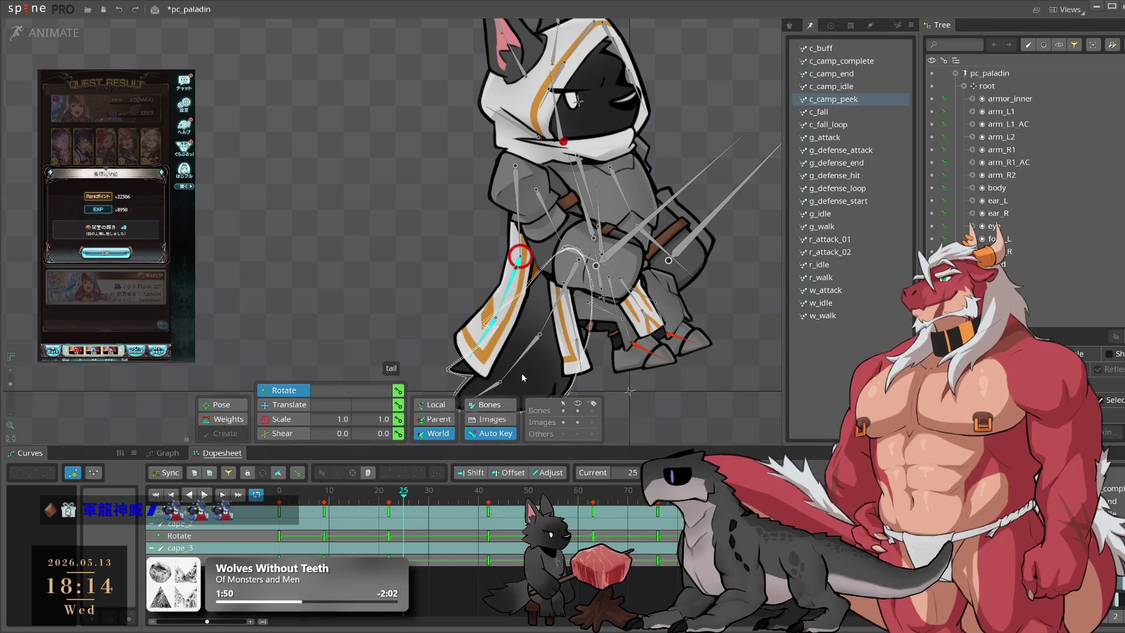
pyautogui.moveTo(315, 577); pyautogui.dragTo(627, 516)
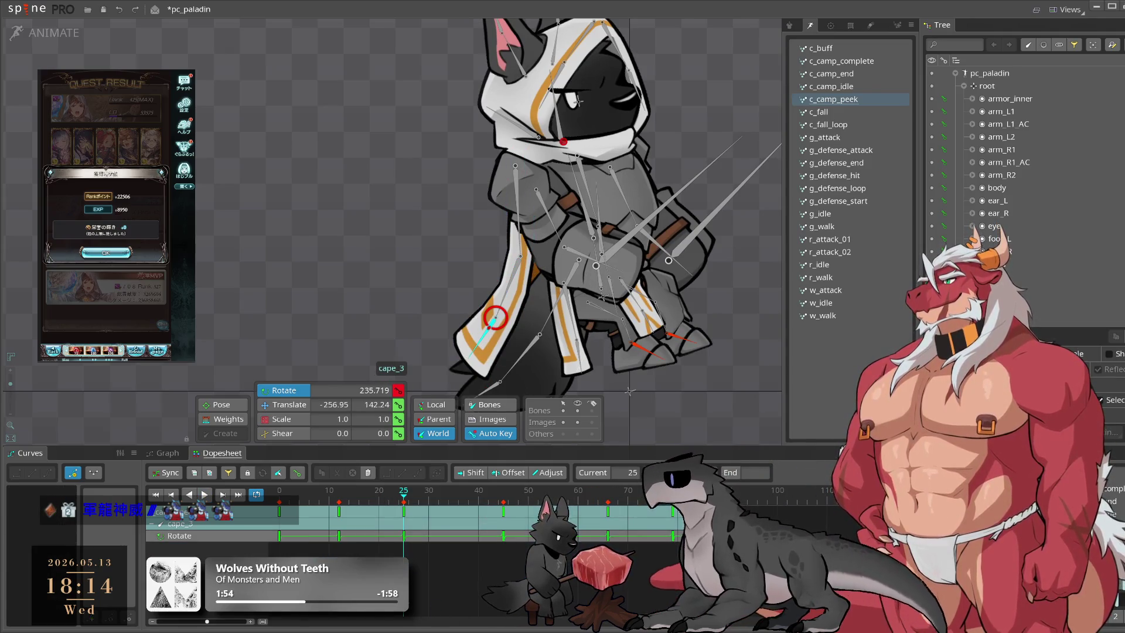
pyautogui.press('space')
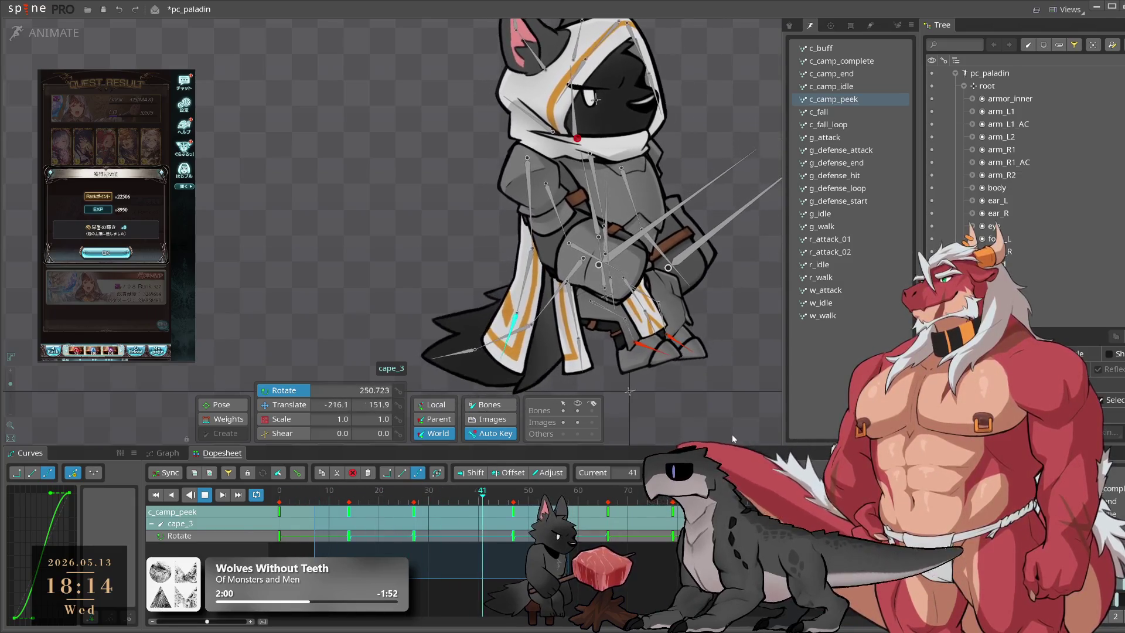
# Step: Reselect cape_3 and add a rotation key at frame 8
pyautogui.click(733, 437)
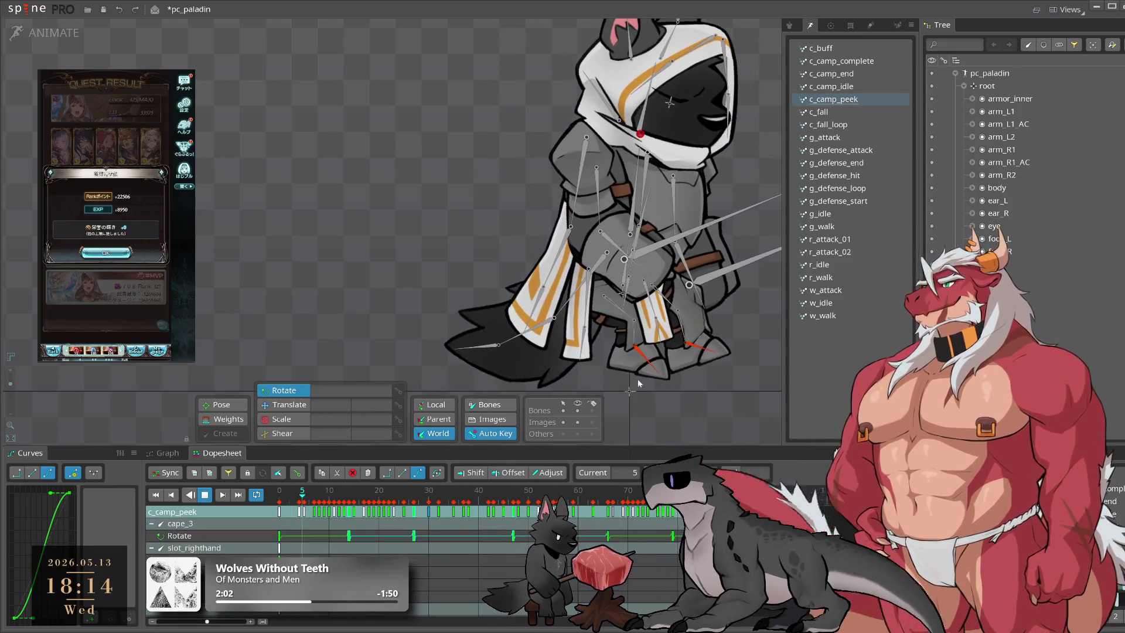
pyautogui.click(542, 287)
pyautogui.press('space')
pyautogui.click(310, 513)
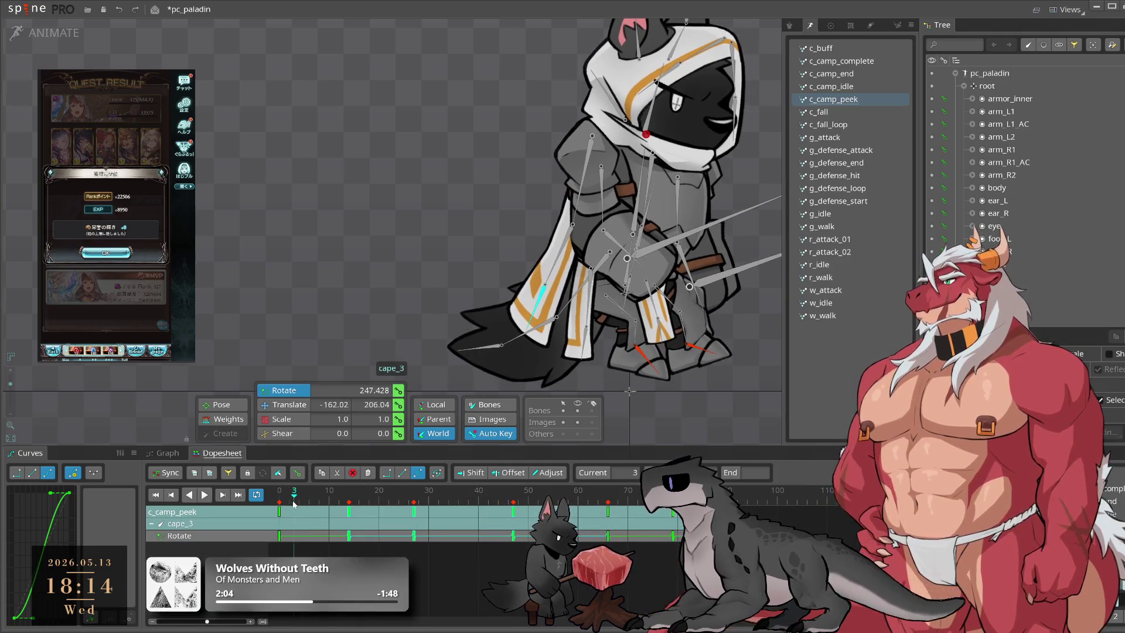
pyautogui.click(319, 513)
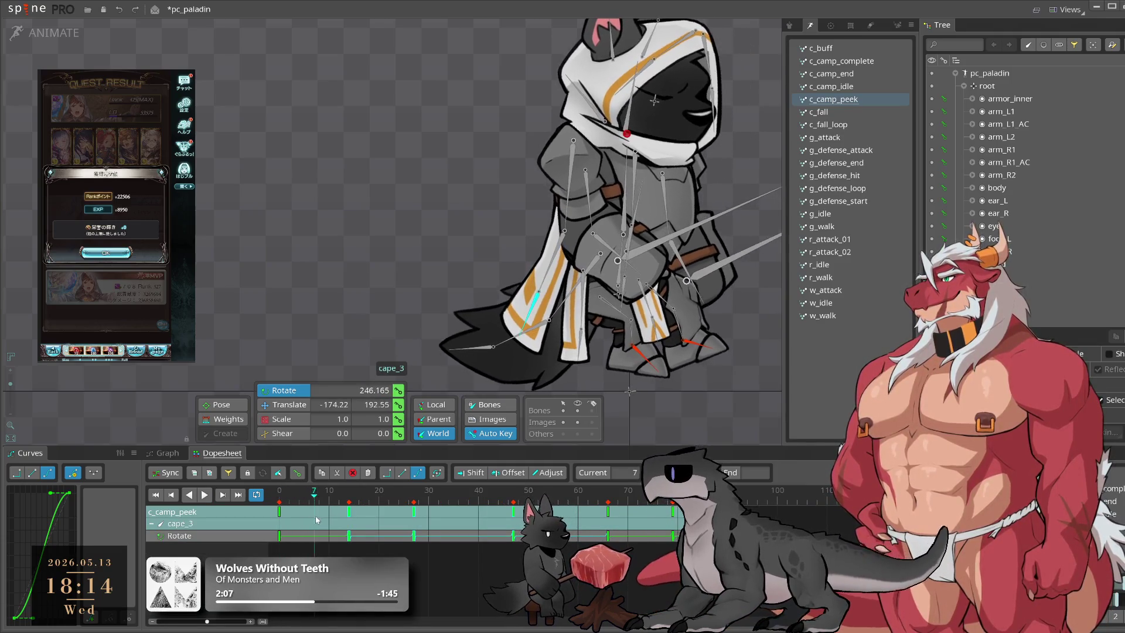
pyautogui.moveTo(535, 294); pyautogui.dragTo(530, 298)
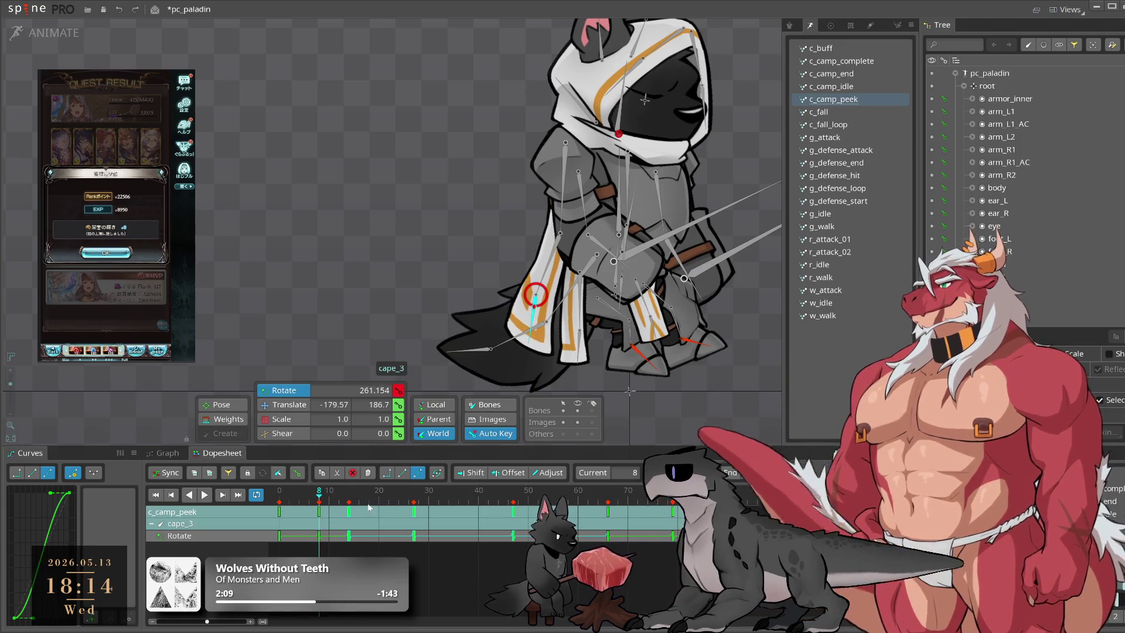
pyautogui.click(344, 502)
# Step: Push cape_3's keys from frame 14 onward four frames later and preview
pyautogui.moveTo(348, 511); pyautogui.dragTo(369, 511)
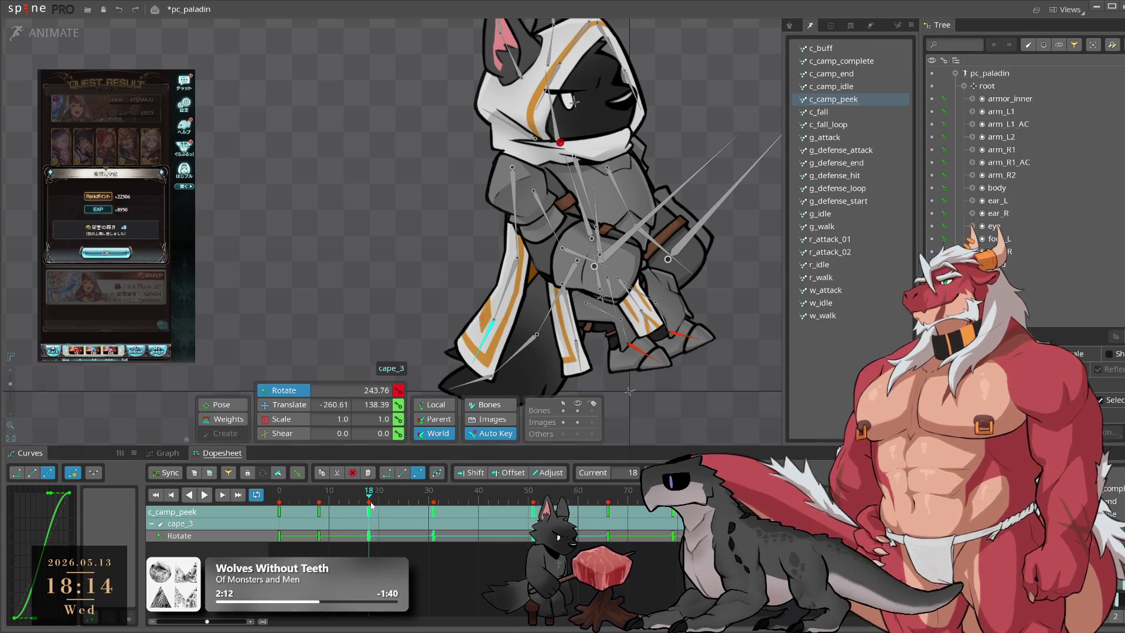
pyautogui.press('Escape')
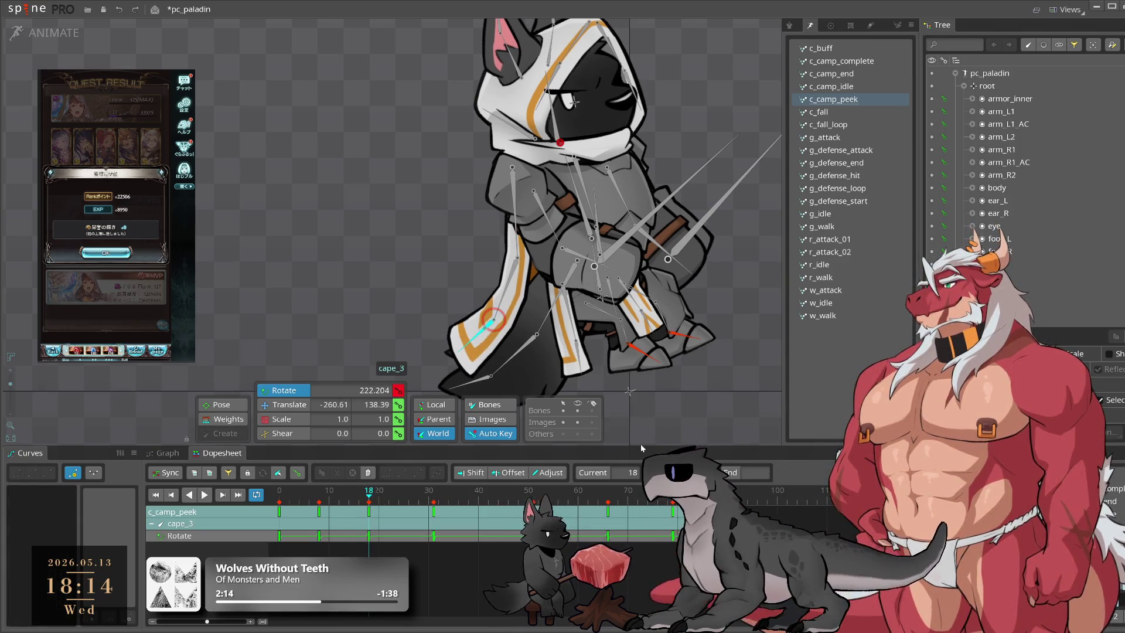
pyautogui.press('space')
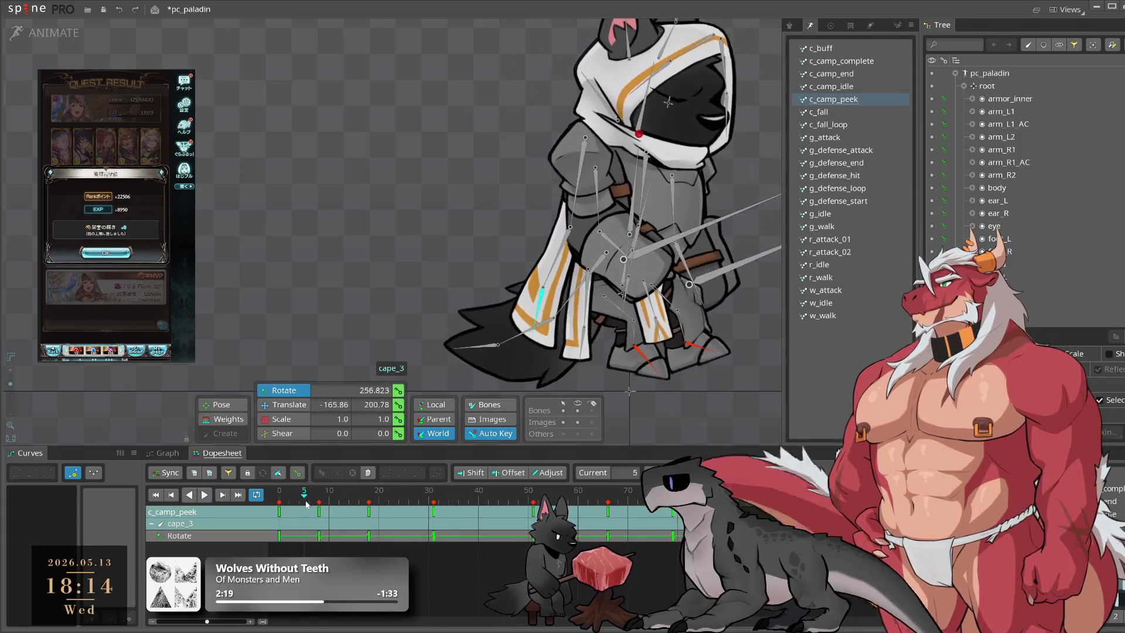
pyautogui.click(365, 513)
pyautogui.click(354, 512)
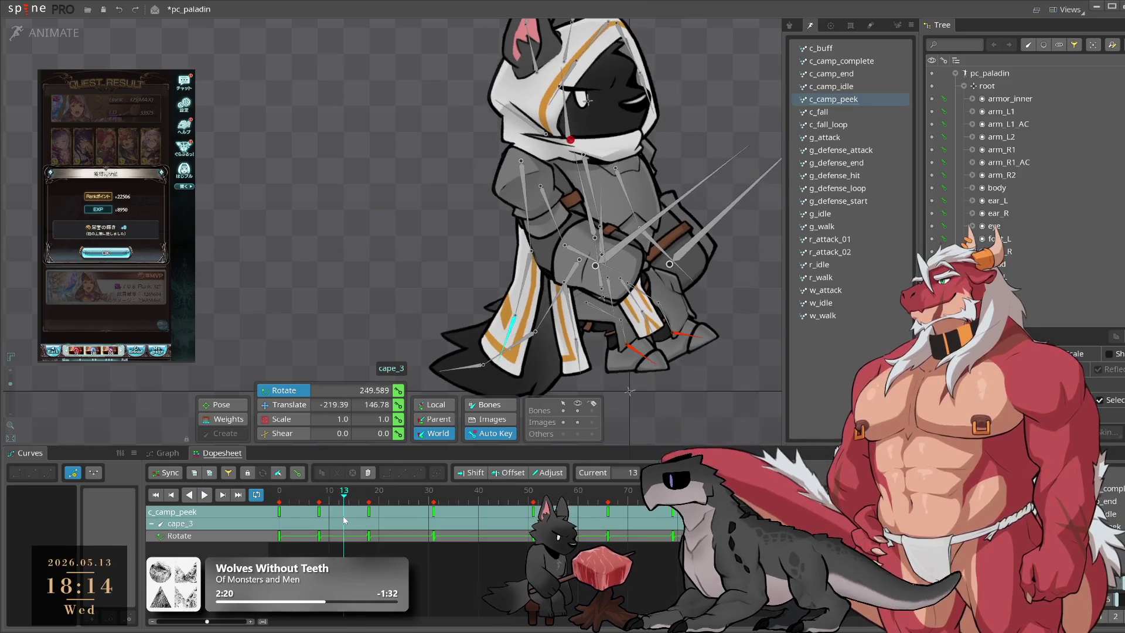
# Step: Move the frame 8 key to frame 12 and the frame 49 key to frame 47
pyautogui.moveTo(320, 512); pyautogui.dragTo(344, 513)
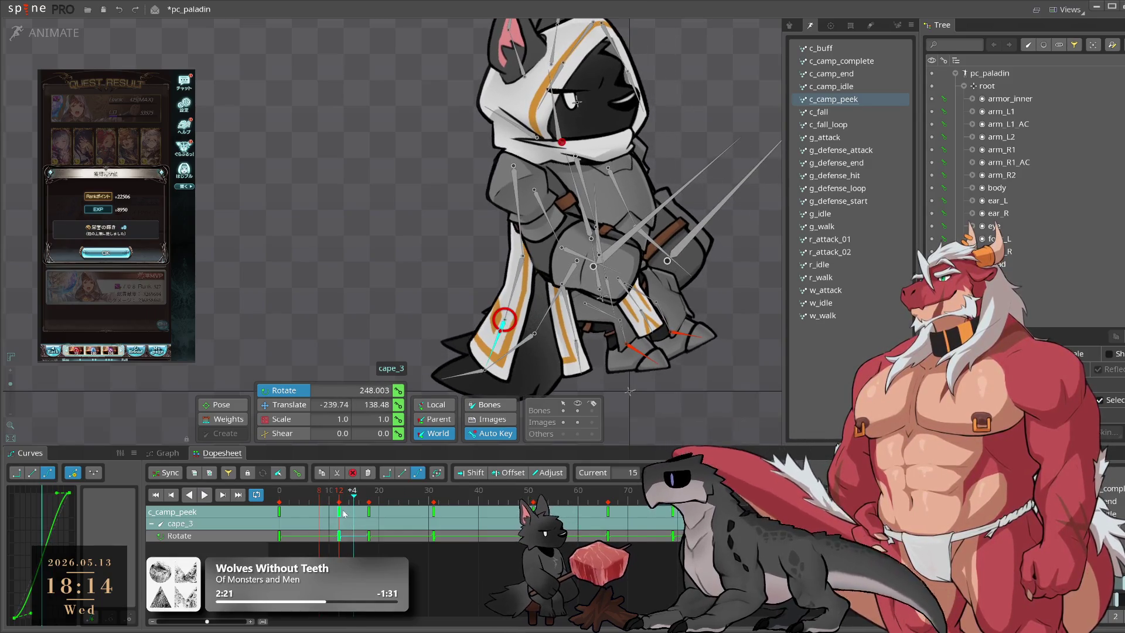
pyautogui.click(395, 509)
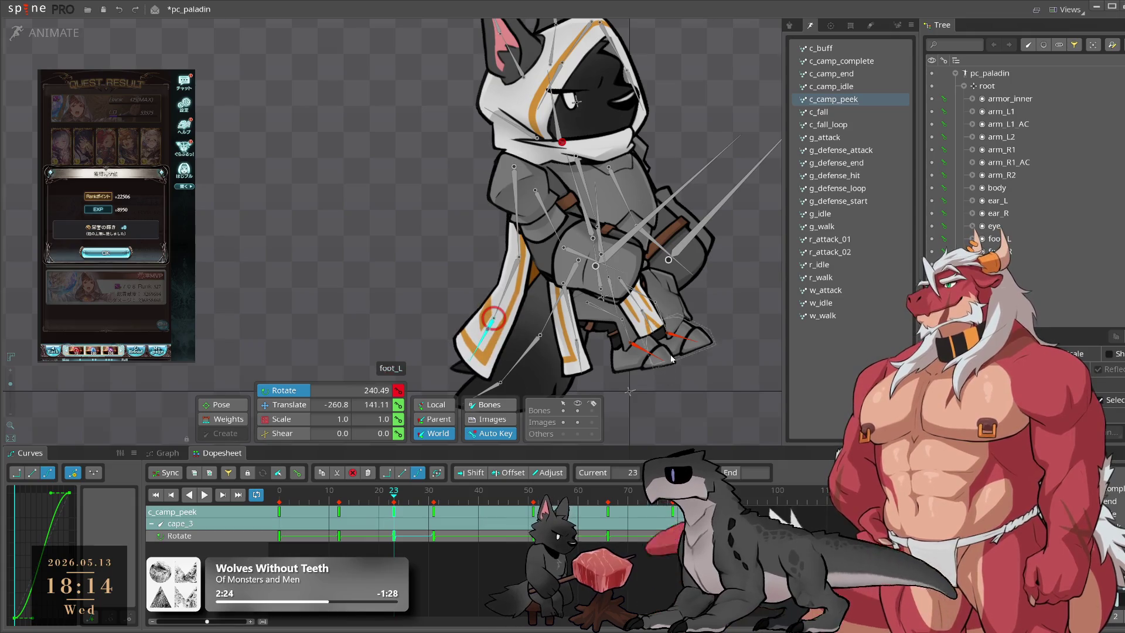
pyautogui.press('l')
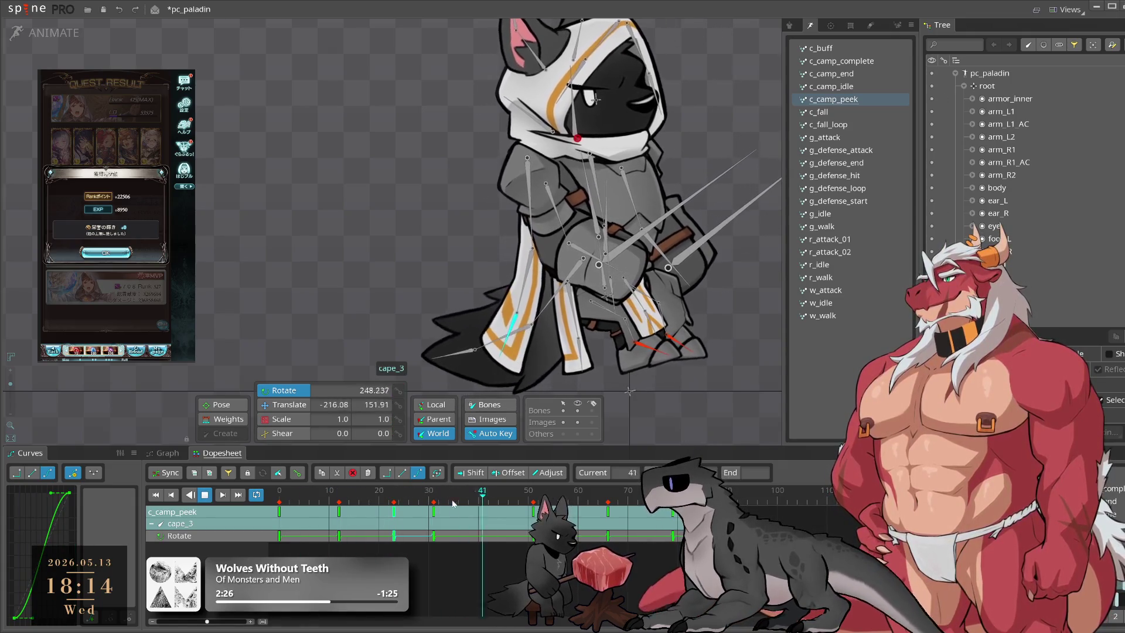
pyautogui.press('k')
pyautogui.moveTo(408, 565); pyautogui.dragTo(455, 511)
pyautogui.moveTo(392, 497); pyautogui.dragTo(607, 514)
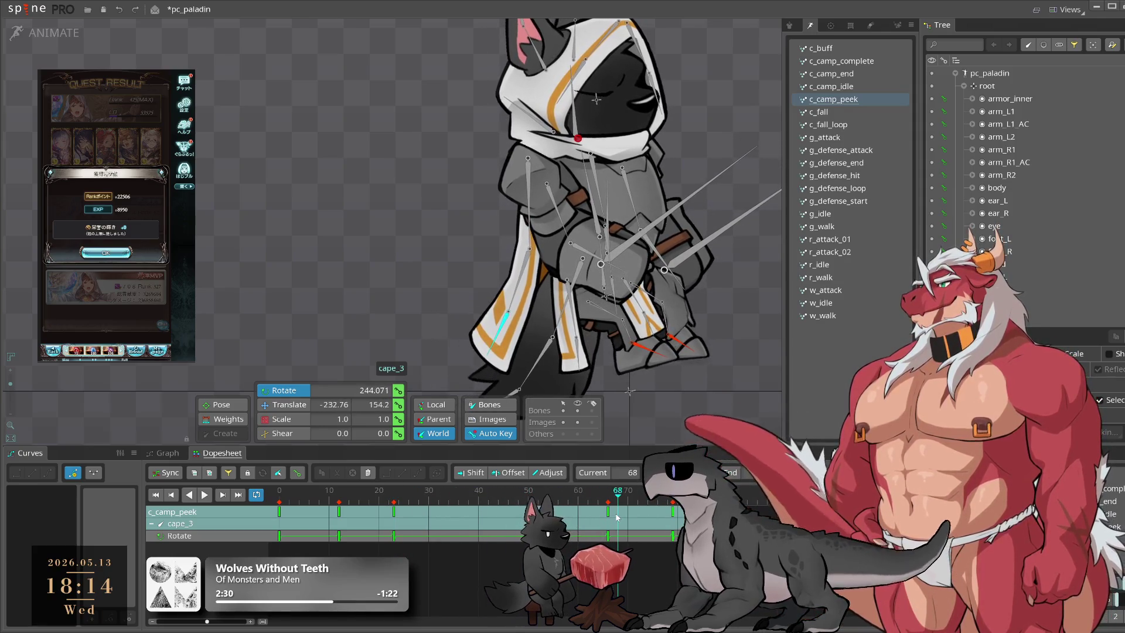
pyautogui.moveTo(523, 533); pyautogui.dragTo(512, 534)
# Step: Adjust cape_3's rotation at frame 79 and play back the result
pyautogui.press('space')
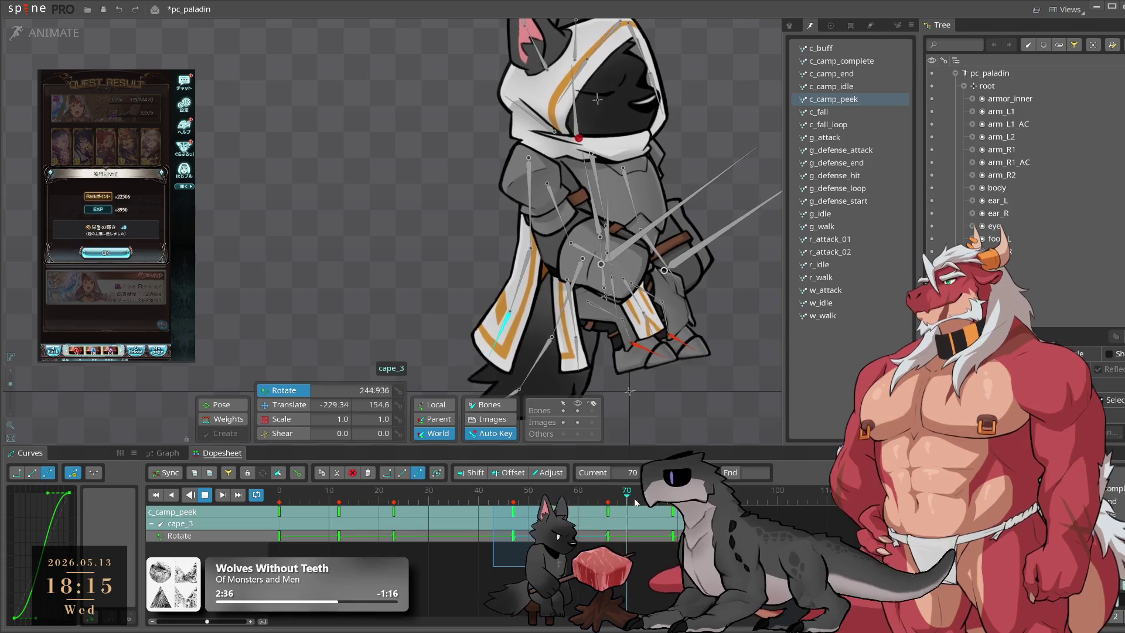
pyautogui.click(674, 502)
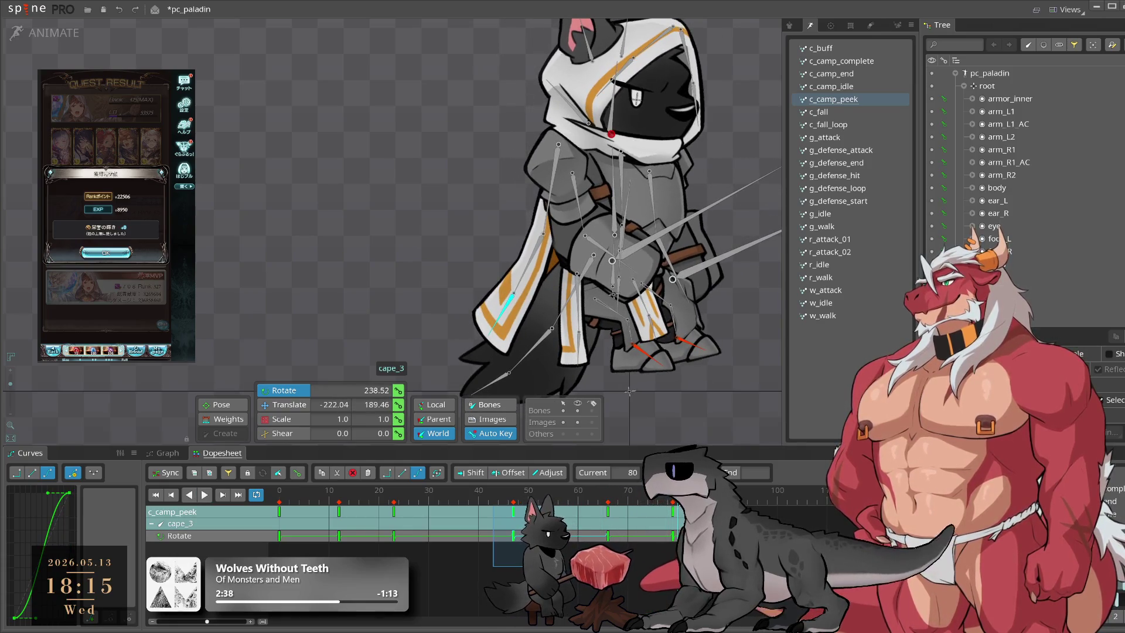
pyautogui.moveTo(677, 502); pyautogui.dragTo(673, 502)
pyautogui.press('space')
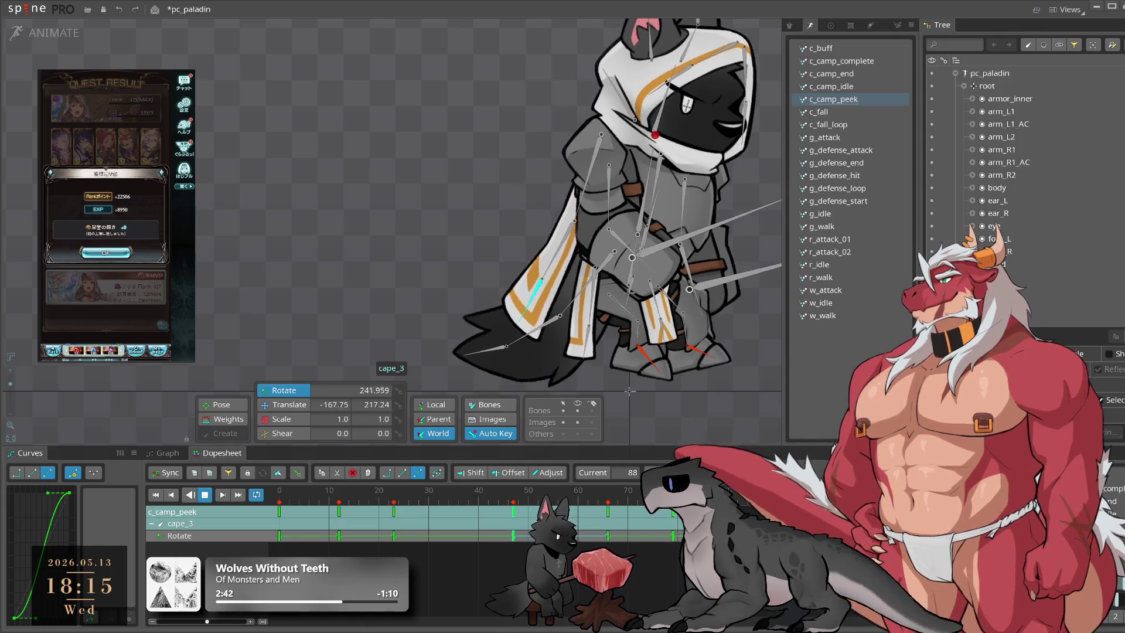
pyautogui.press('space')
pyautogui.press('space')
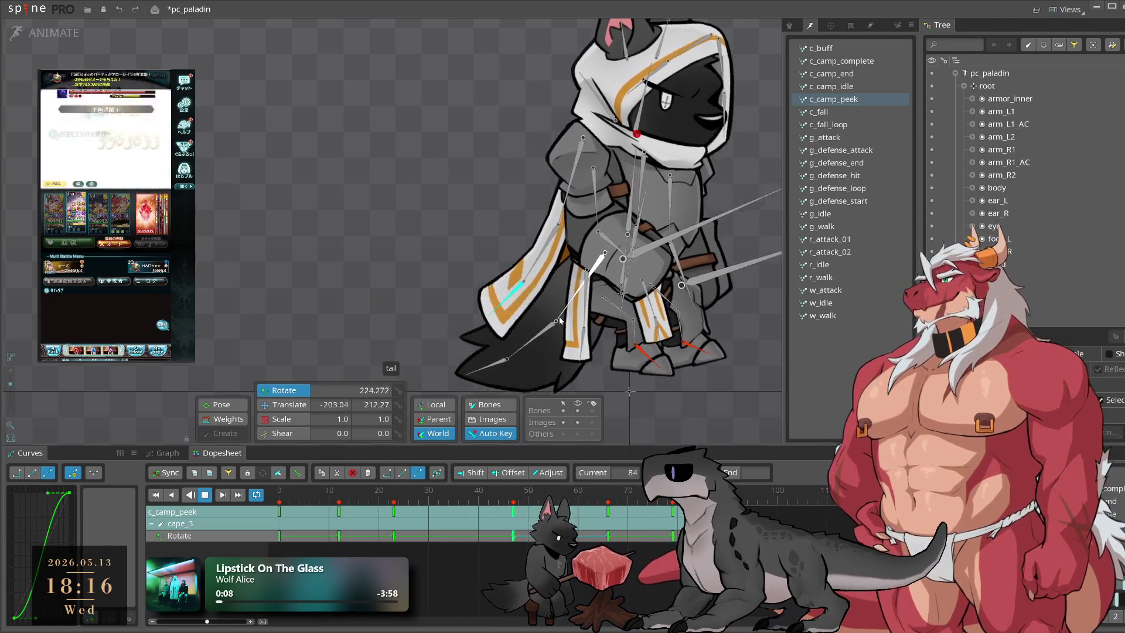
# Step: Select the tail bone, inspect frame 13 and its next key, and select its keys
pyautogui.click(527, 330)
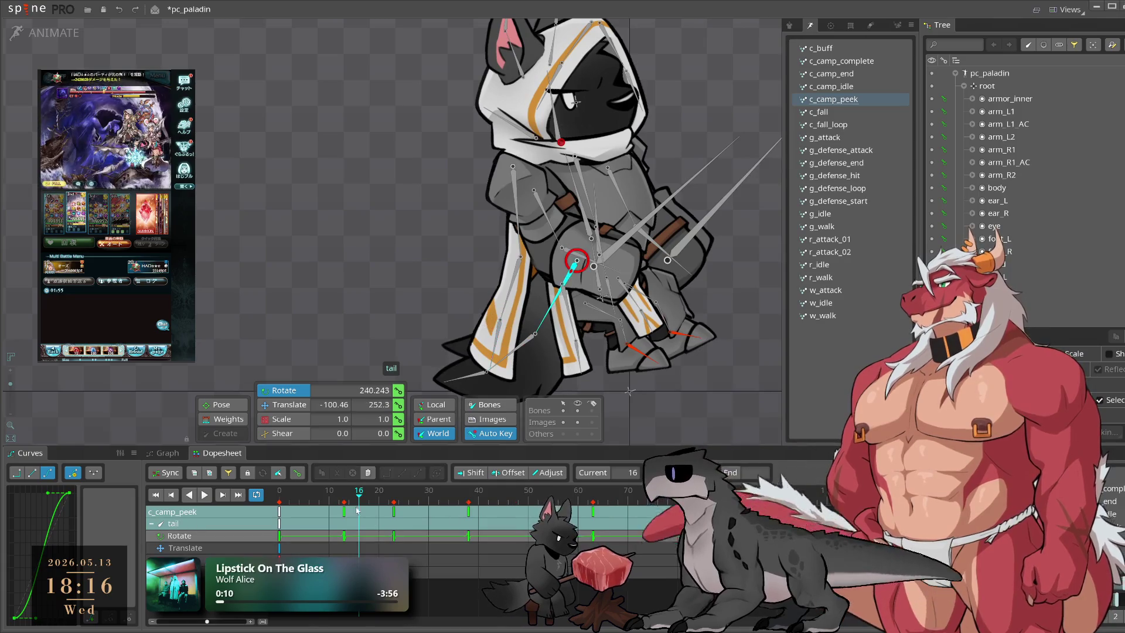
pyautogui.click(296, 513)
pyautogui.moveTo(296, 513); pyautogui.dragTo(344, 509)
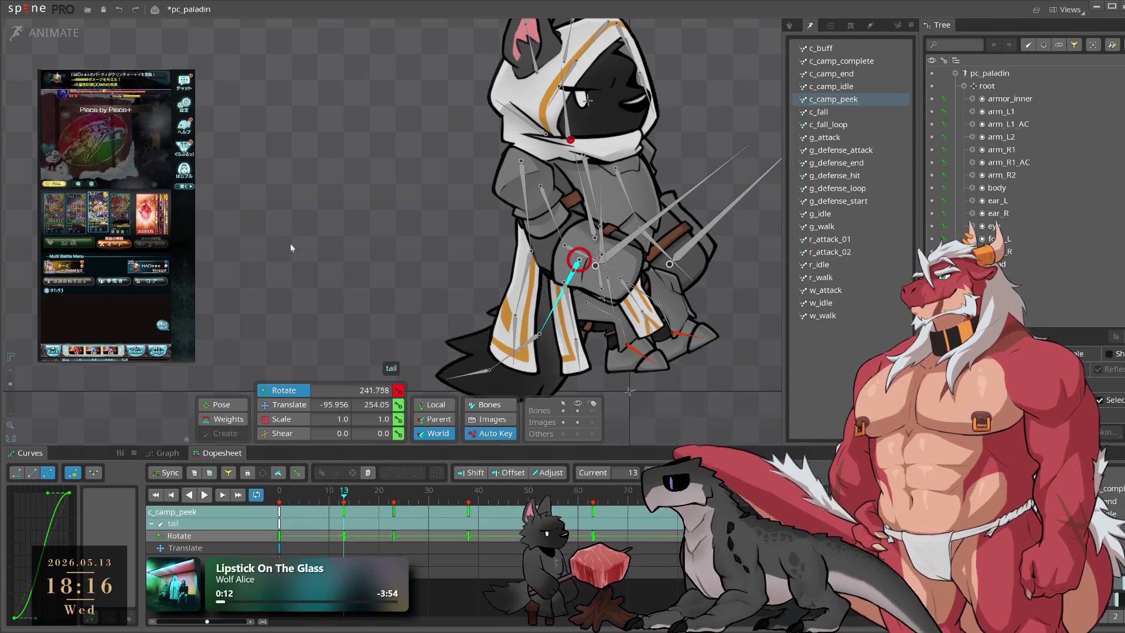
pyautogui.press('Right')
pyautogui.press('Right')
pyautogui.press('Right')
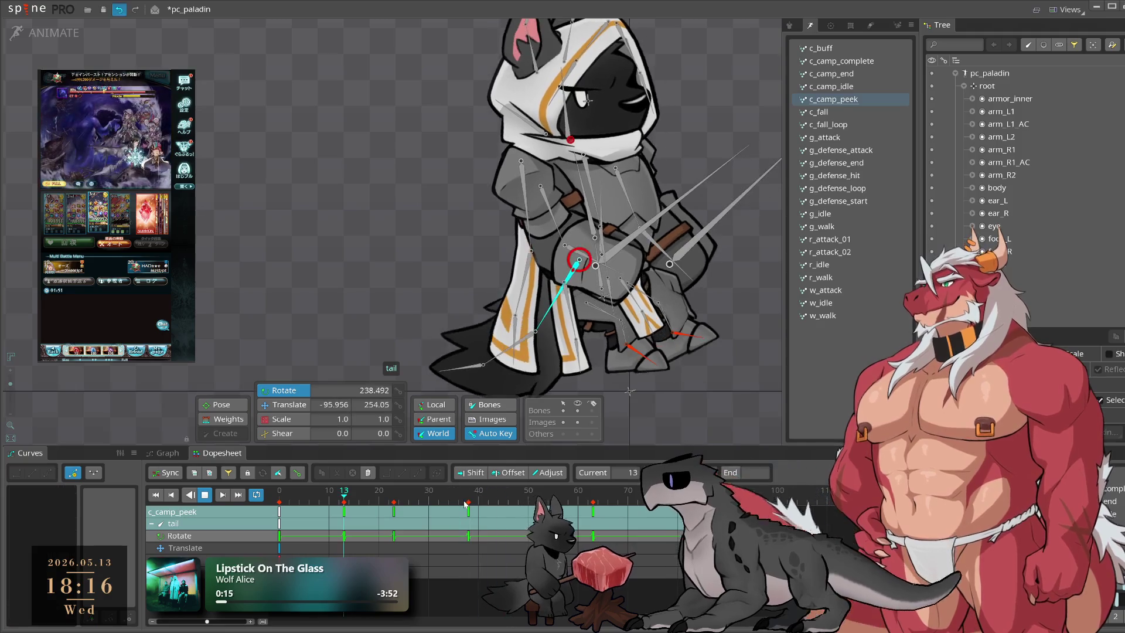
pyautogui.moveTo(328, 505); pyautogui.dragTo(667, 577)
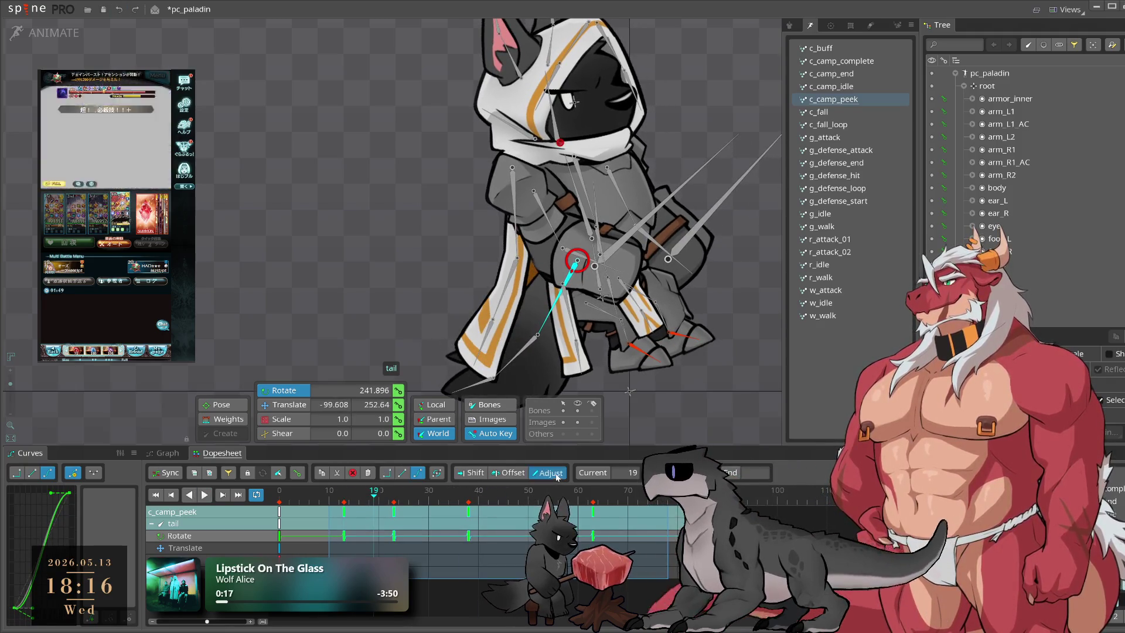
# Step: Undo and redo the tail key edit, preview c_camp_peek, and save the project
pyautogui.hotkey('ctrl', 'z')
pyautogui.hotkey('ctrl', 'z')
pyautogui.hotkey('ctrl', 'z')
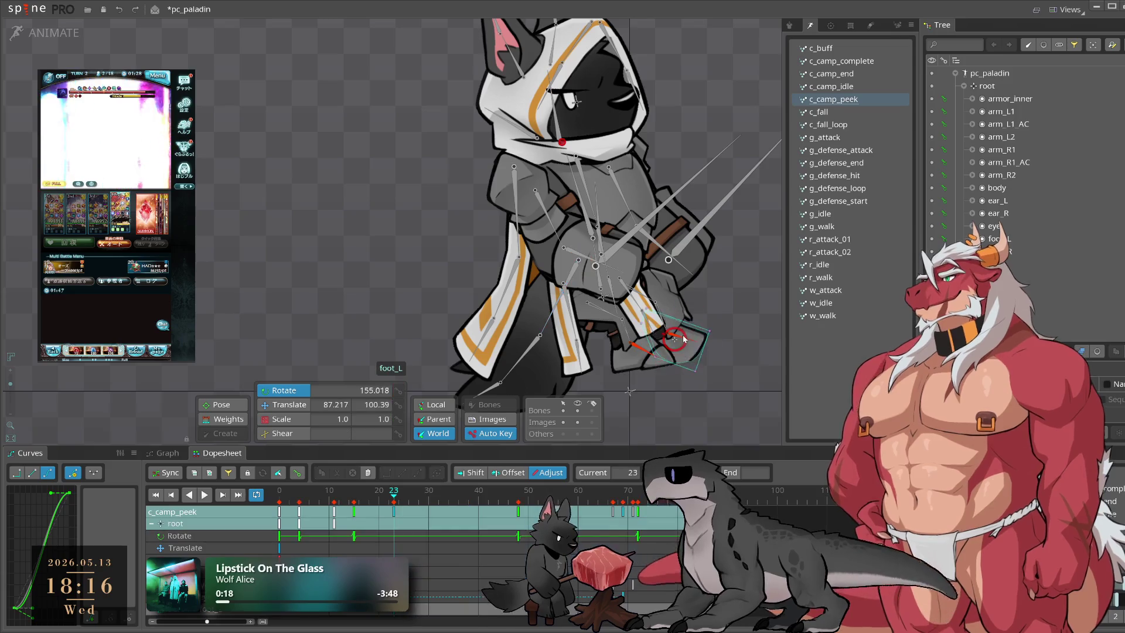
pyautogui.hotkey('ctrl', 'y')
pyautogui.hotkey('ctrl', 'y')
pyautogui.hotkey('ctrl', 'y')
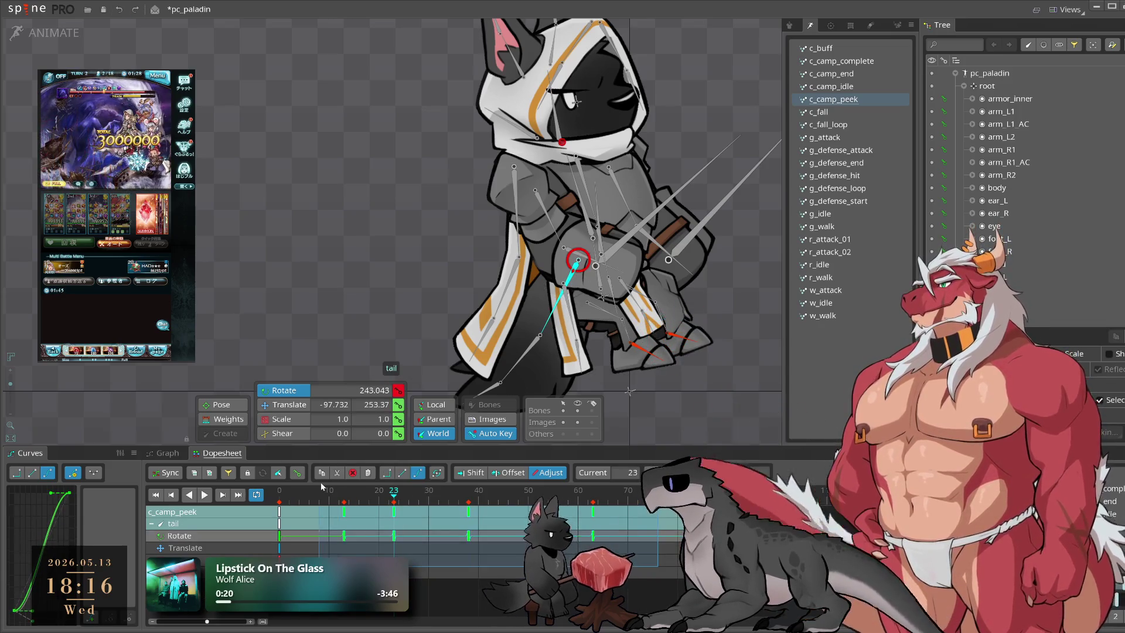
pyautogui.press('l')
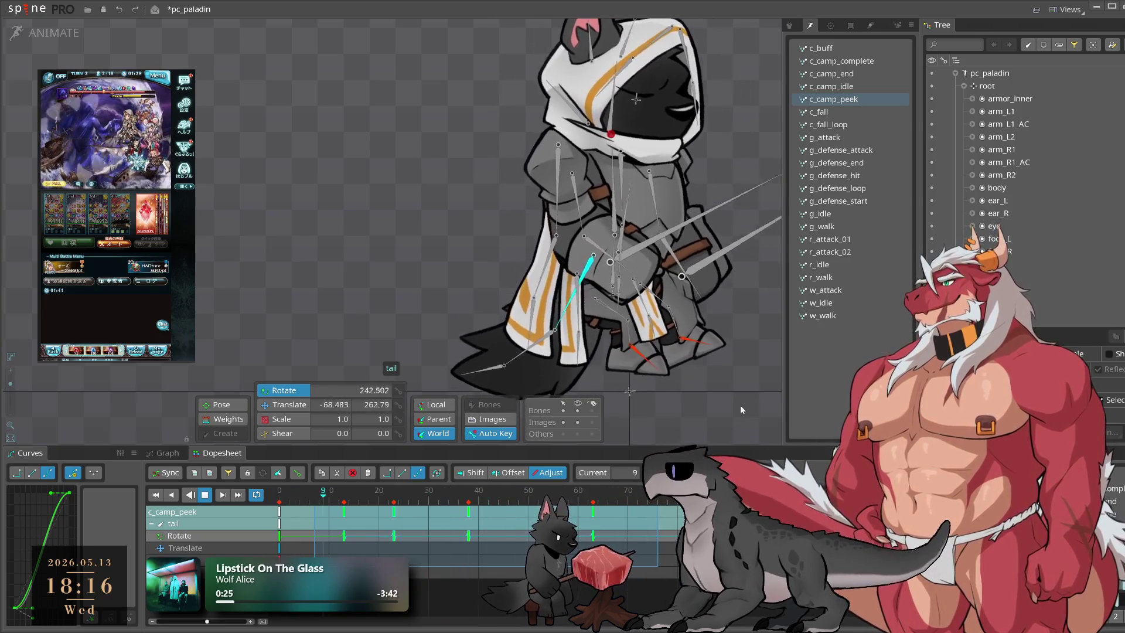
pyautogui.click(739, 406)
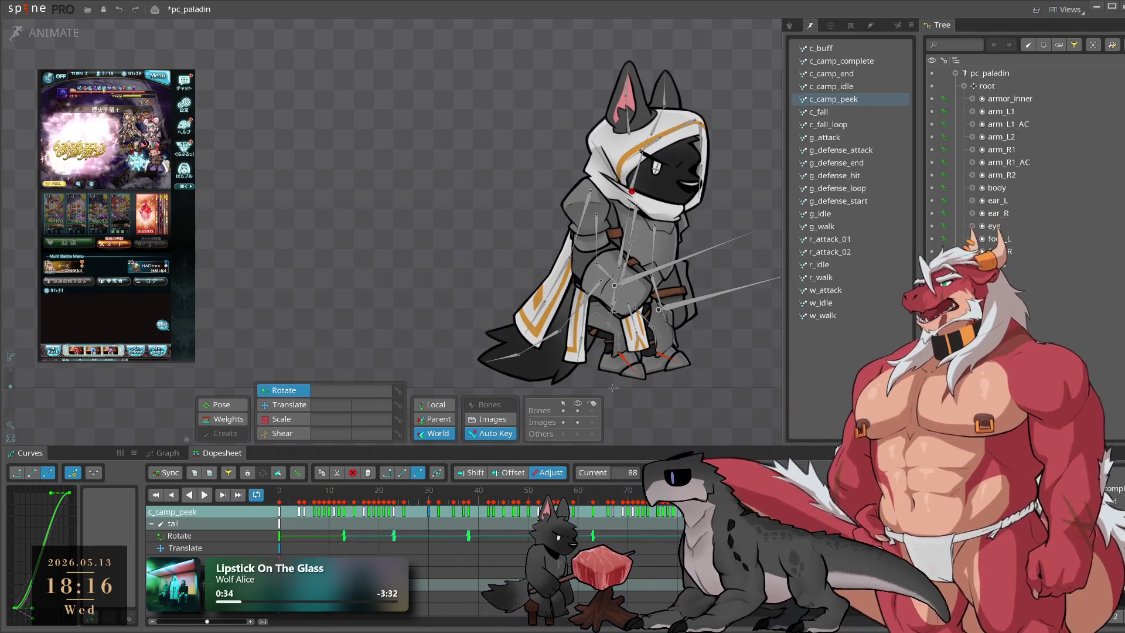
pyautogui.hotkey('ctrl', 's')
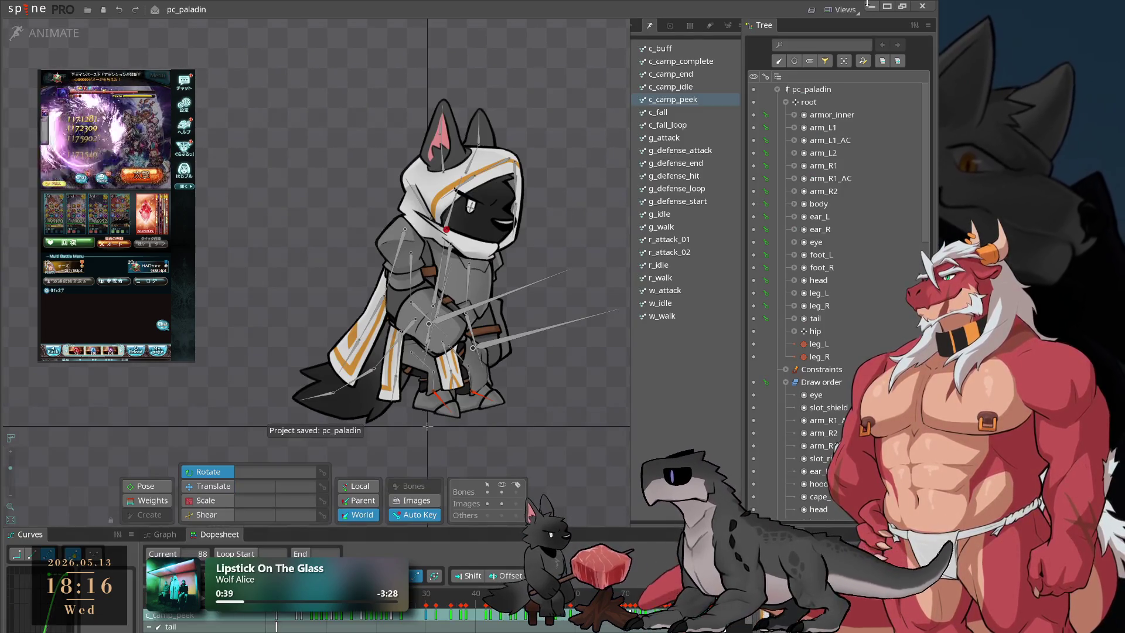
# Step: Minimize Spine Pro to the desktop, then switch back to the editor window
pyautogui.click(867, 5)
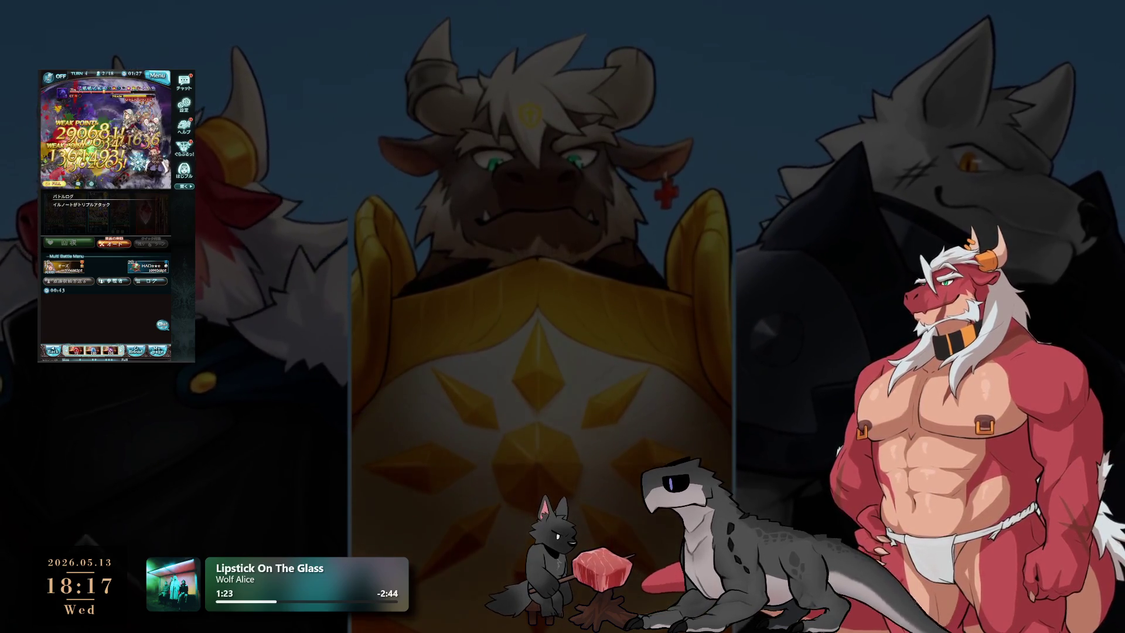
pyautogui.hotkey('alt', 'Tab')
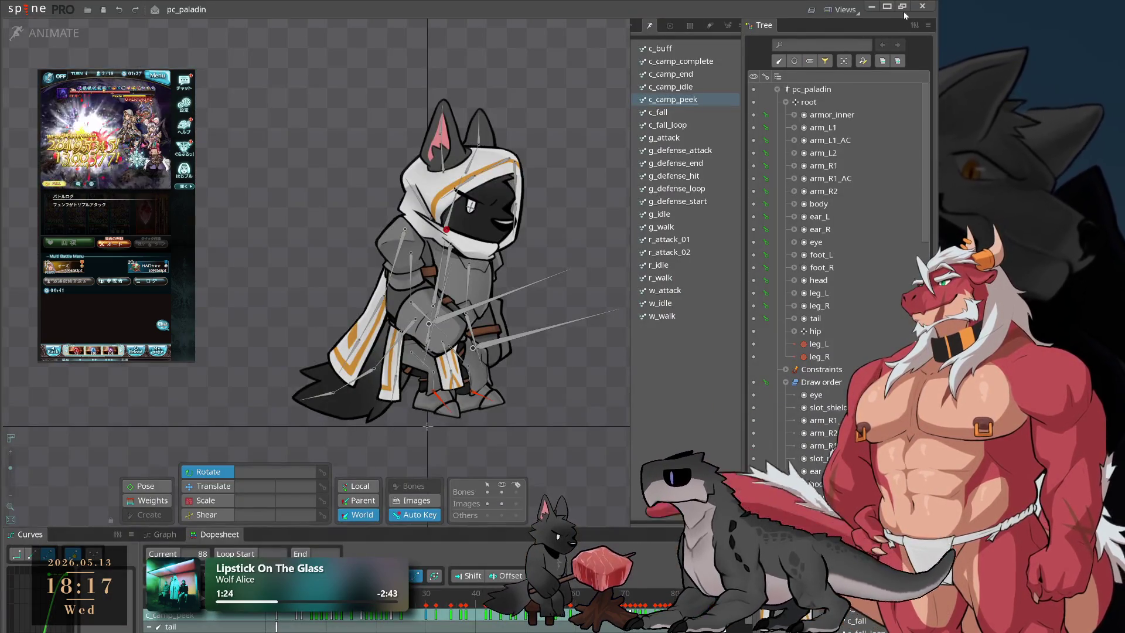
# Step: Maximize the Spine window, select the root bone, and play c_camp_peek
pyautogui.click(903, 12)
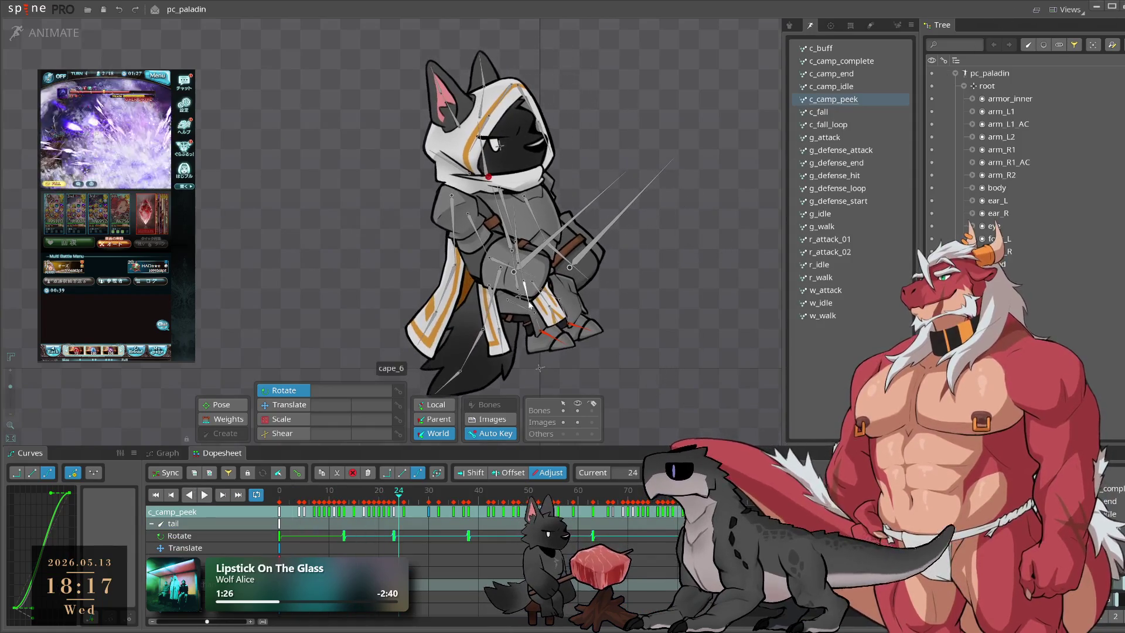
pyautogui.click(518, 297)
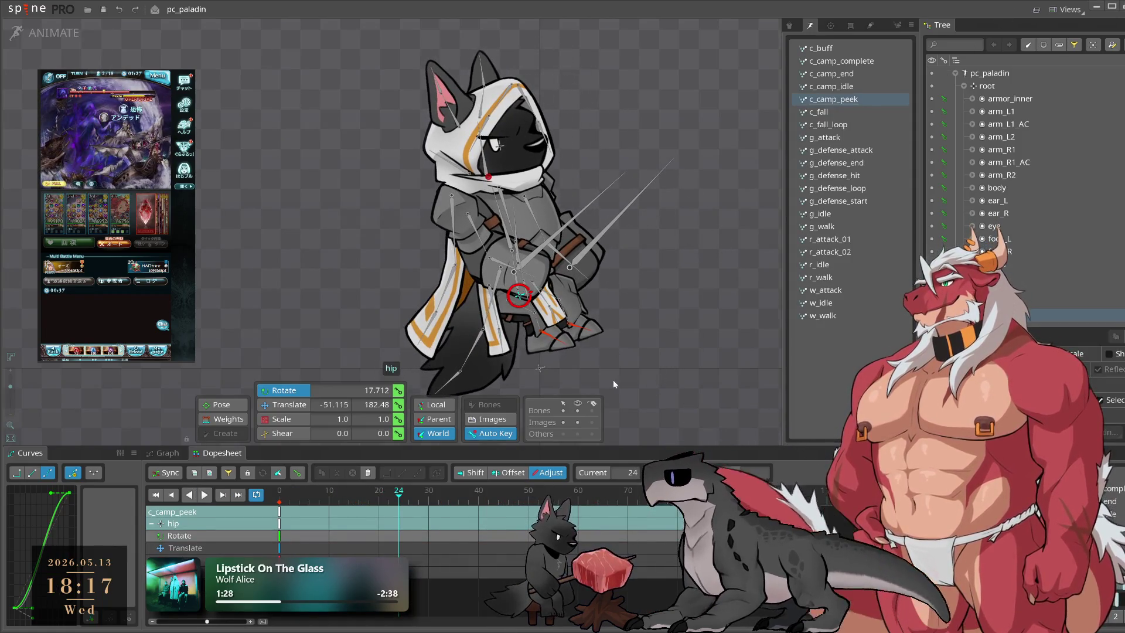
pyautogui.click(540, 368)
pyautogui.press('space')
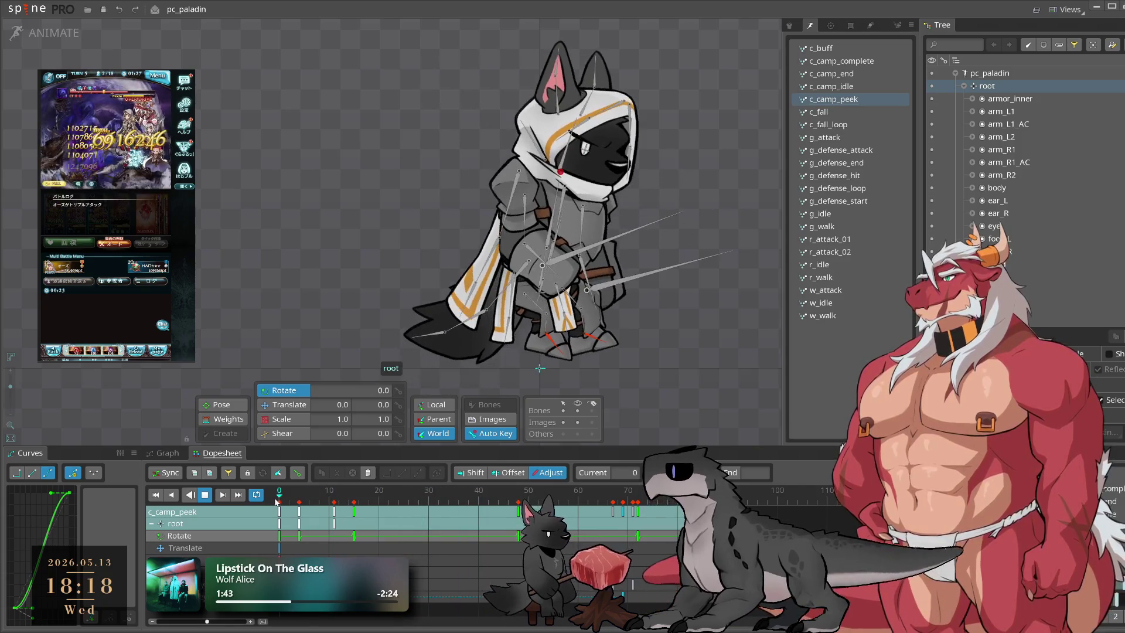
# Step: Delete the root bone's rotation keys after frame 0 and deselect it
pyautogui.click(382, 548)
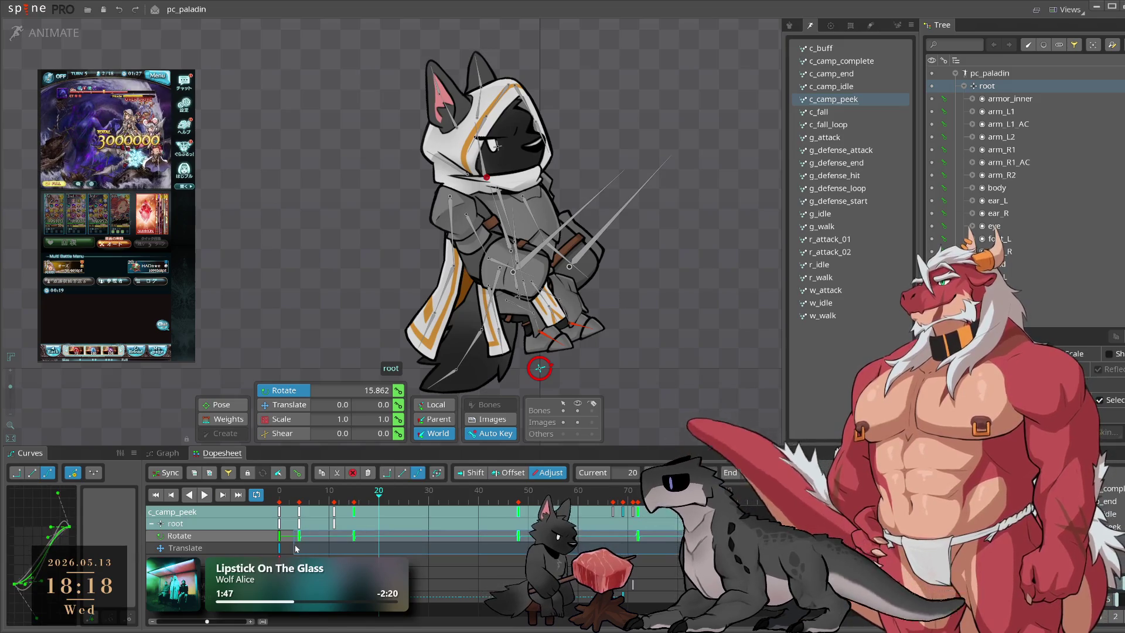
pyautogui.press('Delete')
pyautogui.press('space')
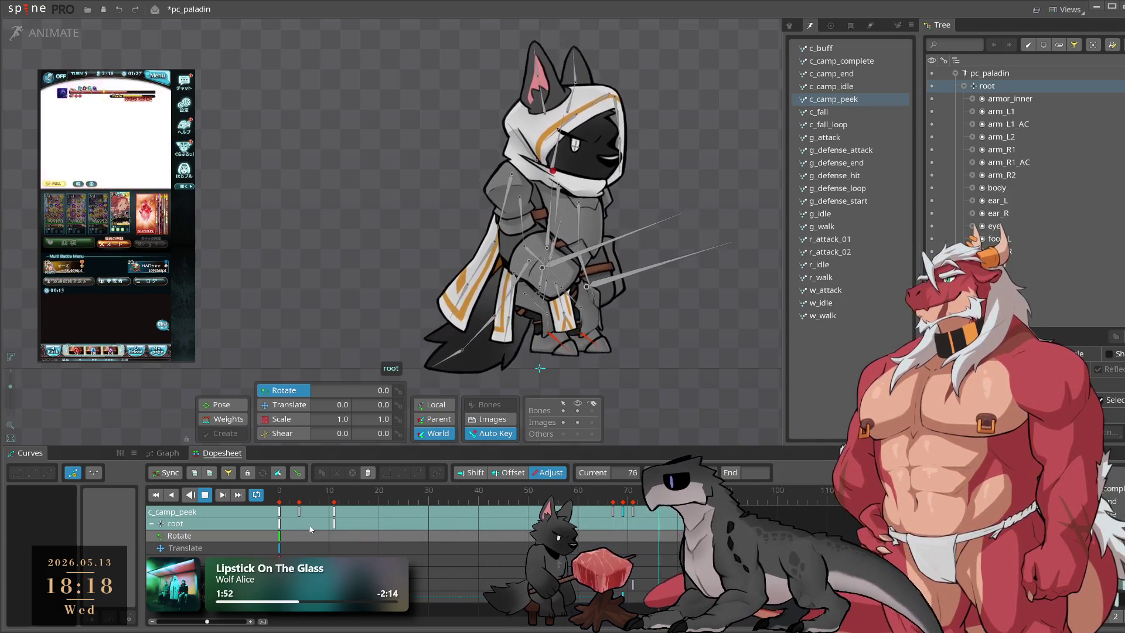
pyautogui.click(727, 378)
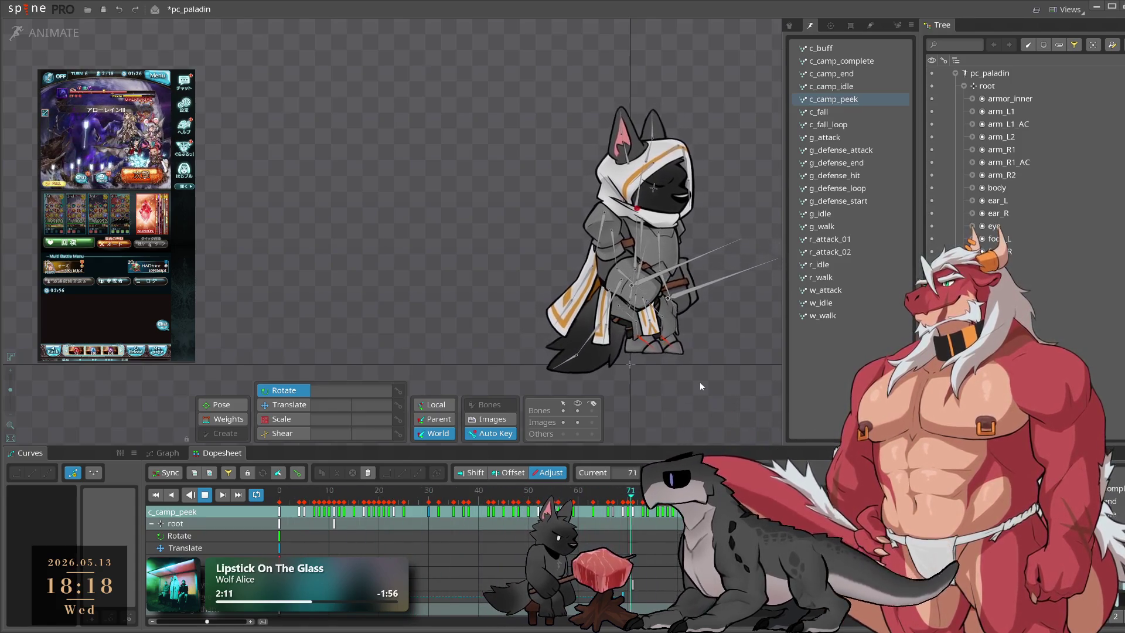
pyautogui.scroll(3, 650, 334)
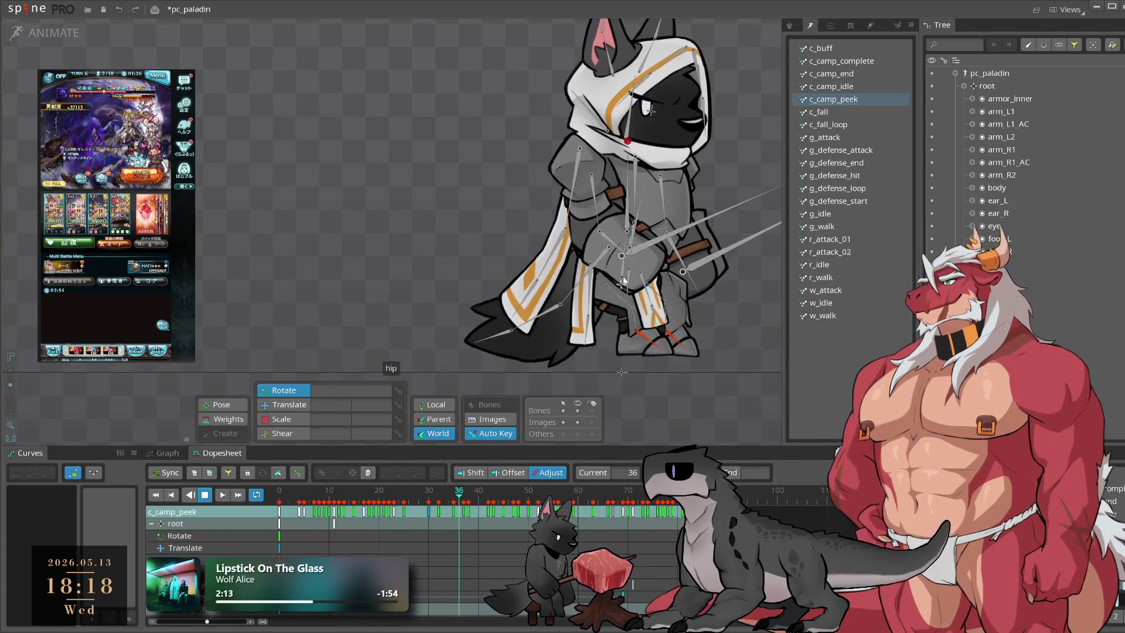
# Step: Go to frame 15 with the body bone selected, then select the head and root bones
pyautogui.click(624, 271)
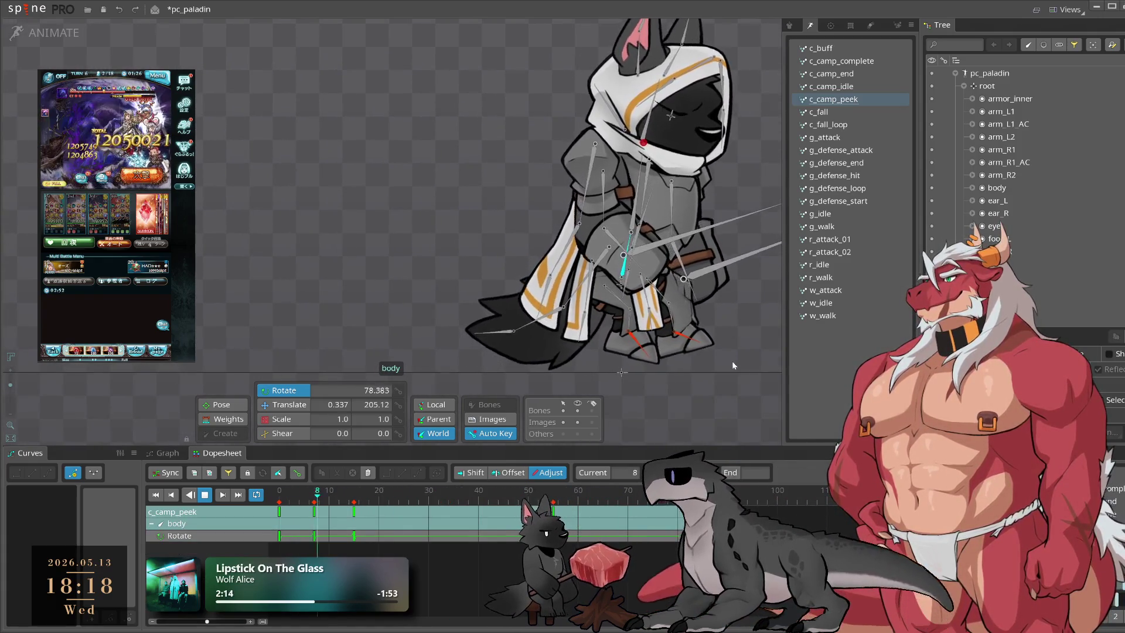
pyautogui.click(354, 498)
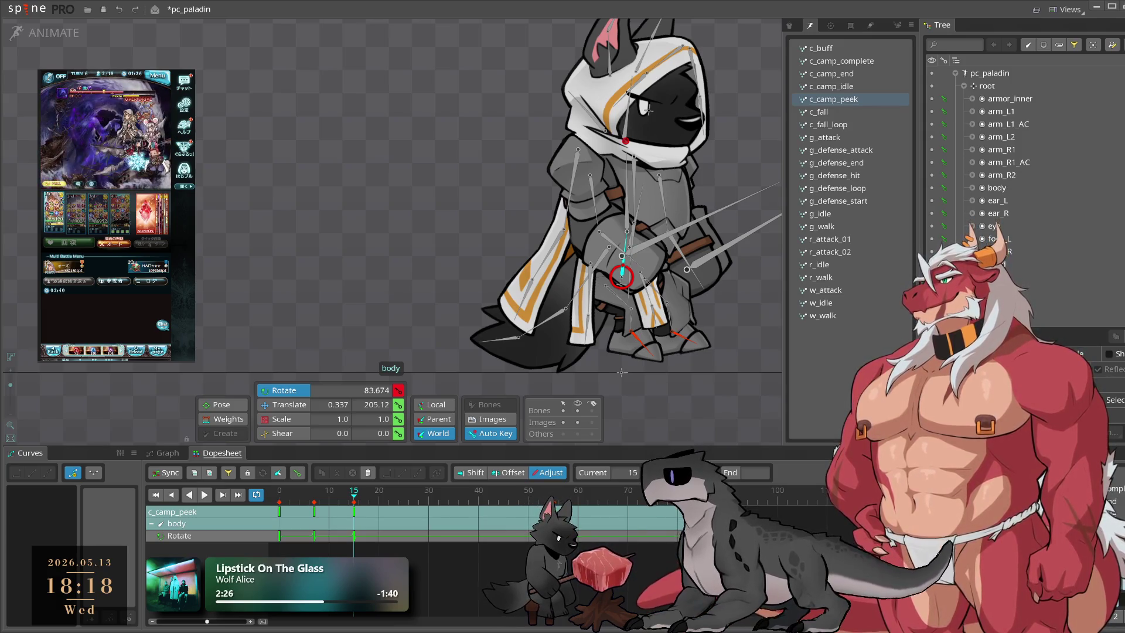
pyautogui.click(624, 140)
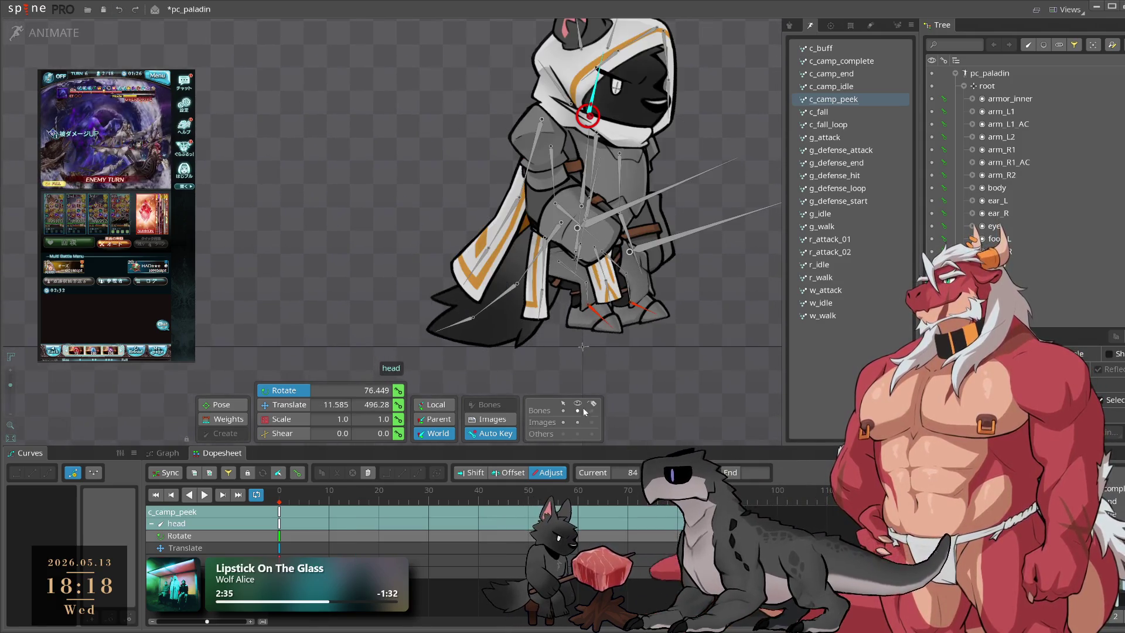
pyautogui.click(582, 347)
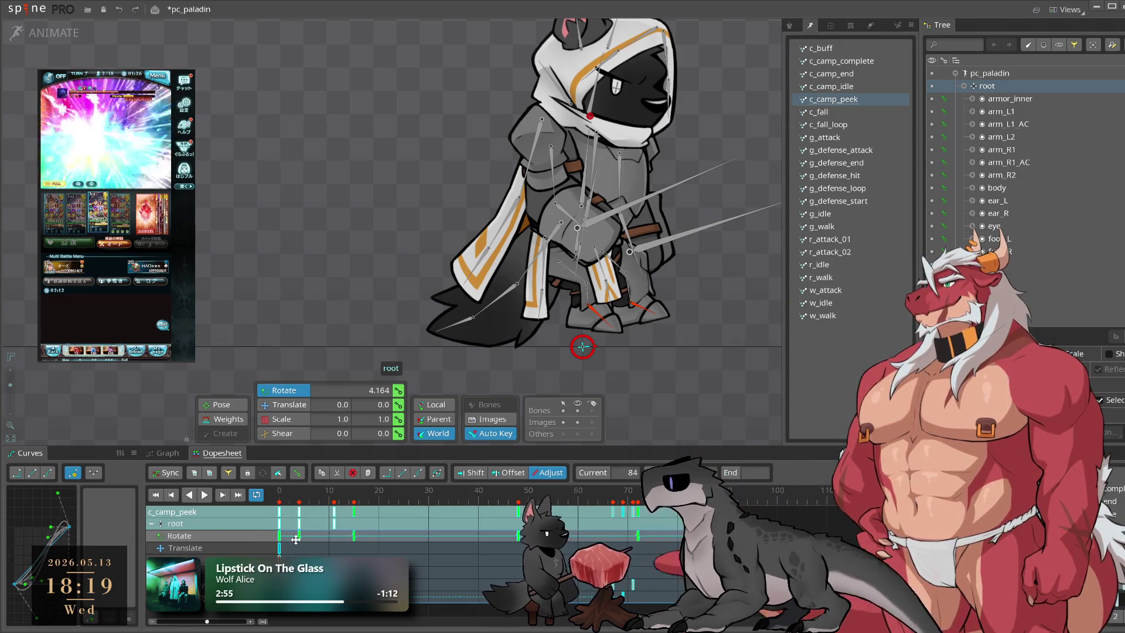
# Step: Cut the root bone's rotation keys, paste them onto the head bone, and play back
pyautogui.press('Delete')
pyautogui.click(607, 119)
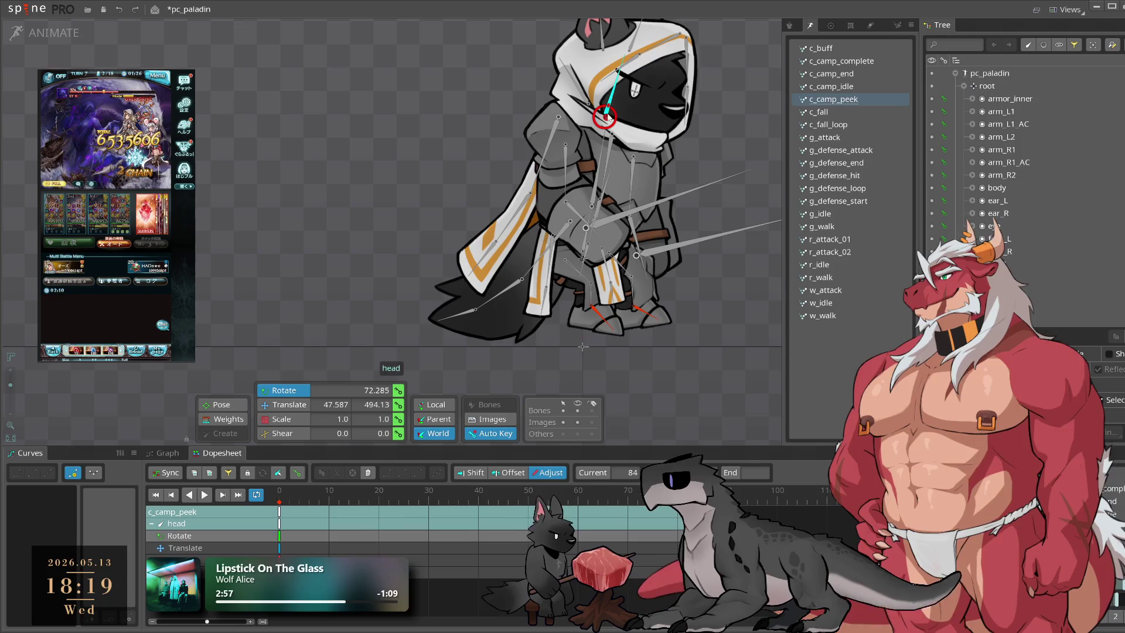
pyautogui.hotkey('ctrl', 'v')
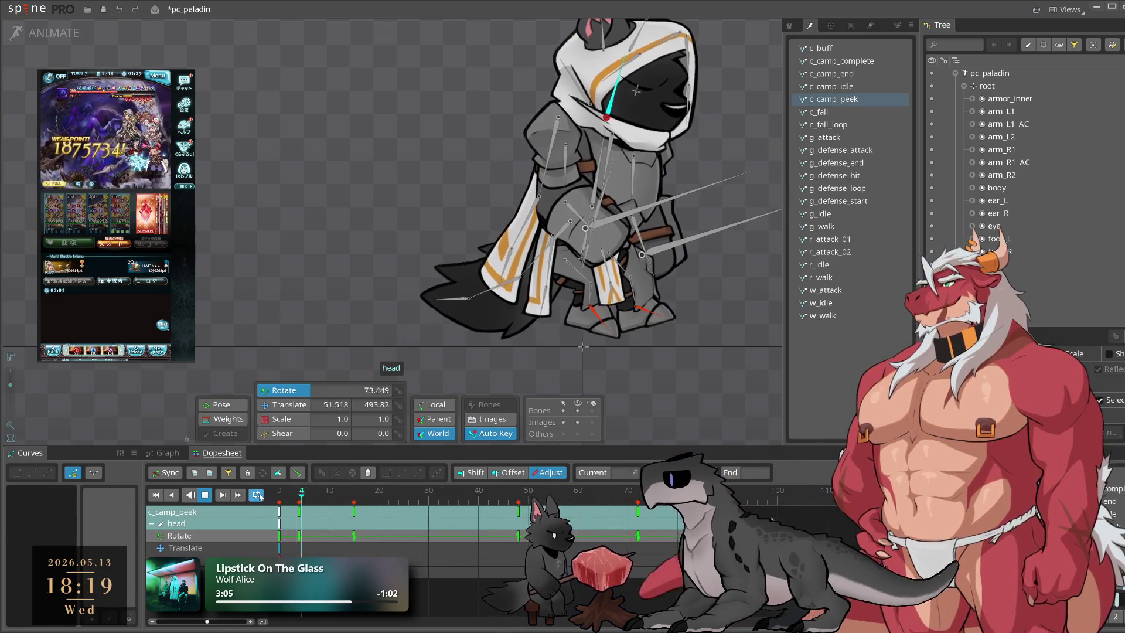
pyautogui.click(277, 498)
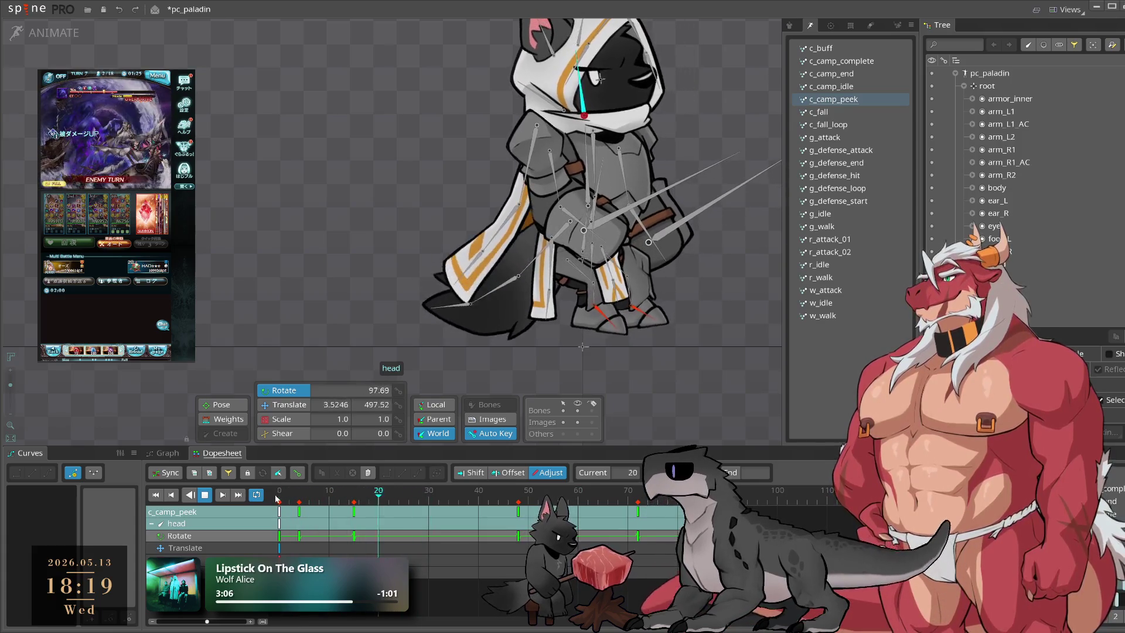
pyautogui.click(623, 385)
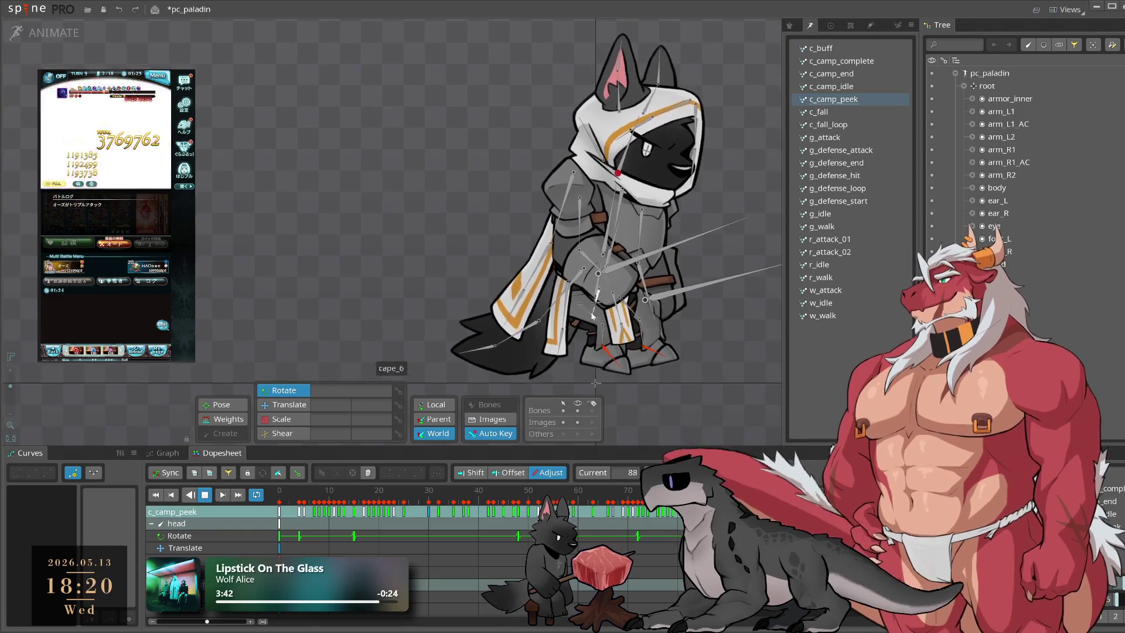
# Step: Select the cape_1 bone and its rotation key at frame 19
pyautogui.scroll(2, 555, 303)
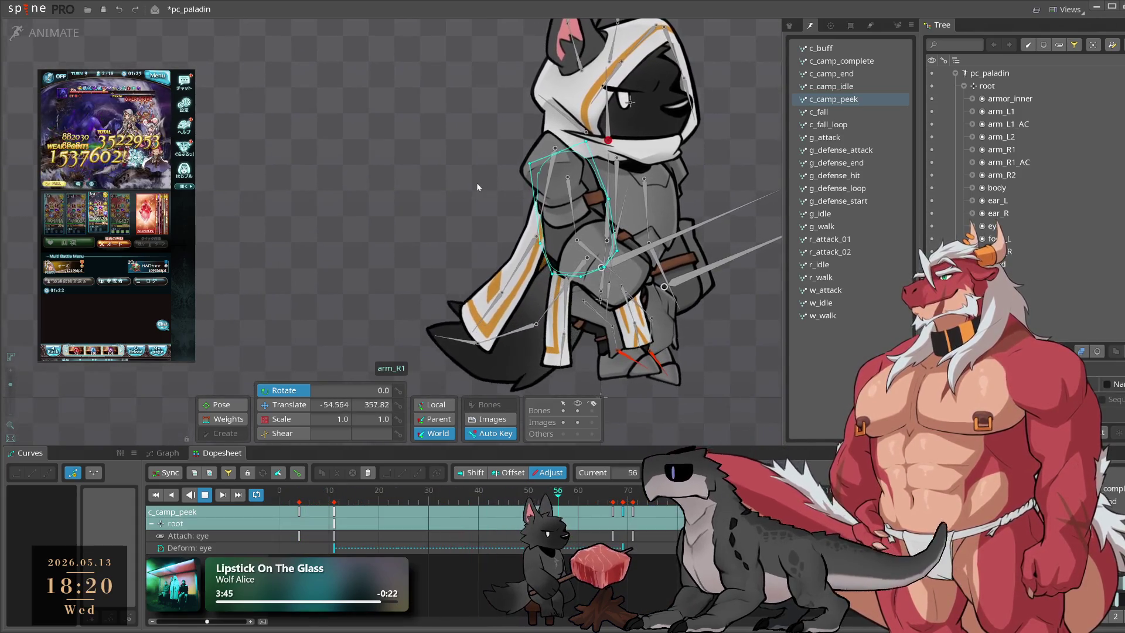
pyautogui.click(546, 202)
pyautogui.click(320, 499)
pyautogui.moveTo(320, 499); pyautogui.dragTo(375, 511)
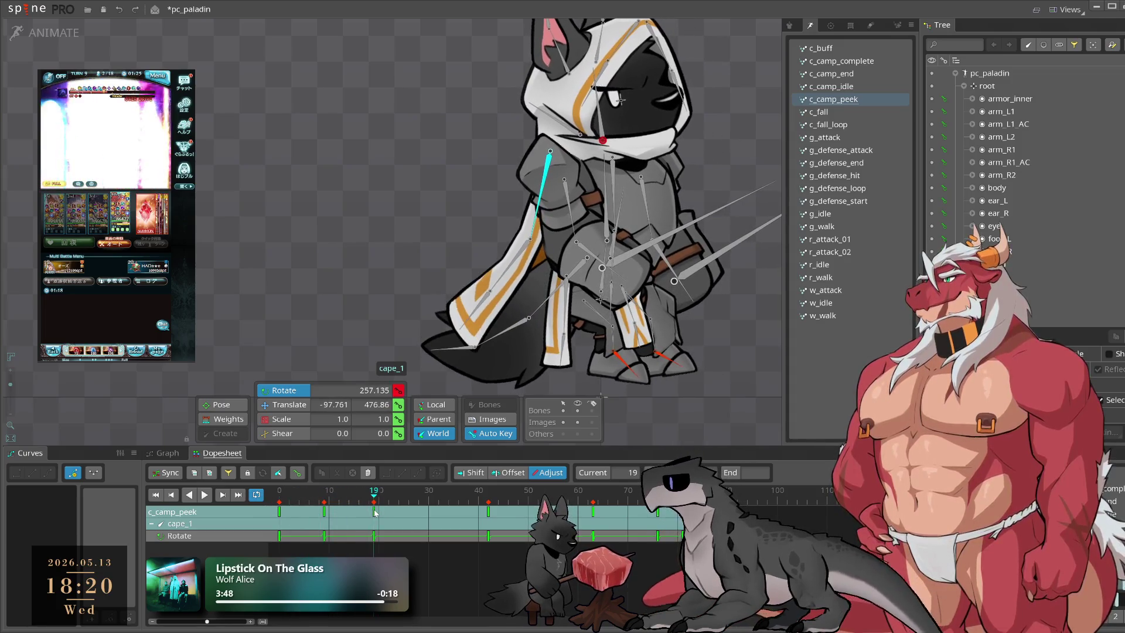
pyautogui.click(375, 512)
# Step: Preview the cape motion, checking frames 62, 3, 9 and 21
pyautogui.moveTo(641, 496); pyautogui.dragTo(592, 508)
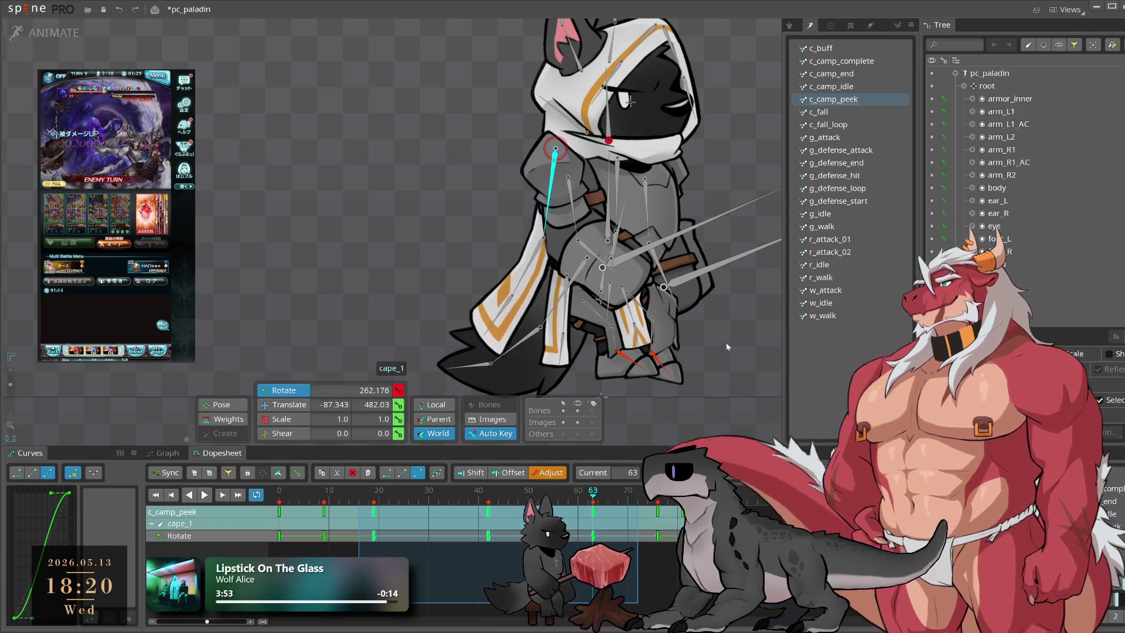
pyautogui.press('space')
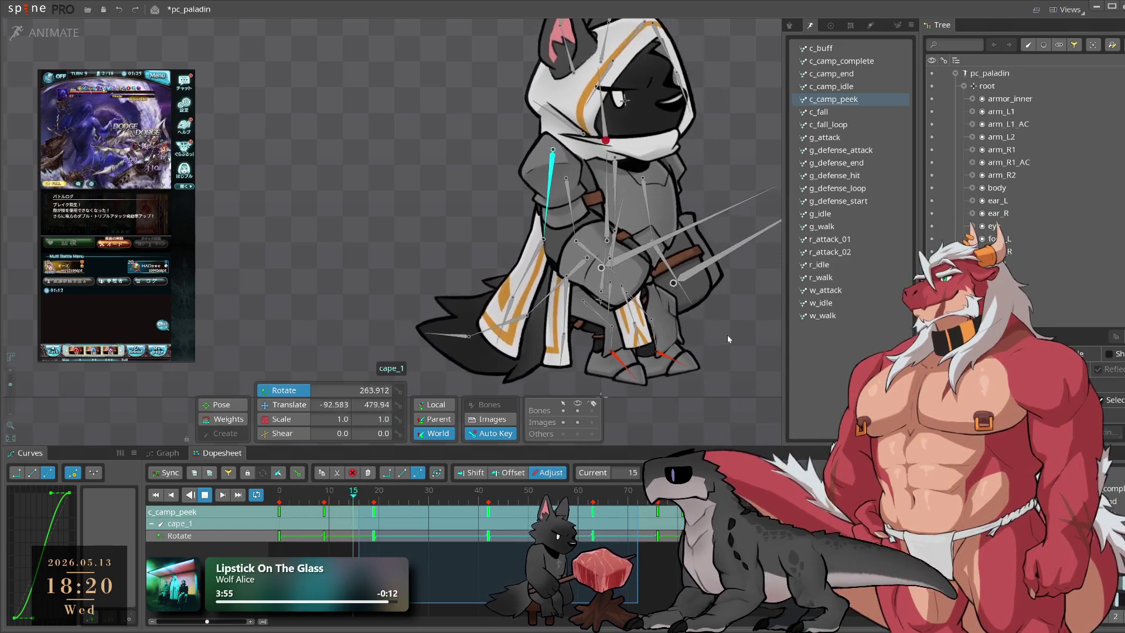
pyautogui.press('space')
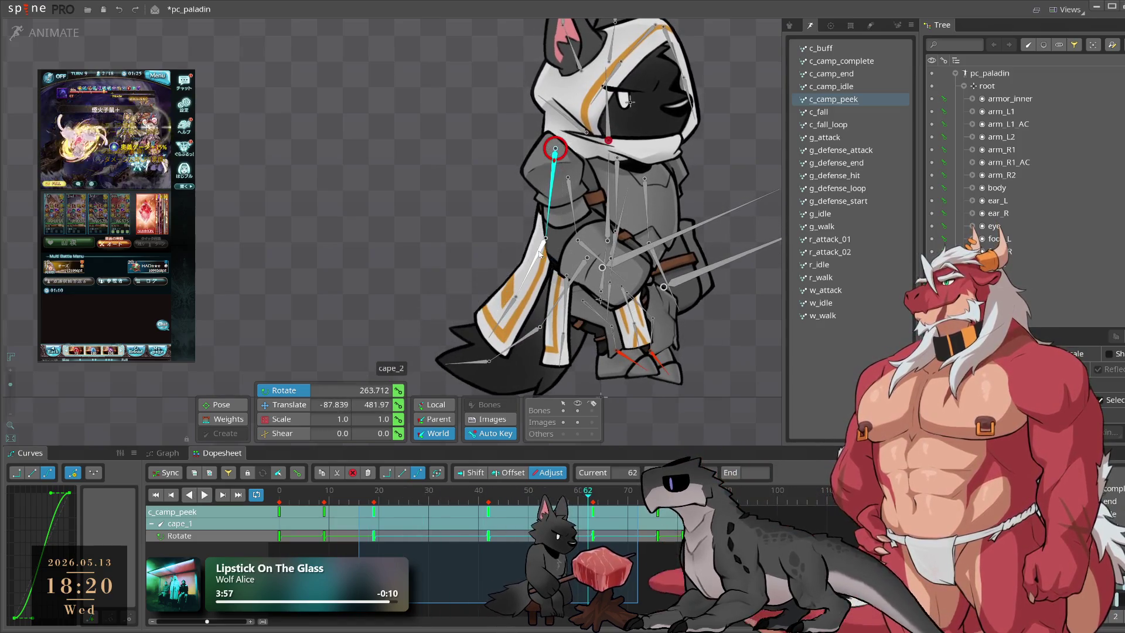
pyautogui.click(295, 502)
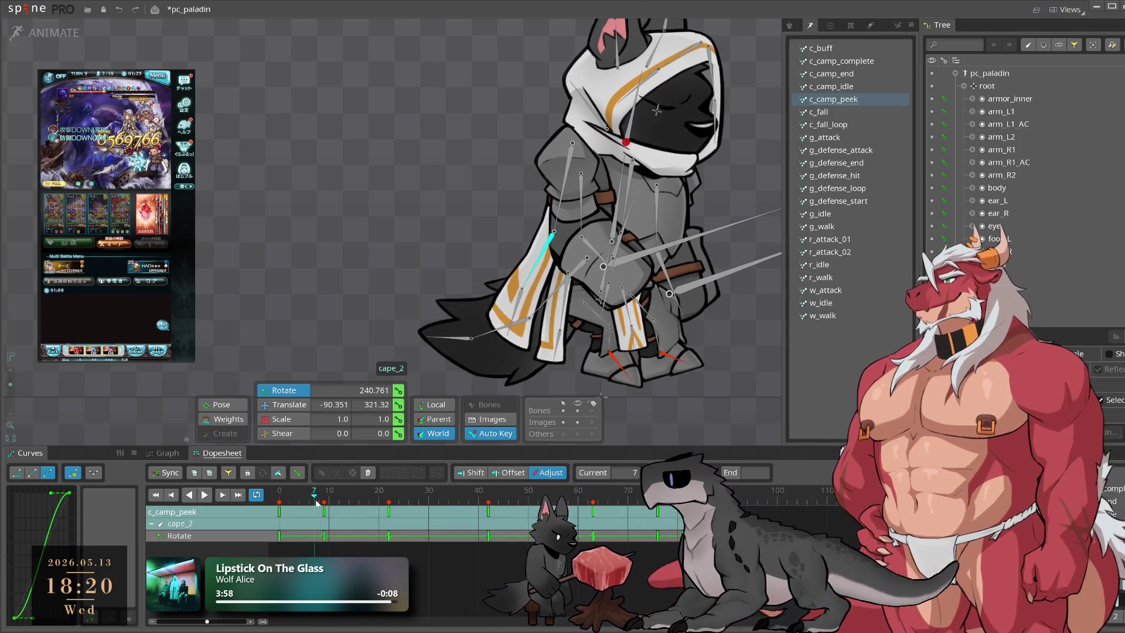
pyautogui.moveTo(316, 502); pyautogui.dragTo(323, 502)
pyautogui.press('space')
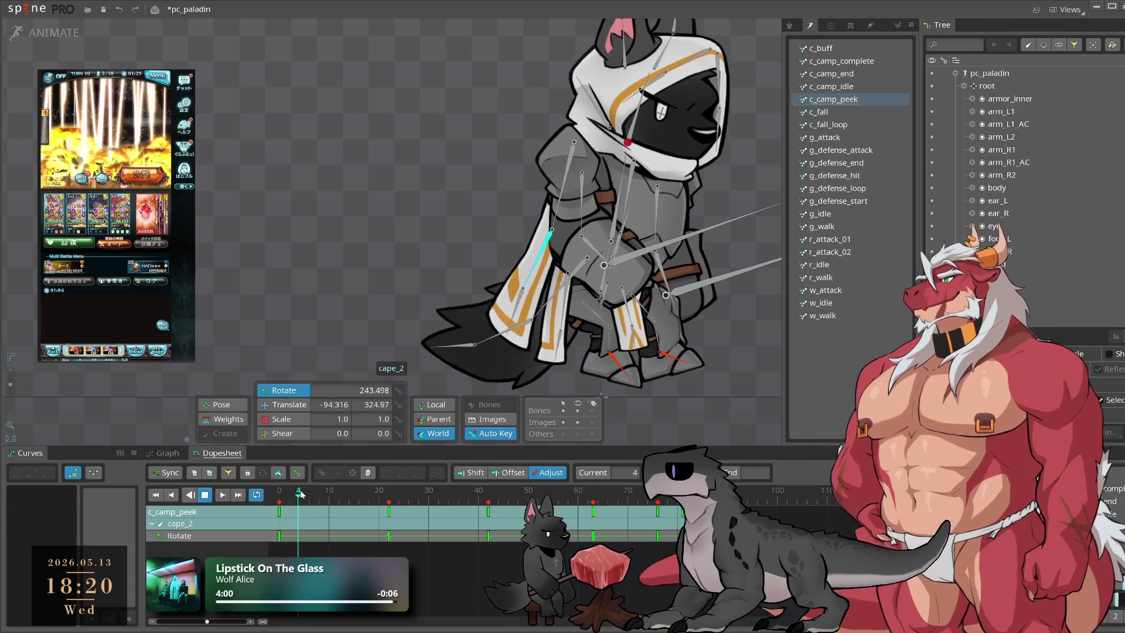
pyautogui.click(384, 497)
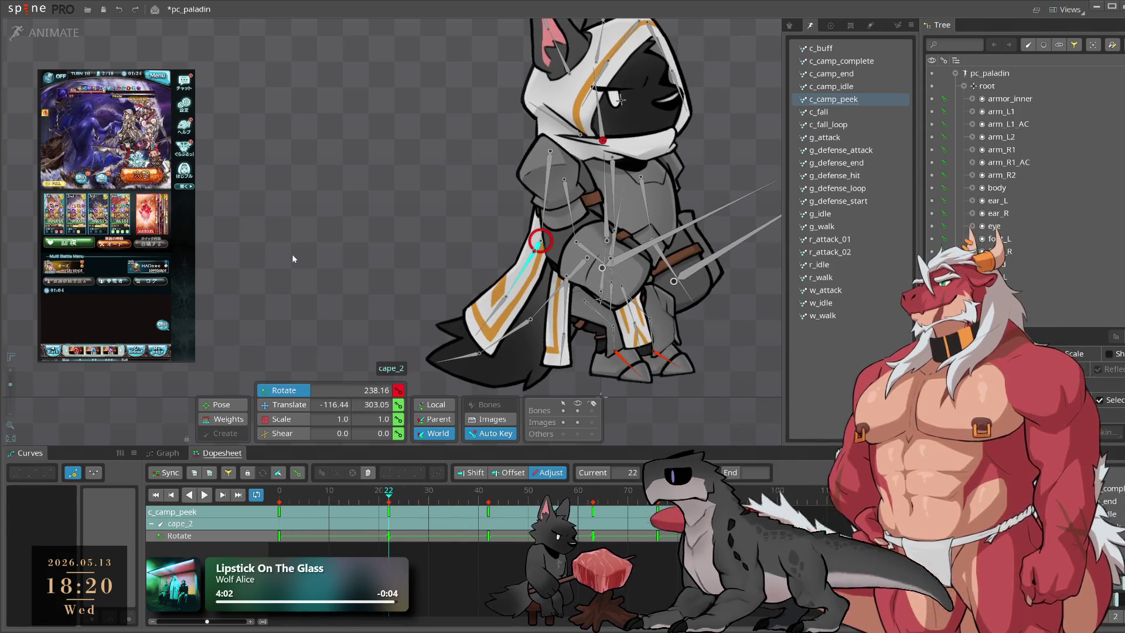
# Step: Delete the cape_2 rotation key at frame 76 and replay the animation
pyautogui.press('space')
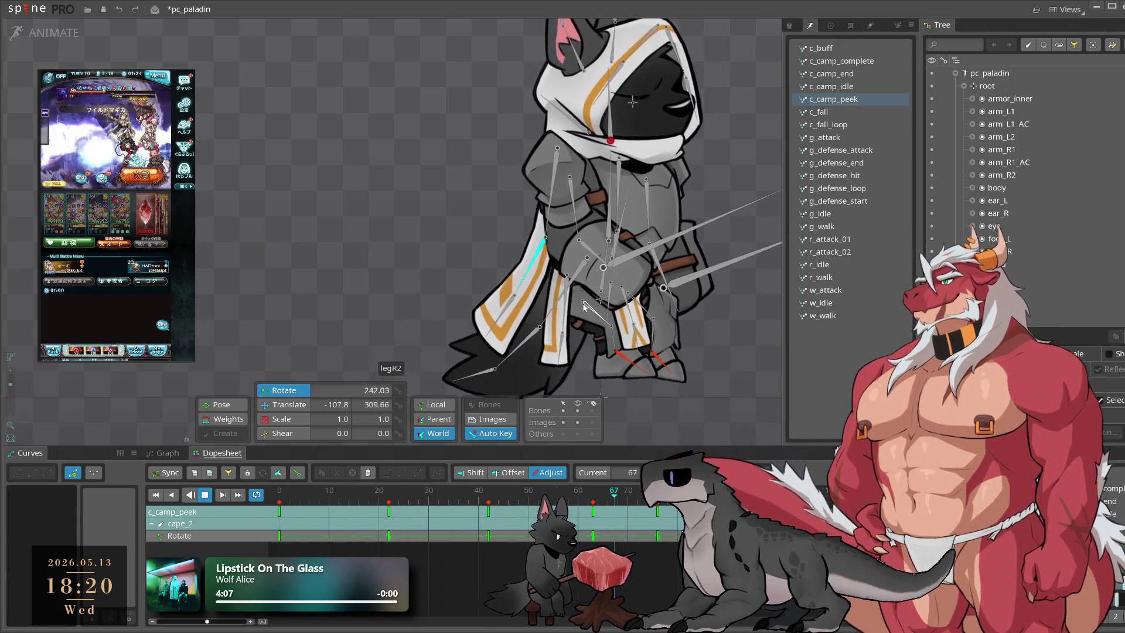
pyautogui.click(660, 522)
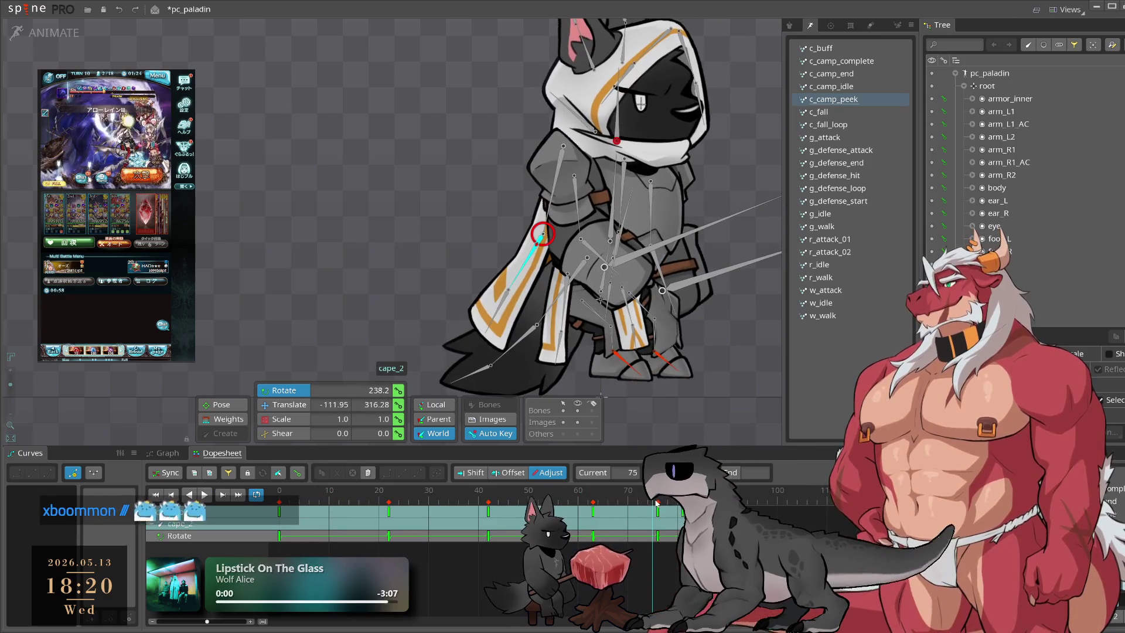
pyautogui.press('Delete')
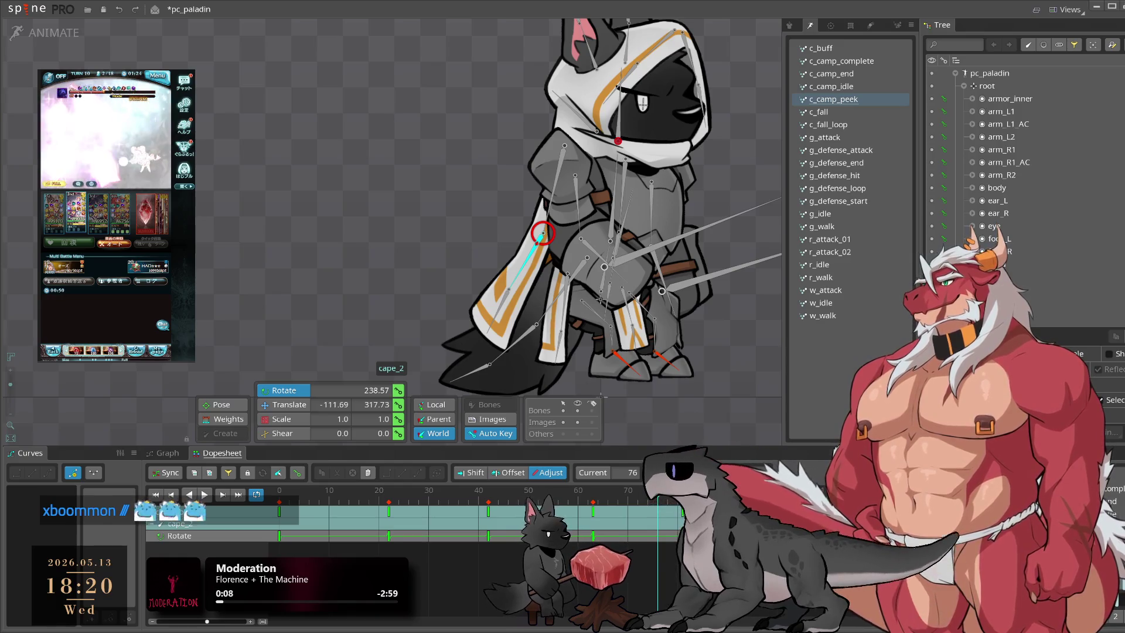
pyautogui.press('space')
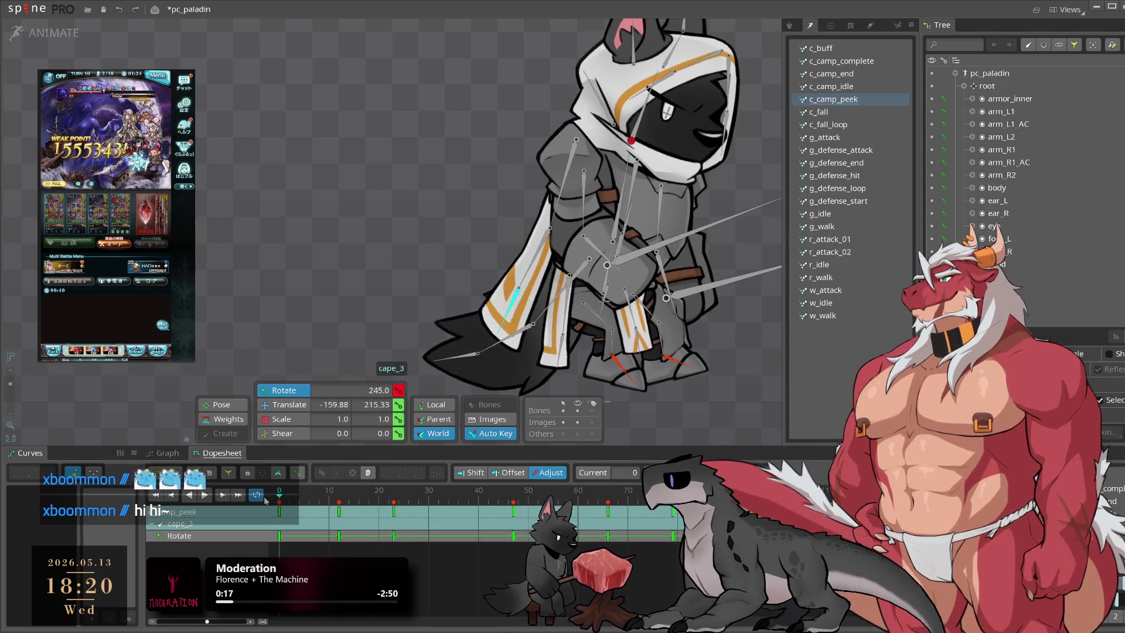
# Step: Rotate cape_1 slightly at frame 19 and play back the result
pyautogui.click(339, 511)
pyautogui.moveTo(338, 511); pyautogui.dragTo(519, 516)
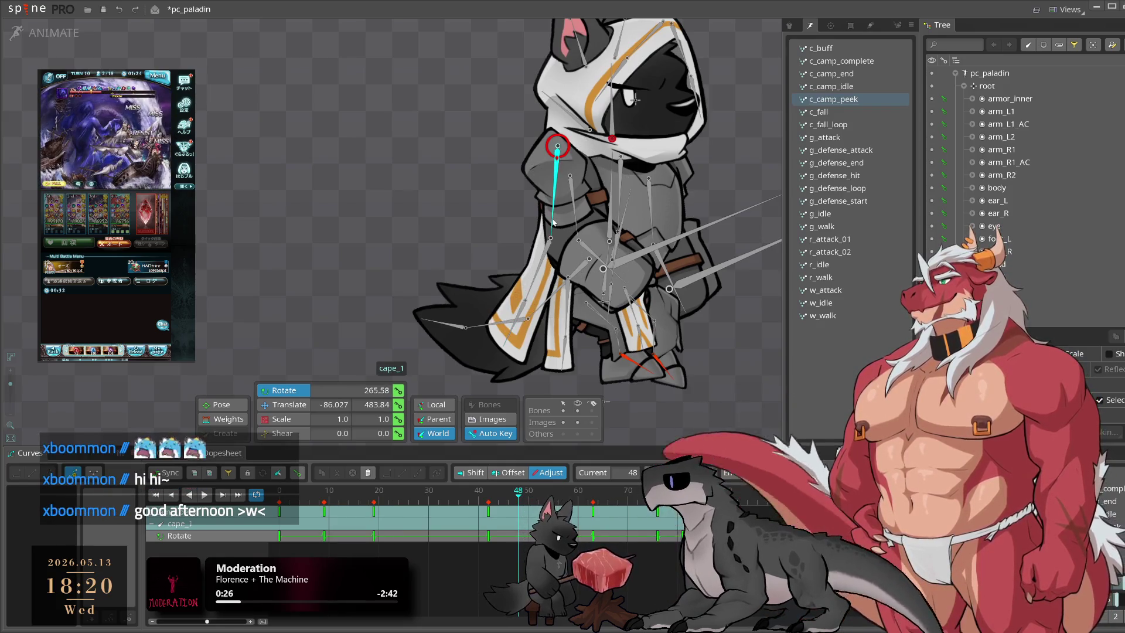
pyautogui.moveTo(328, 515)
pyautogui.mouseDown()
pyautogui.moveTo(378, 530)
pyautogui.moveTo(360, 550)
pyautogui.moveTo(374, 550)
pyautogui.mouseUp()
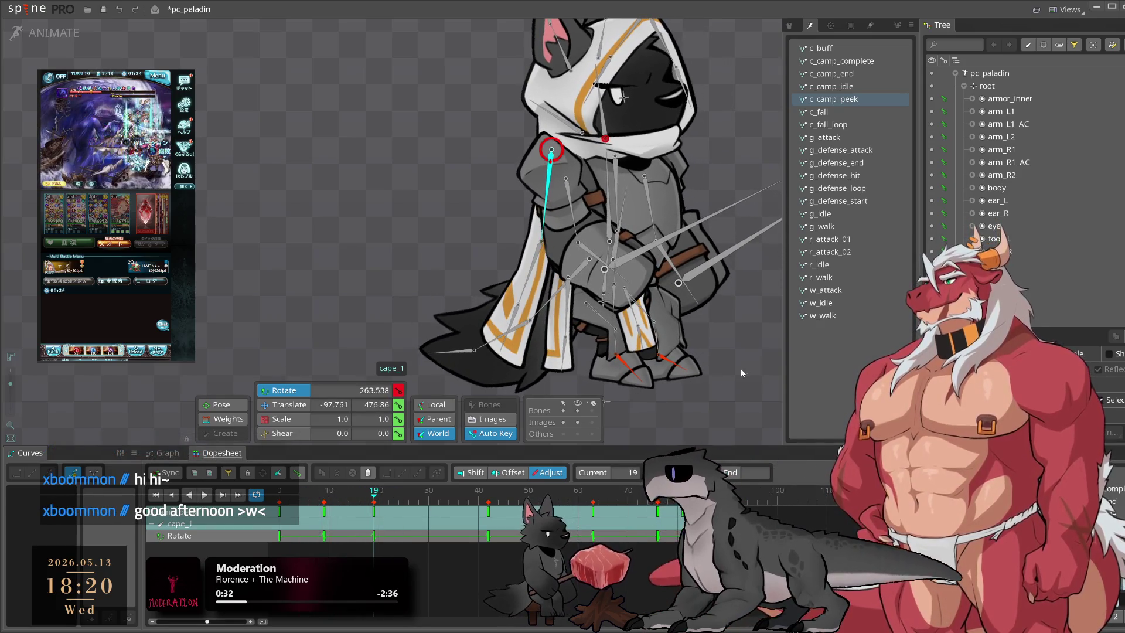
pyautogui.moveTo(732, 371); pyautogui.dragTo(737, 399)
pyautogui.moveTo(401, 499); pyautogui.dragTo(489, 507)
pyautogui.moveTo(740, 371)
pyautogui.mouseDown()
pyautogui.moveTo(697, 354)
pyautogui.moveTo(709, 333)
pyautogui.moveTo(713, 360)
pyautogui.moveTo(762, 363)
pyautogui.moveTo(719, 350)
pyautogui.mouseUp()
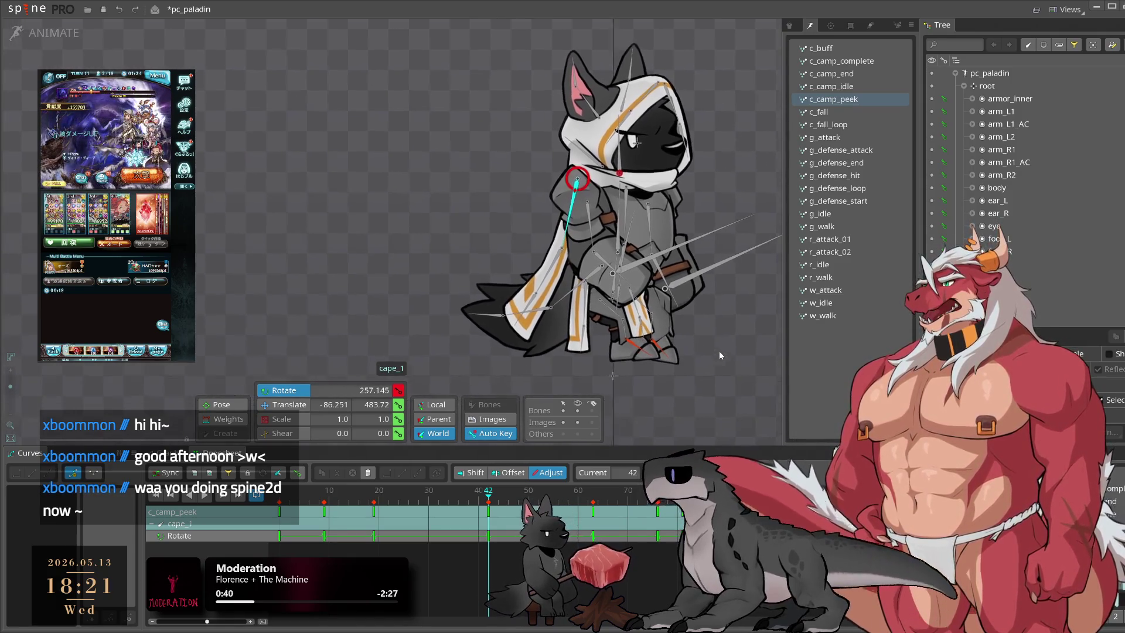
pyautogui.scroll(2, 702, 339)
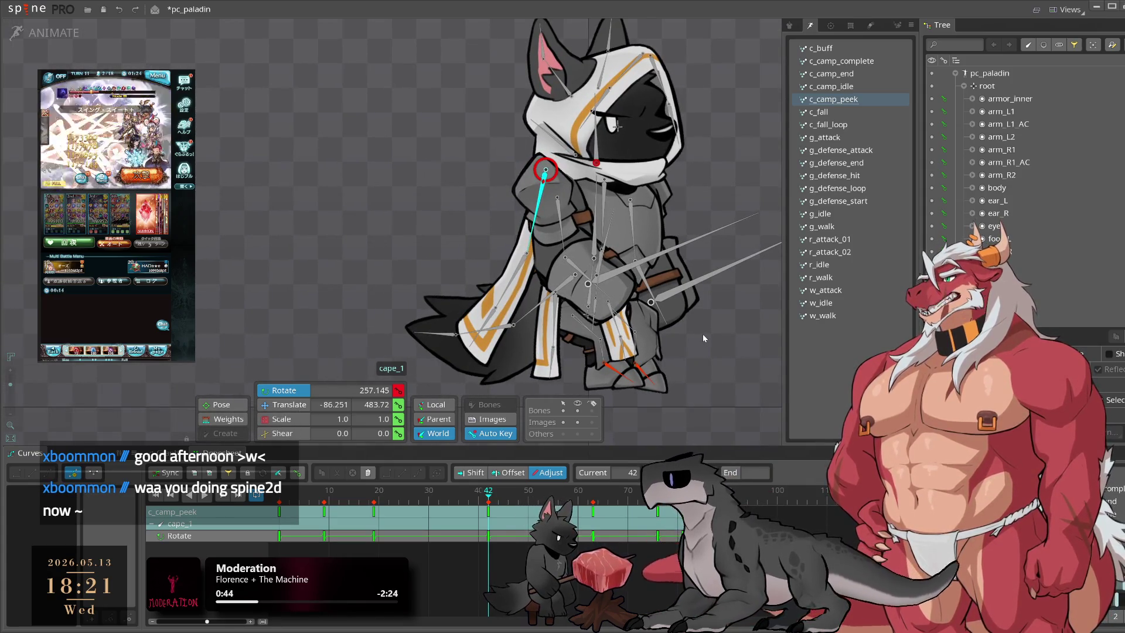
pyautogui.press('l')
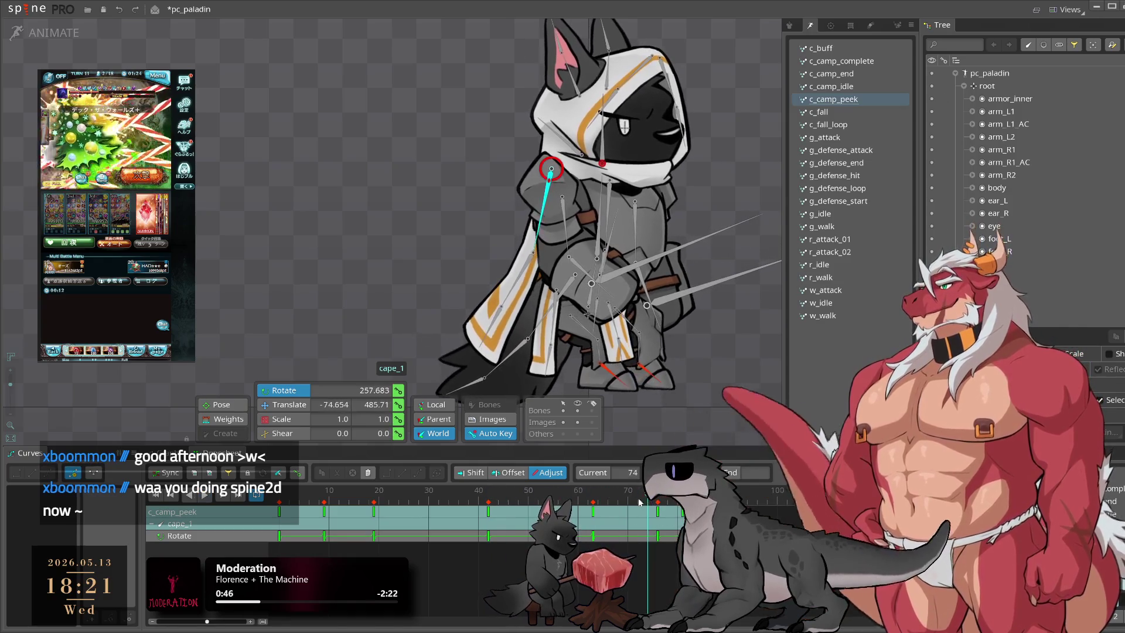
pyautogui.click(593, 498)
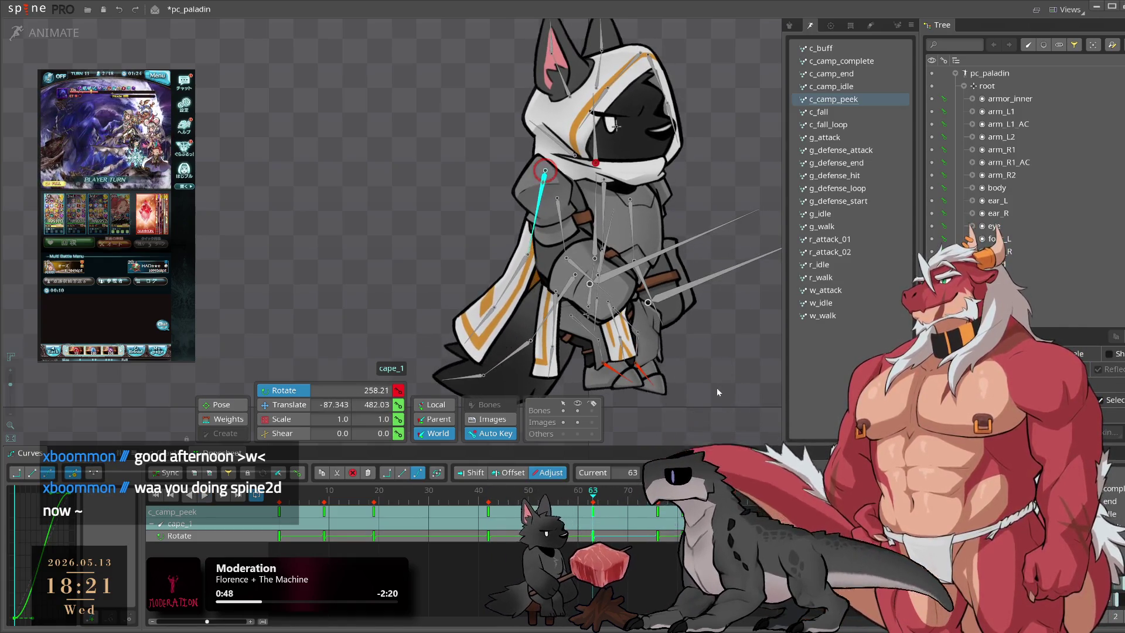
pyautogui.press('l')
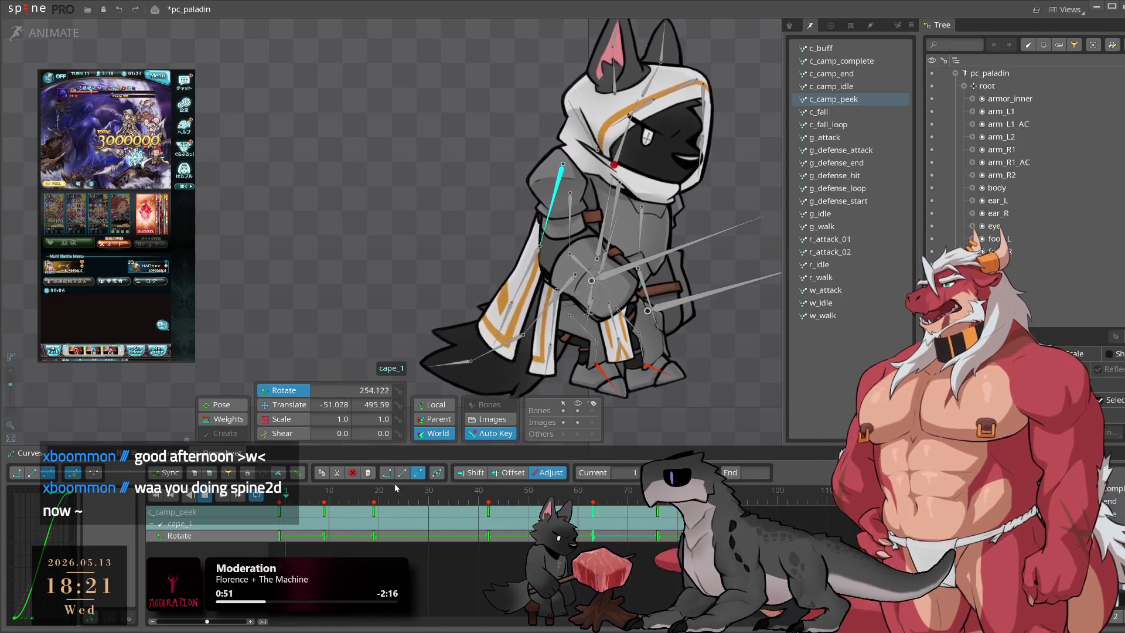
# Step: Swing cape_1 further at frame 9 and play the revised animation
pyautogui.click(287, 503)
pyautogui.moveTo(287, 503); pyautogui.dragTo(326, 520)
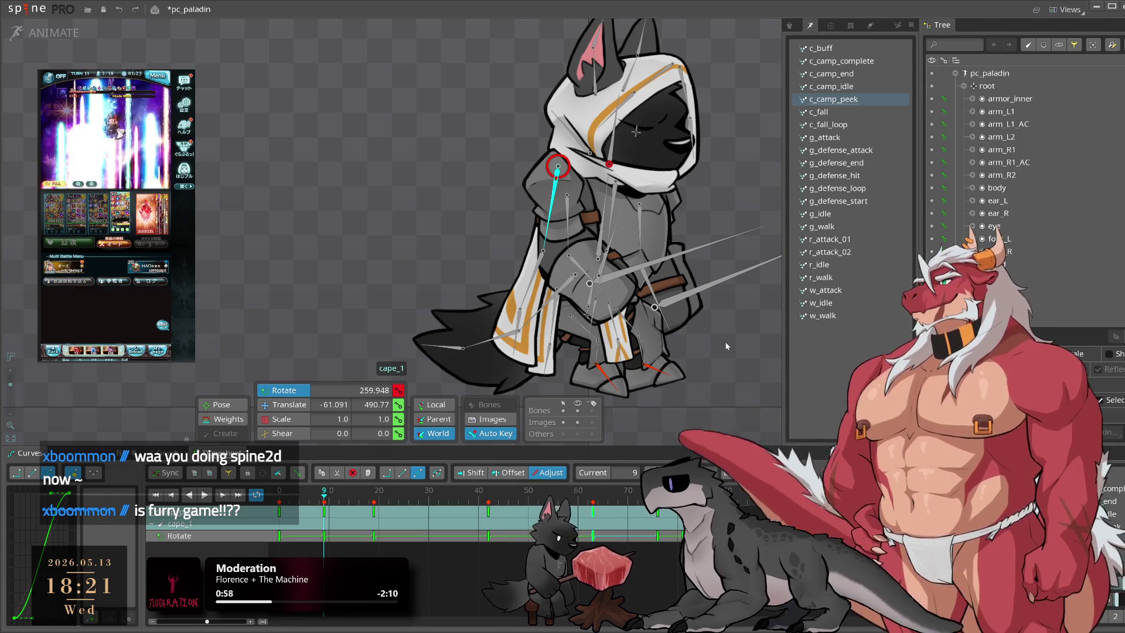
pyautogui.moveTo(731, 340); pyautogui.dragTo(722, 378)
pyautogui.press('l')
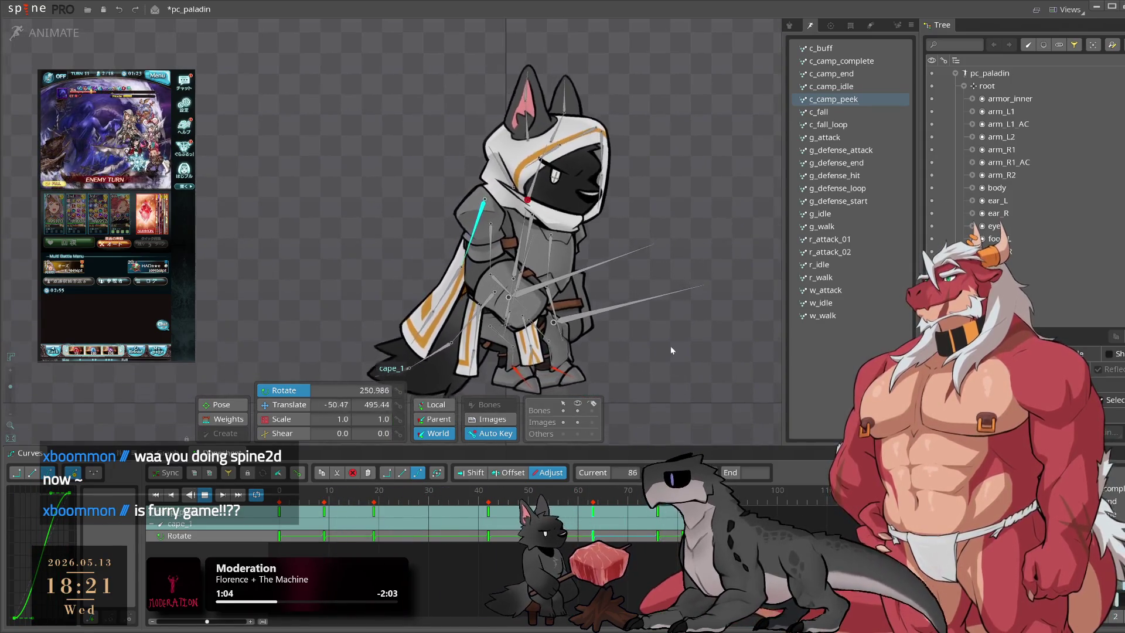
# Step: Select cape_3 and preview its motion up to the frame 23 key
pyautogui.click(457, 367)
pyautogui.click(312, 518)
pyautogui.moveTo(312, 517); pyautogui.dragTo(393, 528)
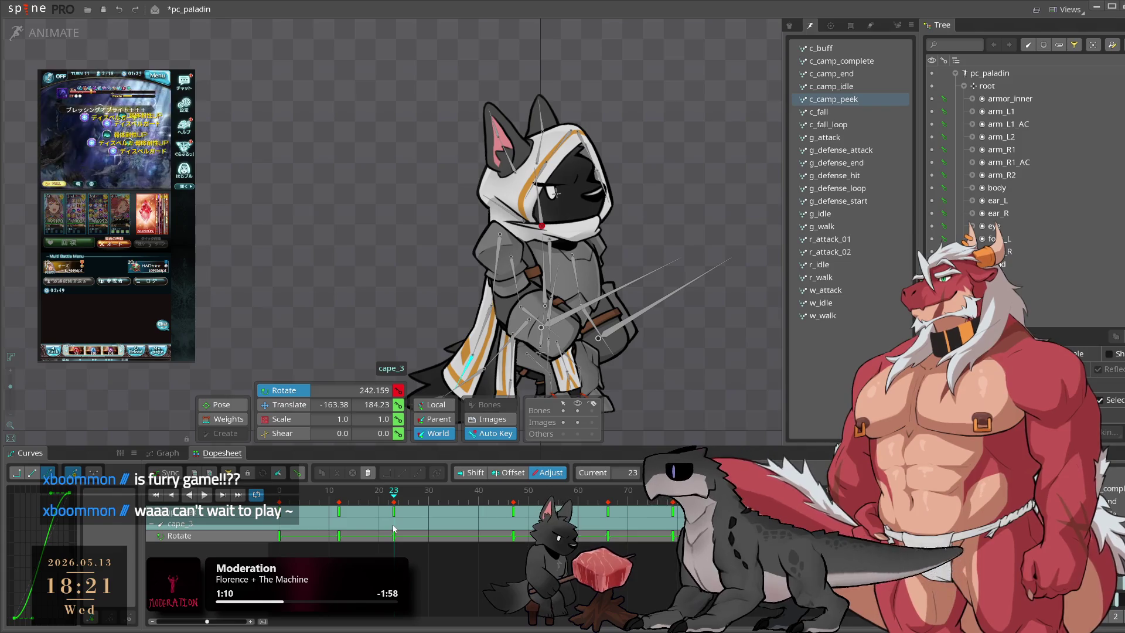
pyautogui.click(394, 512)
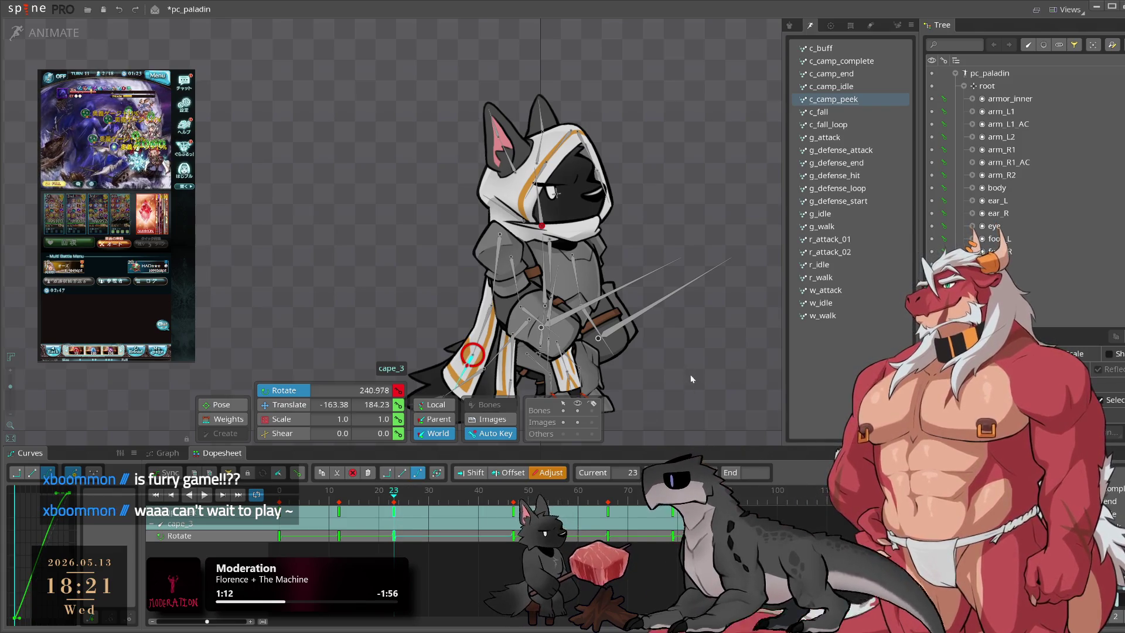
pyautogui.press('space')
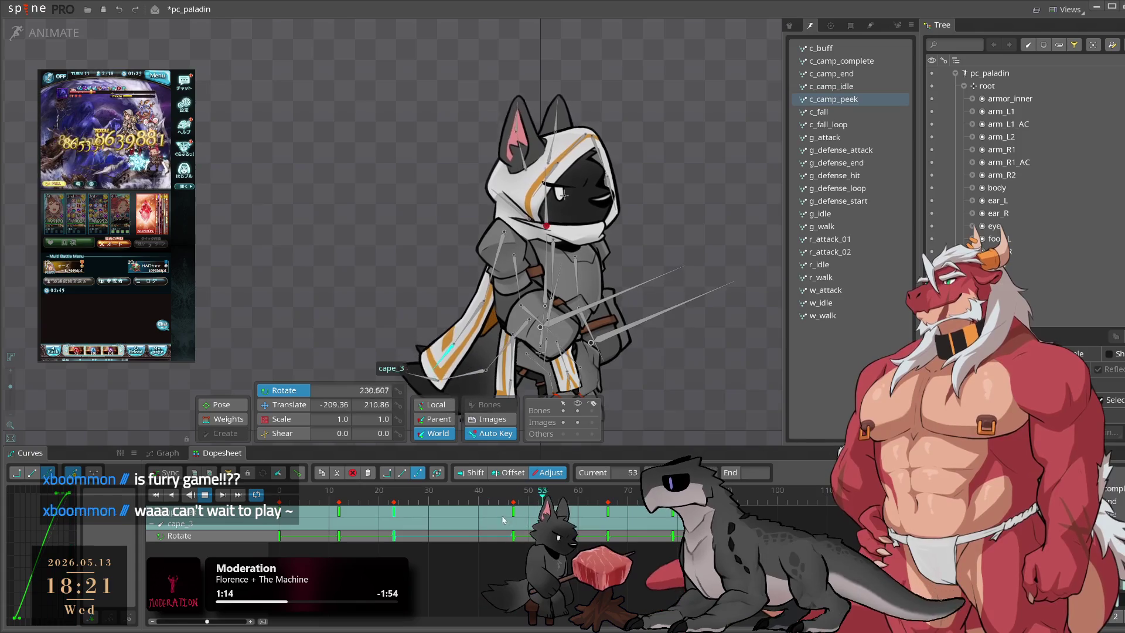
# Step: Rotate cape_3 back at frame 12 and play the animation to review it
pyautogui.click(339, 504)
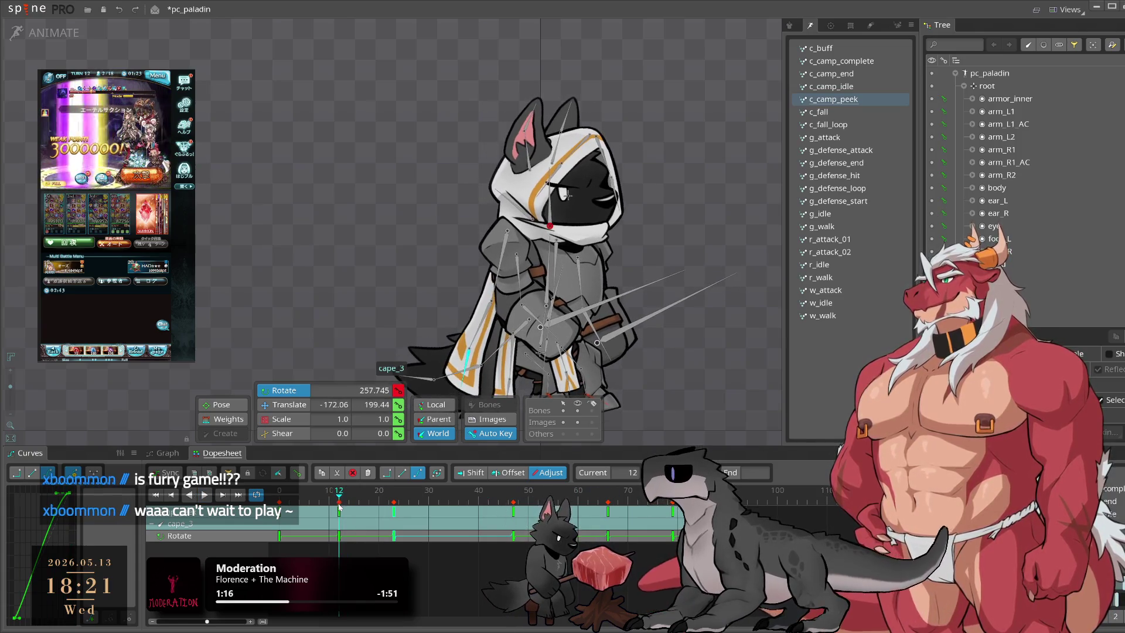
pyautogui.moveTo(549, 439); pyautogui.dragTo(717, 395)
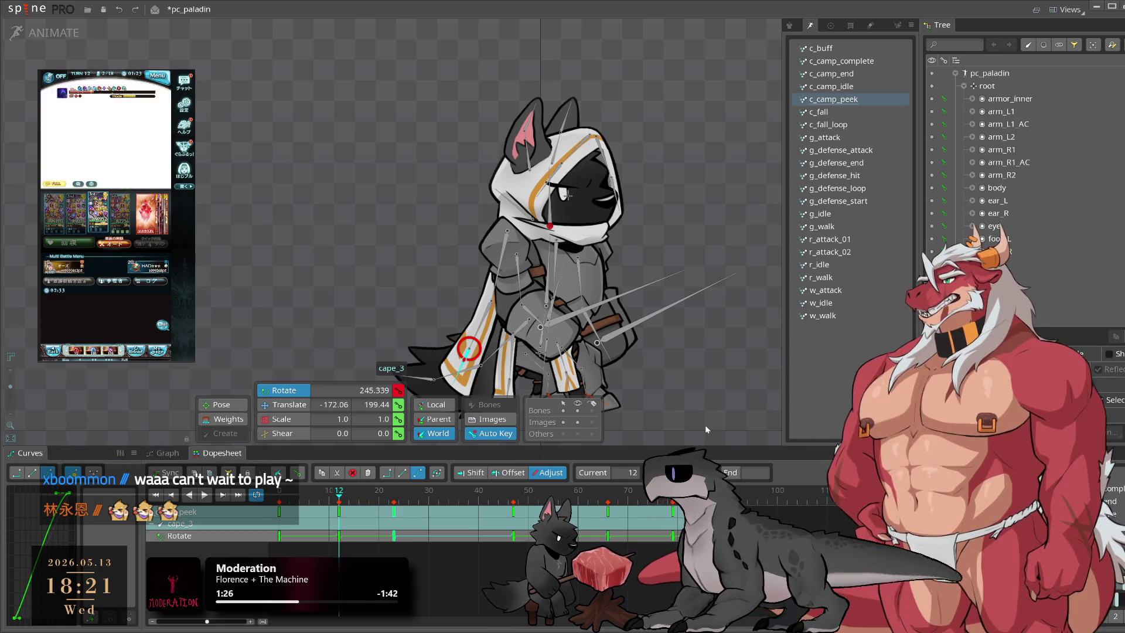
pyautogui.press('l')
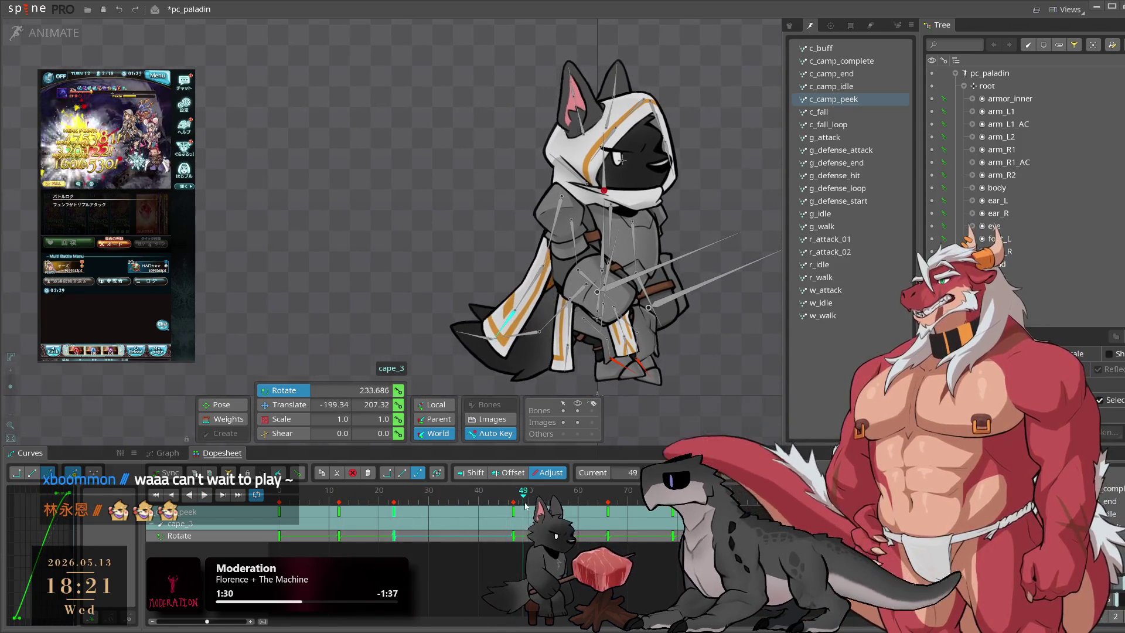
pyautogui.click(589, 518)
pyautogui.press('l')
# Step: Reselect cape_3, adjust it at frame 23, then play back and stop at frame 6
pyautogui.click(552, 355)
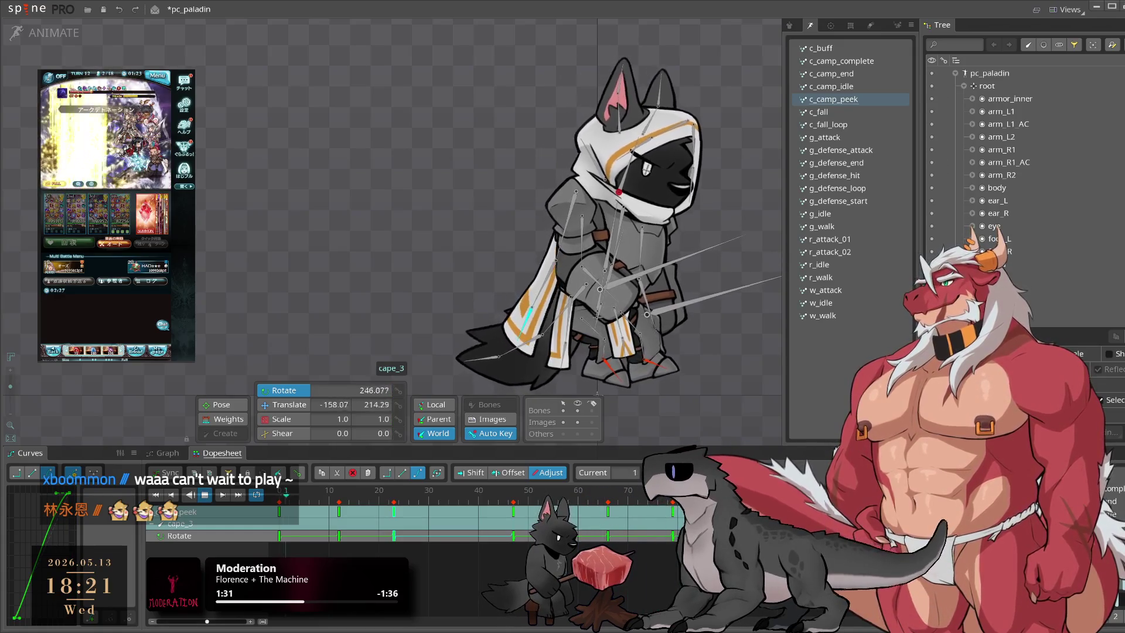
pyautogui.click(529, 319)
pyautogui.click(393, 529)
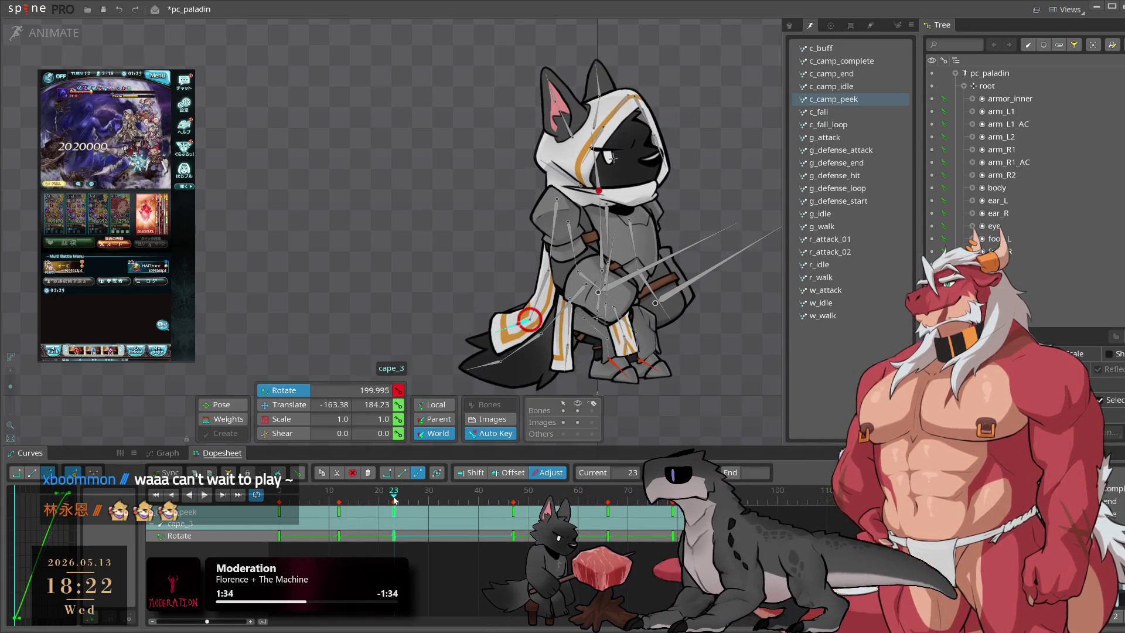
pyautogui.press('l')
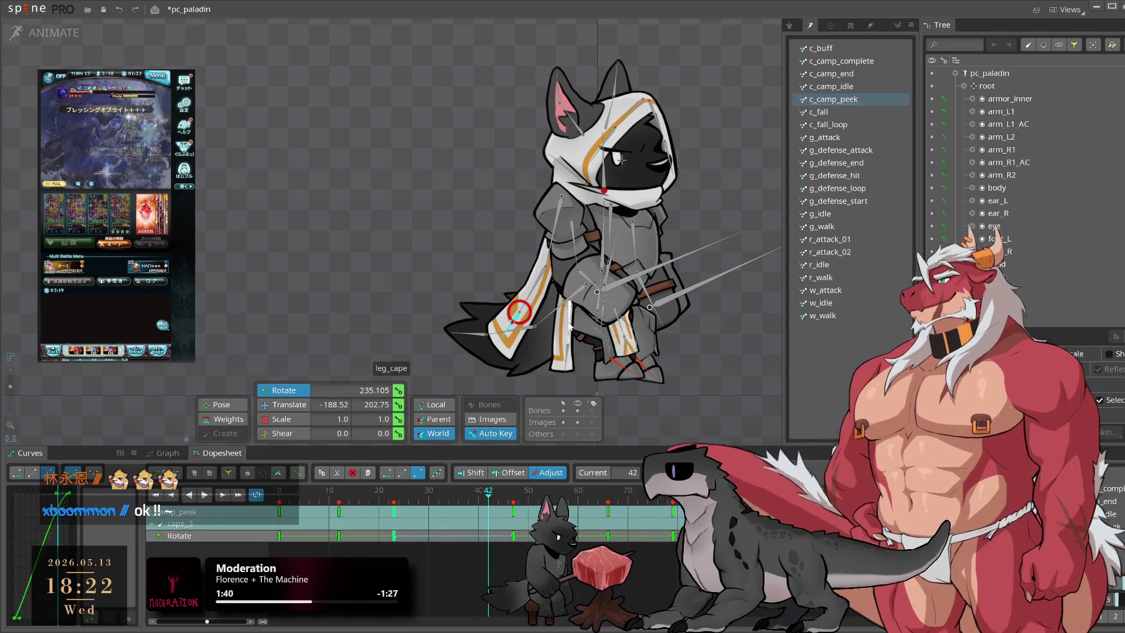
pyautogui.click(310, 497)
# Step: Paste the copied frame-0 keys of both leg cape bones at frame 29
pyautogui.moveTo(325, 554); pyautogui.dragTo(276, 506)
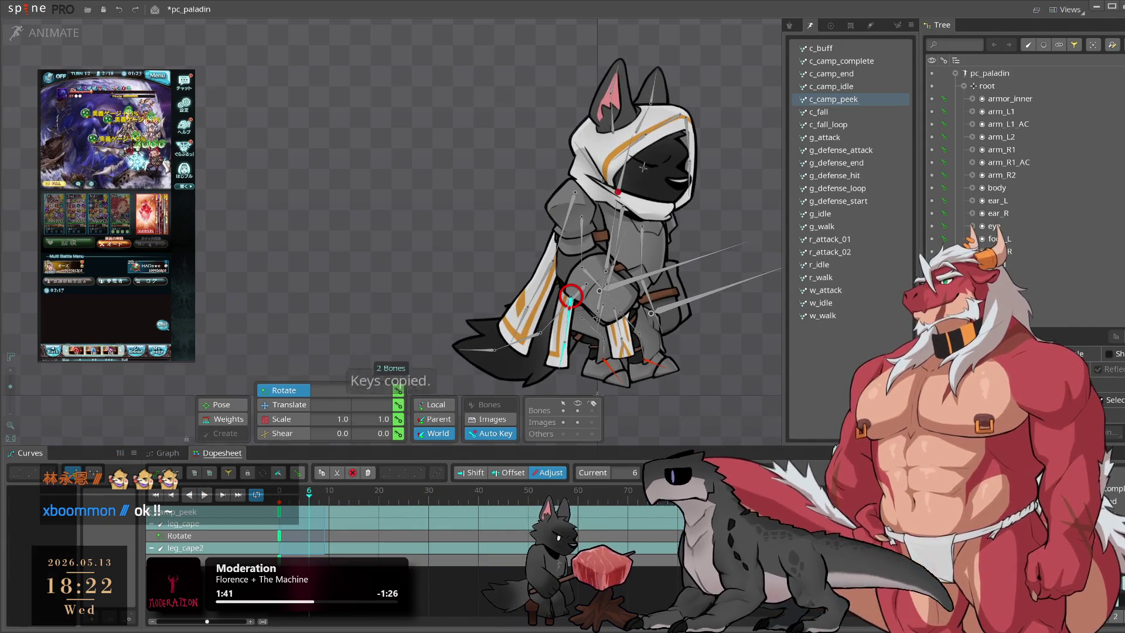
pyautogui.click(424, 497)
pyautogui.hotkey('ctrl', 'v')
pyautogui.moveTo(424, 507); pyautogui.dragTo(430, 508)
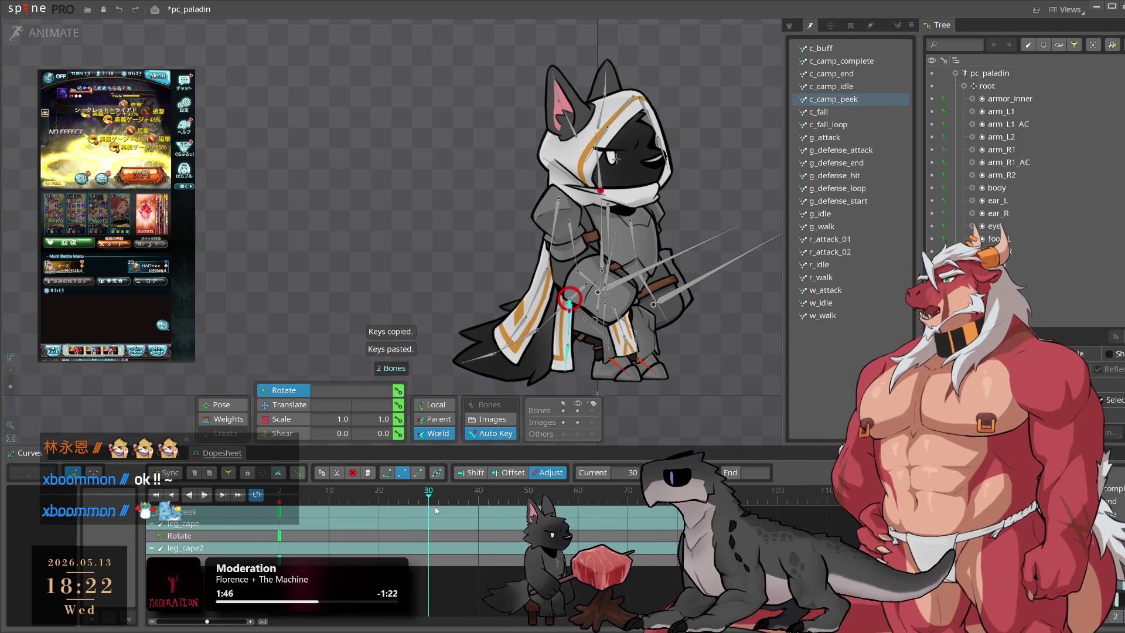
# Step: Rotate the cape bone at frame 24 so it swings to point down
pyautogui.scroll(-2, 536, 329)
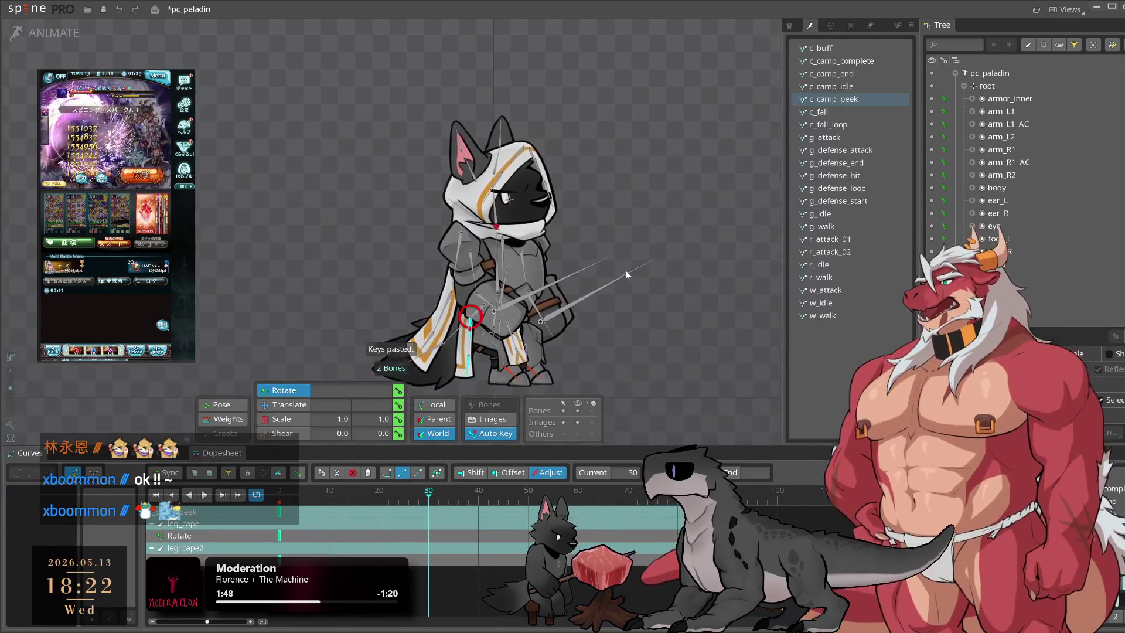
pyautogui.scroll(2, 604, 272)
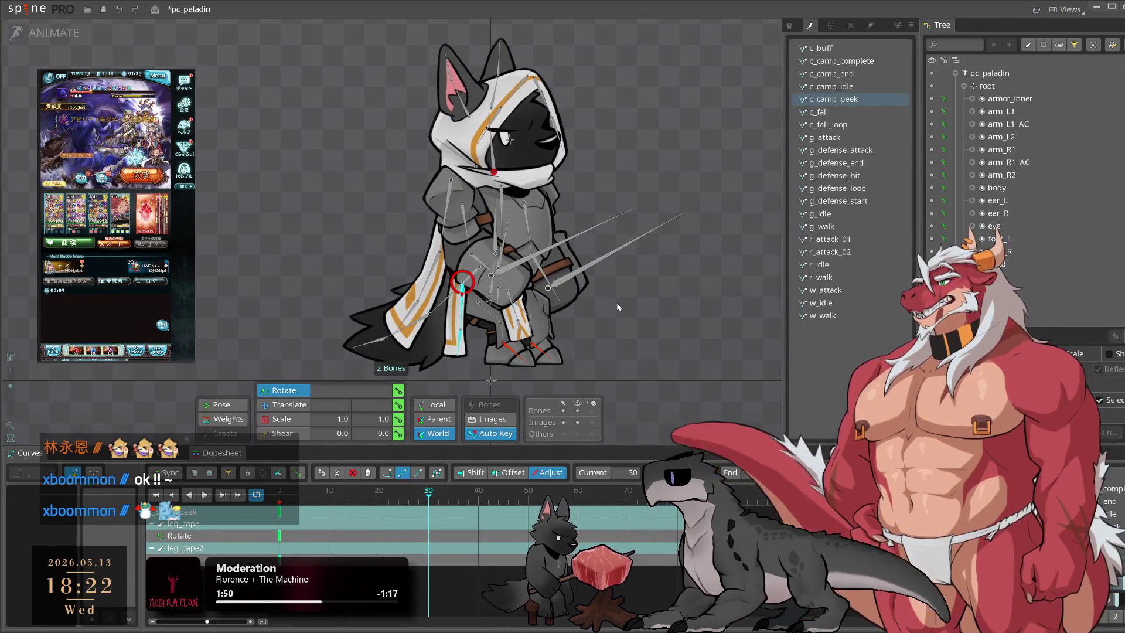
pyautogui.moveTo(638, 331); pyautogui.dragTo(680, 332)
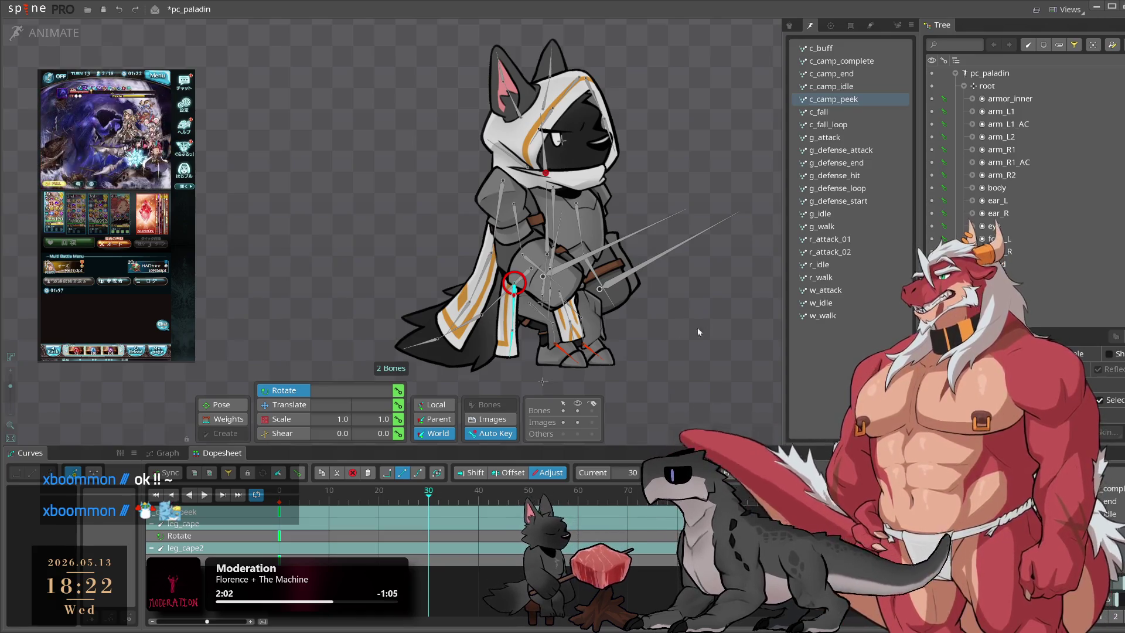
pyautogui.scroll(-1, 677, 334)
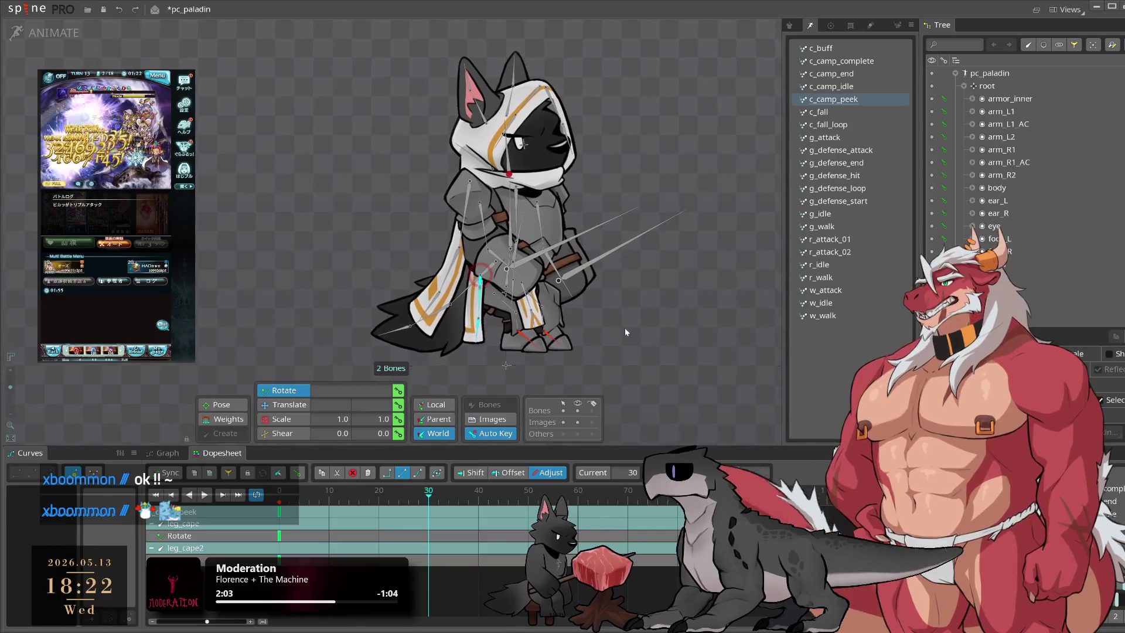
pyautogui.scroll(2, 620, 333)
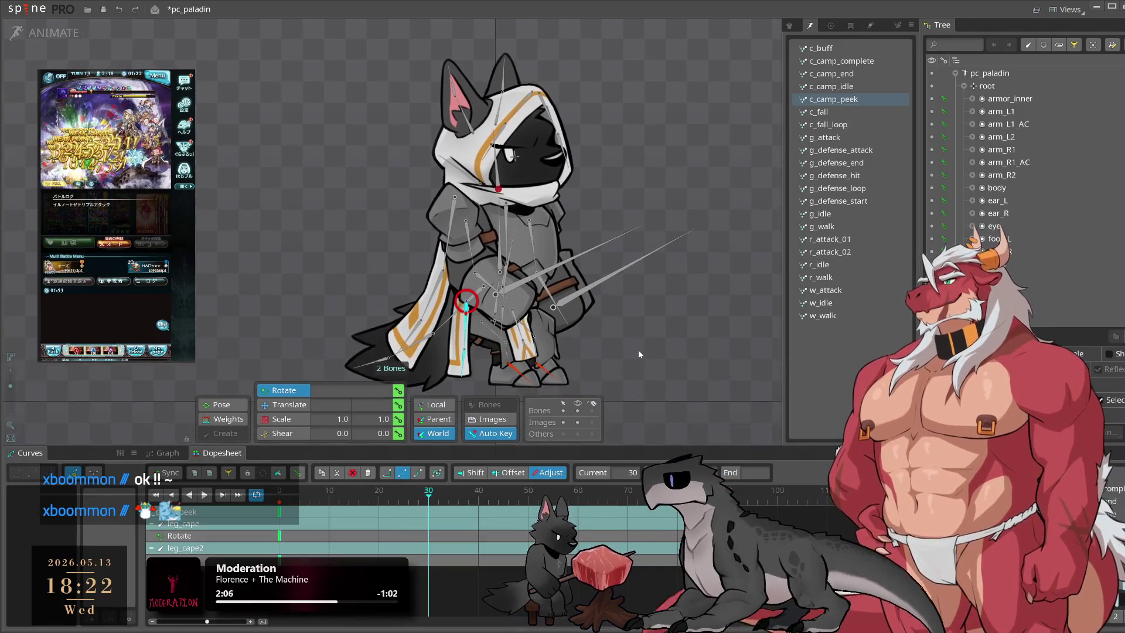
pyautogui.scroll(1, 693, 325)
pyautogui.moveTo(694, 321); pyautogui.dragTo(708, 317)
pyautogui.moveTo(426, 502)
pyautogui.mouseDown()
pyautogui.moveTo(351, 502)
pyautogui.moveTo(457, 502)
pyautogui.moveTo(398, 501)
pyautogui.mouseUp()
pyautogui.moveTo(694, 372)
pyautogui.mouseDown()
pyautogui.moveTo(665, 416)
pyautogui.moveTo(738, 328)
pyautogui.moveTo(760, 223)
pyautogui.mouseUp()
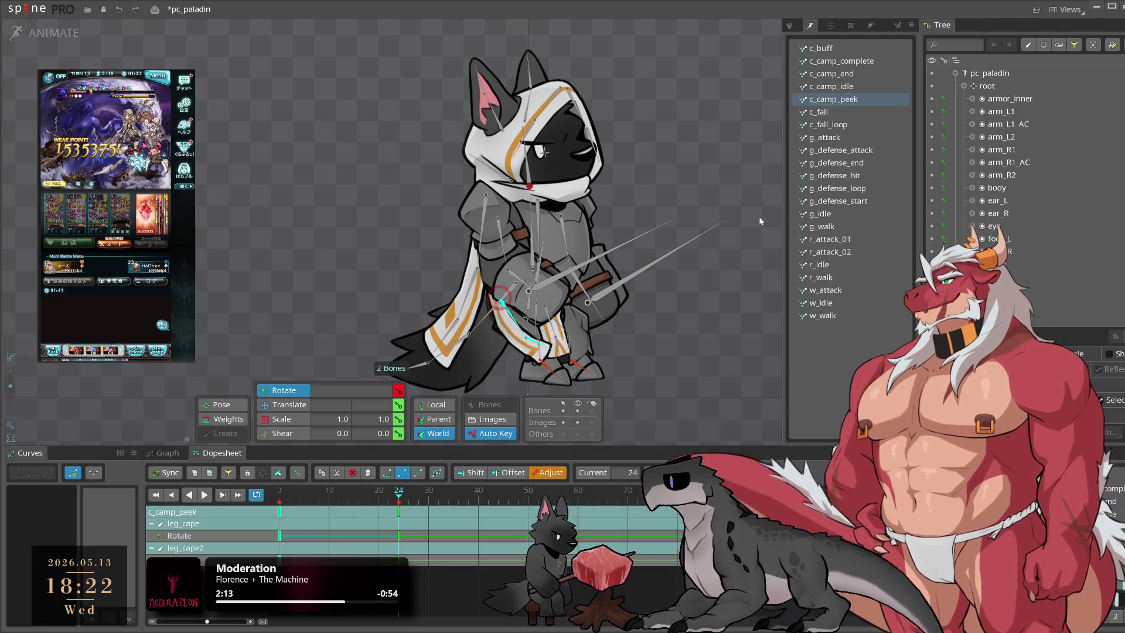
pyautogui.moveTo(665, 388)
pyautogui.mouseDown()
pyautogui.moveTo(676, 317)
pyautogui.moveTo(662, 364)
pyautogui.mouseUp()
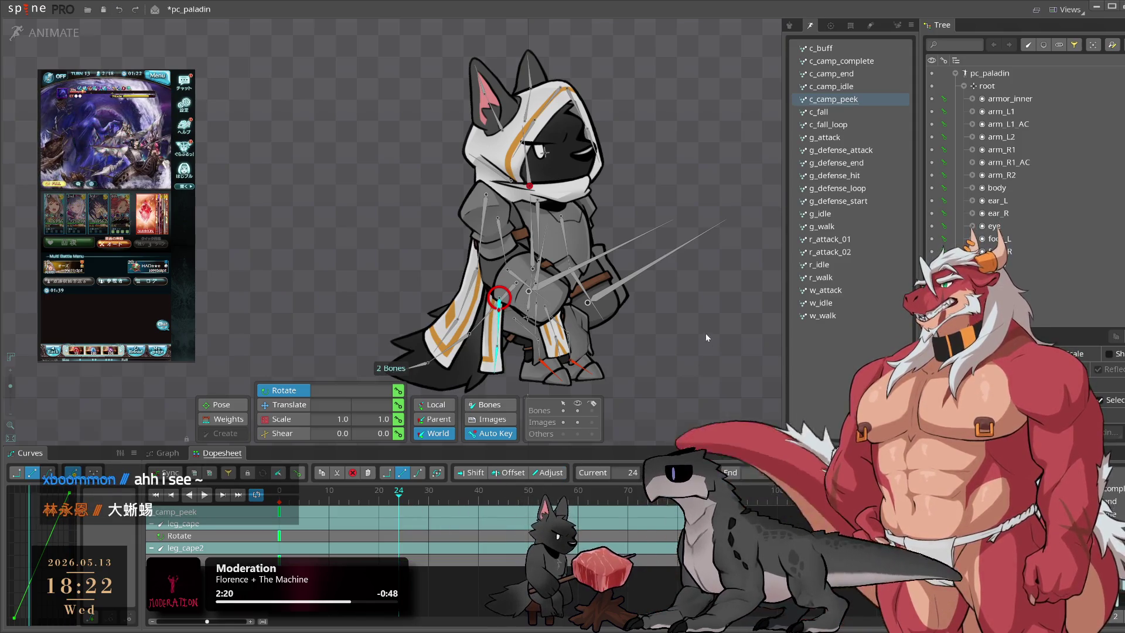
pyautogui.moveTo(705, 333); pyautogui.dragTo(688, 406)
# Step: Rotate the cape bone upright at frame 52
pyautogui.click(414, 493)
pyautogui.moveTo(414, 494); pyautogui.dragTo(538, 493)
pyautogui.moveTo(656, 404); pyautogui.dragTo(732, 300)
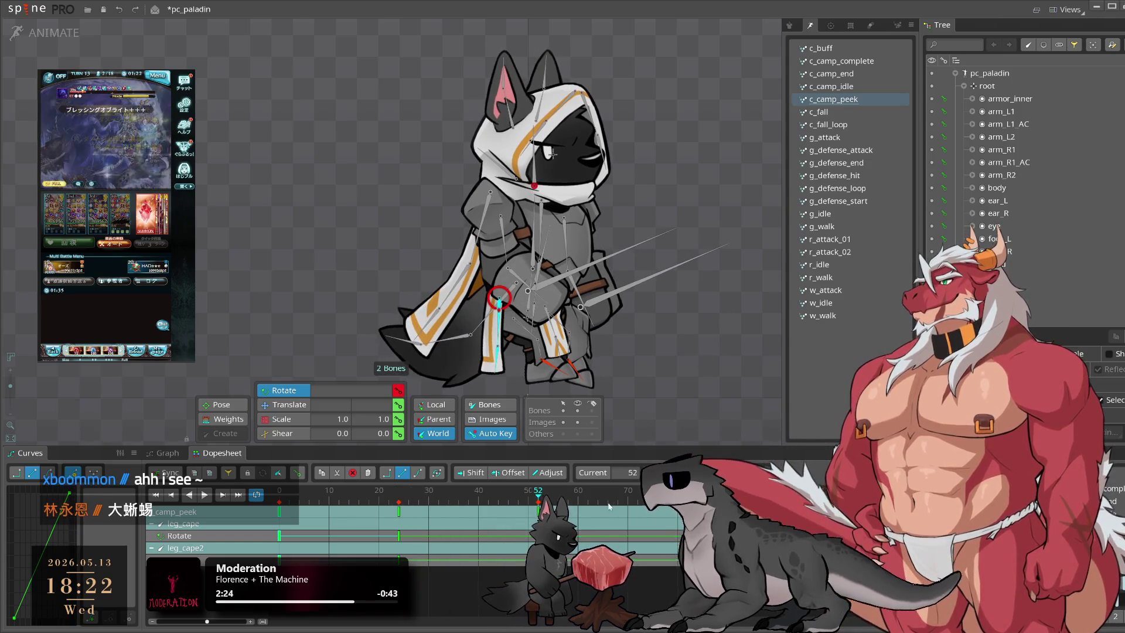
# Step: Give the leg cape keys Bezier easing, re-time them and preview the playback
pyautogui.click(632, 502)
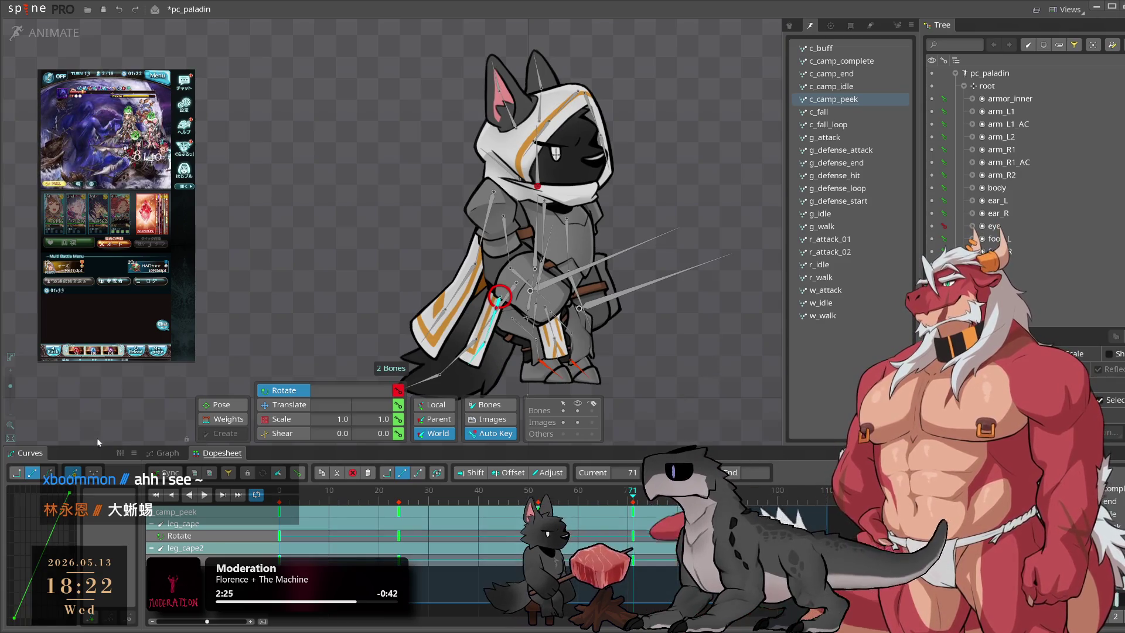
pyautogui.click(48, 472)
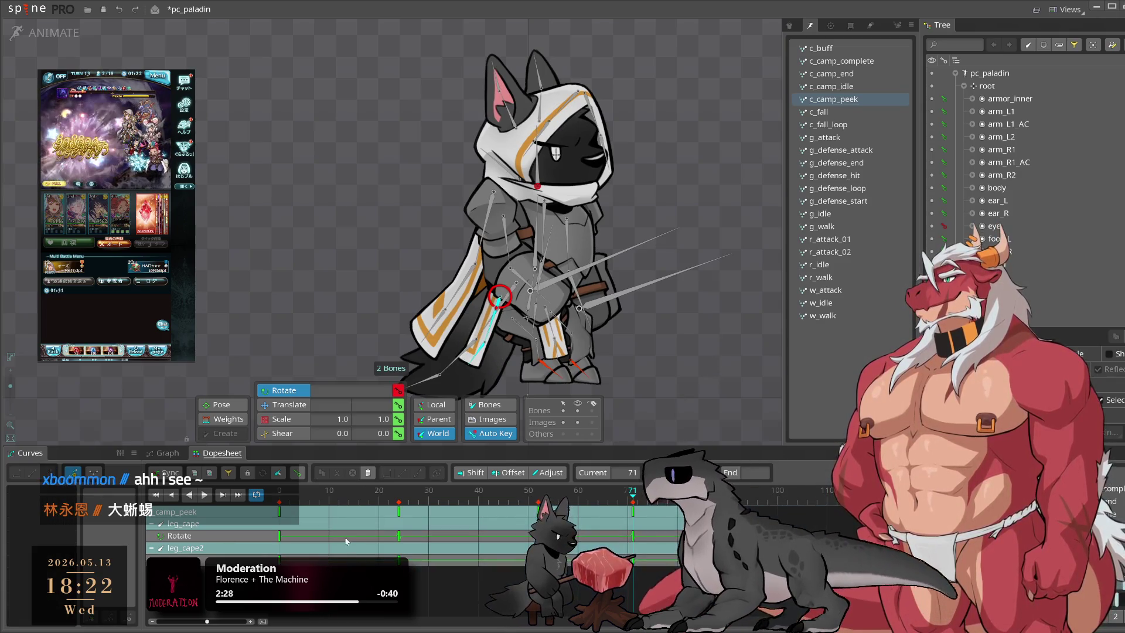
pyautogui.moveTo(604, 533); pyautogui.dragTo(594, 533)
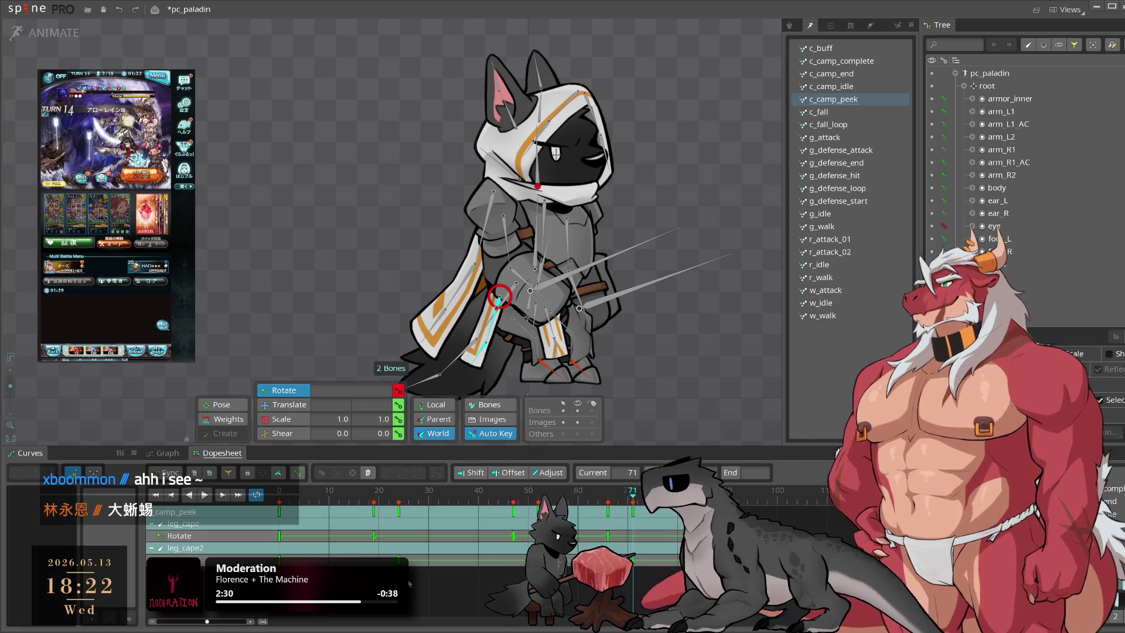
pyautogui.moveTo(388, 555); pyautogui.dragTo(668, 591)
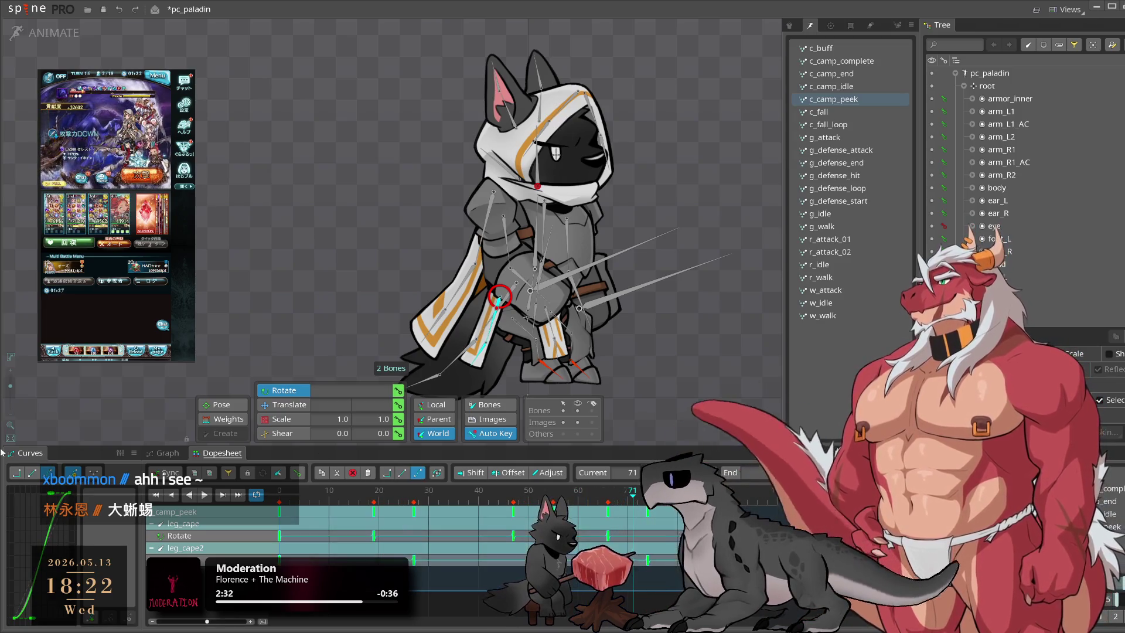
pyautogui.press('l')
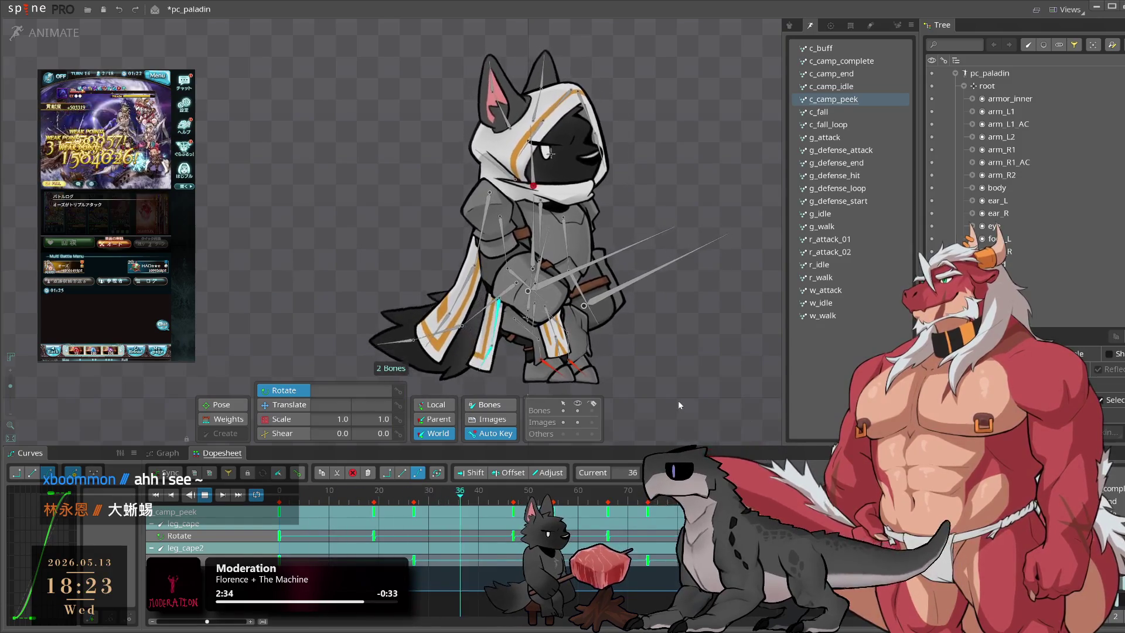
pyautogui.press('Escape')
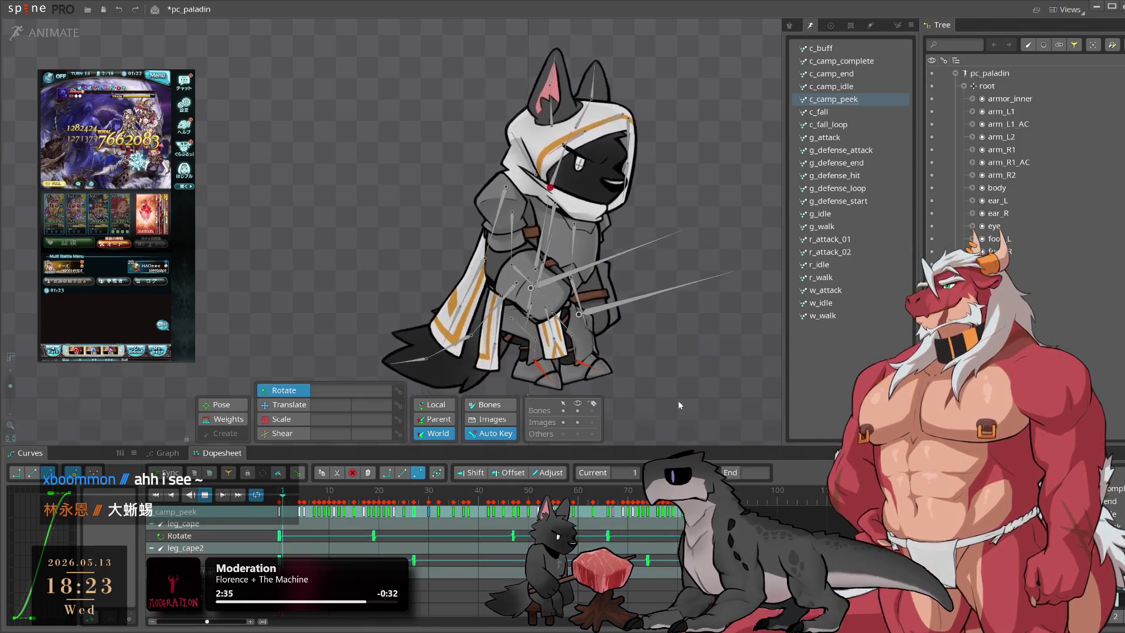
pyautogui.press('k')
pyautogui.click(479, 252)
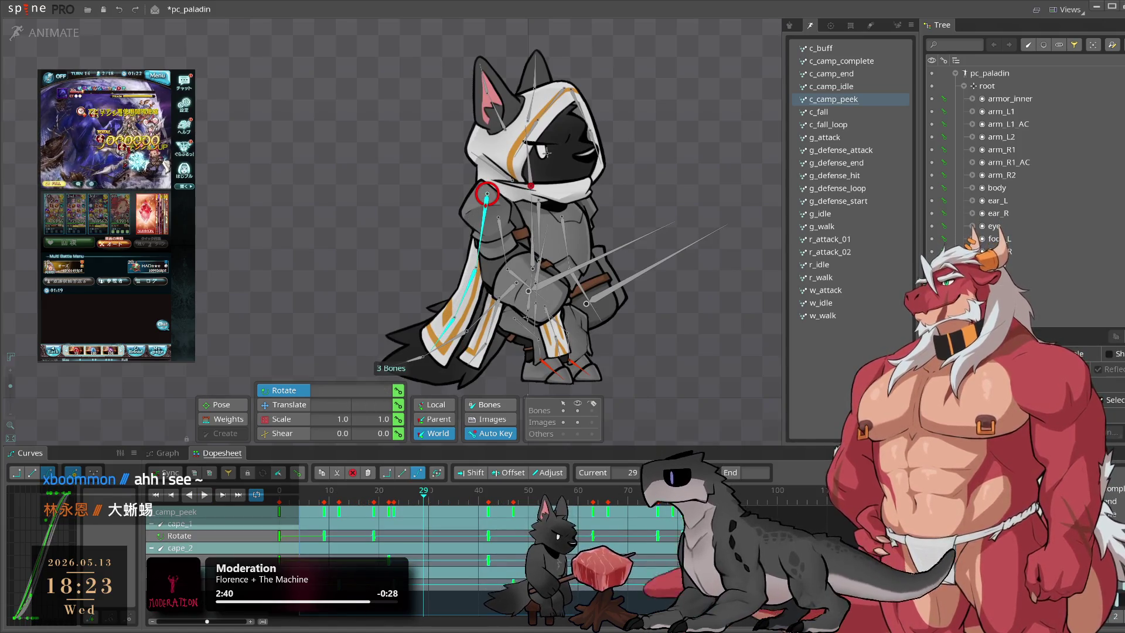
# Step: Delete the cape keys after frame 0 and key a new cape_3 pose at frame 11
pyautogui.press('Delete')
pyautogui.moveTo(388, 512)
pyautogui.mouseDown()
pyautogui.moveTo(317, 510)
pyautogui.moveTo(372, 514)
pyautogui.moveTo(335, 509)
pyautogui.moveTo(332, 520)
pyautogui.mouseUp()
pyautogui.moveTo(463, 326); pyautogui.dragTo(447, 330)
pyautogui.click(447, 328)
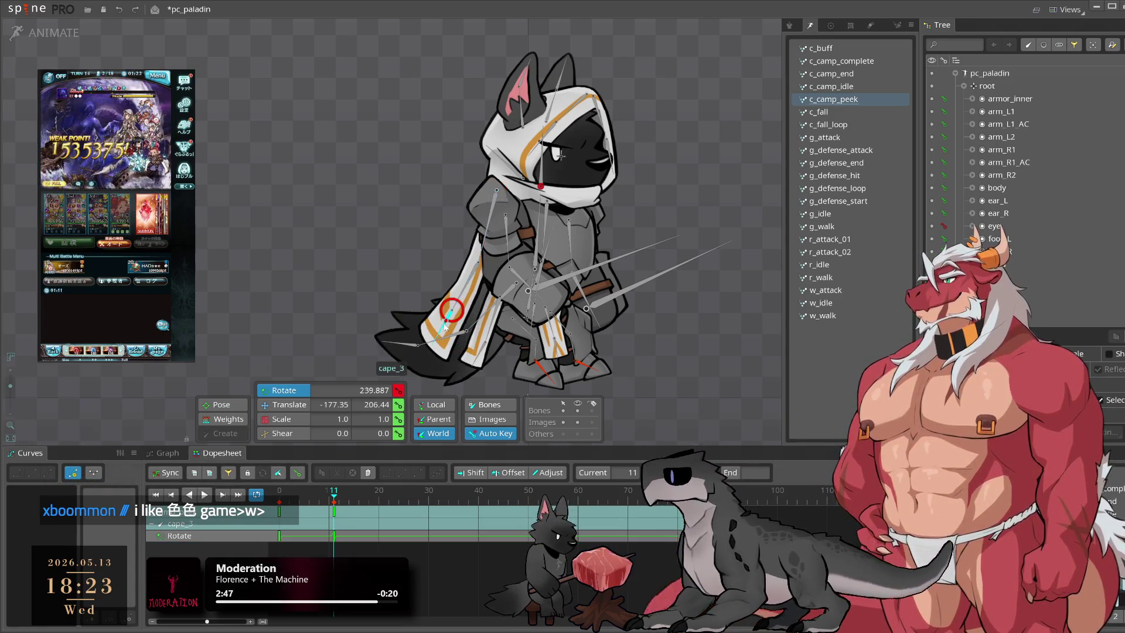
pyautogui.moveTo(656, 344)
pyautogui.mouseDown()
pyautogui.moveTo(676, 372)
pyautogui.moveTo(659, 409)
pyautogui.mouseUp()
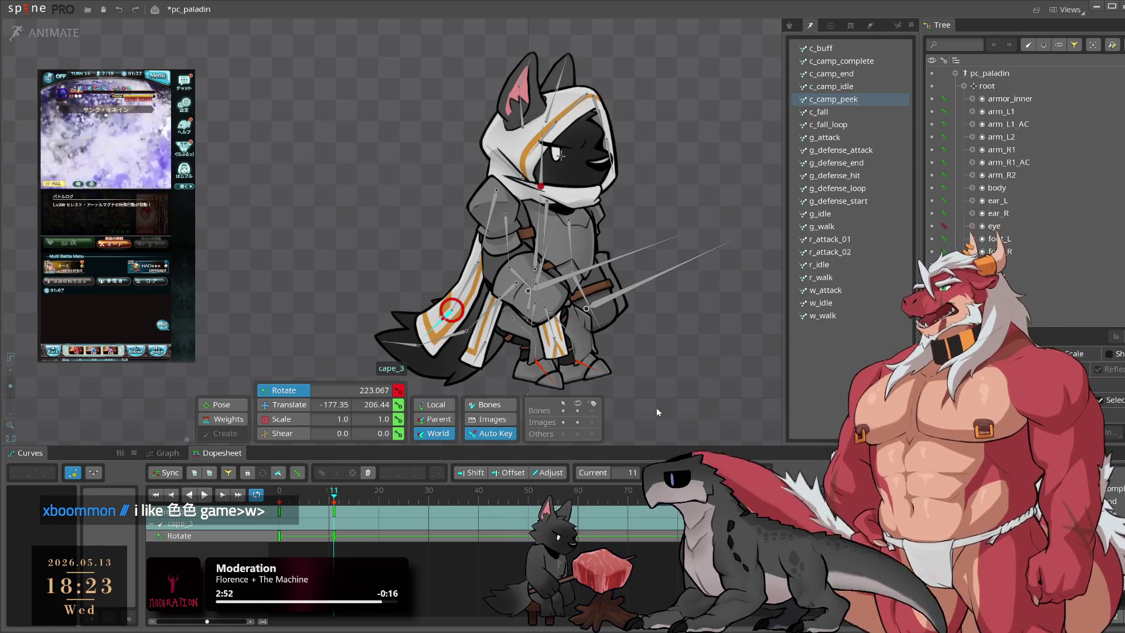
# Step: Rotate the whole cape chain at frame 27, then adjust the lower cape bones
pyautogui.doubleClick(483, 267)
pyautogui.click(413, 489)
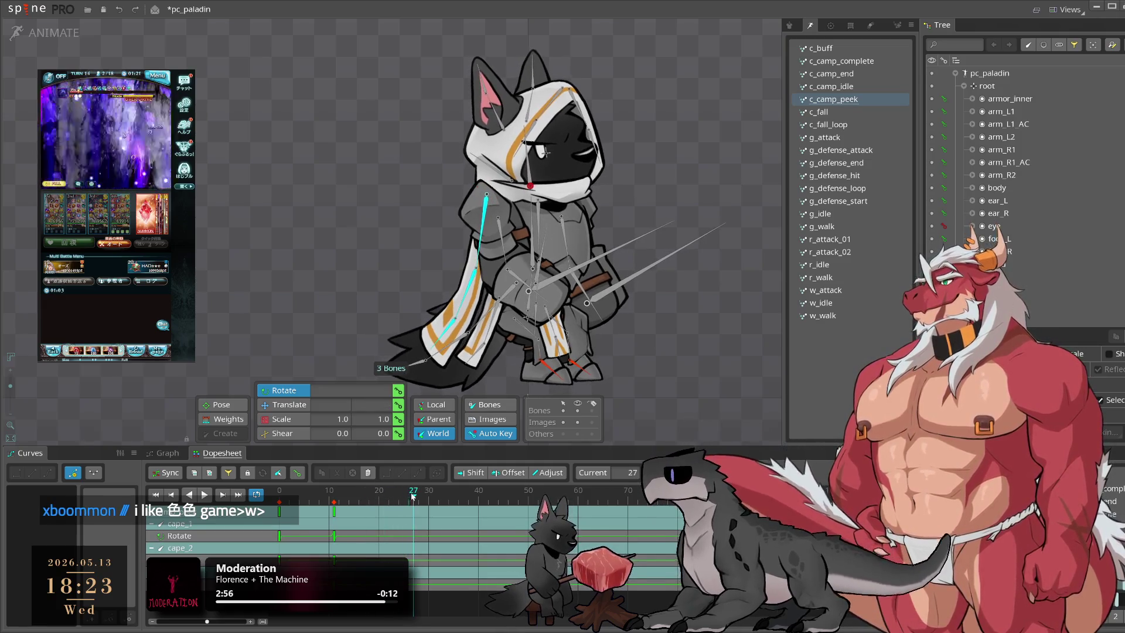
pyautogui.moveTo(763, 325)
pyautogui.mouseDown()
pyautogui.moveTo(763, 299)
pyautogui.moveTo(754, 317)
pyautogui.mouseUp()
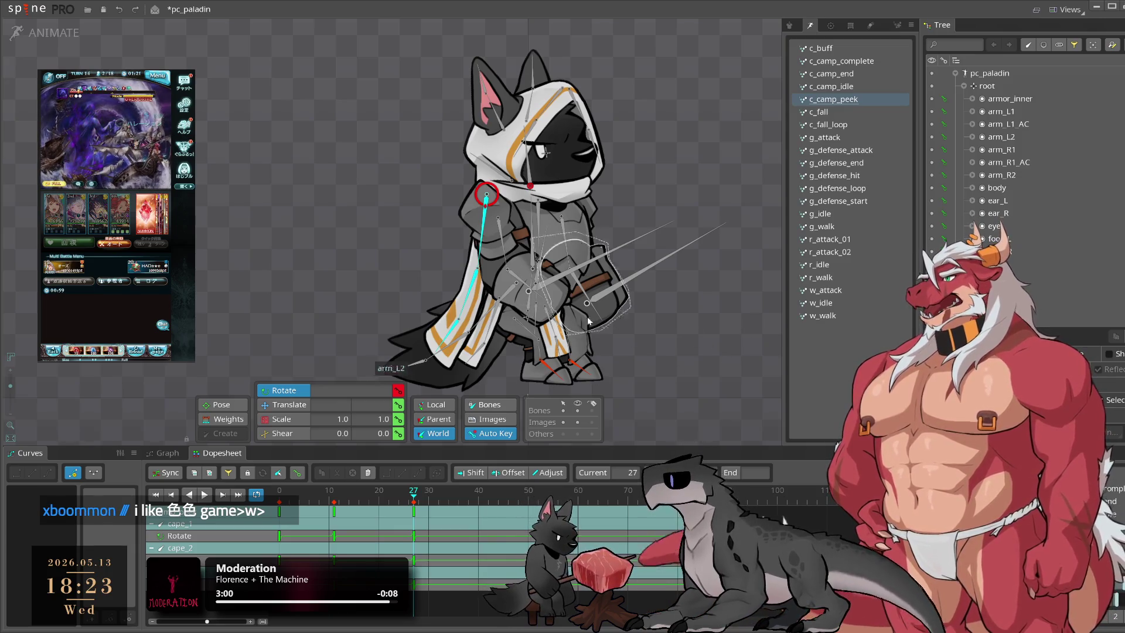
pyautogui.keyDown('ctrl'); pyautogui.click(478, 281); pyautogui.keyUp('ctrl')
pyautogui.moveTo(708, 342); pyautogui.dragTo(719, 326)
# Step: Key new cape poses at frames 46, 68 and 82
pyautogui.moveTo(417, 506); pyautogui.dragTo(522, 506)
pyautogui.moveTo(679, 379); pyautogui.dragTo(668, 393)
pyautogui.moveTo(588, 491); pyautogui.dragTo(617, 497)
pyautogui.moveTo(701, 369); pyautogui.dragTo(725, 343)
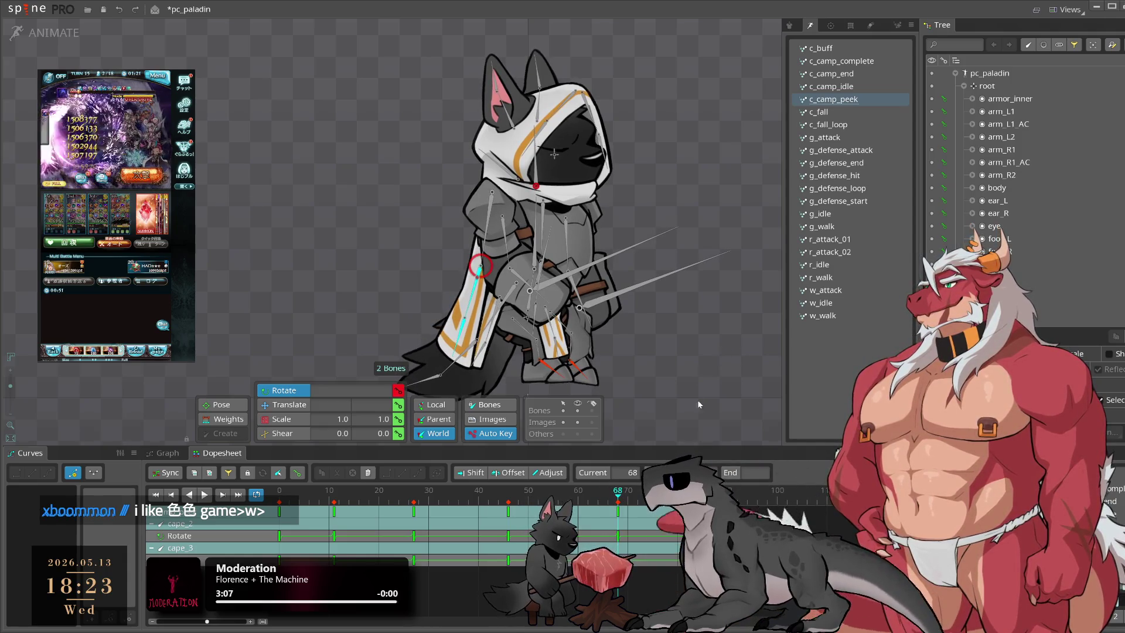
pyautogui.click(623, 498)
pyautogui.moveTo(625, 500); pyautogui.dragTo(688, 500)
pyautogui.moveTo(704, 428); pyautogui.dragTo(715, 386)
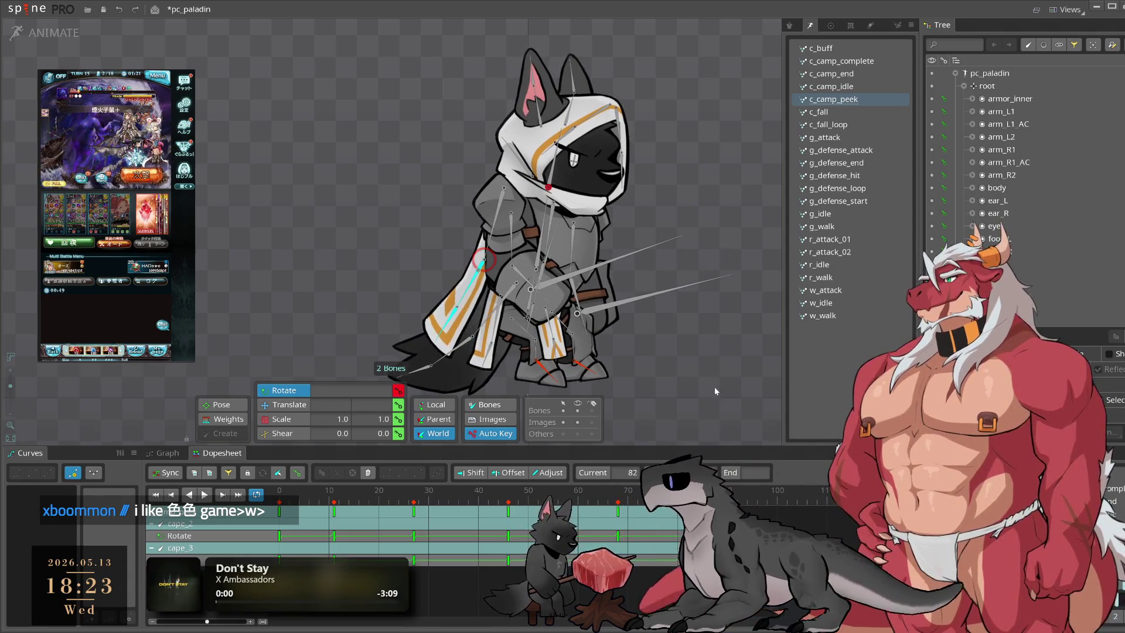
# Step: Shift the selected cape keys two frames later and preview the playback
pyautogui.press('space')
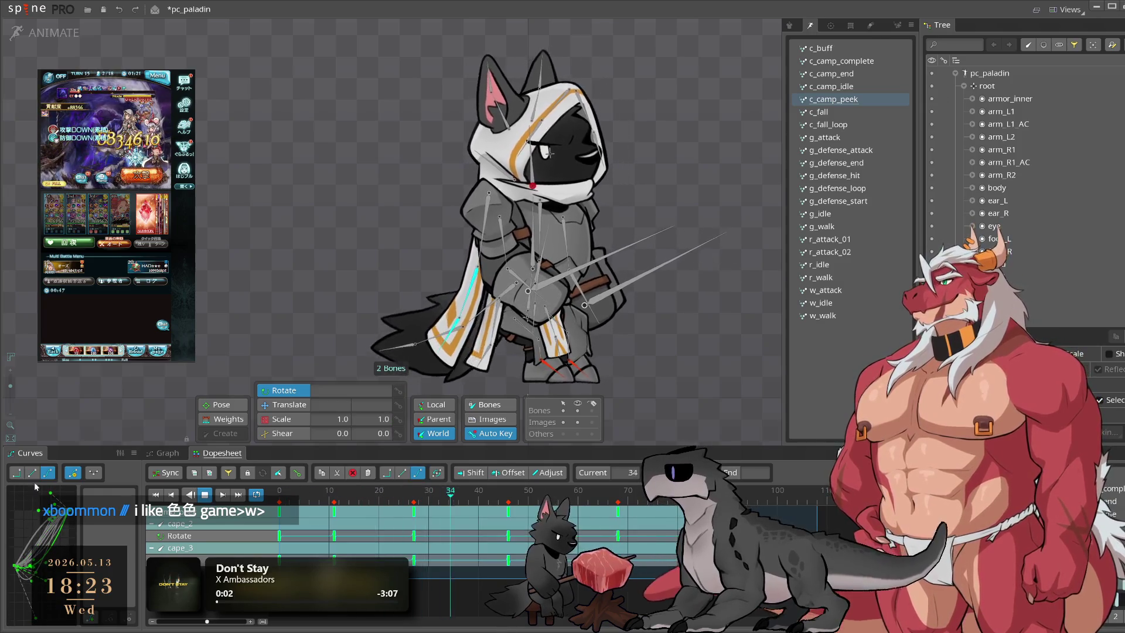
pyautogui.press('space')
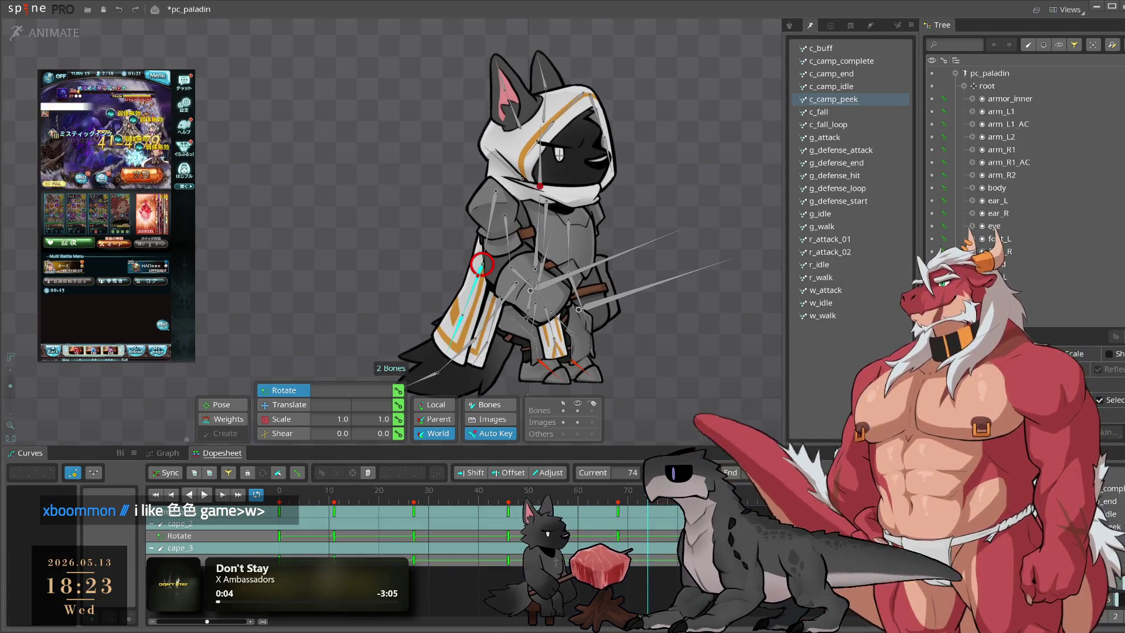
pyautogui.moveTo(654, 554)
pyautogui.mouseDown()
pyautogui.moveTo(664, 554)
pyautogui.moveTo(660, 537)
pyautogui.mouseUp()
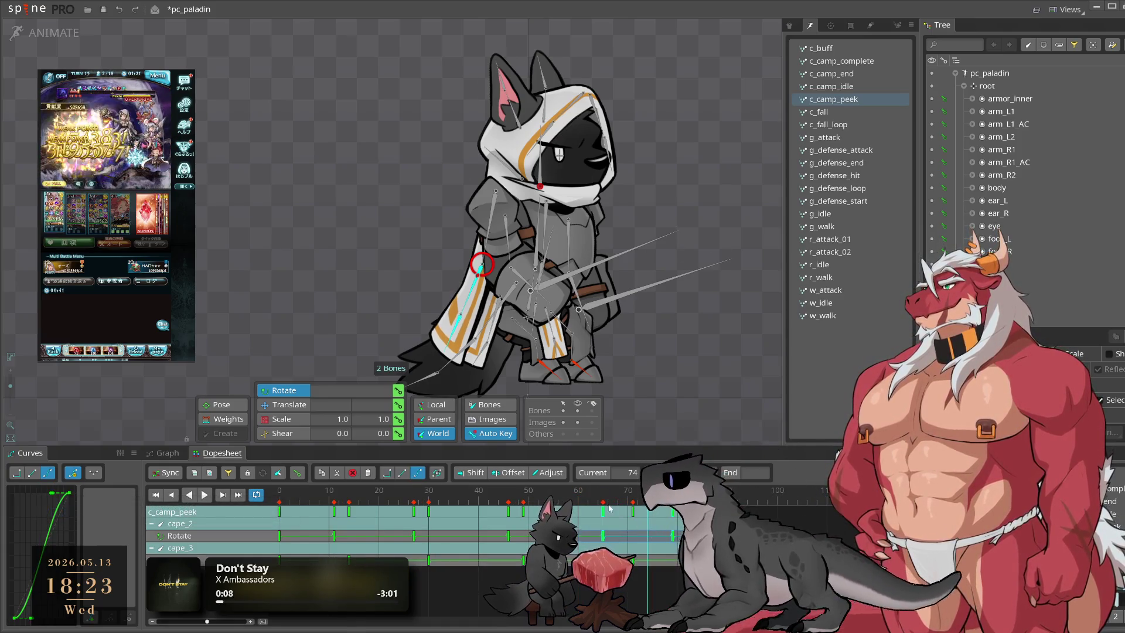
pyautogui.press('space')
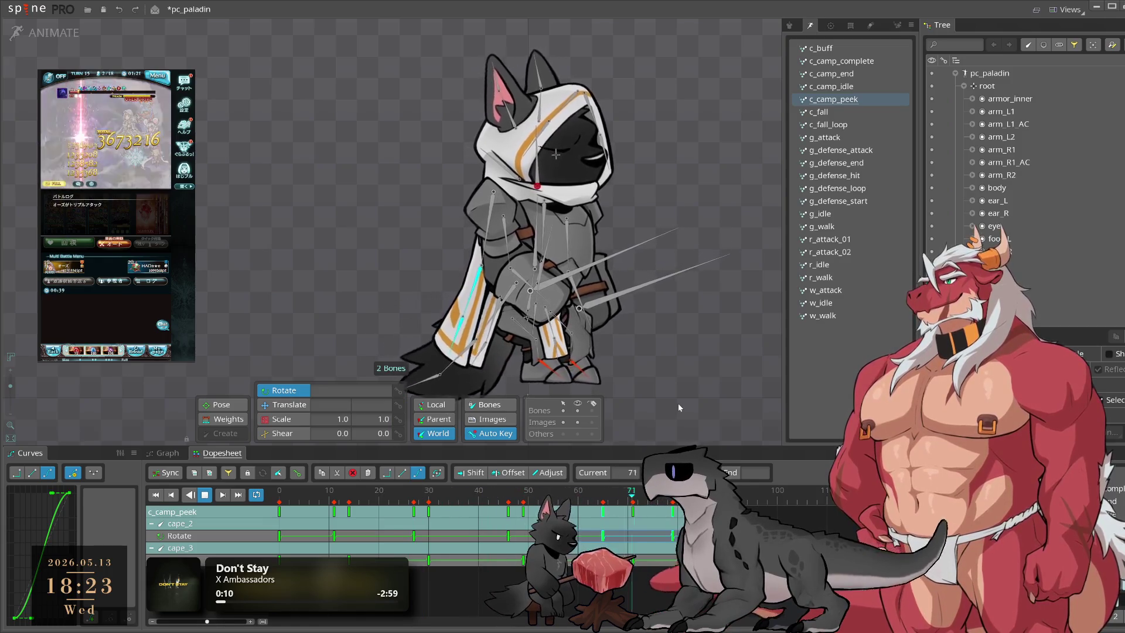
pyautogui.click(687, 380)
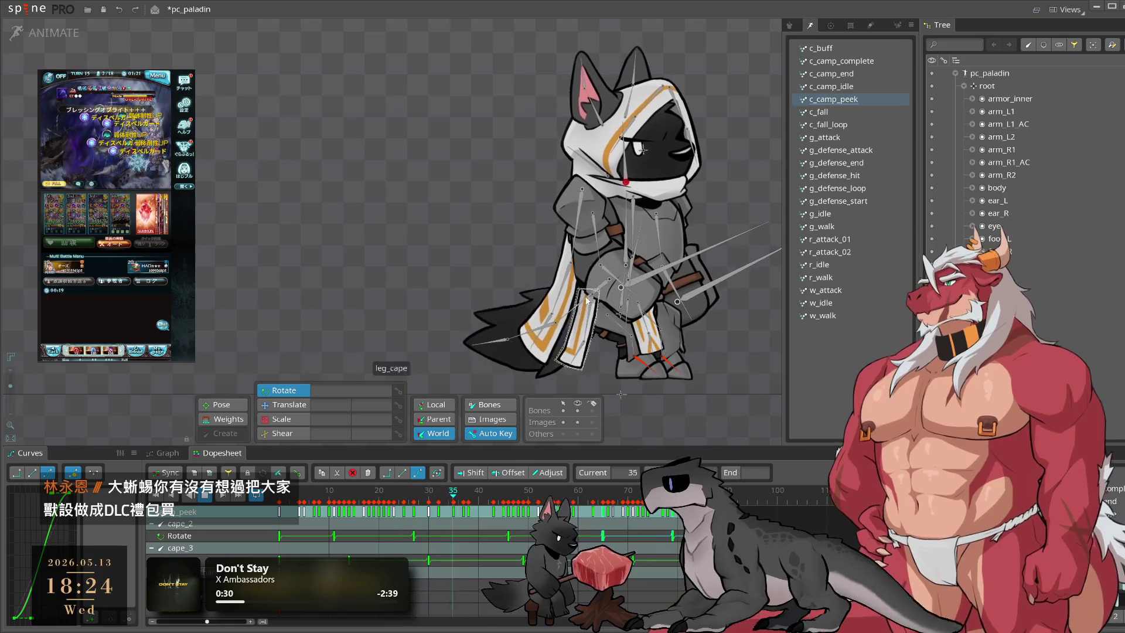
# Step: Select cape_1, scrub to frame 13 and play c_camp_peek to preview its swing
pyautogui.click(579, 239)
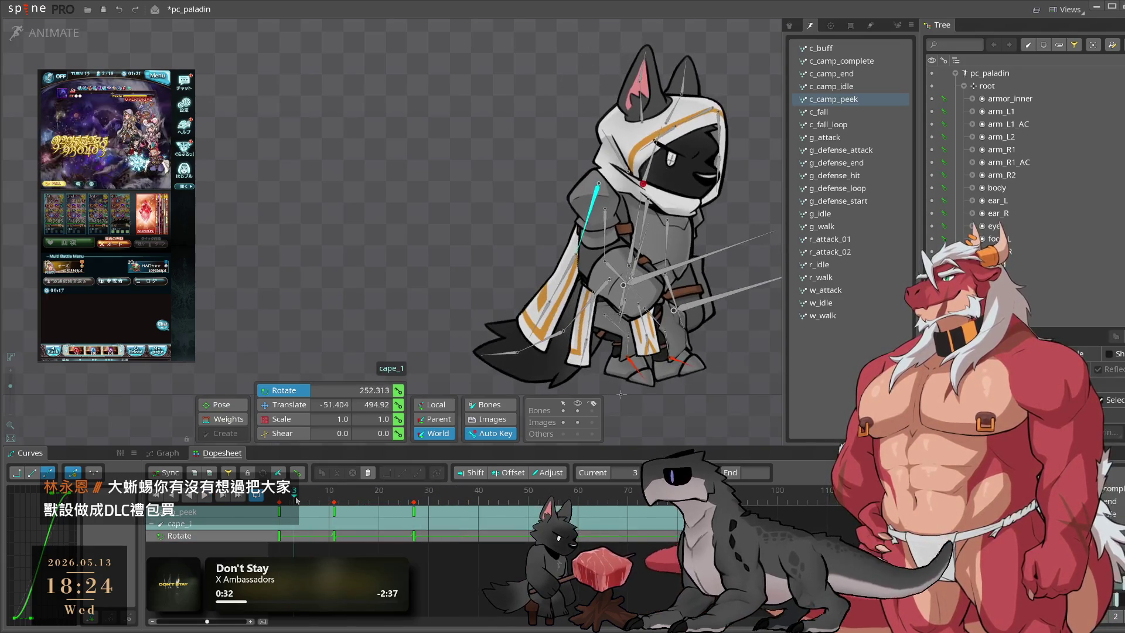
pyautogui.click(324, 499)
pyautogui.moveTo(323, 499); pyautogui.dragTo(413, 502)
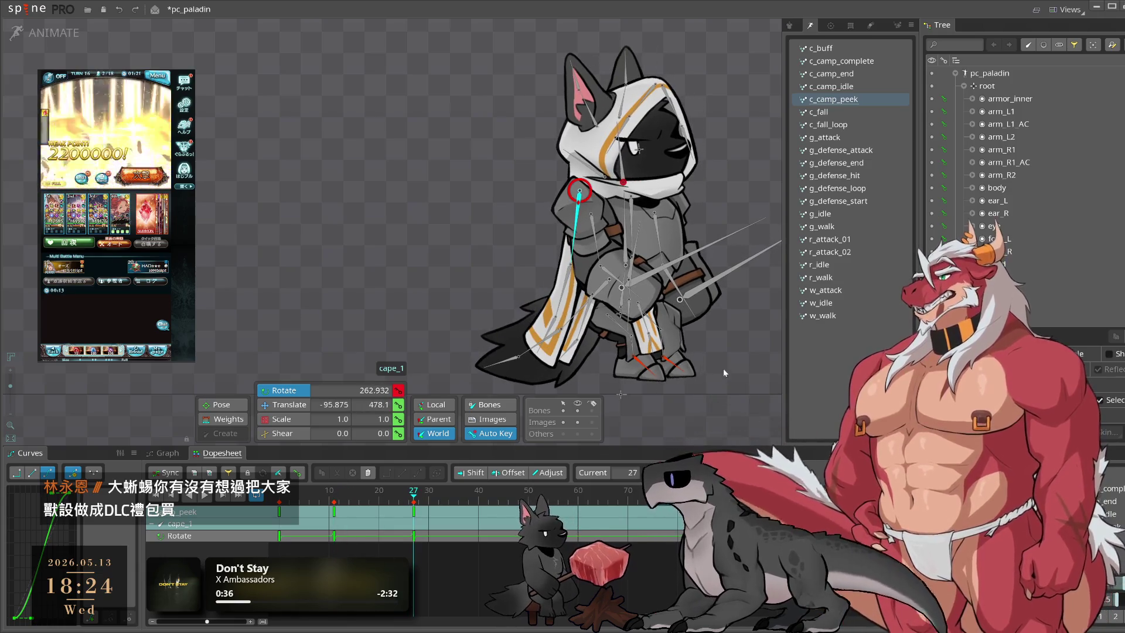
pyautogui.press('space')
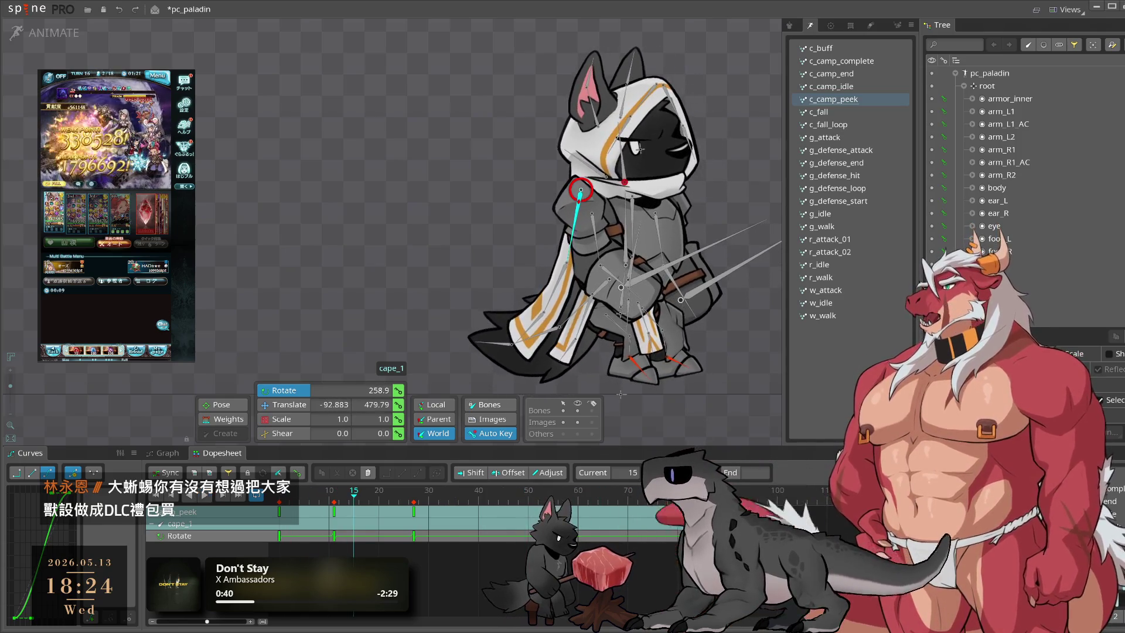
pyautogui.click(627, 492)
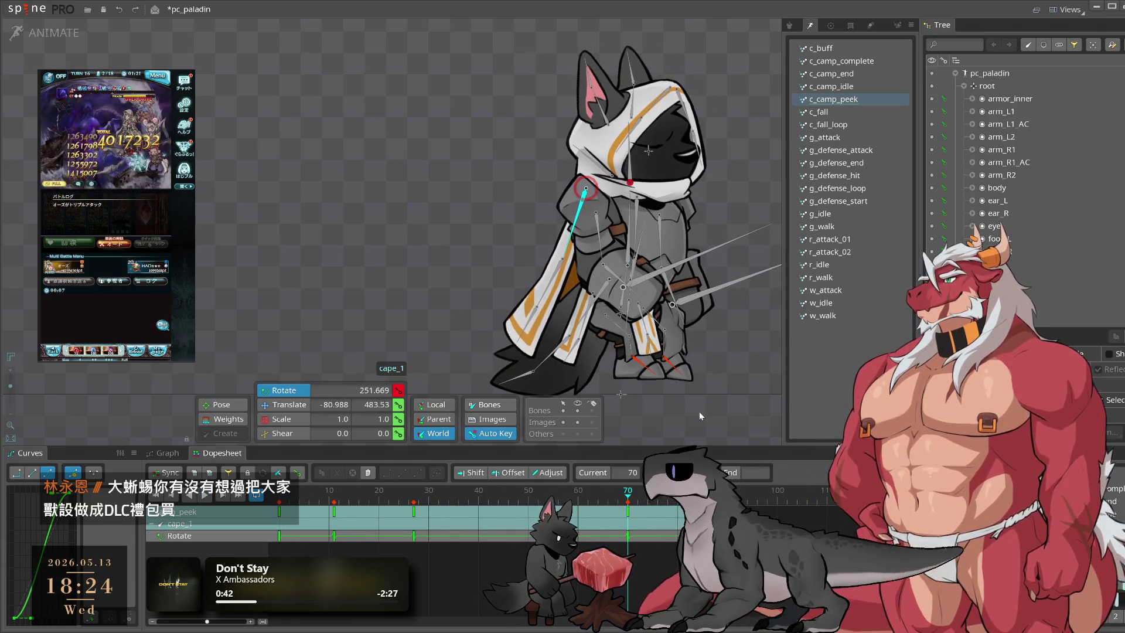
pyautogui.click(698, 408)
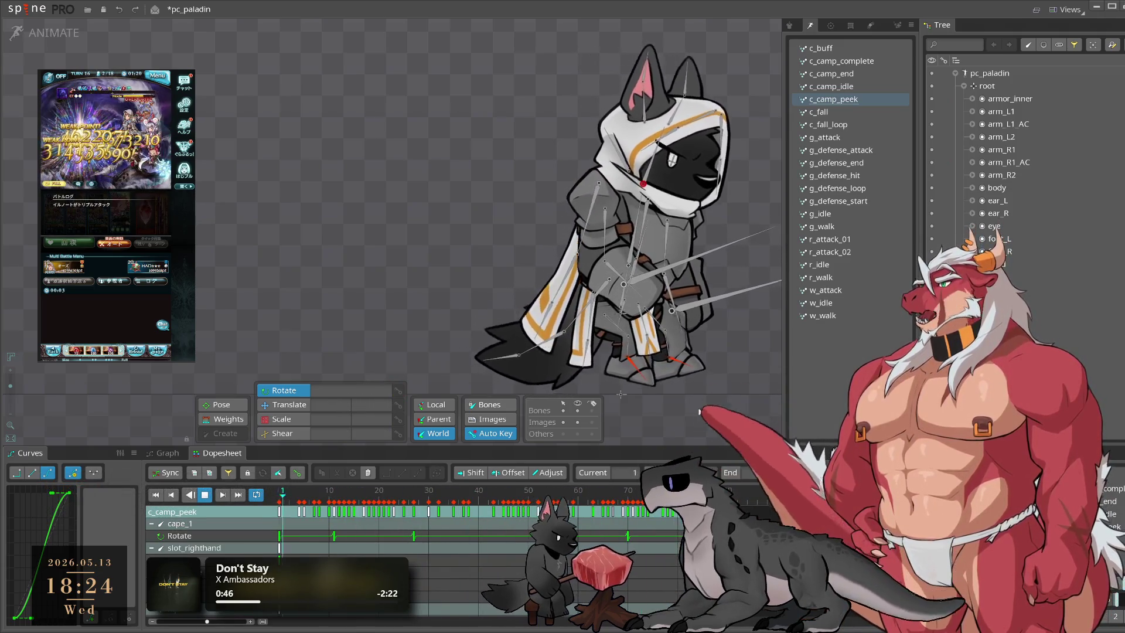
pyautogui.click(279, 497)
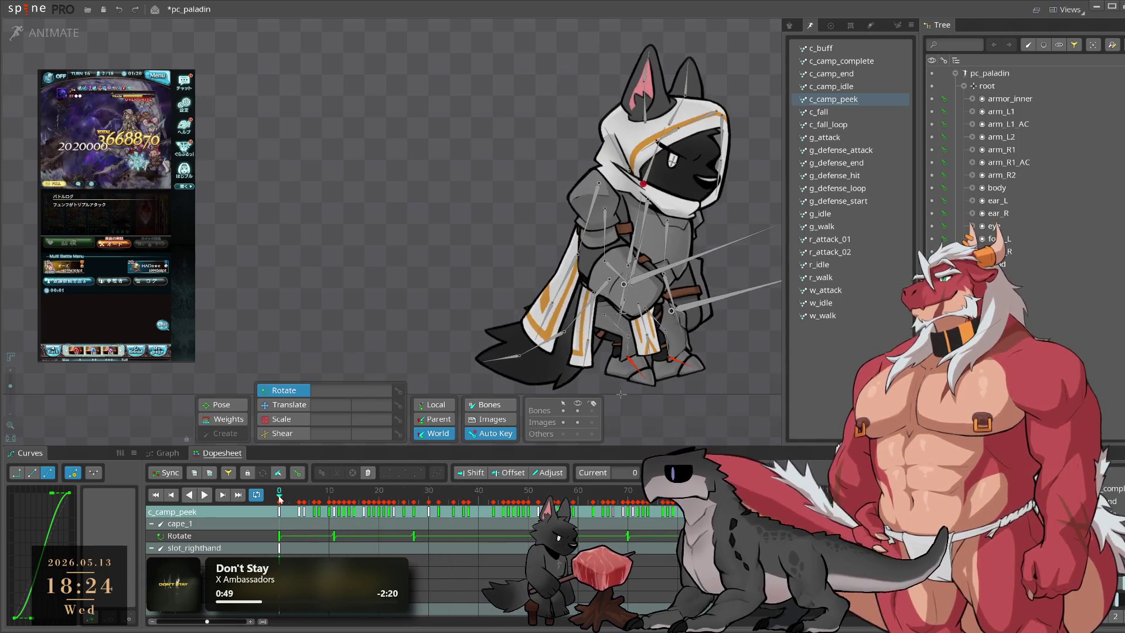
# Step: Review cape_1 between frames 8 and 13 in playback, then select cape_2 at frame 11
pyautogui.click(175, 523)
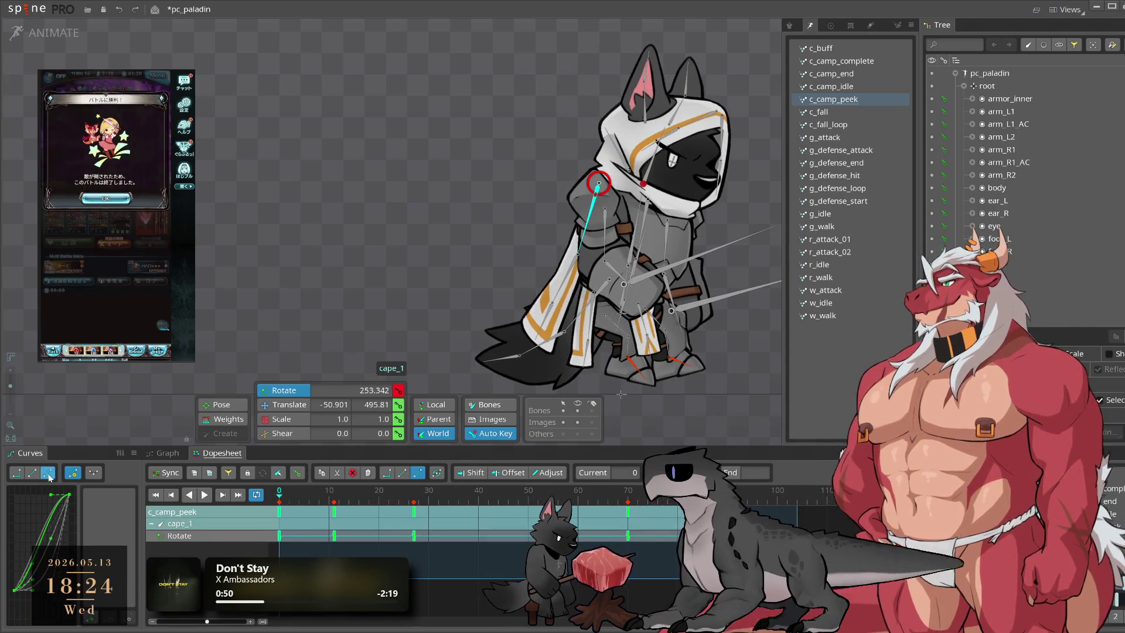
pyautogui.click(290, 504)
pyautogui.moveTo(320, 501)
pyautogui.mouseDown()
pyautogui.moveTo(346, 505)
pyautogui.moveTo(335, 515)
pyautogui.moveTo(403, 501)
pyautogui.moveTo(391, 515)
pyautogui.mouseUp()
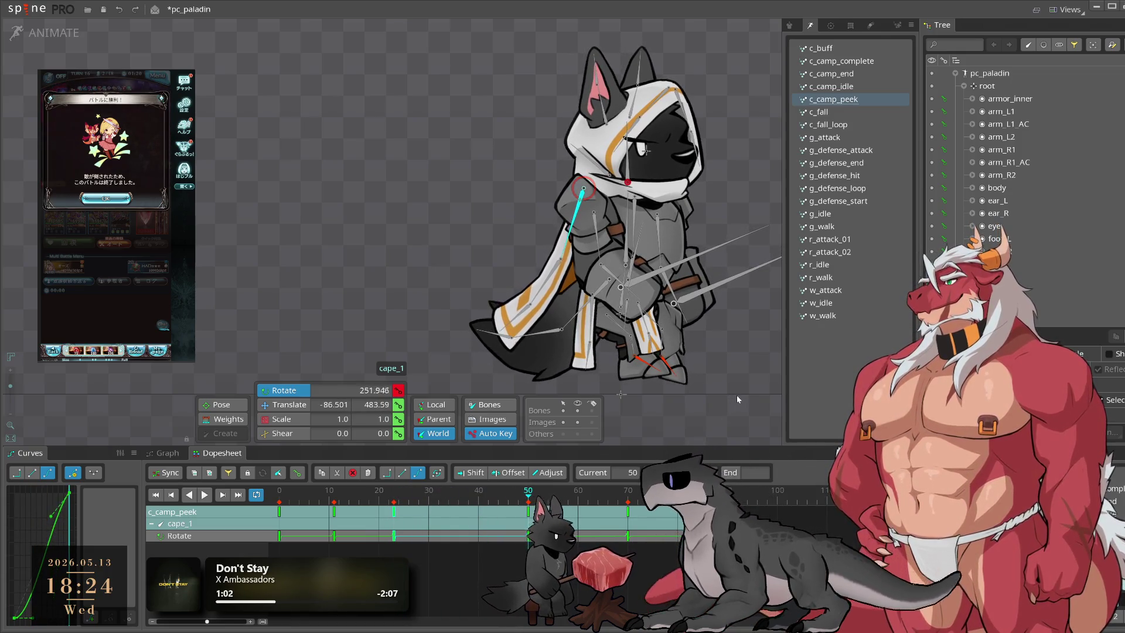
pyautogui.click(575, 495)
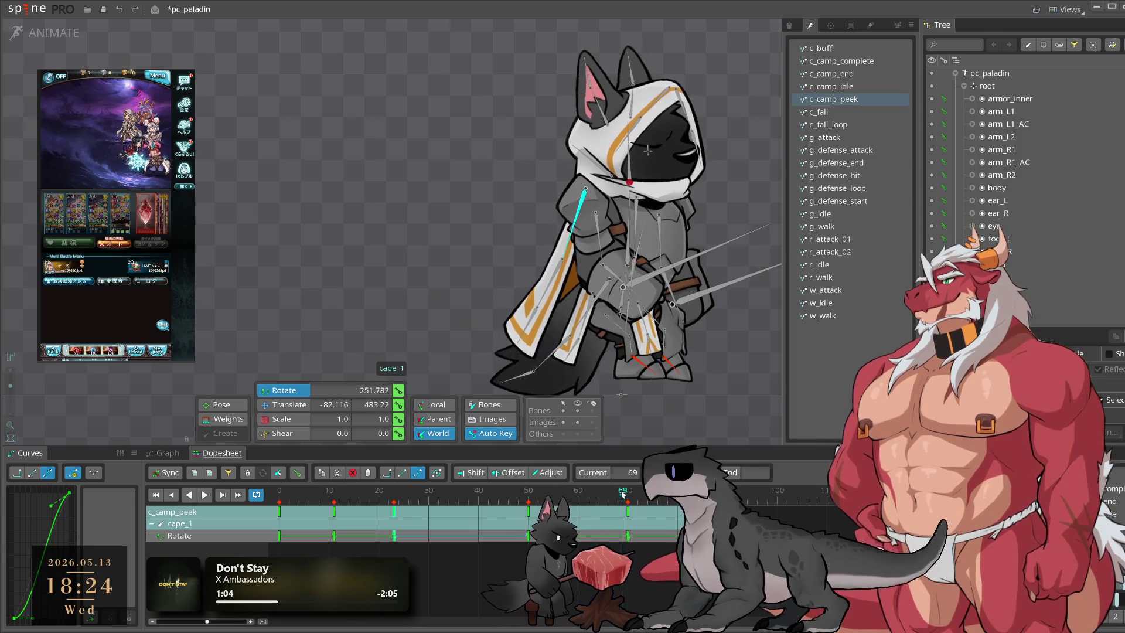
pyautogui.click(204, 494)
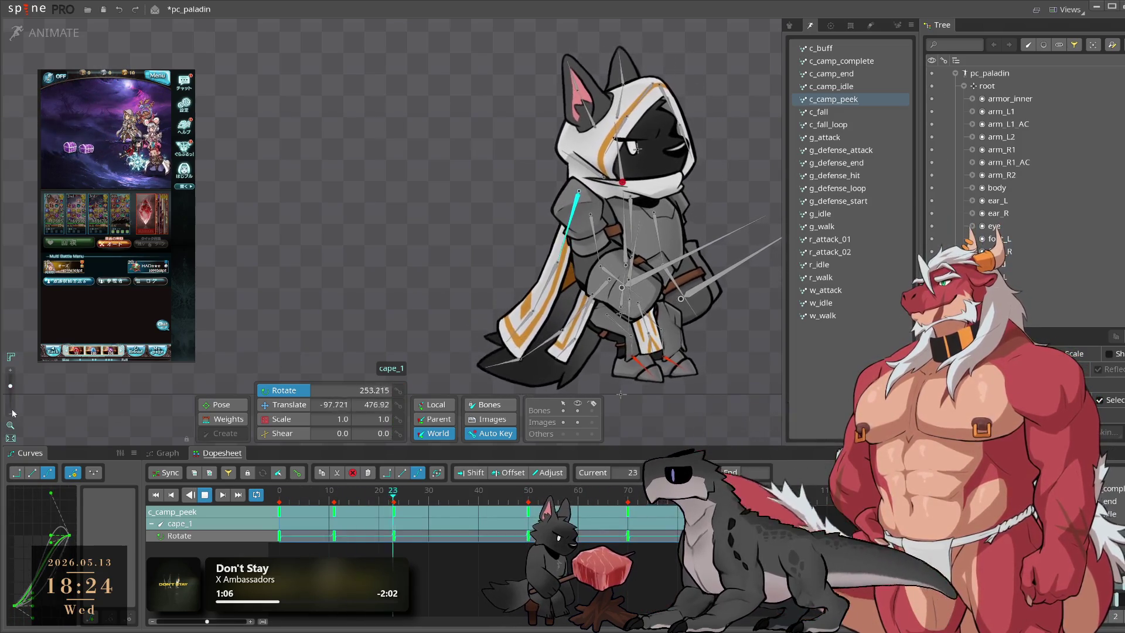
pyautogui.click(544, 317)
pyautogui.click(336, 512)
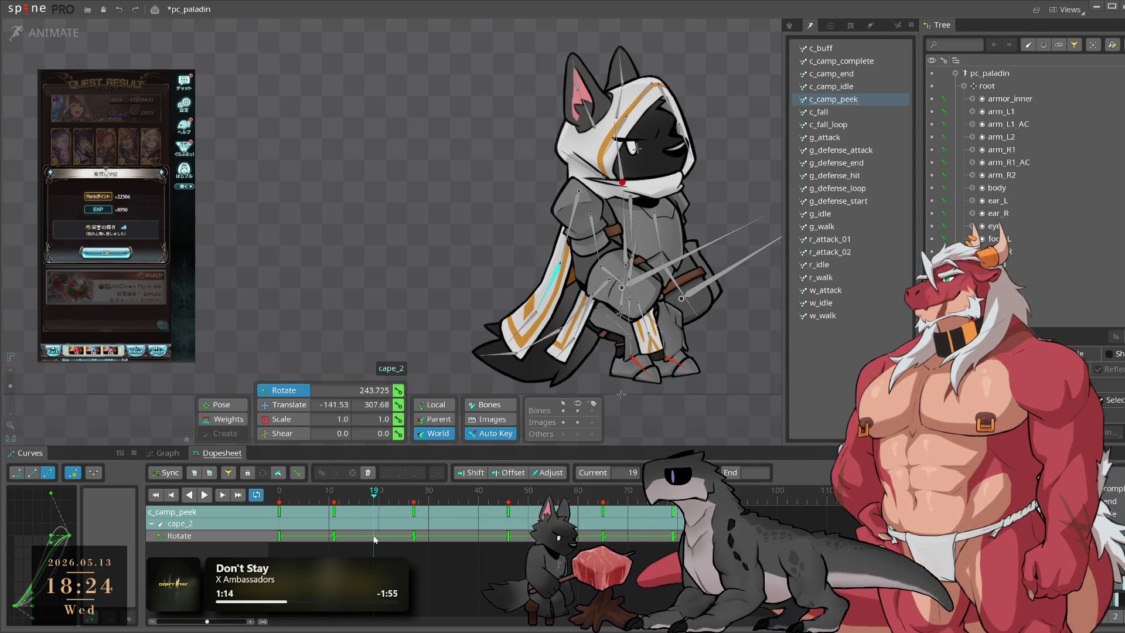
# Step: Move the cape_2 key from frame 26 to frame 17
pyautogui.moveTo(408, 519); pyautogui.dragTo(364, 518)
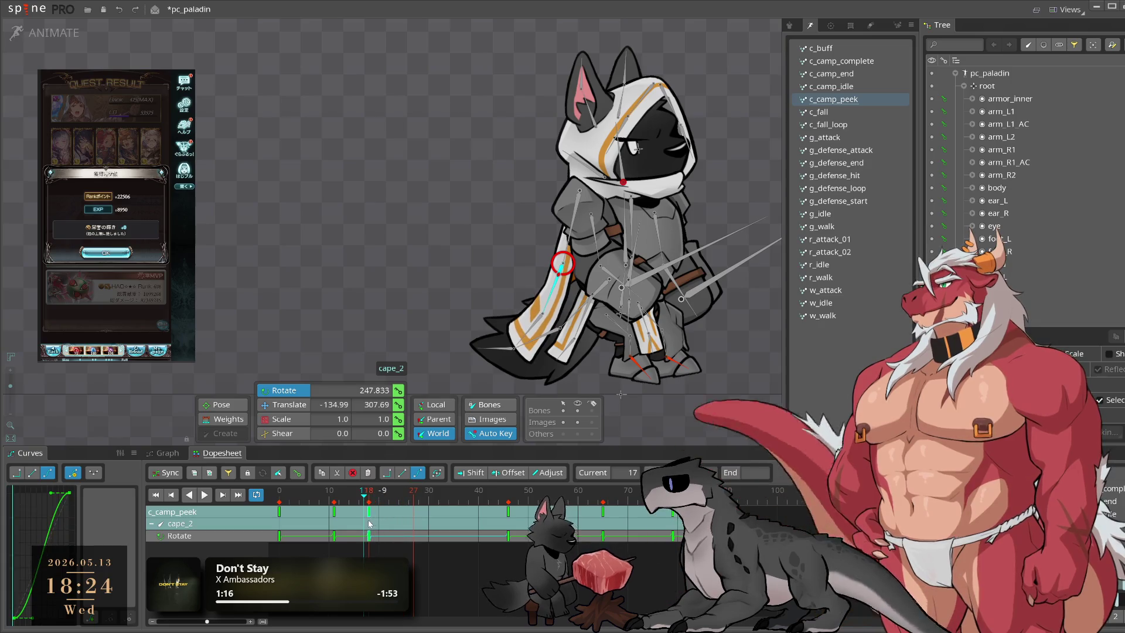
pyautogui.click(424, 504)
pyautogui.click(418, 503)
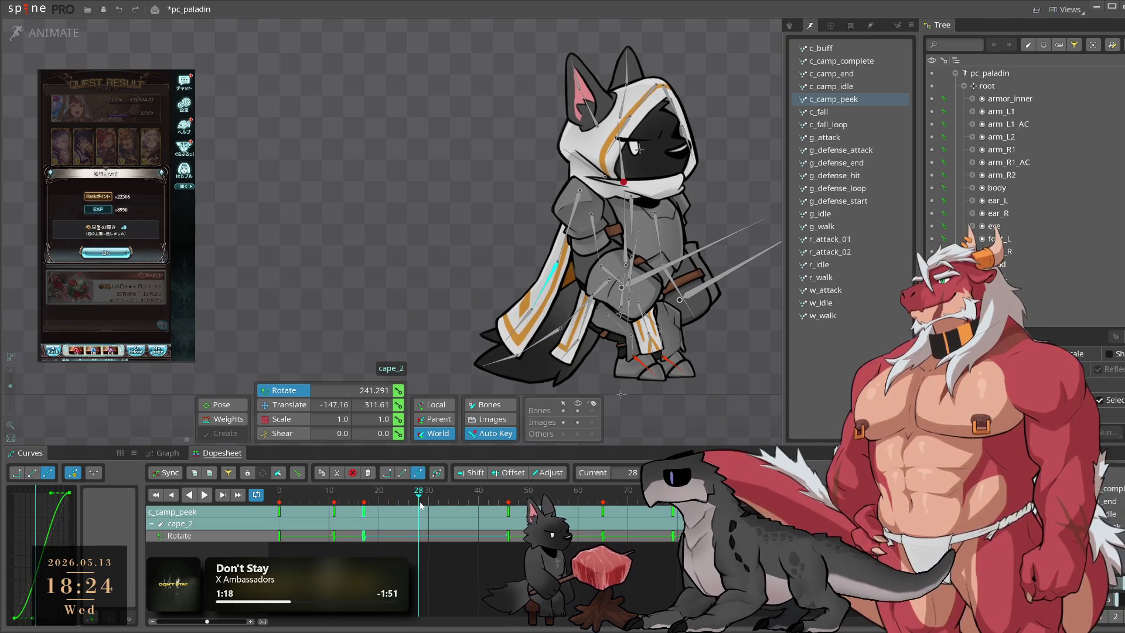
pyautogui.click(424, 500)
pyautogui.moveTo(426, 500); pyautogui.dragTo(461, 508)
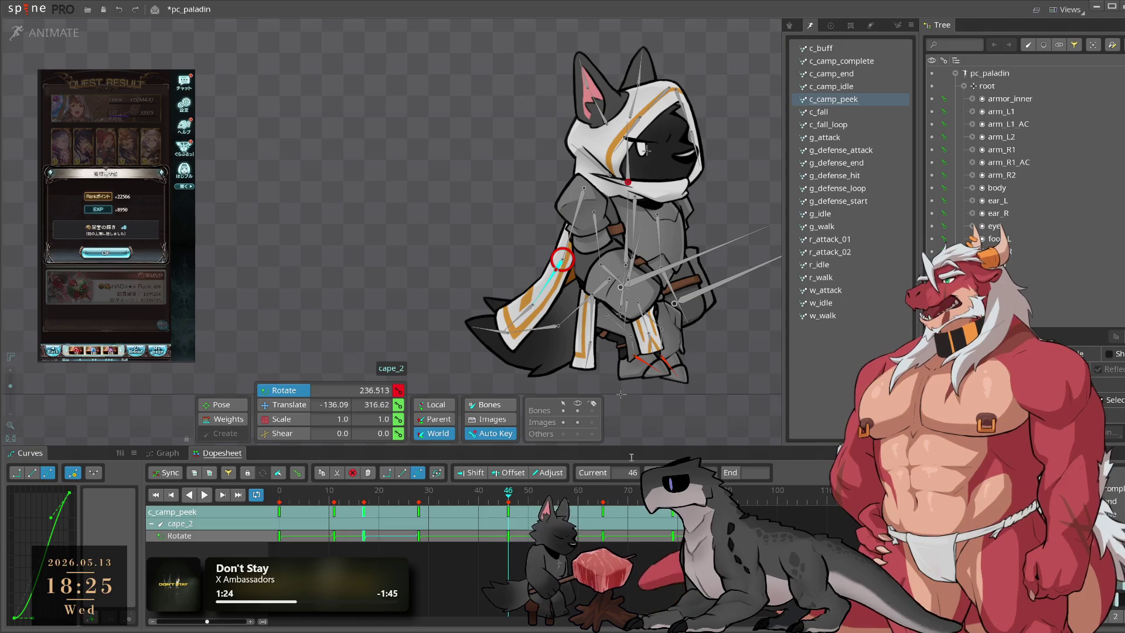
# Step: Rotate cape_2 slightly at frame 46 and play back c_camp_peek
pyautogui.moveTo(712, 402)
pyautogui.mouseDown()
pyautogui.moveTo(719, 385)
pyautogui.moveTo(719, 401)
pyautogui.mouseUp()
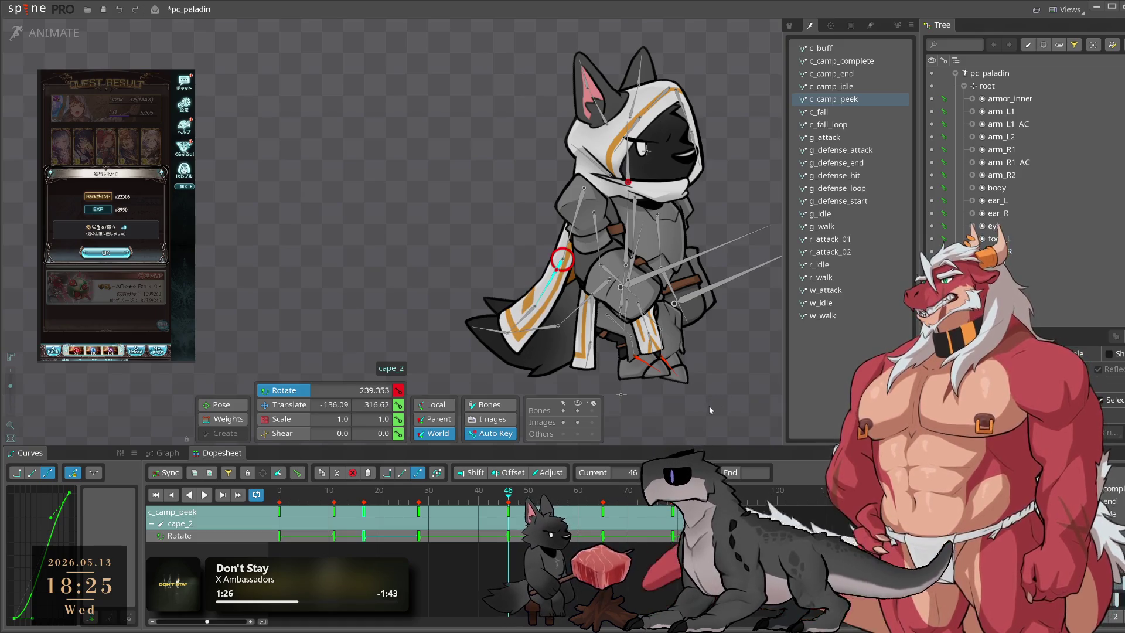
pyautogui.click(558, 499)
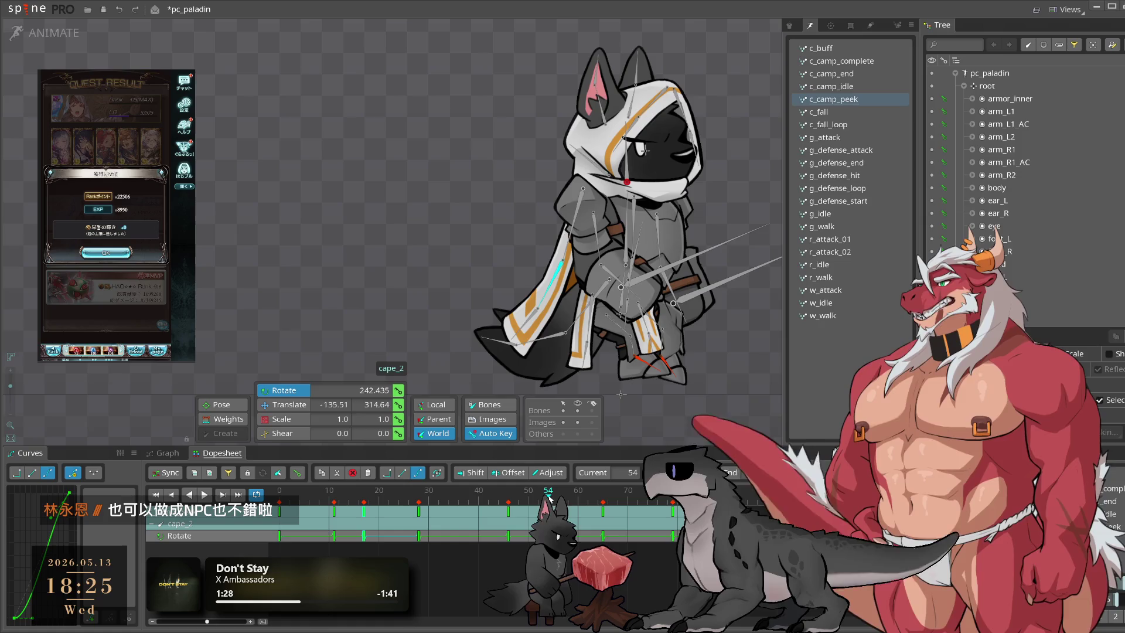
pyautogui.moveTo(558, 500); pyautogui.dragTo(642, 512)
pyautogui.press('space')
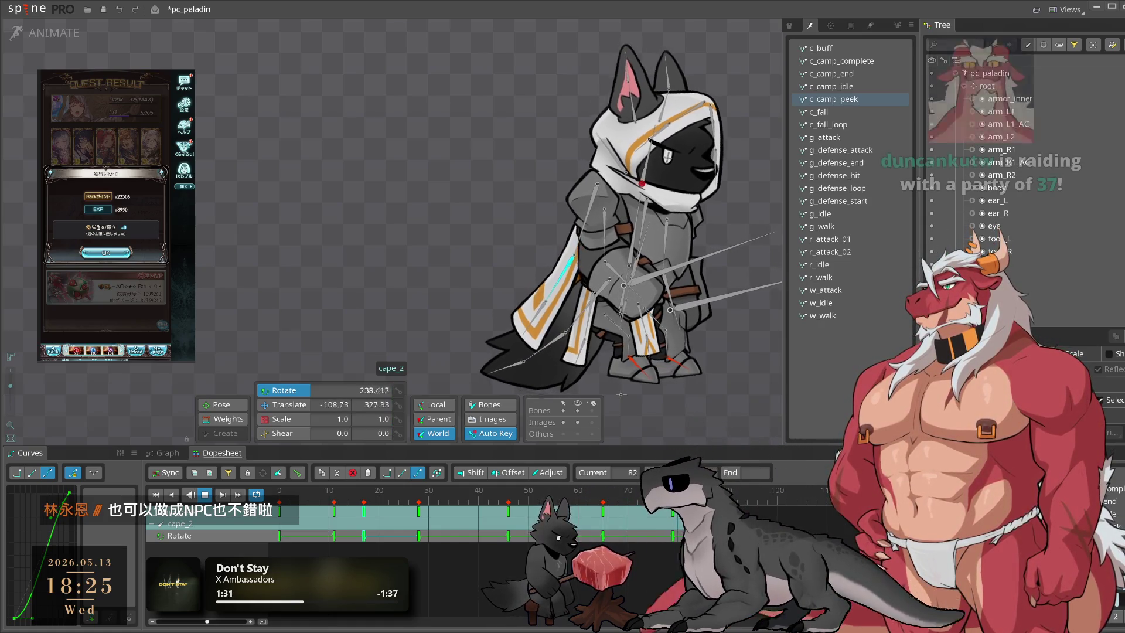
pyautogui.click(704, 417)
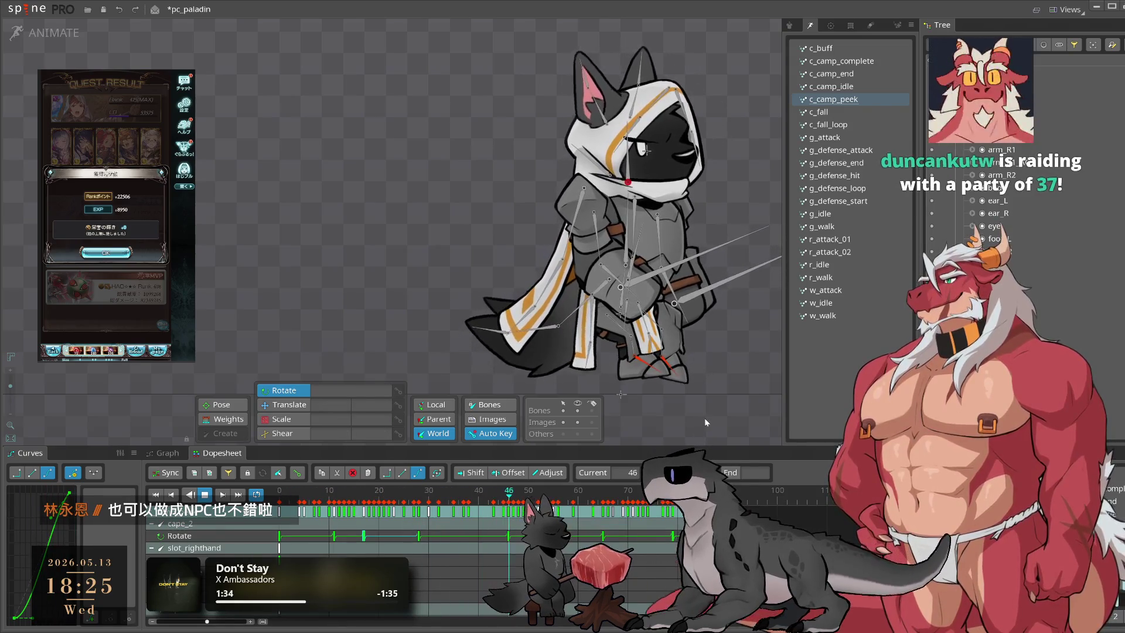
# Step: Save pc_paladin with Ctrl+S while c_camp_peek keeps looping
pyautogui.hotkey('ctrl', 's')
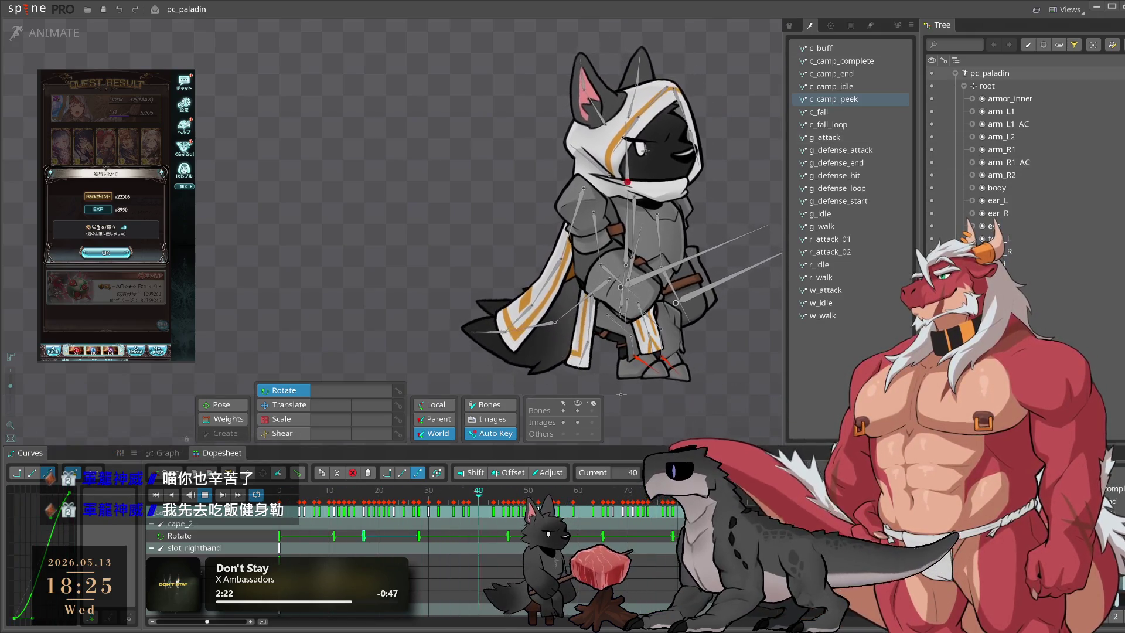
# Step: Dismiss the game's reward popup, then move a cape_1 key later in the dopesheet
pyautogui.click(114, 254)
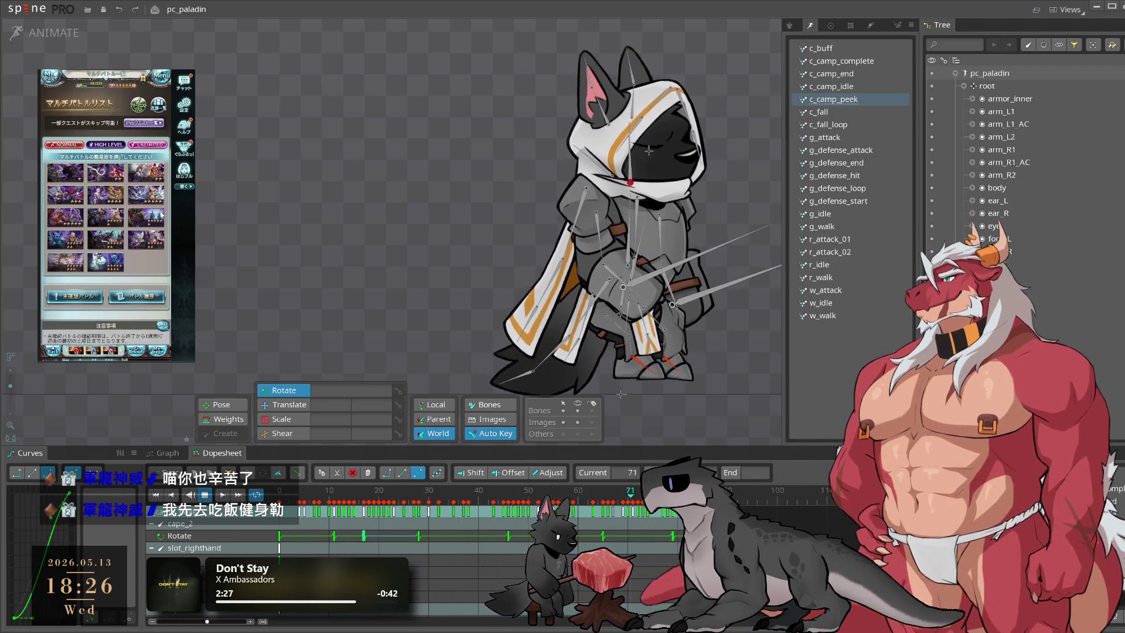
pyautogui.click(105, 234)
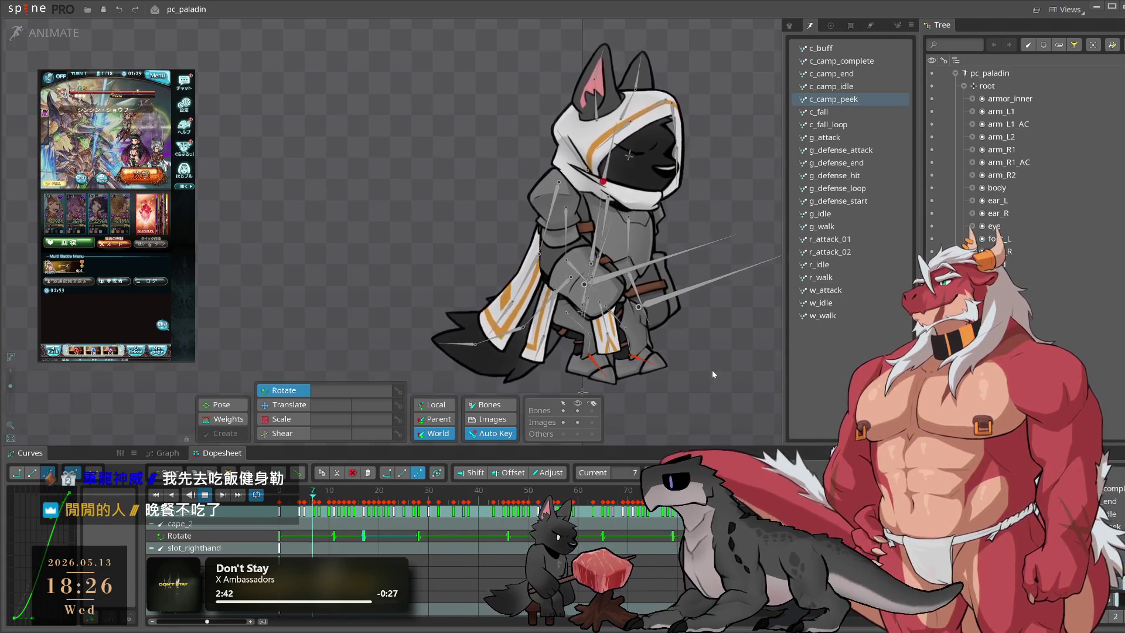
pyautogui.click(311, 501)
pyautogui.moveTo(310, 501); pyautogui.dragTo(348, 520)
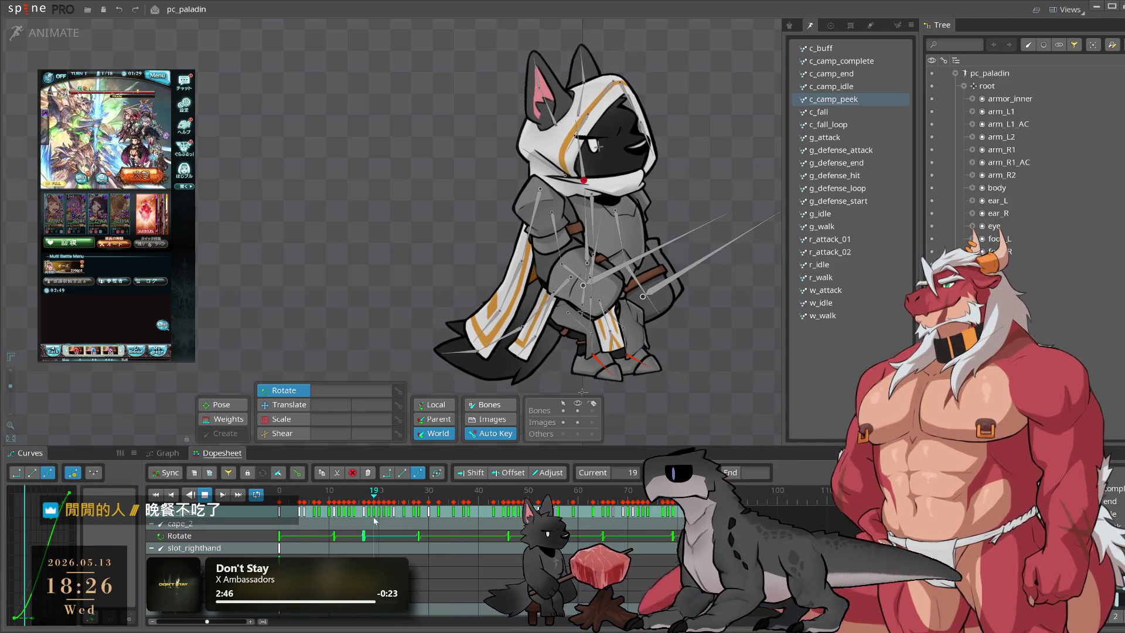
pyautogui.click(532, 224)
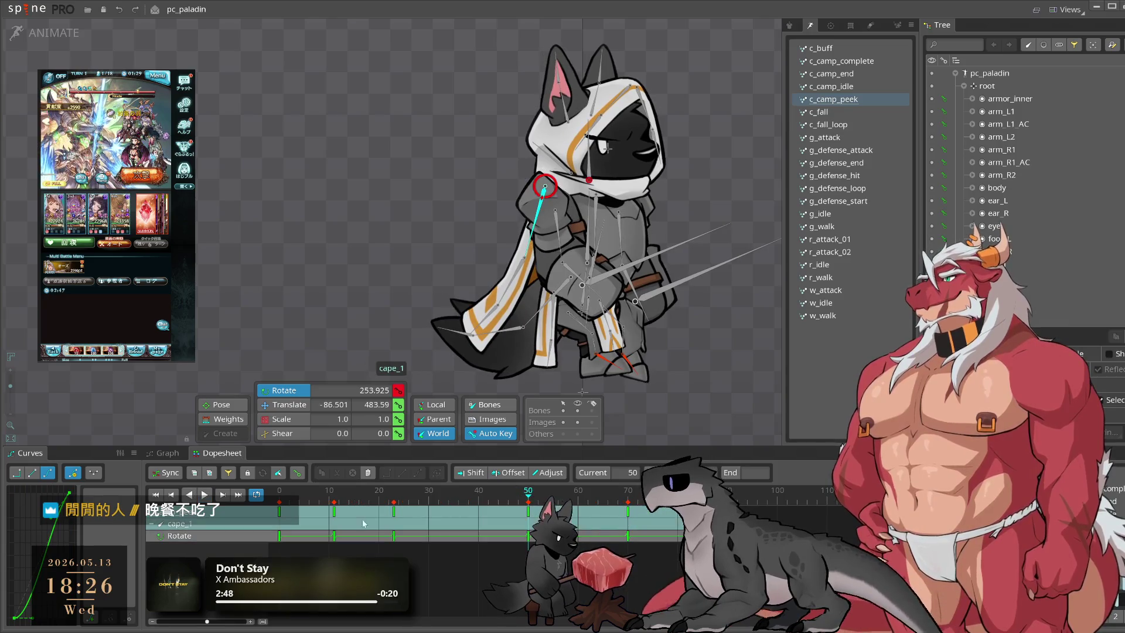
pyautogui.moveTo(370, 518)
pyautogui.mouseDown()
pyautogui.moveTo(350, 515)
pyautogui.moveTo(391, 510)
pyautogui.moveTo(363, 546)
pyautogui.moveTo(361, 518)
pyautogui.mouseUp()
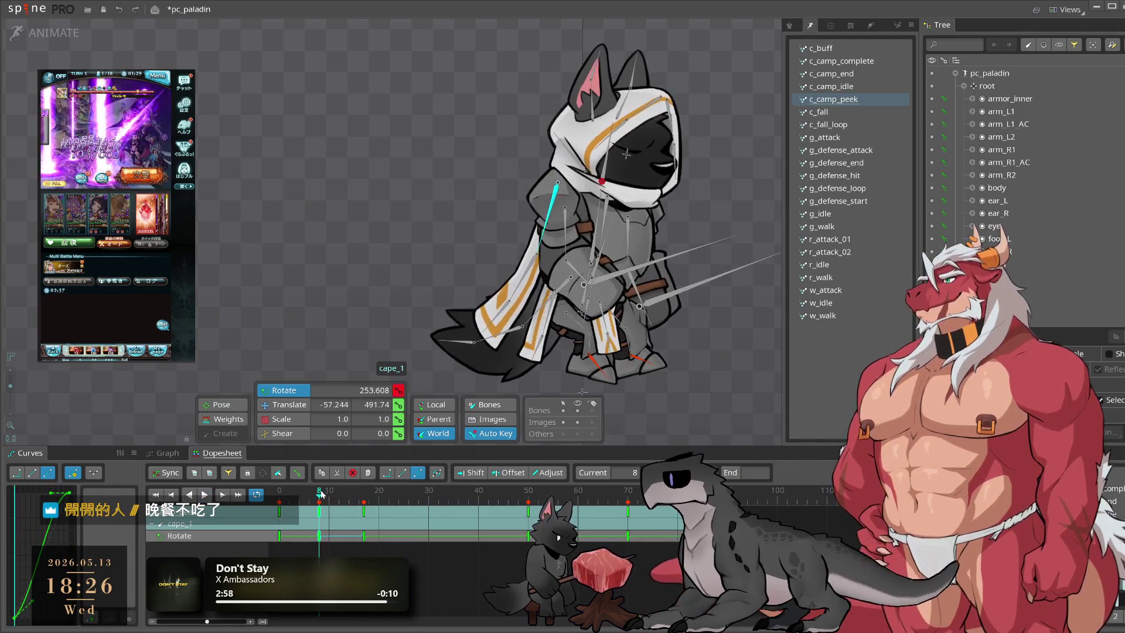
pyautogui.moveTo(319, 511); pyautogui.dragTo(380, 517)
# Step: Play c_camp_peek from frames 16 and 19 to review cape_1's new swing
pyautogui.click(359, 507)
pyautogui.press('space')
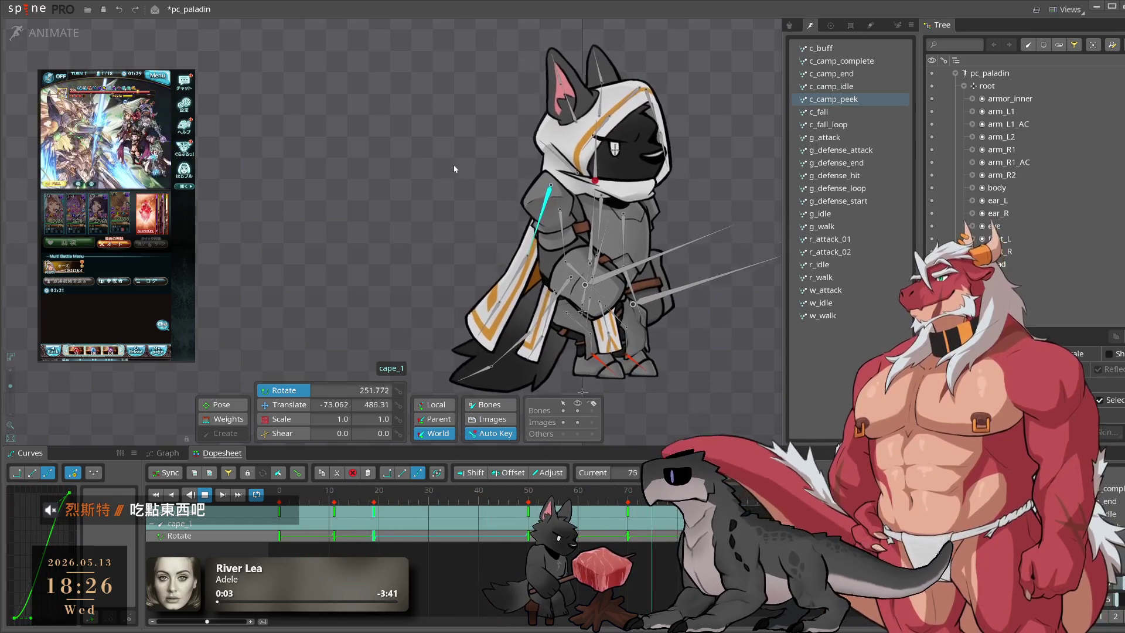
pyautogui.press('space')
pyautogui.moveTo(344, 498)
pyautogui.mouseDown()
pyautogui.moveTo(352, 555)
pyautogui.moveTo(640, 492)
pyautogui.mouseUp()
pyautogui.click(374, 494)
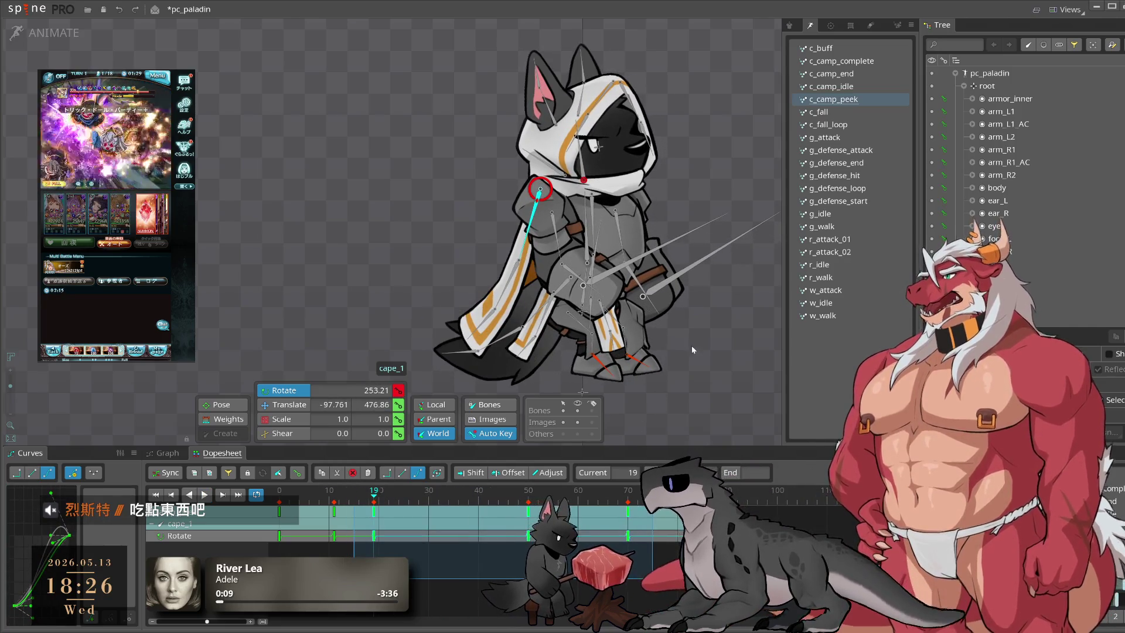
pyautogui.press('space')
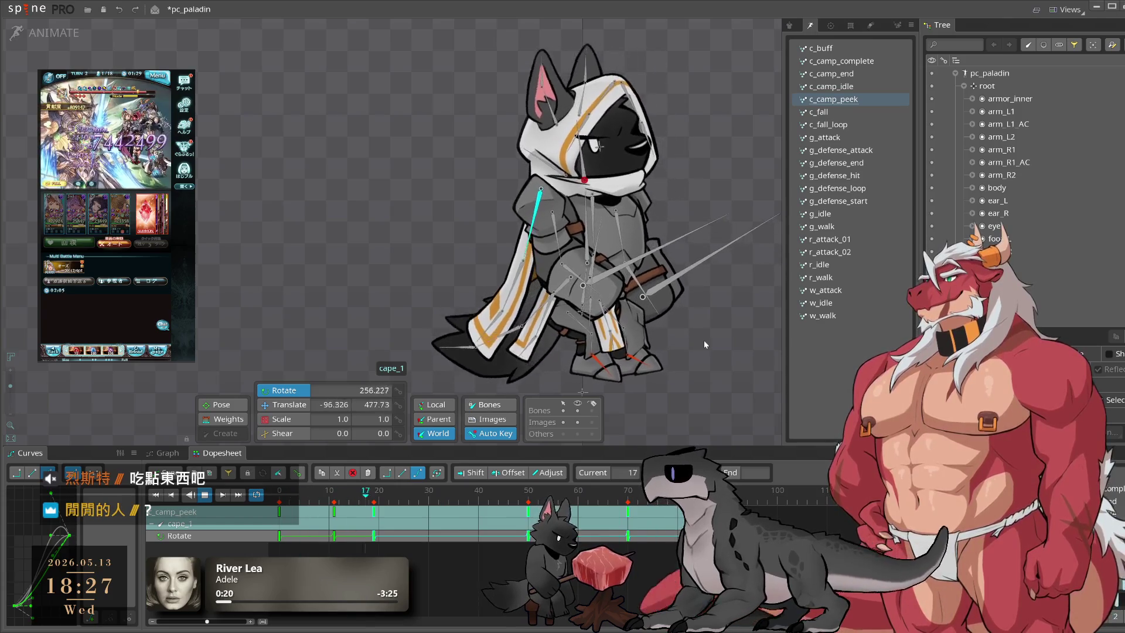
pyautogui.click(651, 419)
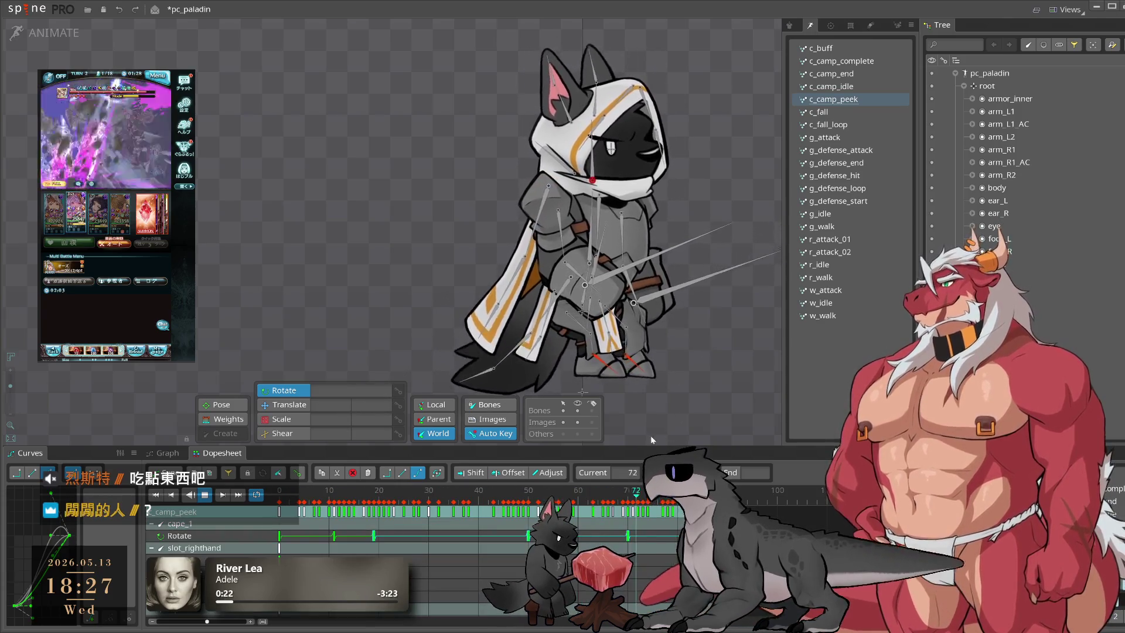
pyautogui.press('space')
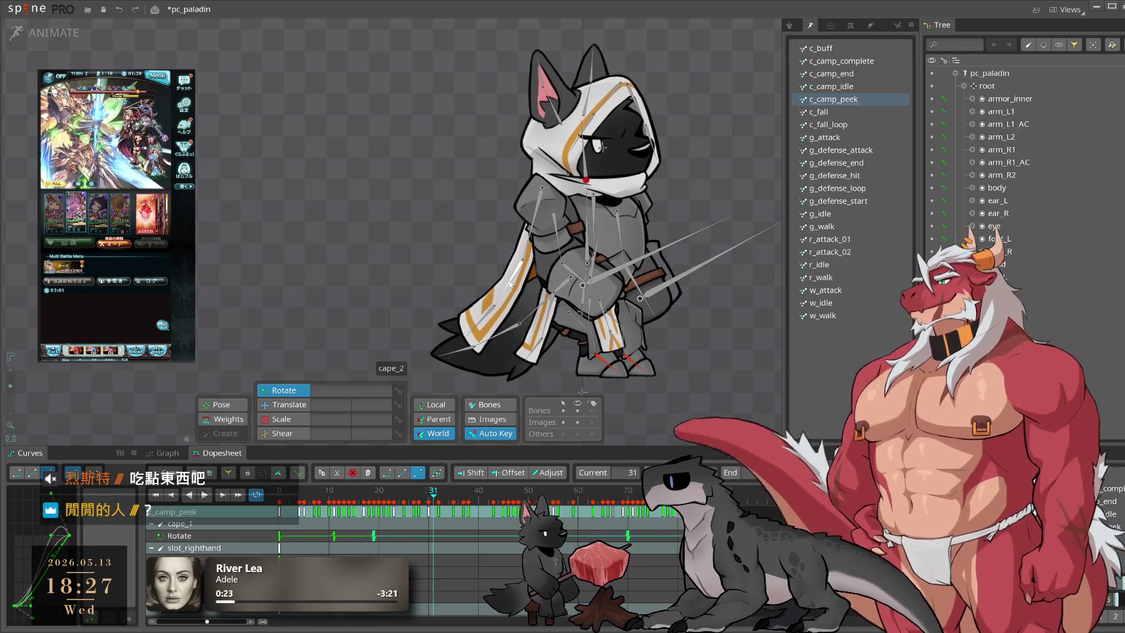
# Step: Select cape_2 and scrub to frame 20
pyautogui.click(509, 285)
pyautogui.click(369, 498)
pyautogui.moveTo(372, 502); pyautogui.dragTo(659, 562)
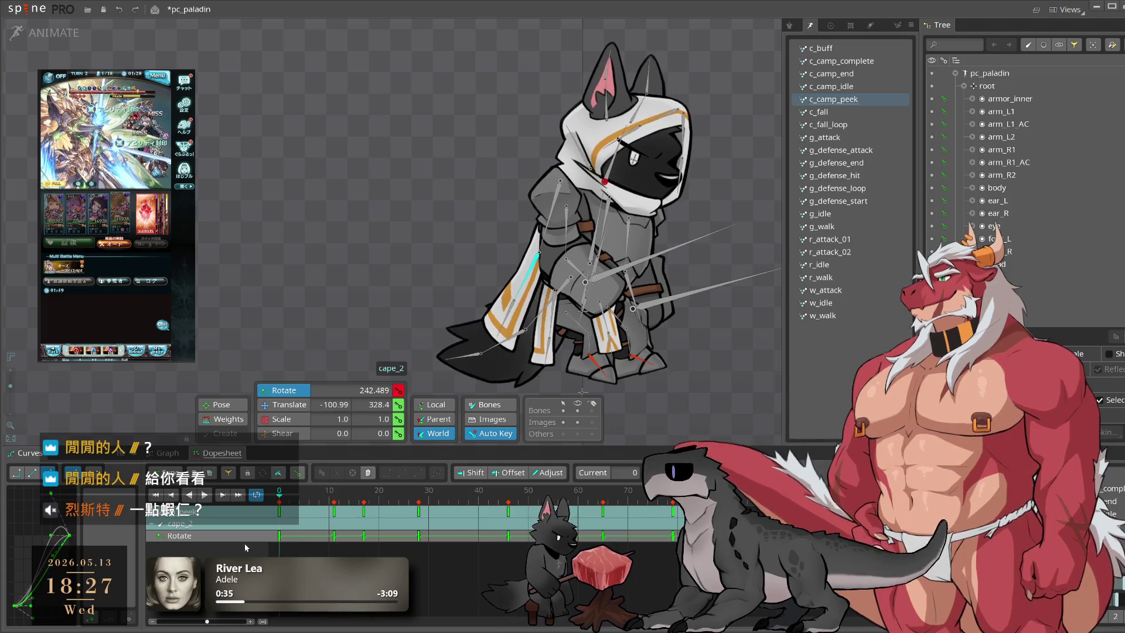
# Step: Rotate cape_2 further at frame 11 and replay from the start
pyautogui.click(335, 546)
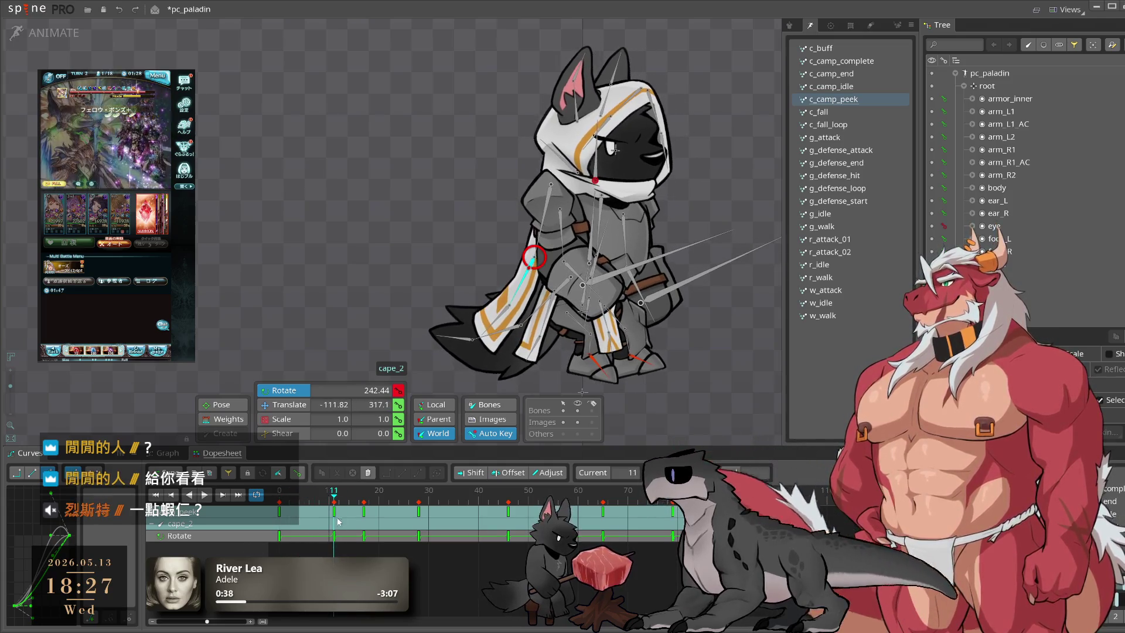
pyautogui.moveTo(735, 353); pyautogui.dragTo(754, 333)
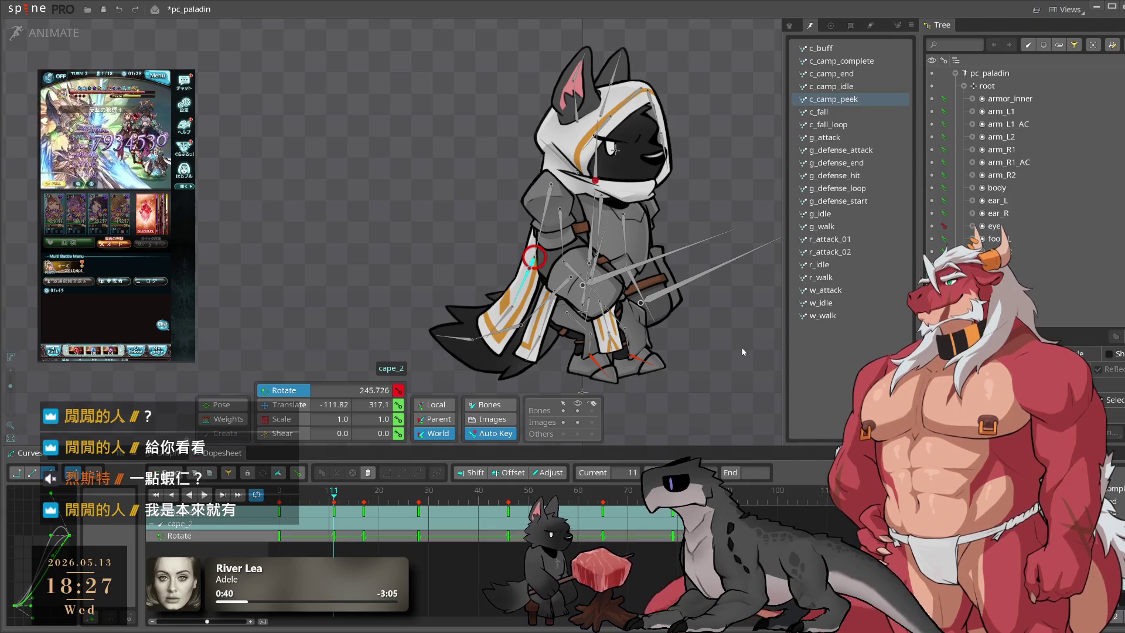
pyautogui.click(333, 512)
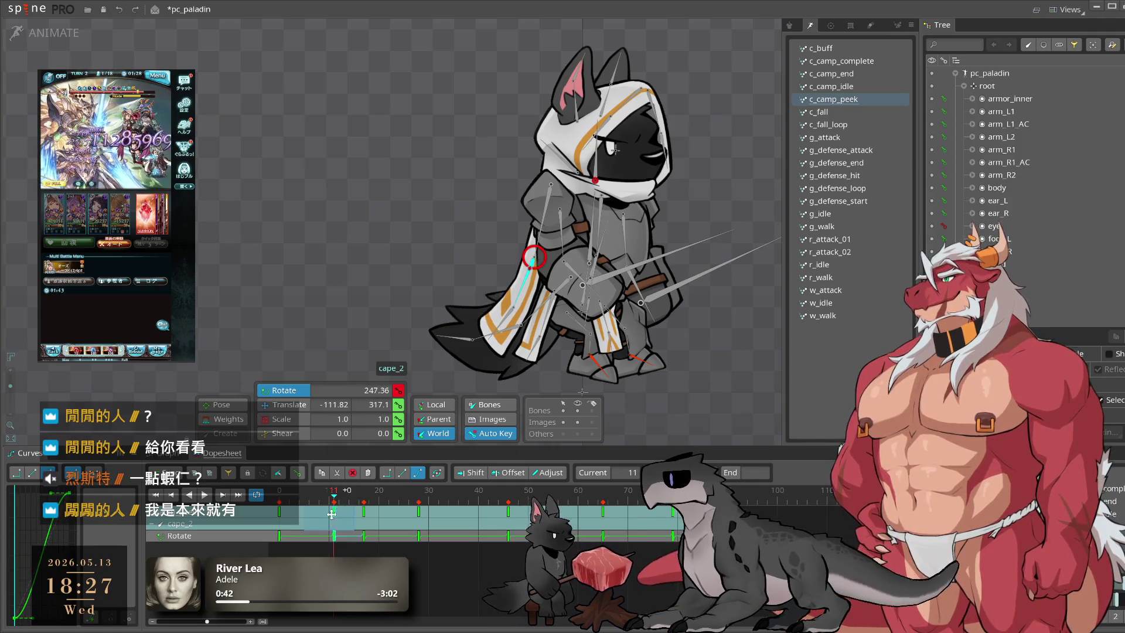
pyautogui.moveTo(315, 499); pyautogui.dragTo(362, 511)
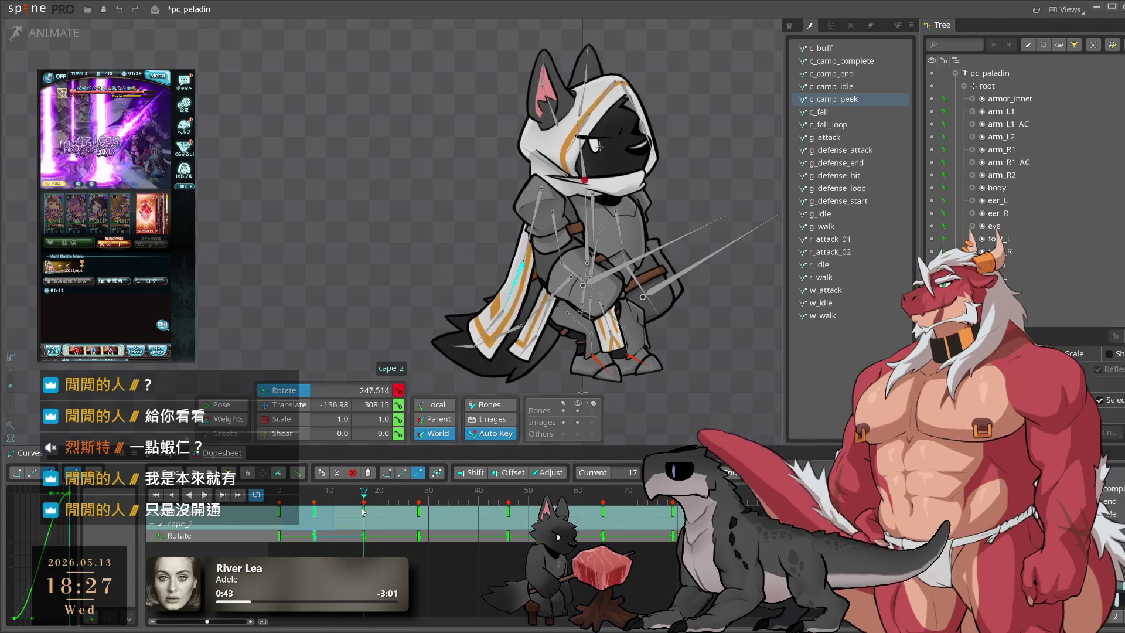
pyautogui.click(277, 538)
pyautogui.press('space')
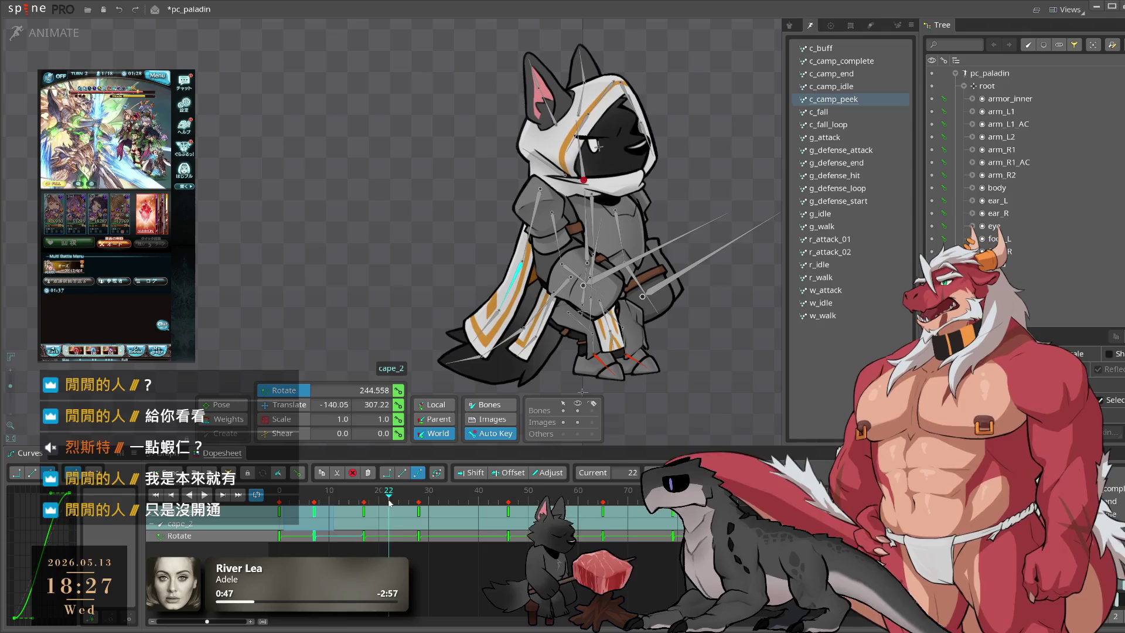
# Step: Delete cape_2's frame 17 key and move its neighbouring keys to frames 25 and 9
pyautogui.click(364, 515)
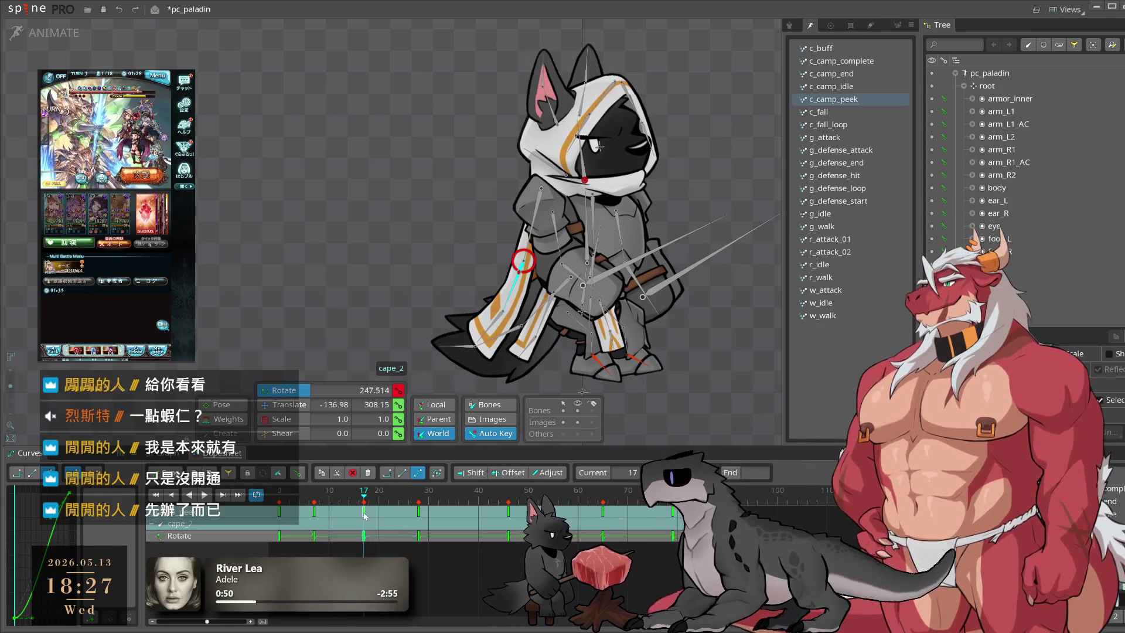
pyautogui.press('Delete')
pyautogui.moveTo(415, 517); pyautogui.dragTo(406, 516)
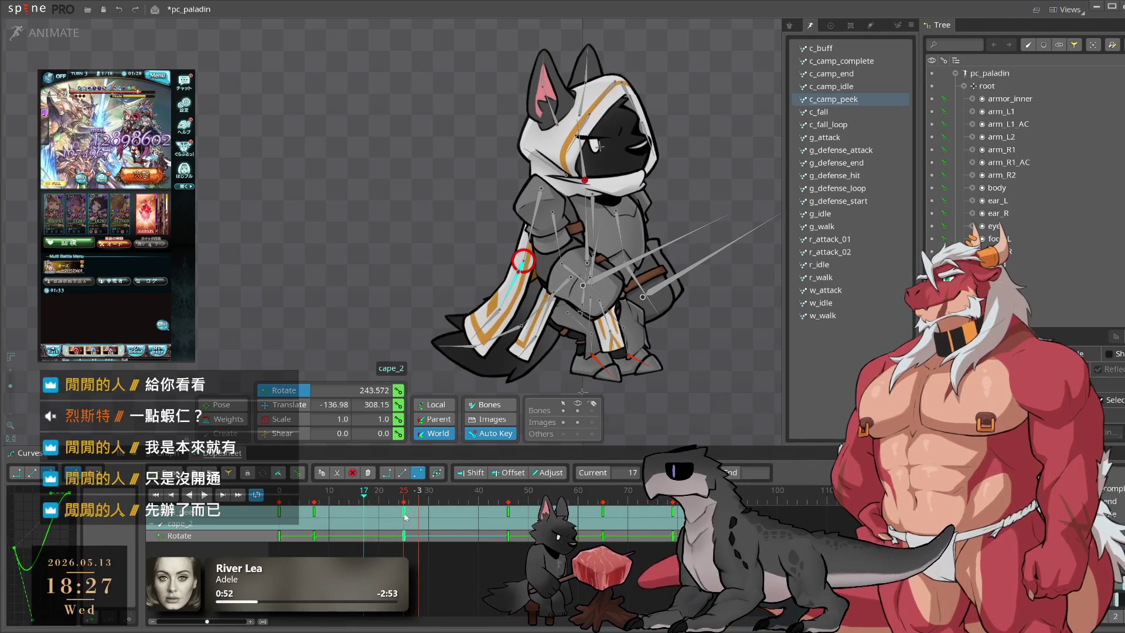
pyautogui.moveTo(313, 513); pyautogui.dragTo(324, 512)
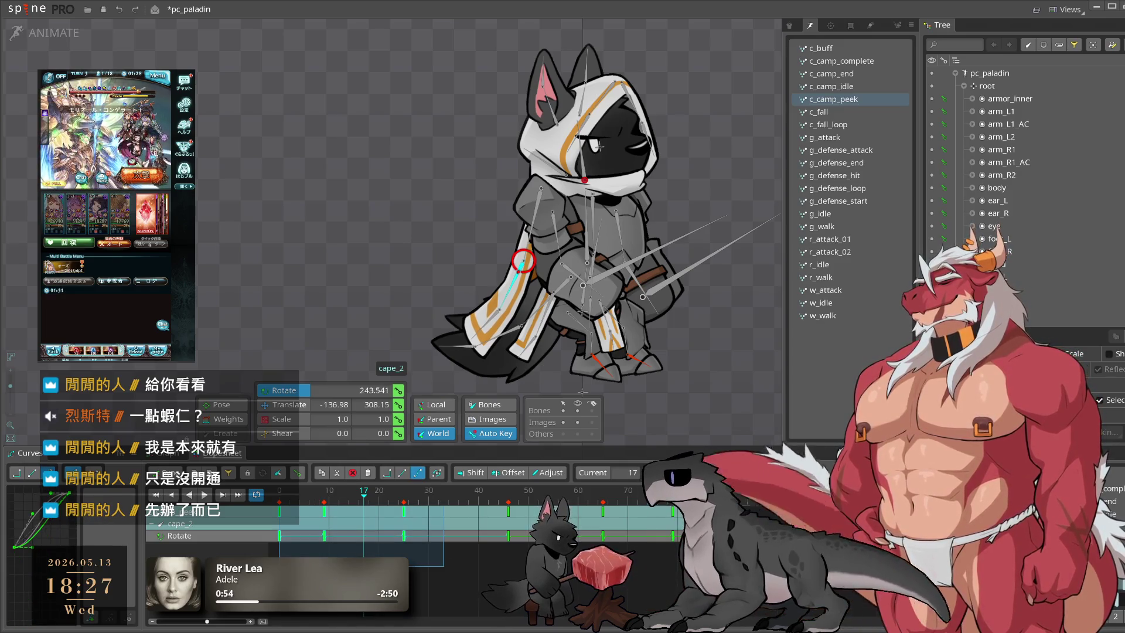
pyautogui.click(441, 554)
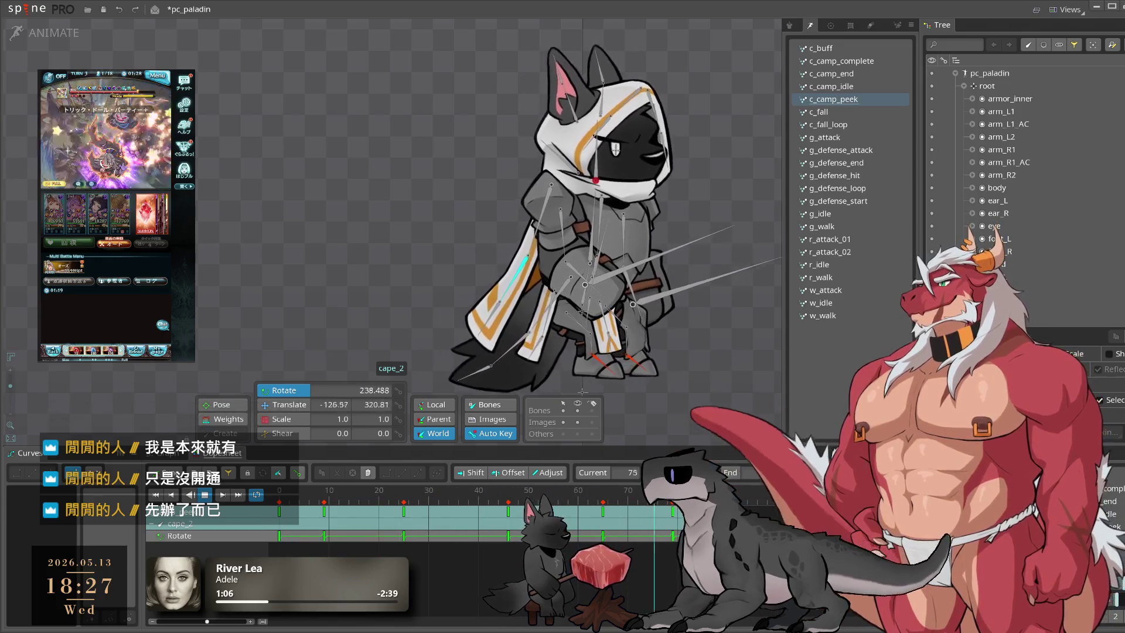
pyautogui.click(270, 500)
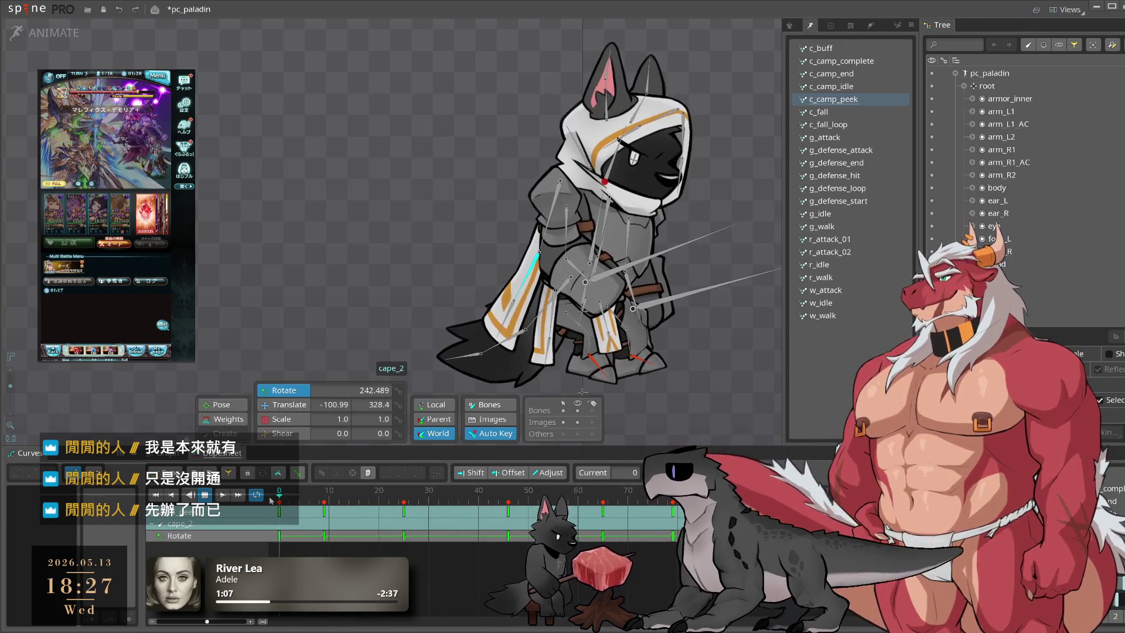
pyautogui.click(486, 340)
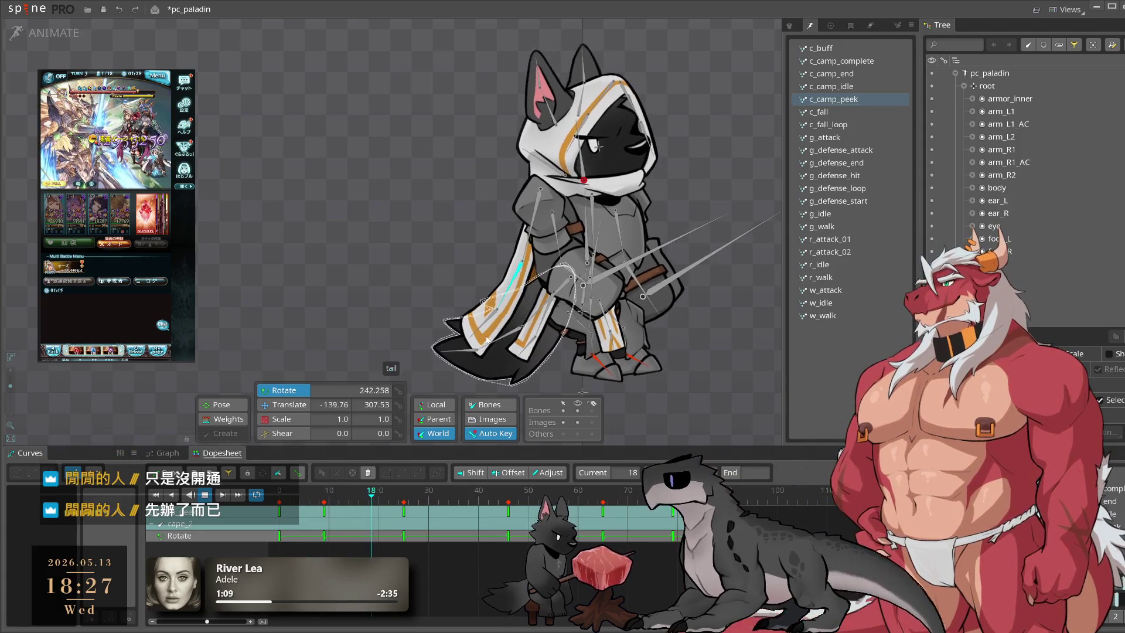
# Step: Drag cape_3's dopesheet key from frame 14 to 13, then play and stop c_camp_peek
pyautogui.click(495, 303)
pyautogui.click(322, 514)
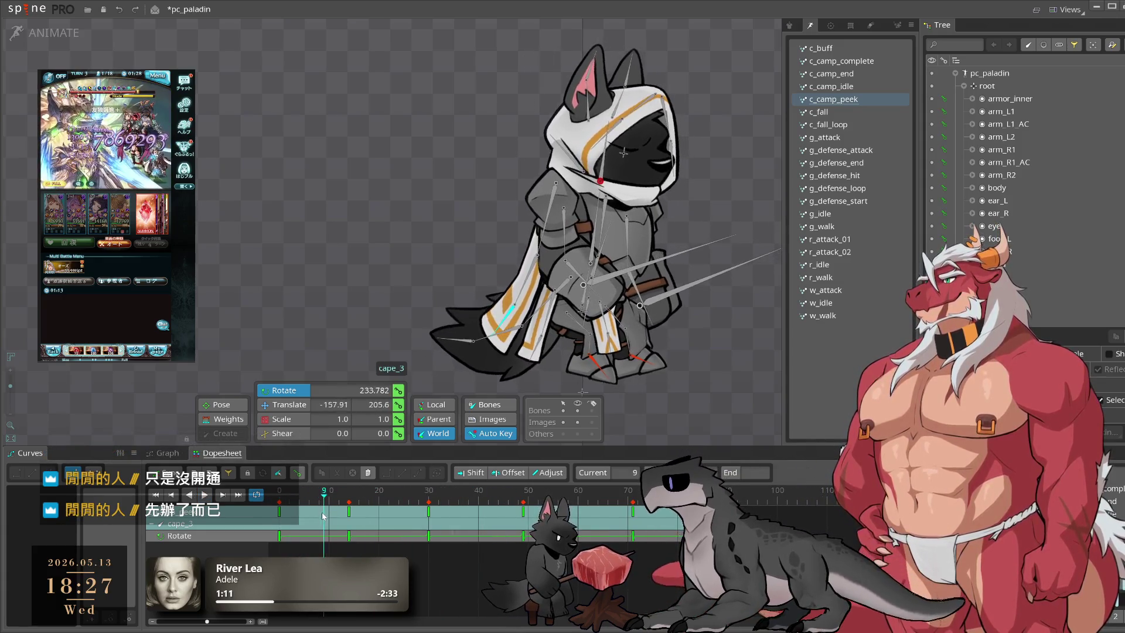
pyautogui.click(341, 532)
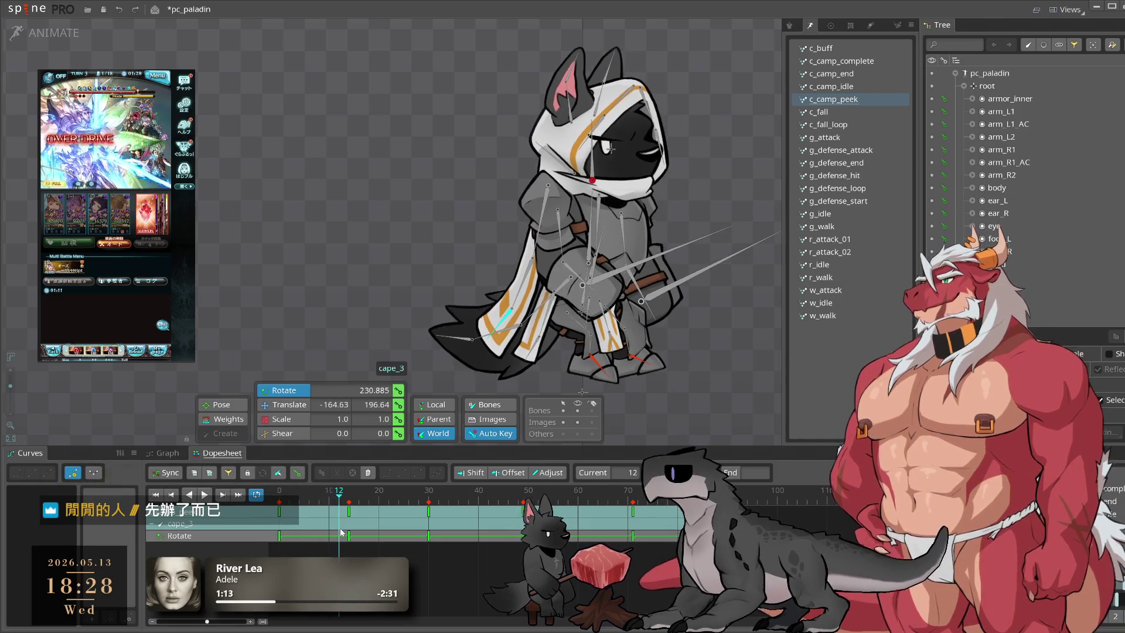
pyautogui.moveTo(349, 510); pyautogui.dragTo(344, 510)
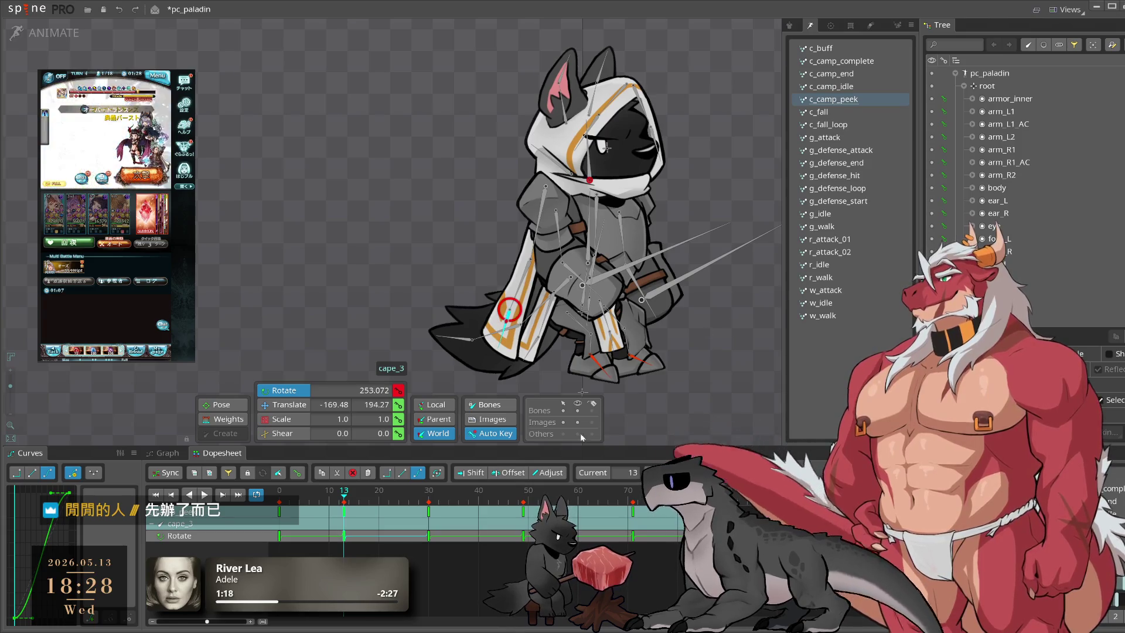
pyautogui.click(352, 499)
pyautogui.press('space')
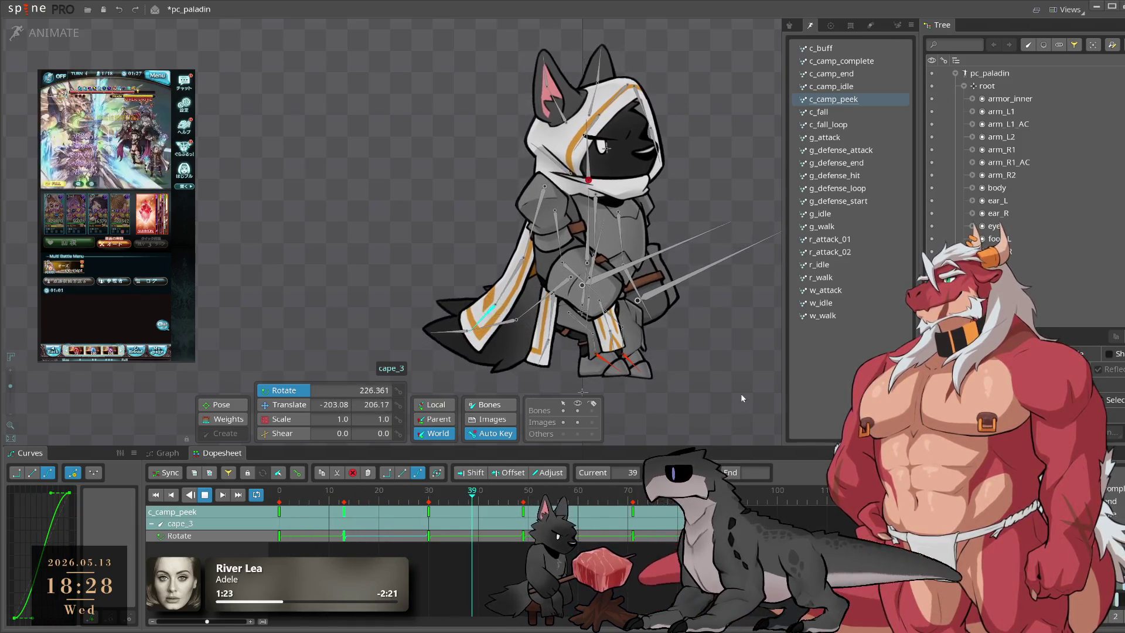
pyautogui.click(741, 392)
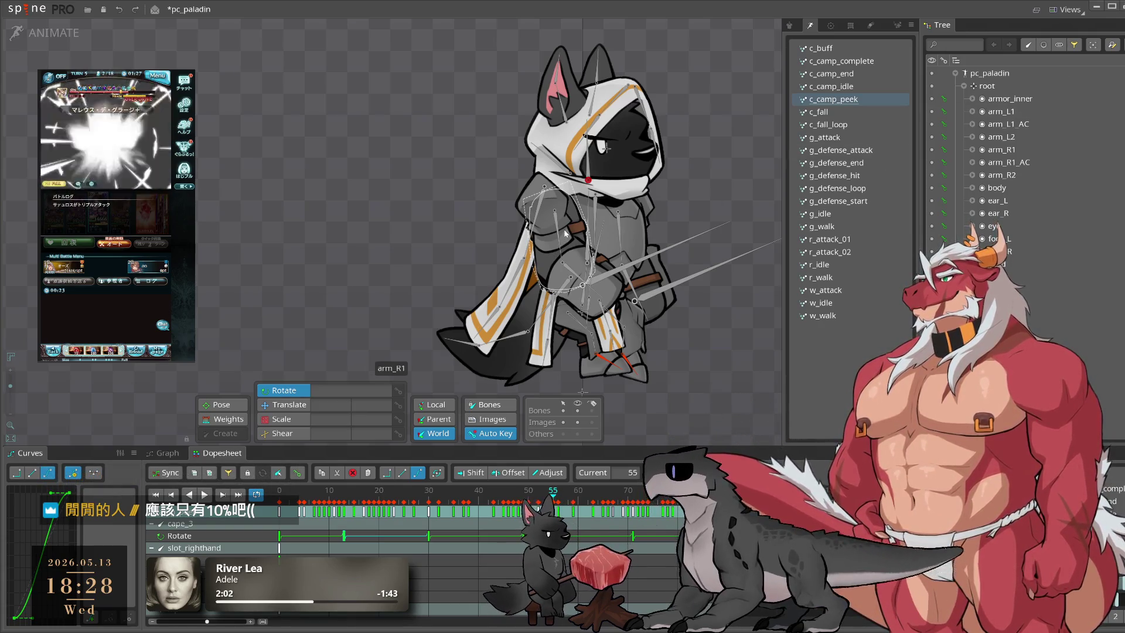
# Step: Recentre the view, tilt the paladin's body bone forward and play c_camp_peek to preview it
pyautogui.moveTo(565, 233); pyautogui.dragTo(530, 221)
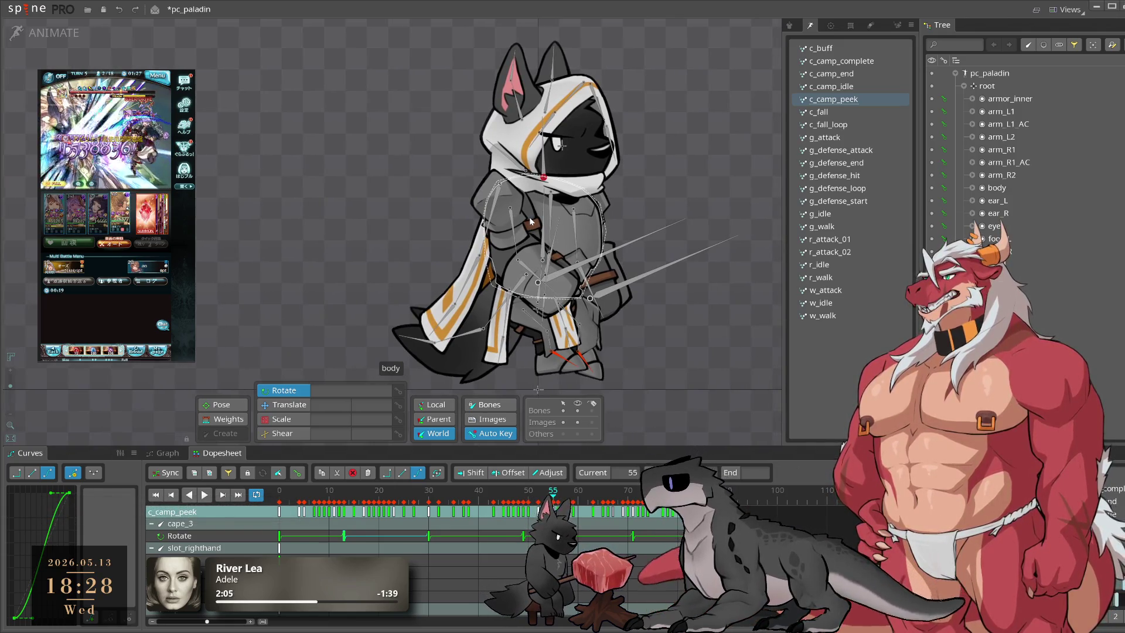
pyautogui.moveTo(530, 221); pyautogui.dragTo(531, 212)
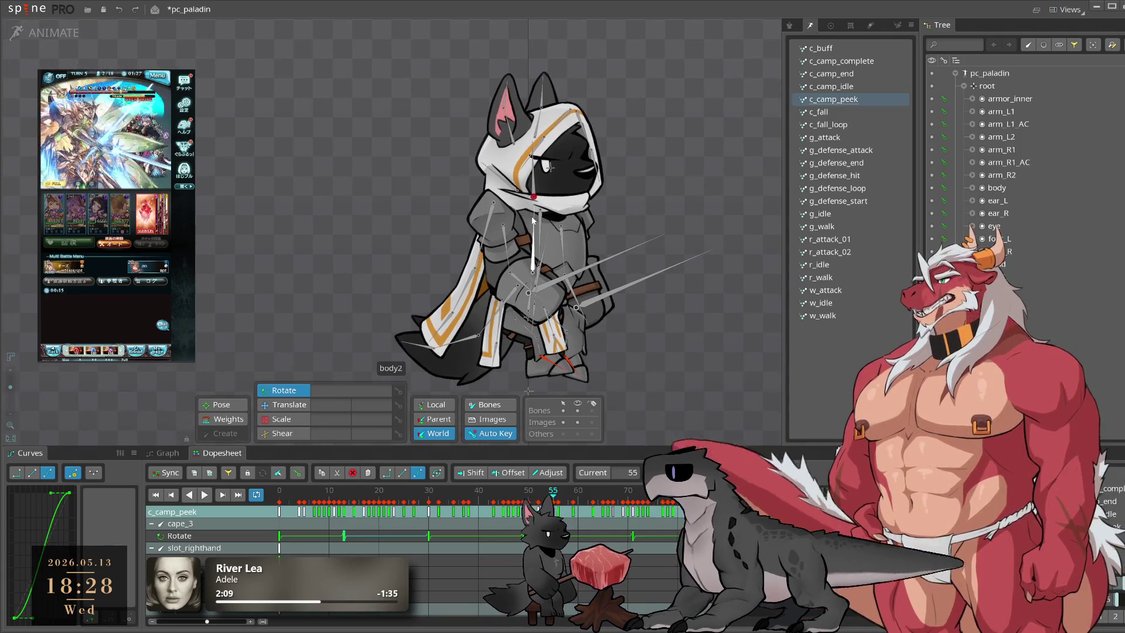
pyautogui.press('space')
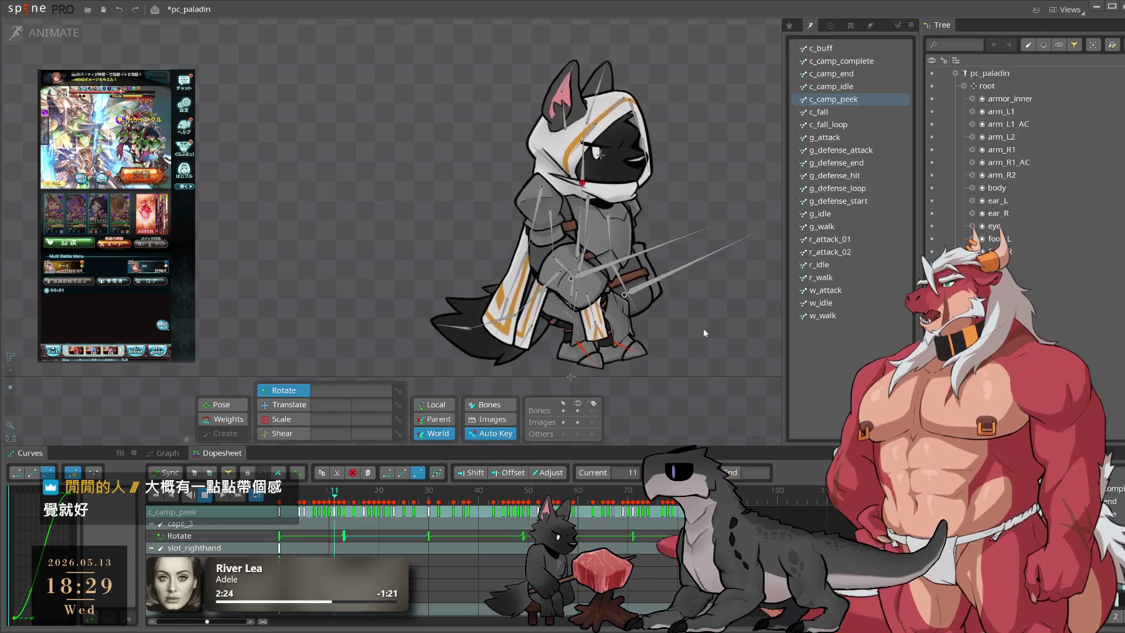
pyautogui.scroll(2, 552, 315)
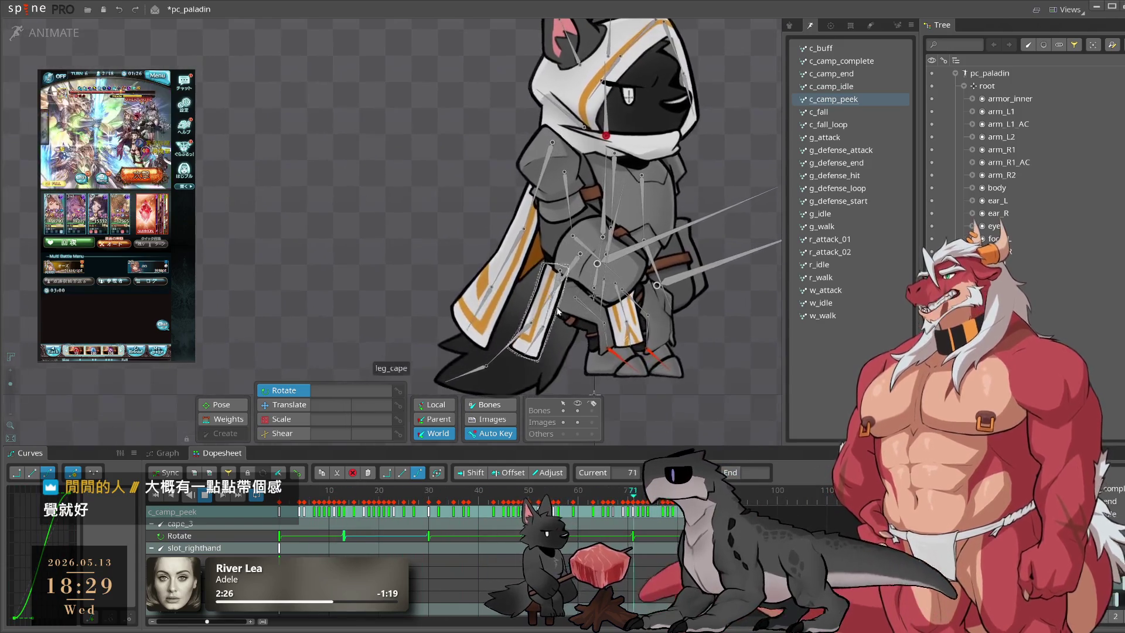
# Step: Select the tail bone, set its Rotate key at frame 13 and play c_camp_peek to check the tail
pyautogui.click(579, 254)
pyautogui.click(205, 495)
pyautogui.moveTo(375, 495)
pyautogui.mouseDown()
pyautogui.moveTo(334, 498)
pyautogui.moveTo(344, 504)
pyautogui.mouseUp()
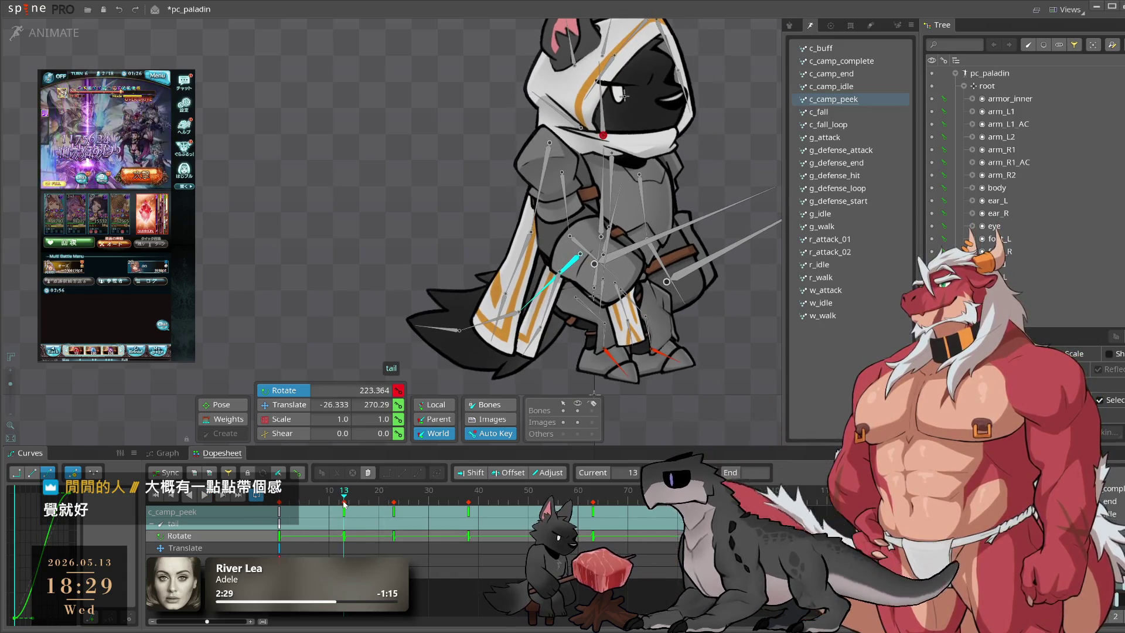
pyautogui.press('space')
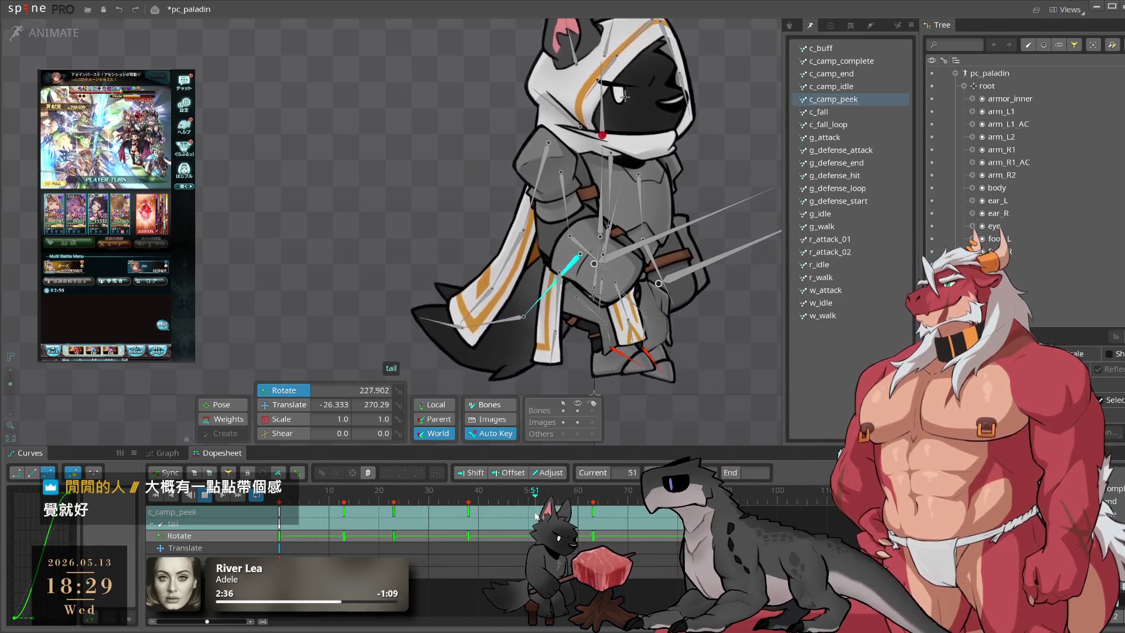
pyautogui.press('space')
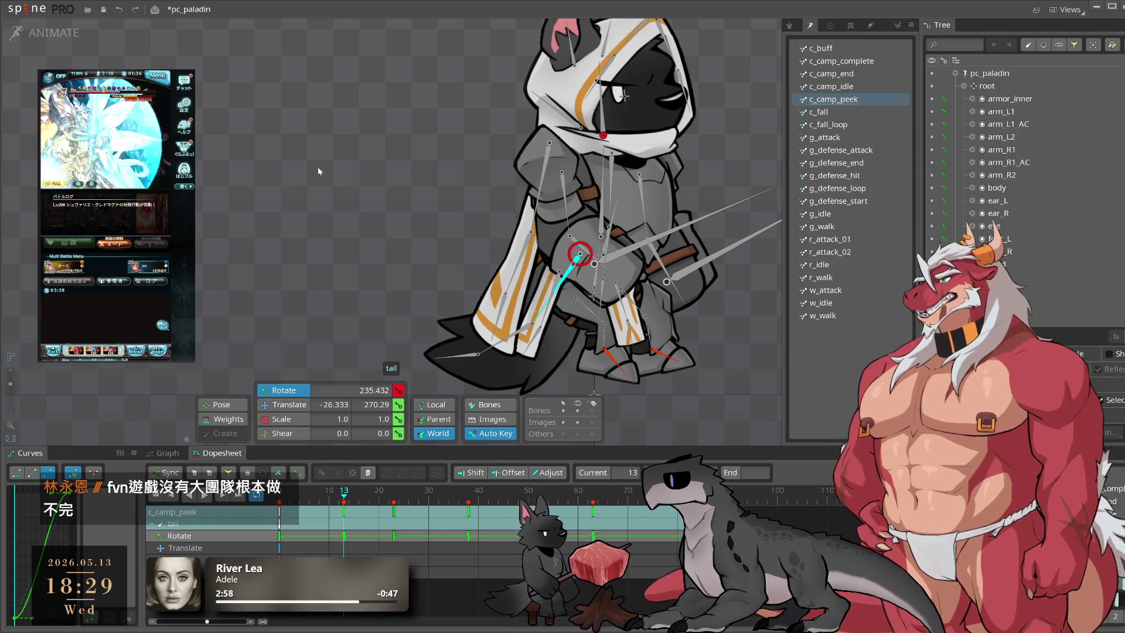
pyautogui.press('l')
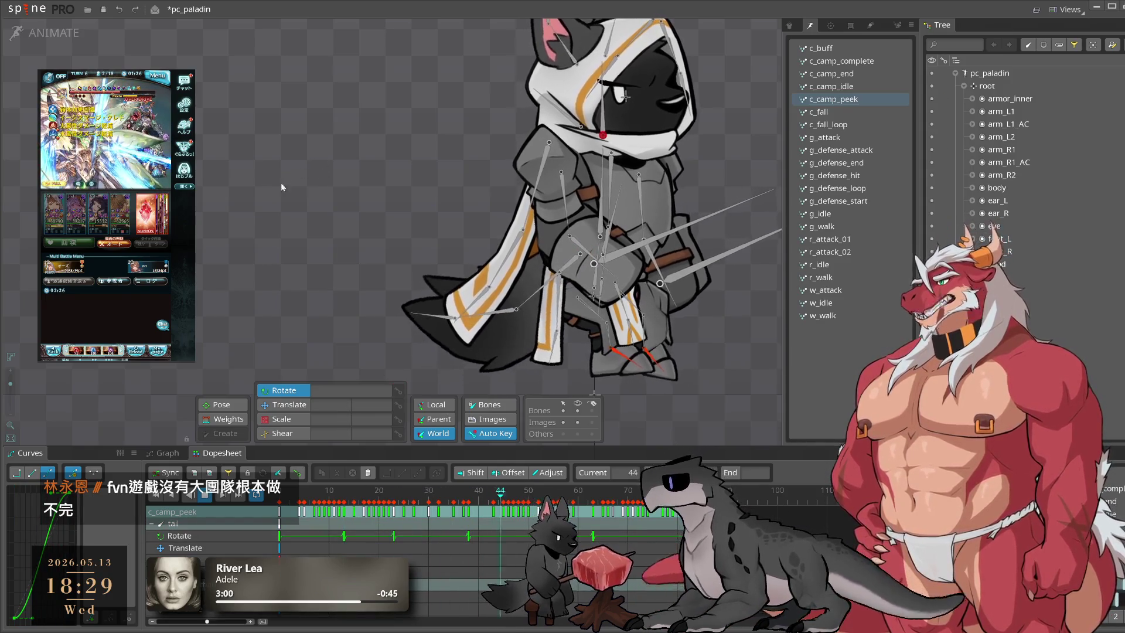
pyautogui.click(569, 271)
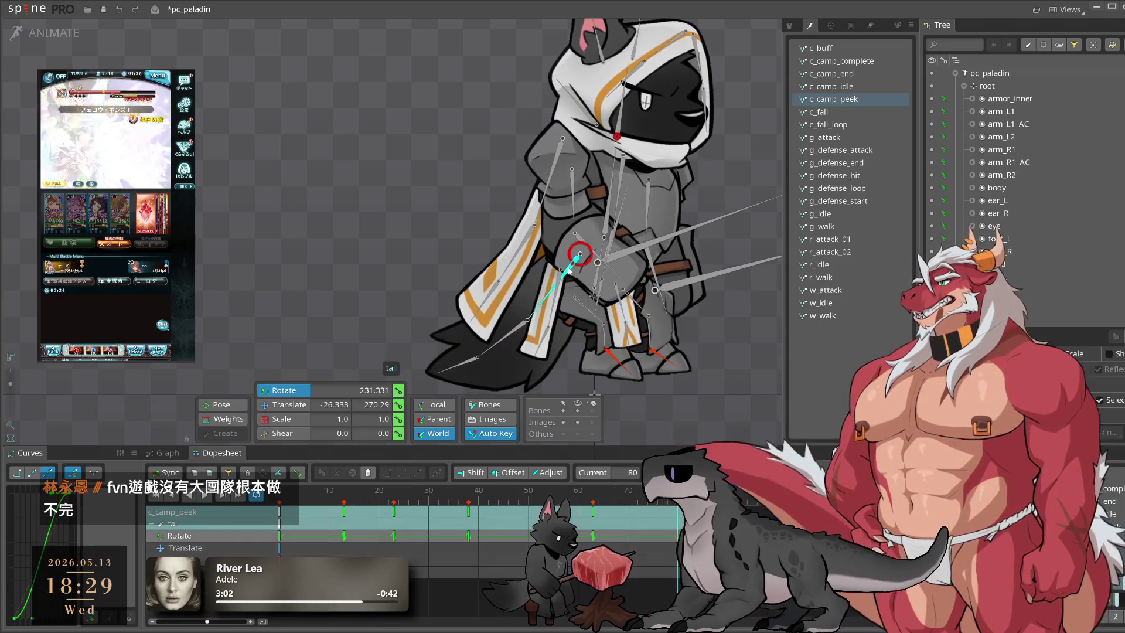
pyautogui.moveTo(335, 512)
pyautogui.mouseDown()
pyautogui.moveTo(405, 514)
pyautogui.moveTo(372, 519)
pyautogui.moveTo(354, 556)
pyautogui.moveTo(430, 583)
pyautogui.moveTo(444, 577)
pyautogui.mouseUp()
# Step: Move the tail's frame-23 rotation key to frame 27 and replay the loop
pyautogui.moveTo(399, 514); pyautogui.dragTo(419, 518)
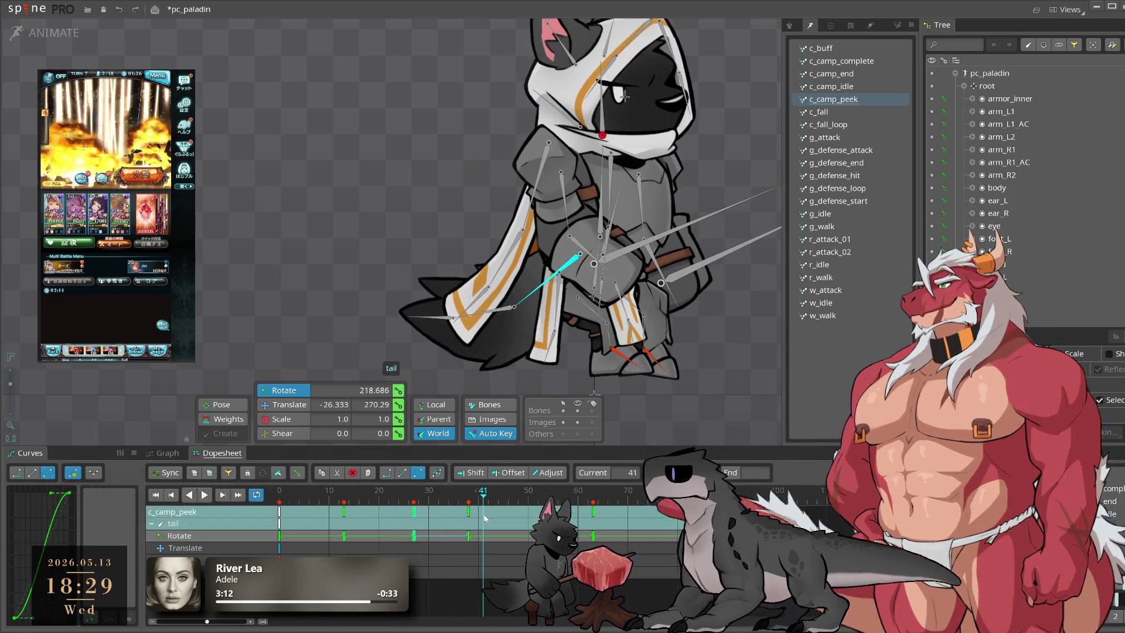
pyautogui.click(355, 532)
pyautogui.moveTo(355, 532); pyautogui.dragTo(532, 536)
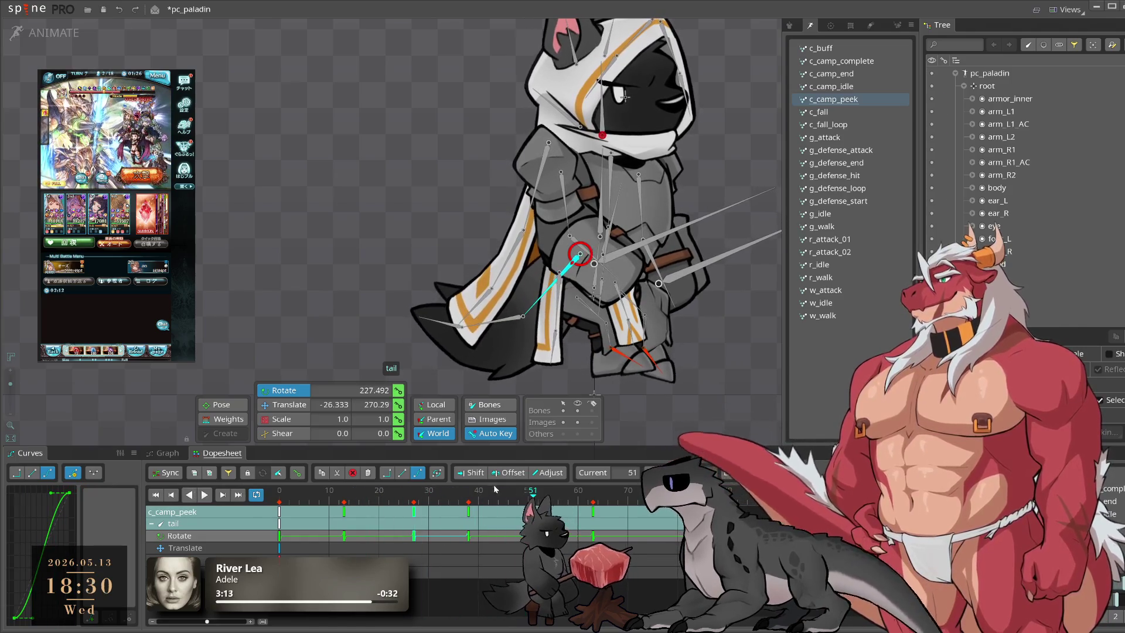
pyautogui.moveTo(457, 513); pyautogui.dragTo(409, 509)
pyautogui.press('space')
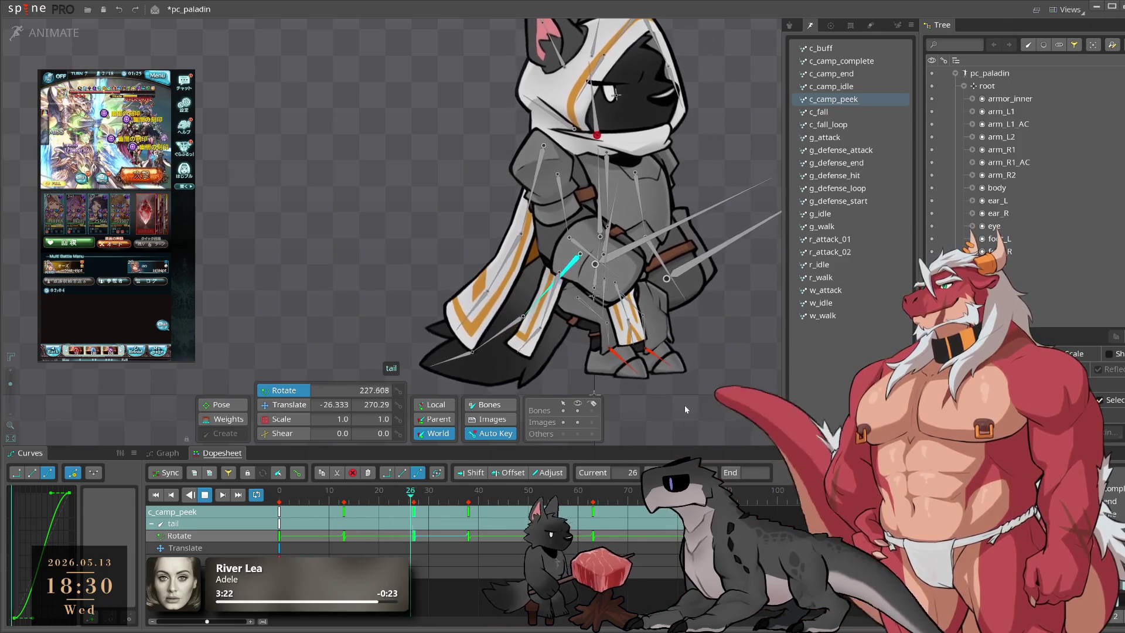
pyautogui.click(684, 405)
pyautogui.scroll(-2, 606, 317)
pyautogui.moveTo(606, 317); pyautogui.dragTo(712, 391)
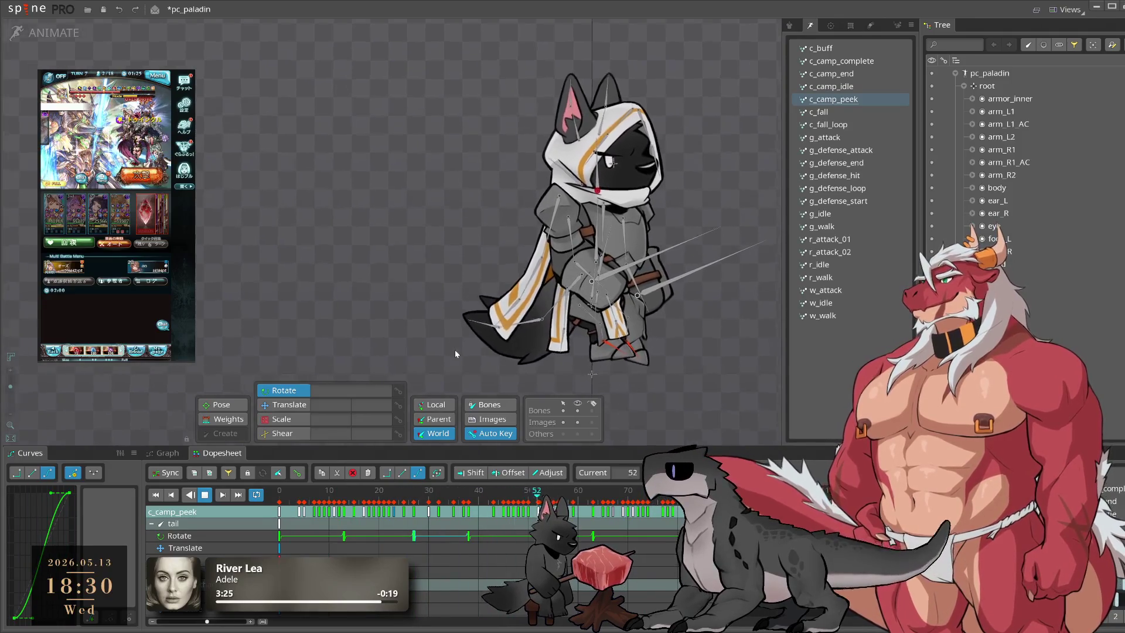
# Step: Key cape_1 at about 263.7° on frame 19 and give its keys a different easing curve
pyautogui.scroll(2, 581, 362)
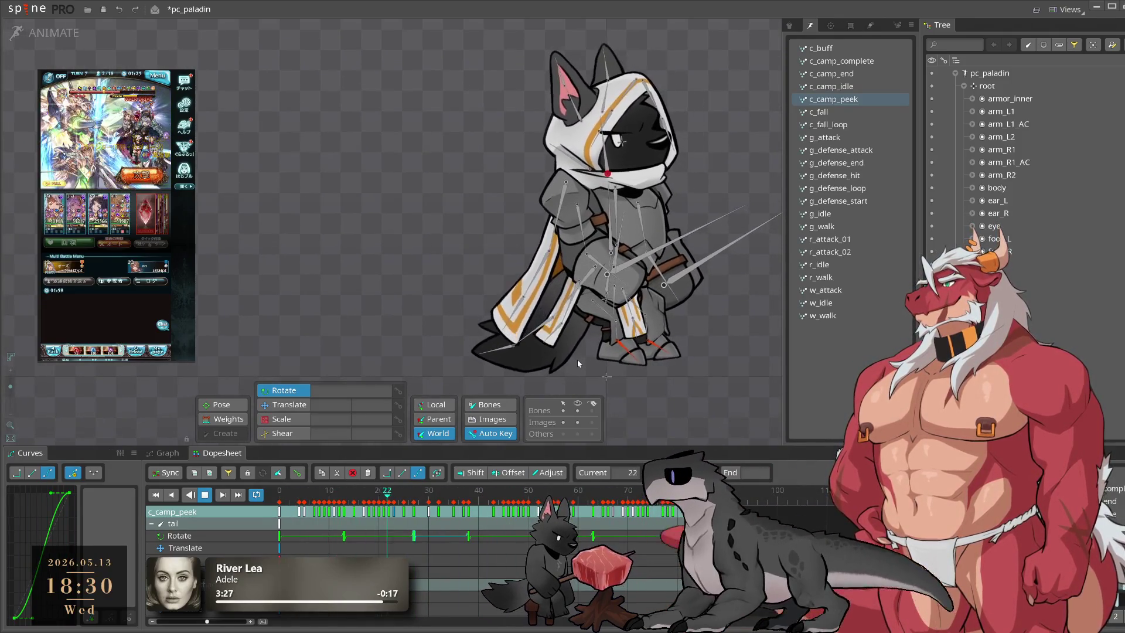
pyautogui.click(294, 499)
pyautogui.moveTo(294, 499); pyautogui.dragTo(357, 523)
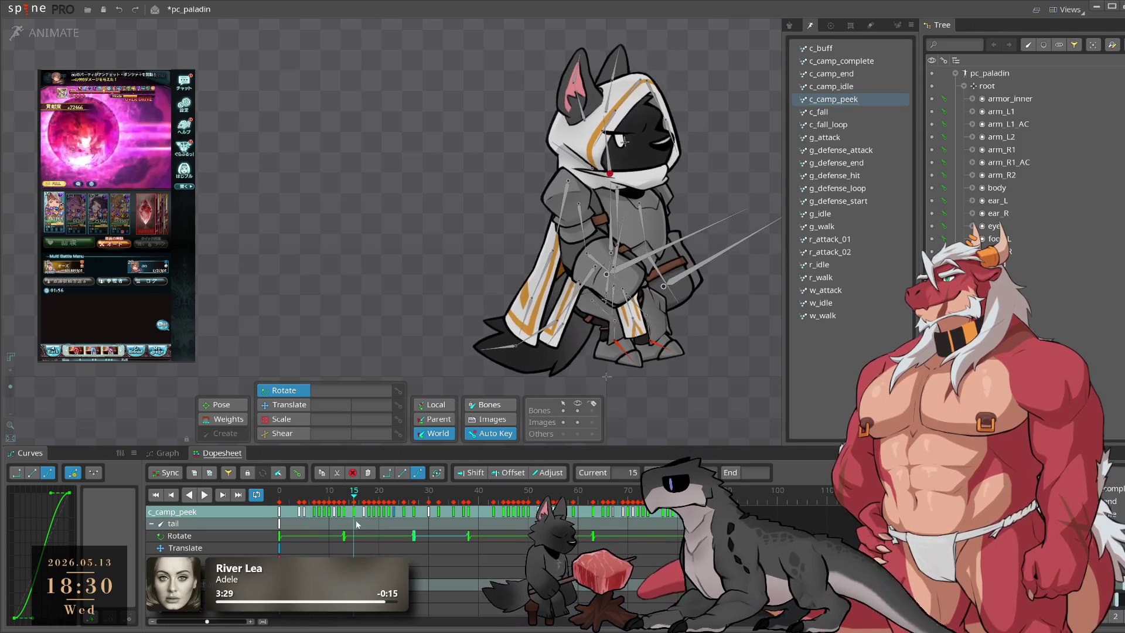
pyautogui.click(557, 228)
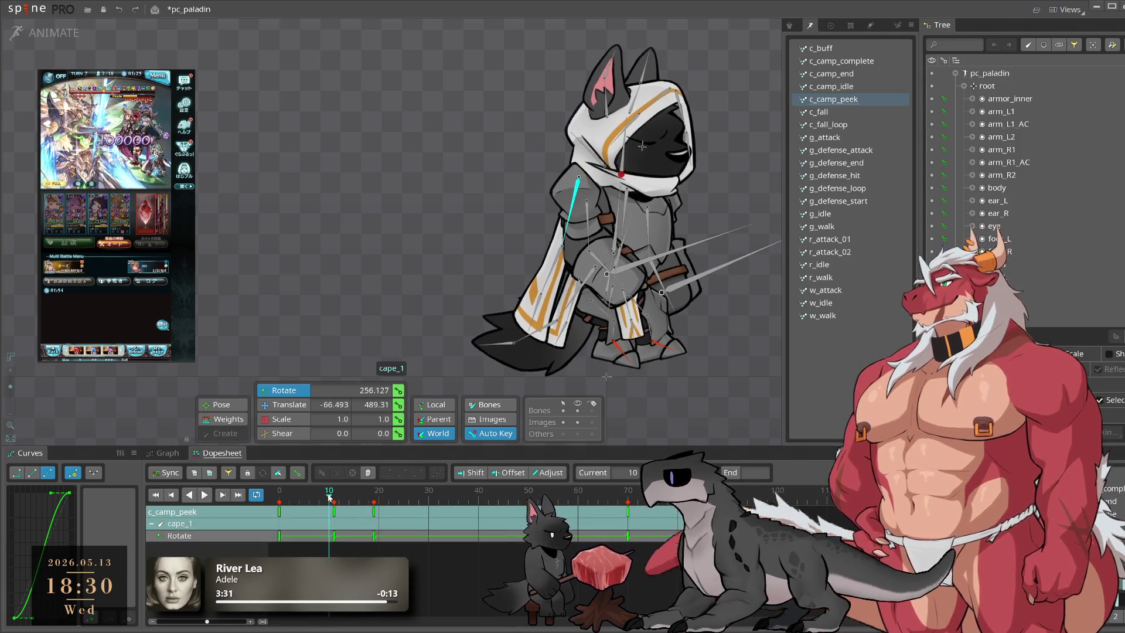
pyautogui.click(282, 509)
pyautogui.click(330, 521)
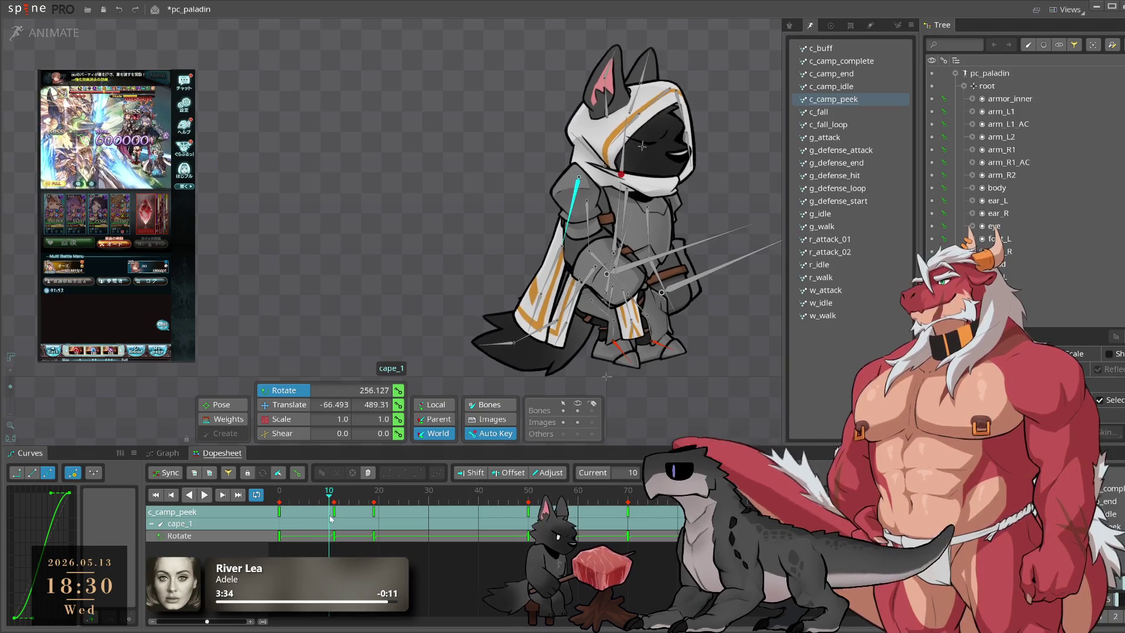
pyautogui.moveTo(329, 497); pyautogui.dragTo(373, 496)
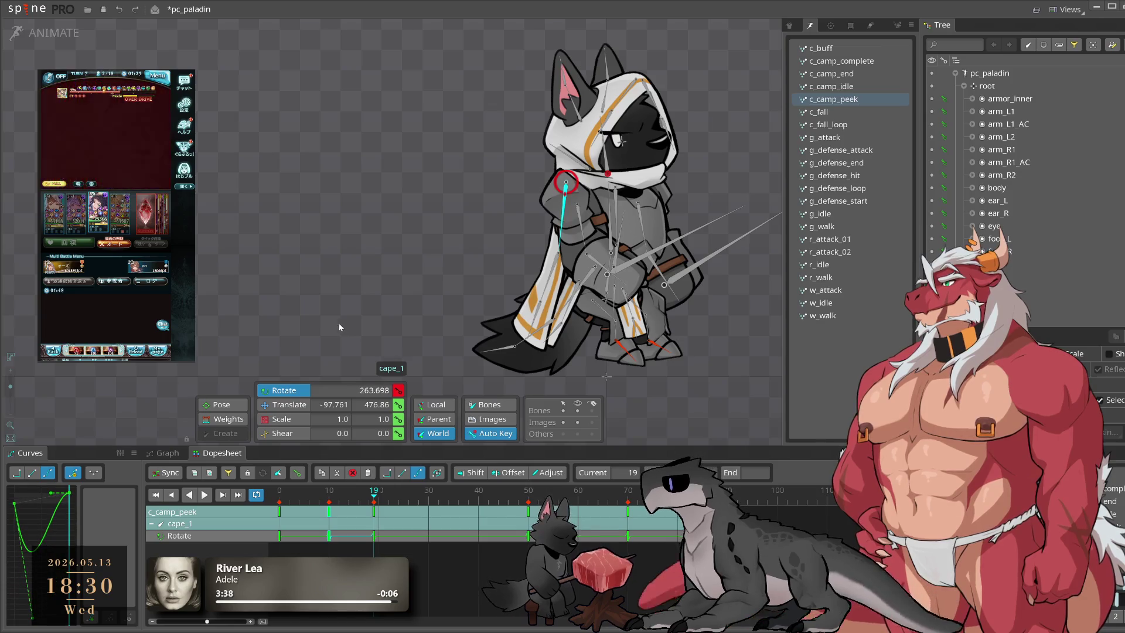
pyautogui.click(230, 472)
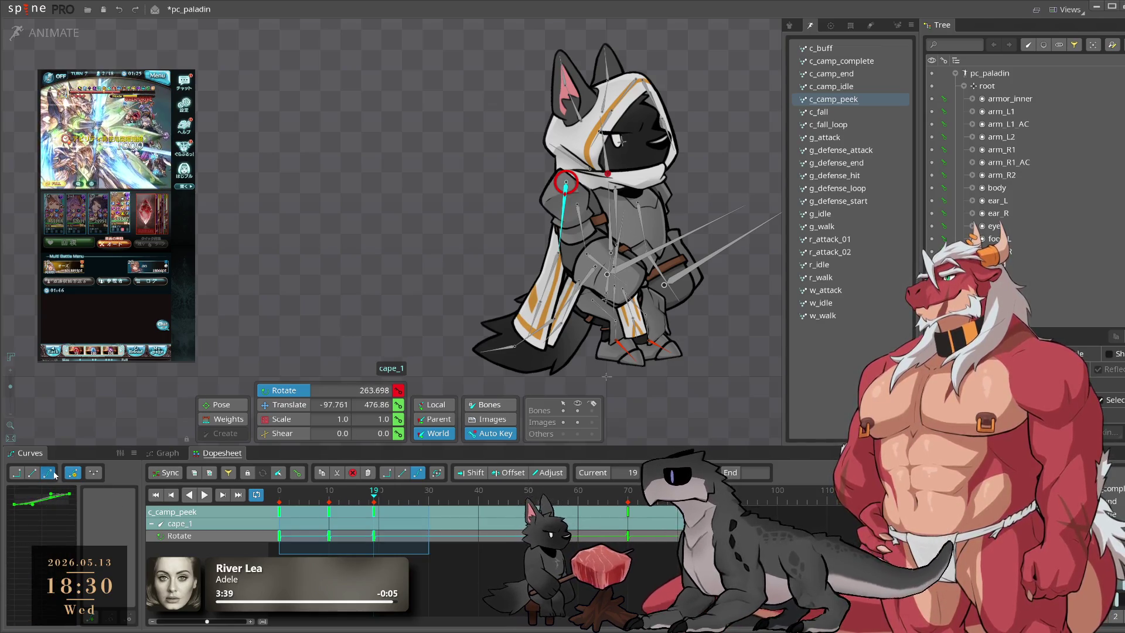
pyautogui.click(324, 497)
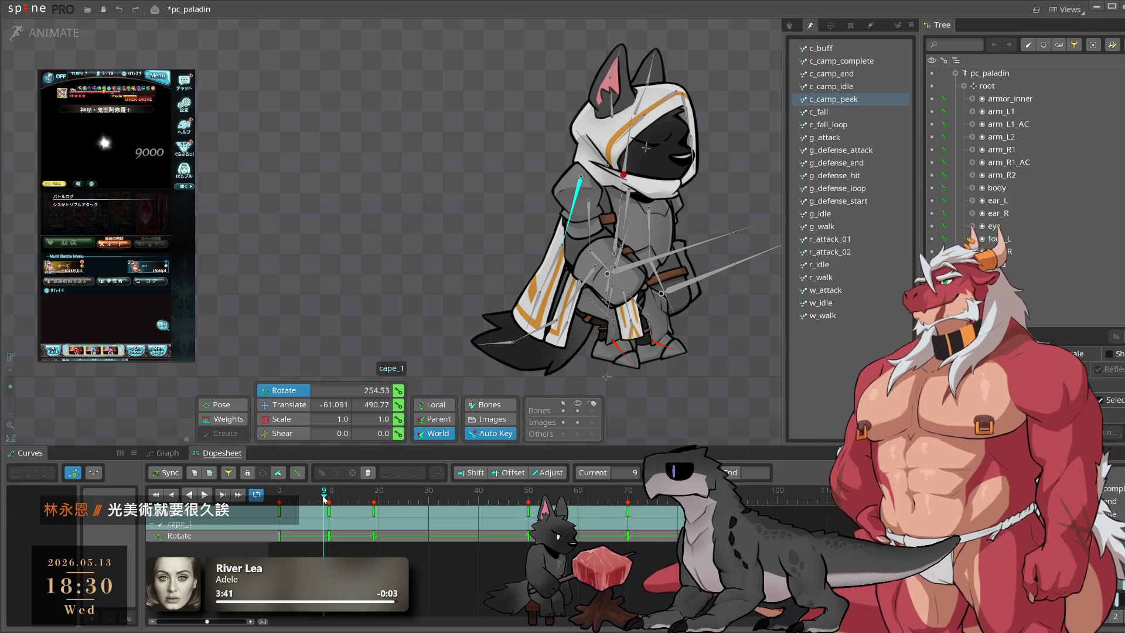
pyautogui.moveTo(327, 498)
pyautogui.mouseDown()
pyautogui.moveTo(402, 514)
pyautogui.moveTo(374, 534)
pyautogui.mouseUp()
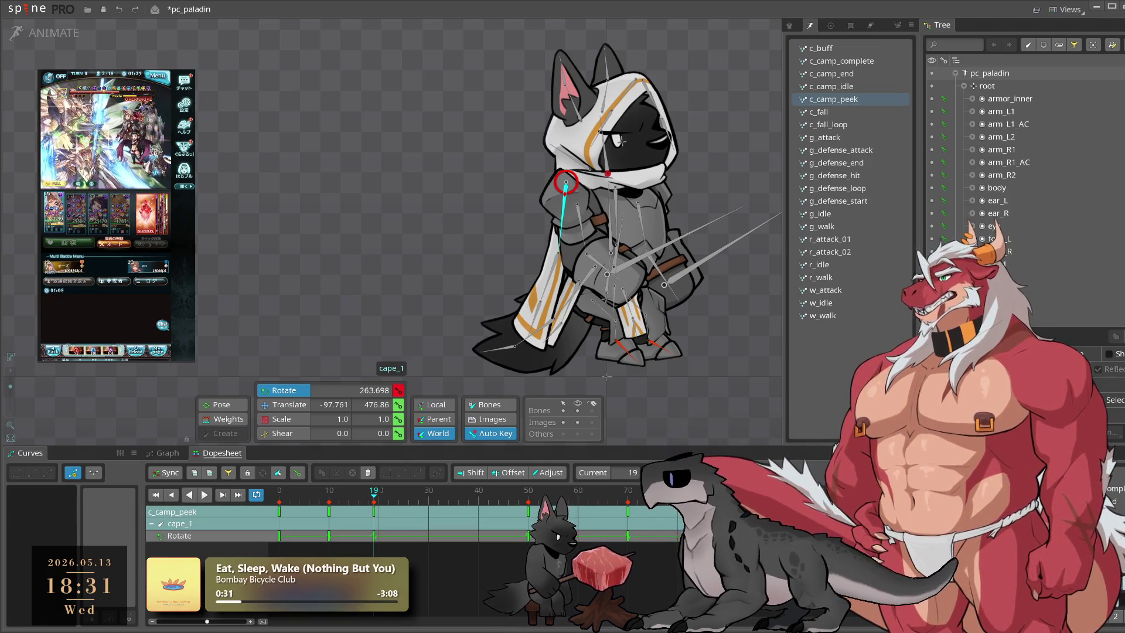
pyautogui.click(687, 386)
pyautogui.press('space')
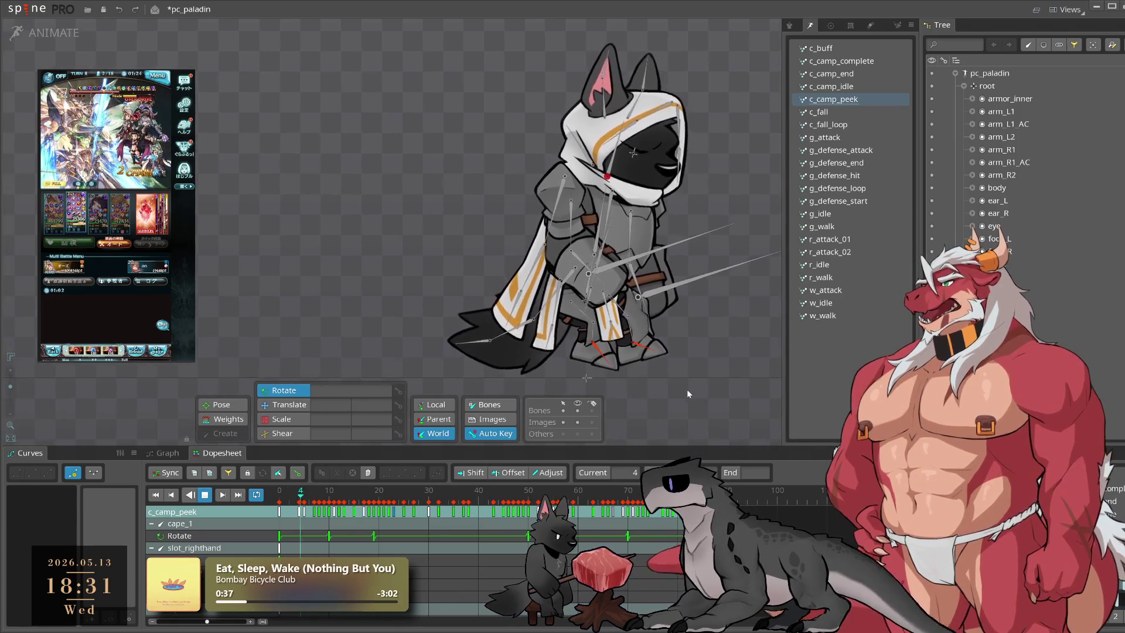
# Step: Pause c_camp_peek, step a few frames forward, then resume playback and zoom in
pyautogui.press('space')
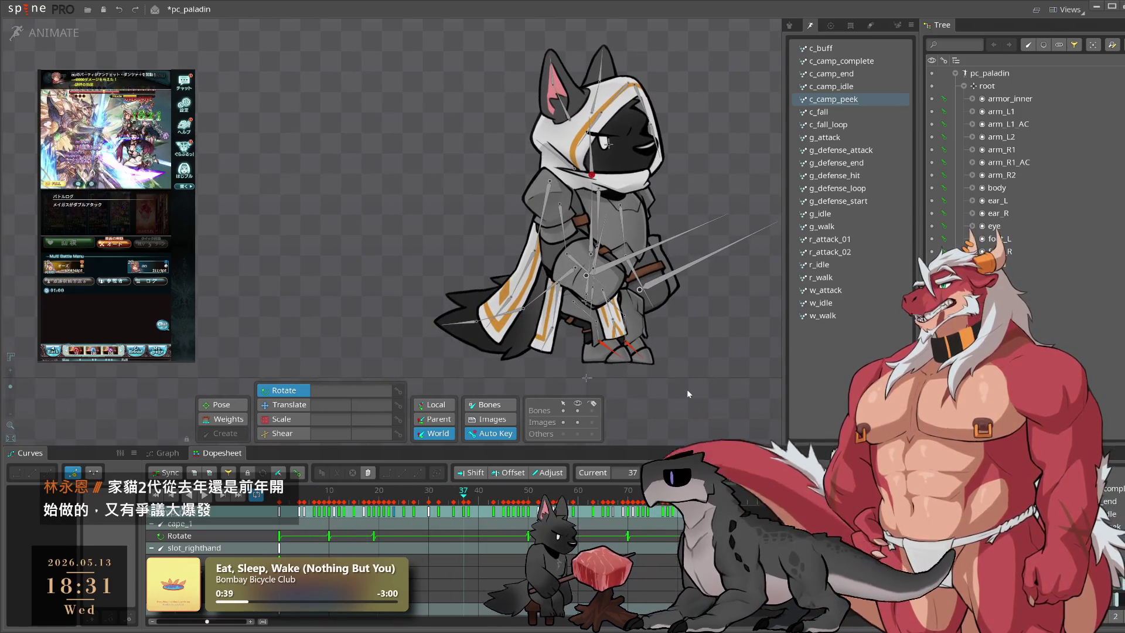
pyautogui.press('Right')
pyautogui.press('Right')
pyautogui.press('Right')
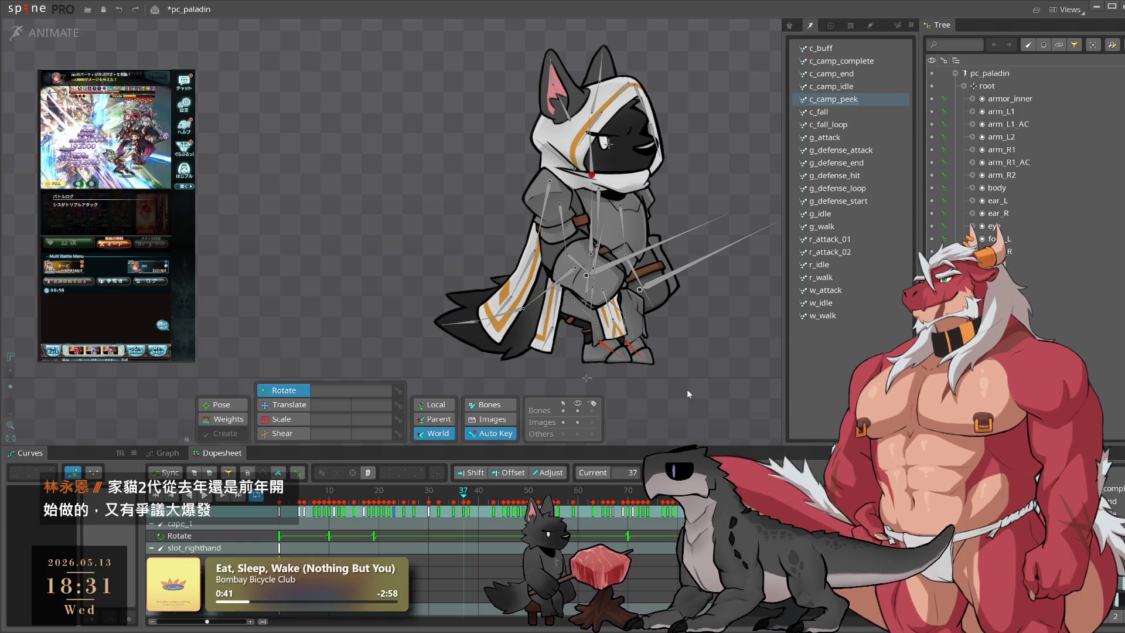
pyautogui.press('space')
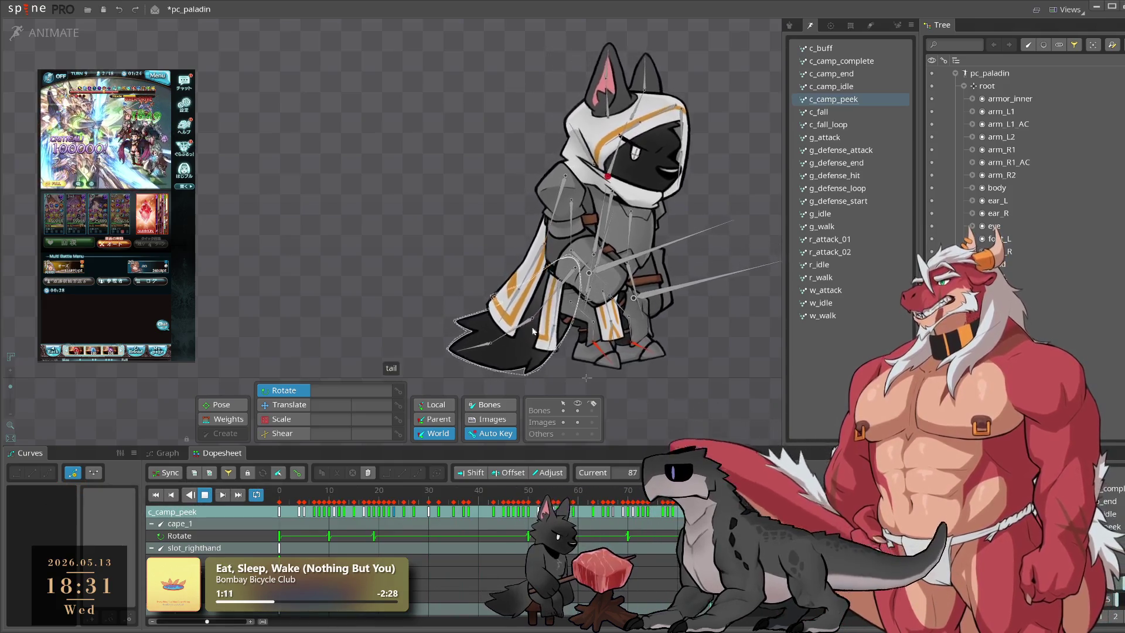
pyautogui.scroll(3, 634, 312)
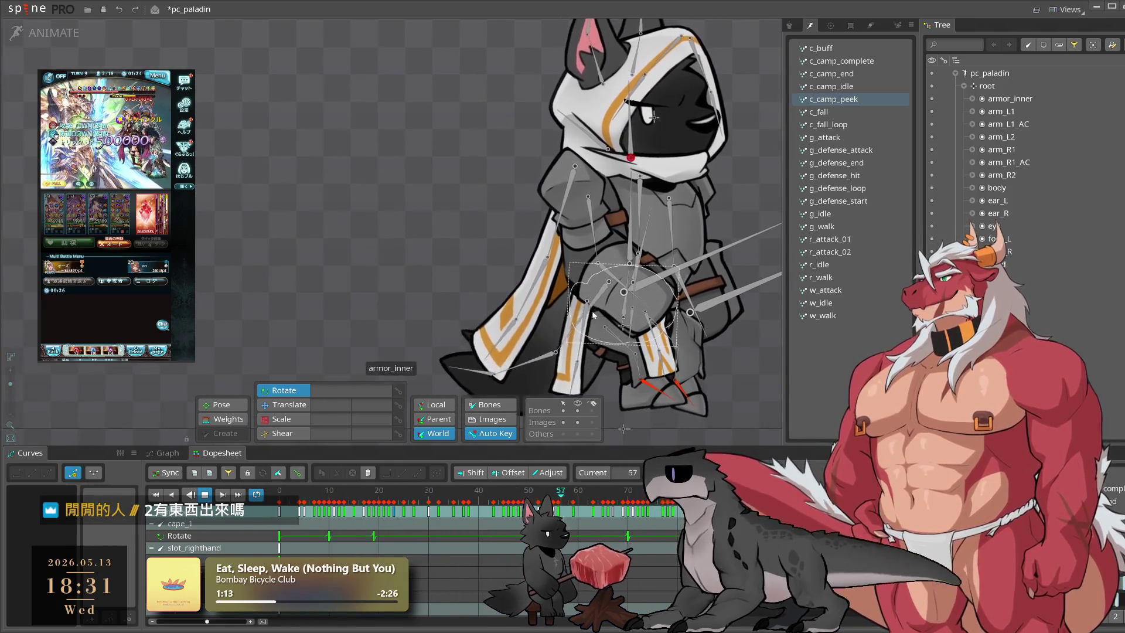
# Step: Select cape_2, scrub through its motion and key its rotation near frame 49
pyautogui.click(540, 280)
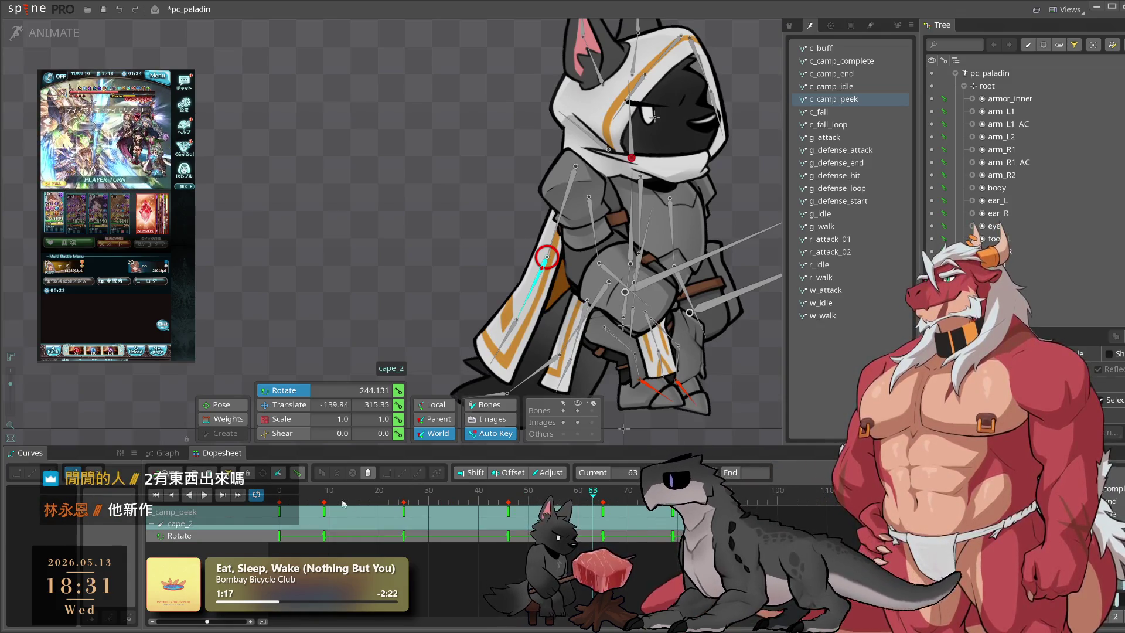
pyautogui.click(303, 530)
pyautogui.moveTo(304, 530)
pyautogui.mouseDown()
pyautogui.moveTo(324, 542)
pyautogui.moveTo(406, 535)
pyautogui.mouseUp()
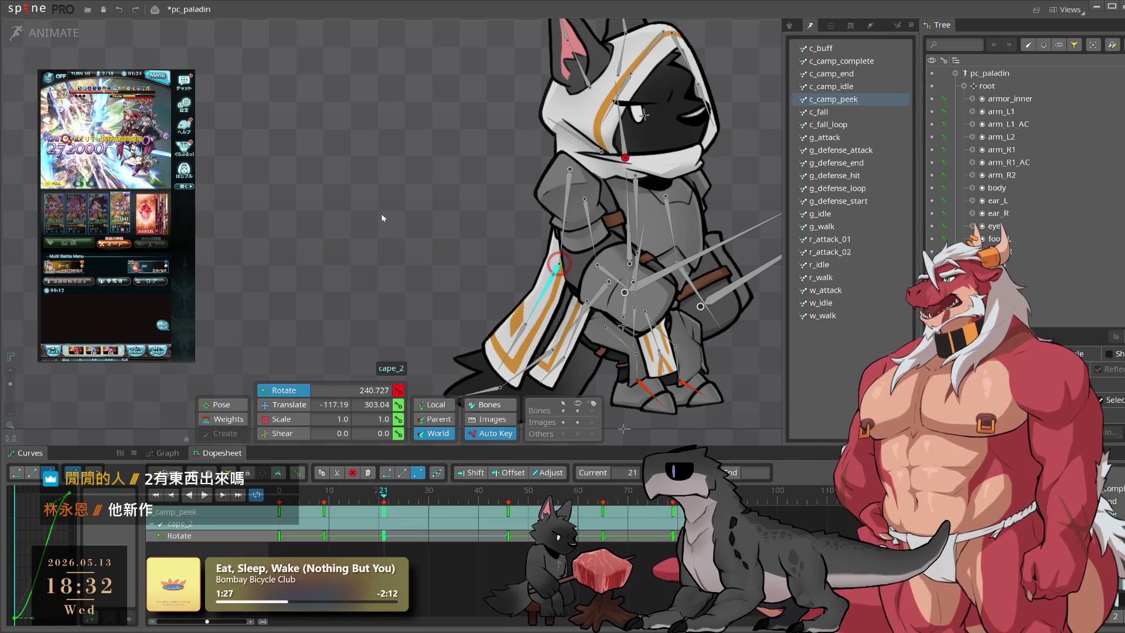
pyautogui.press('l')
pyautogui.click(523, 365)
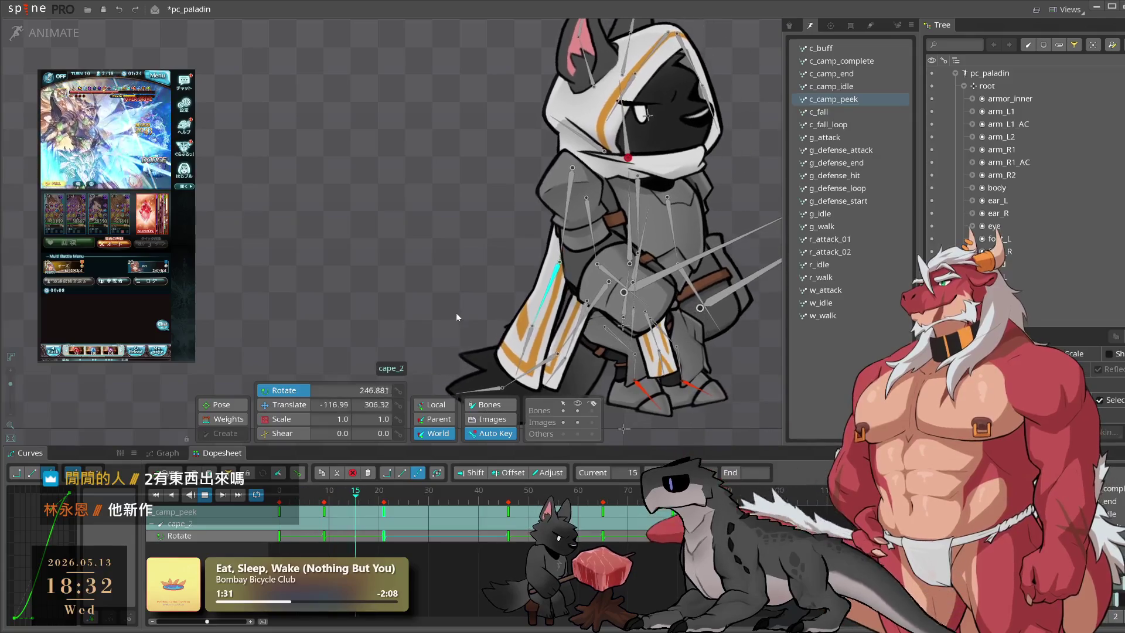
pyautogui.press('k')
pyautogui.click(280, 501)
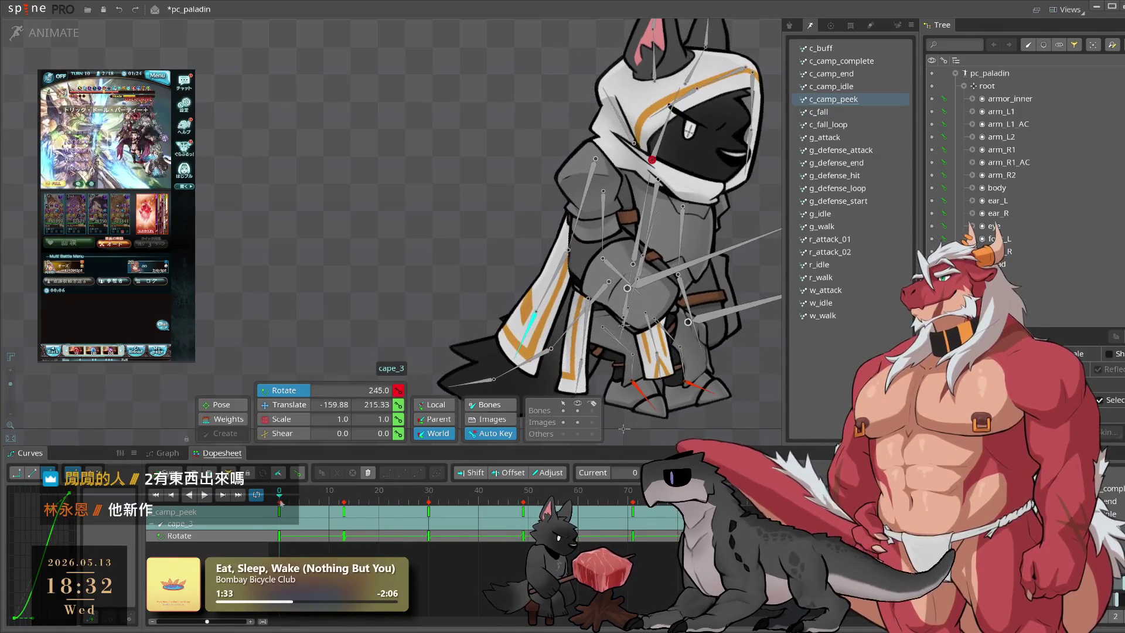
pyautogui.moveTo(396, 541); pyautogui.dragTo(519, 544)
pyautogui.press('k')
pyautogui.press('space')
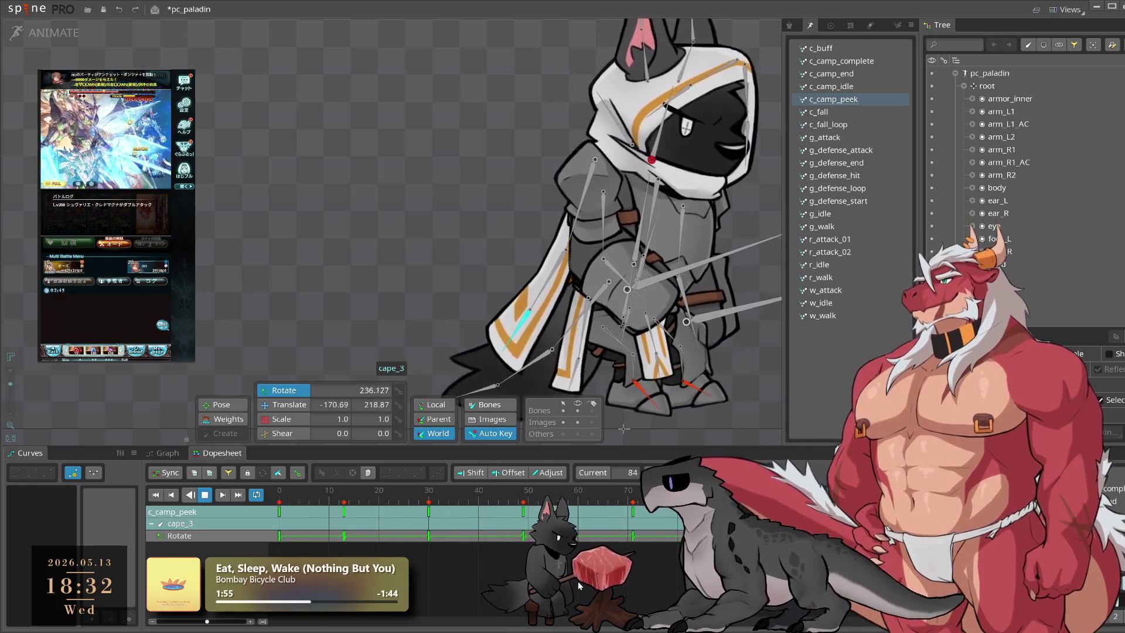
# Step: Rotate cape_2 to re-pose the cape at frame 46 and play the result
pyautogui.click(552, 297)
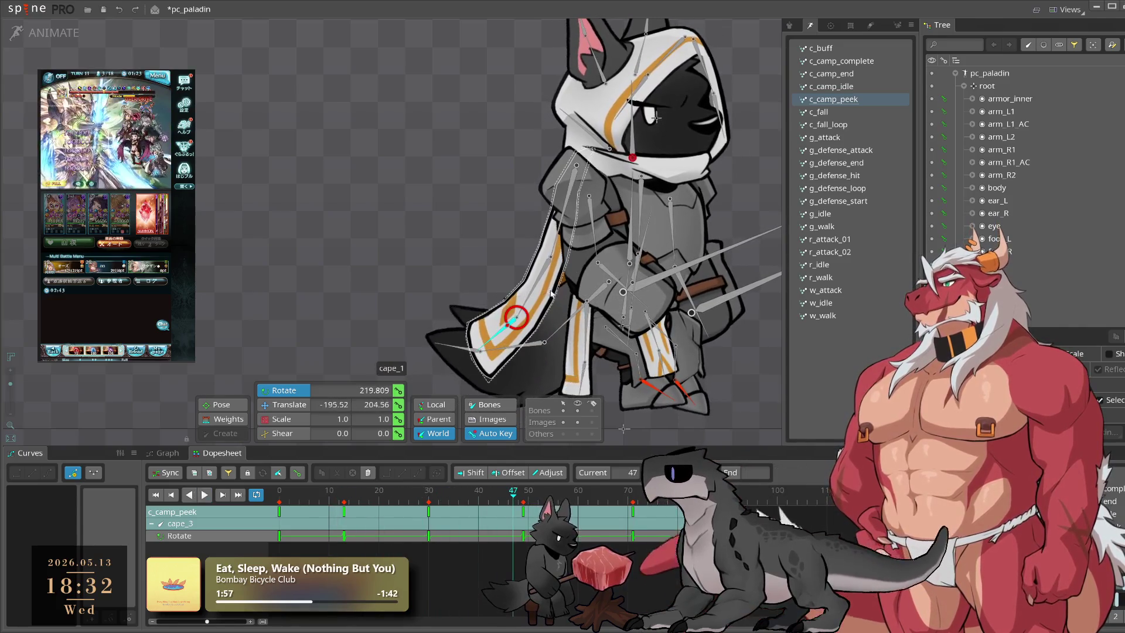
pyautogui.moveTo(455, 509); pyautogui.dragTo(440, 514)
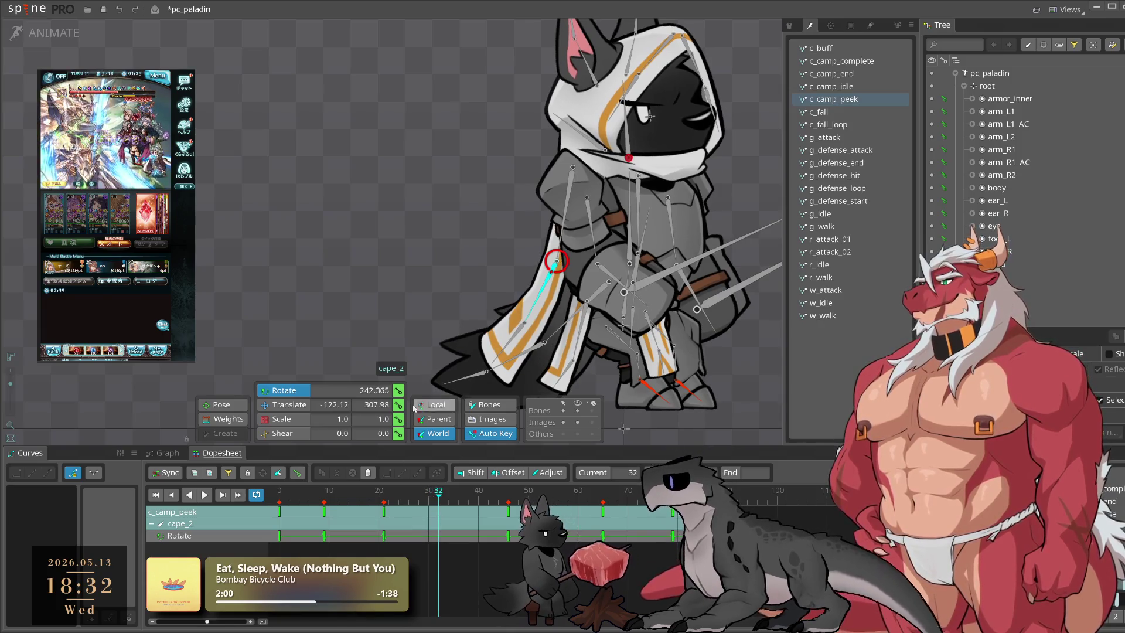
pyautogui.moveTo(450, 498); pyautogui.dragTo(508, 512)
pyautogui.moveTo(247, 289); pyautogui.dragTo(247, 218)
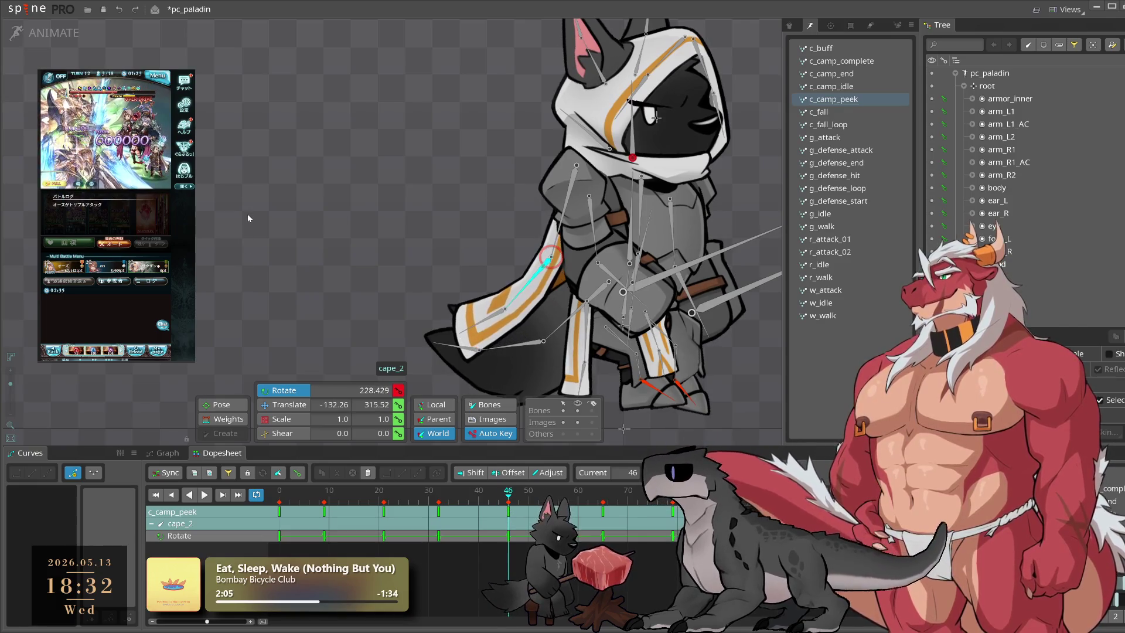
pyautogui.moveTo(520, 502); pyautogui.dragTo(613, 502)
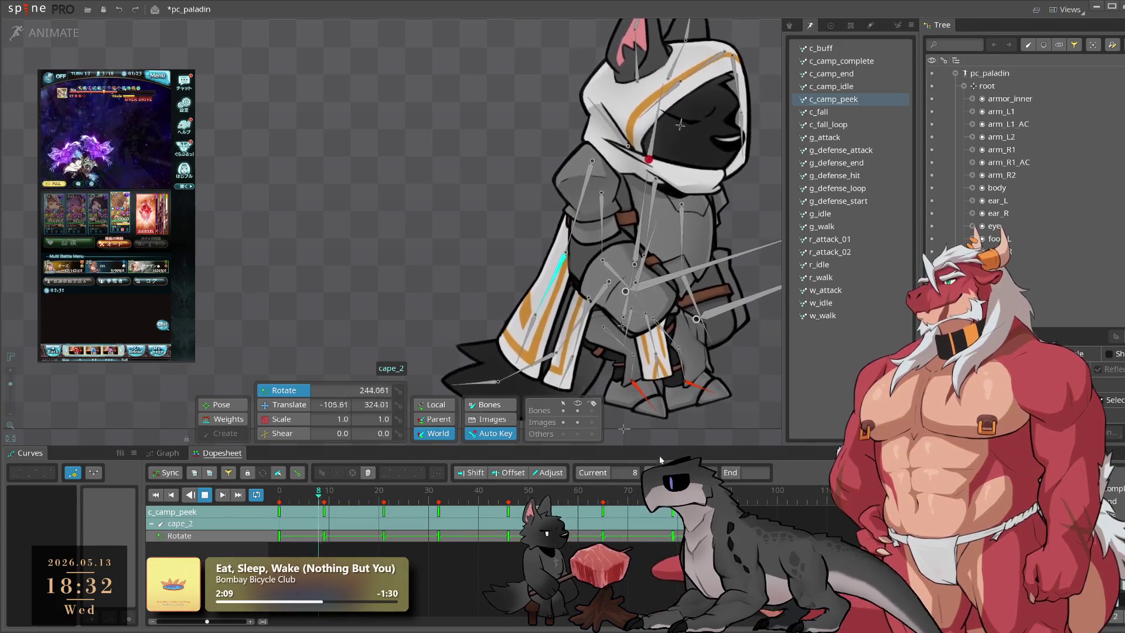
pyautogui.press('space')
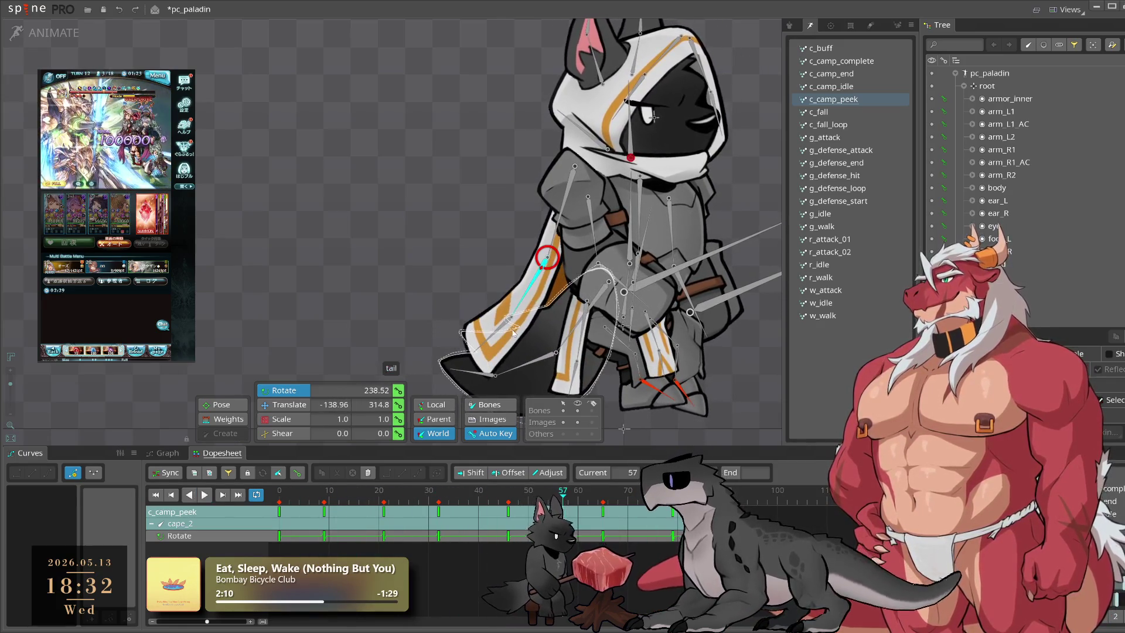
pyautogui.click(419, 286)
pyautogui.press('space')
# Step: Select cape_3, check its pose at frame 33 and replay the loop
pyautogui.scroll(-2, 364, 268)
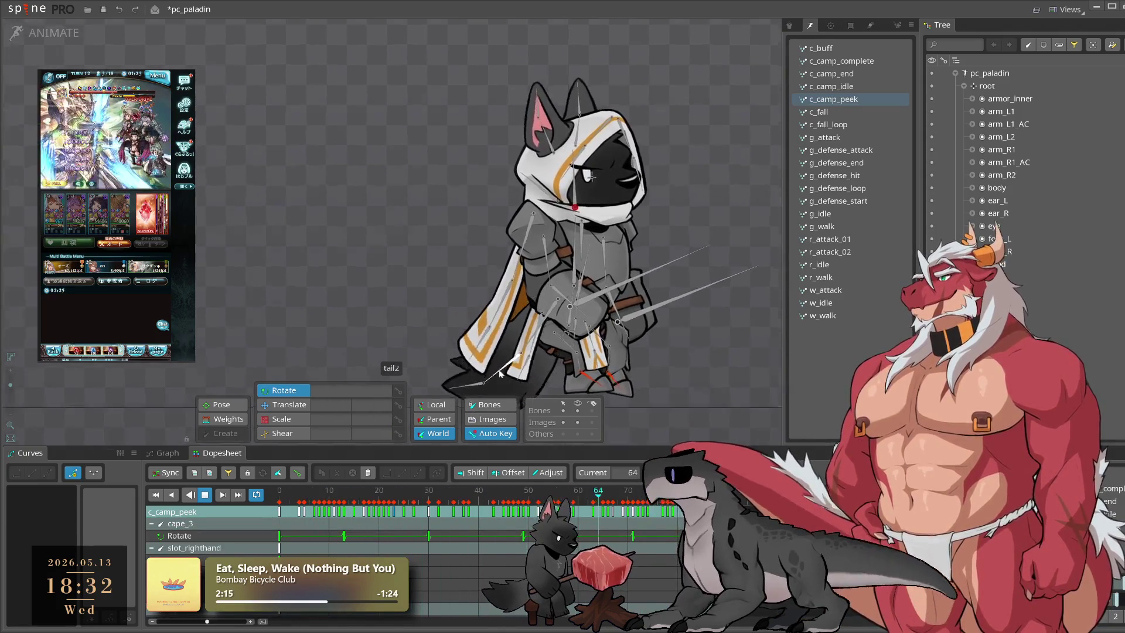
pyautogui.scroll(3, 510, 338)
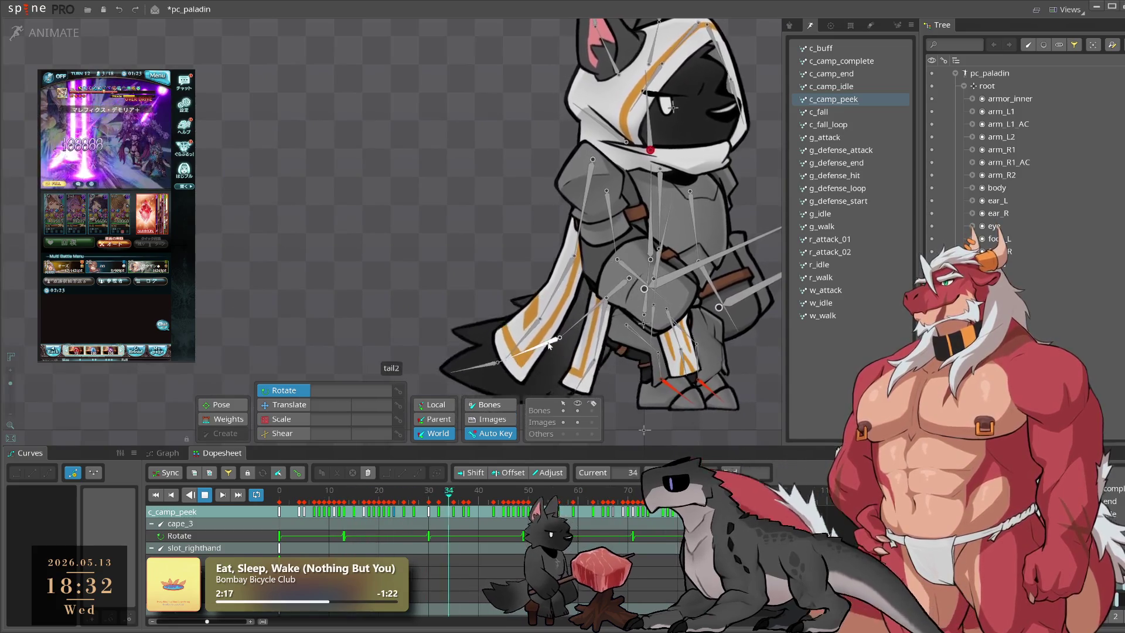
pyautogui.press('space')
pyautogui.click(526, 325)
pyautogui.click(429, 507)
pyautogui.moveTo(442, 509); pyautogui.dragTo(446, 509)
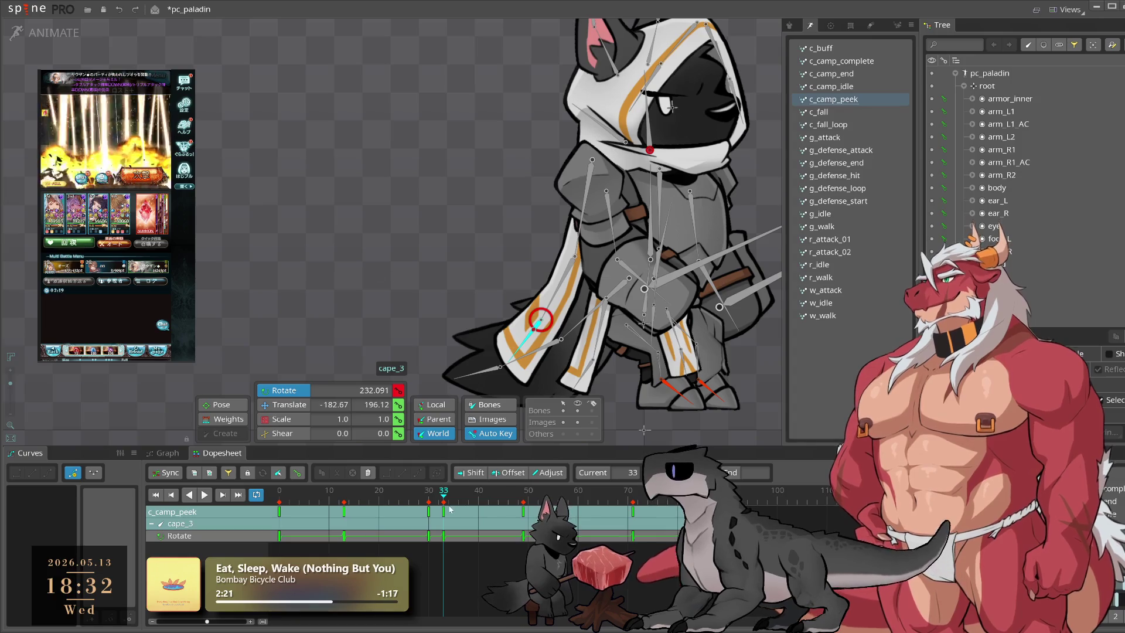
pyautogui.press('space')
pyautogui.press('space')
pyautogui.press('space')
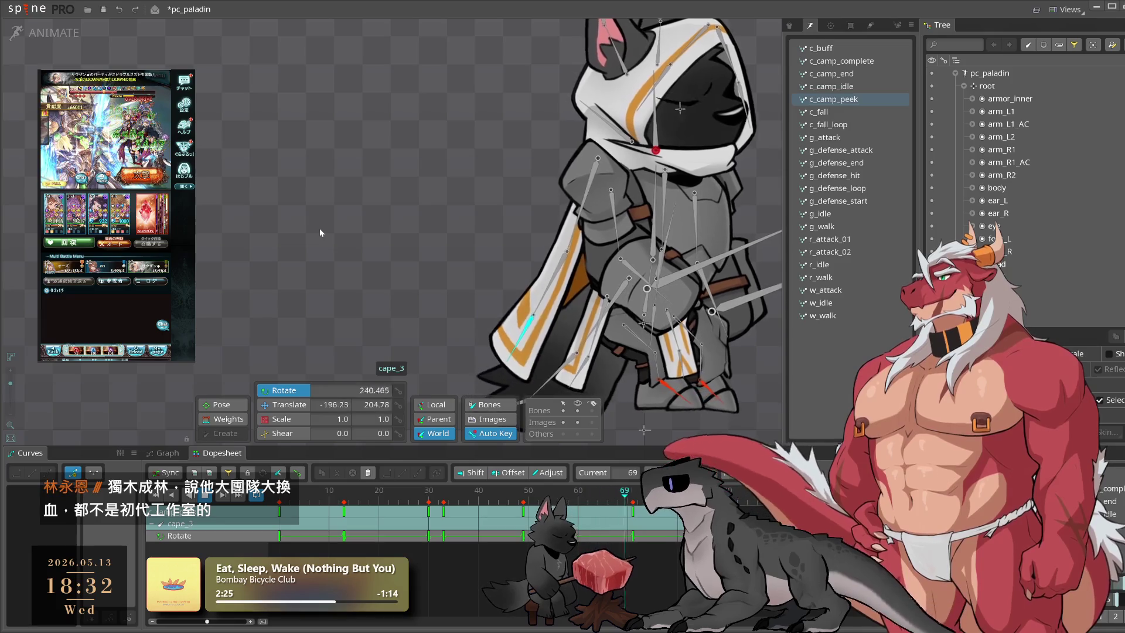
pyautogui.click(320, 237)
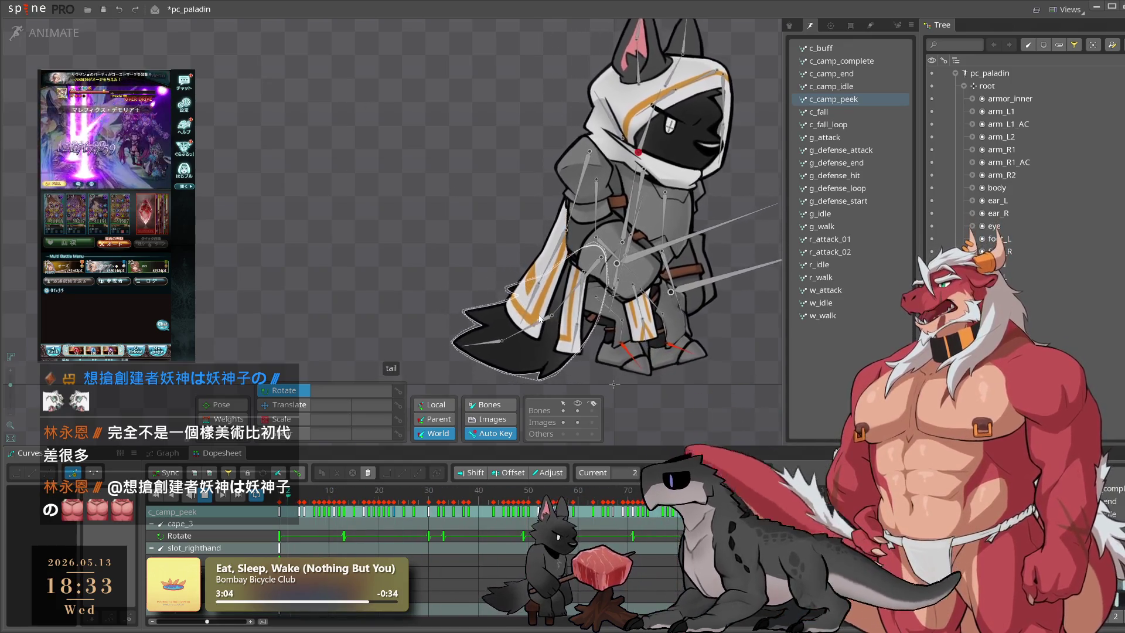
# Step: Move cape_3's rotation keys from frame 49 to 46 and to frame 62, then preview
pyautogui.click(543, 271)
pyautogui.moveTo(381, 499)
pyautogui.mouseDown()
pyautogui.moveTo(499, 533)
pyautogui.moveTo(478, 545)
pyautogui.moveTo(487, 549)
pyautogui.mouseUp()
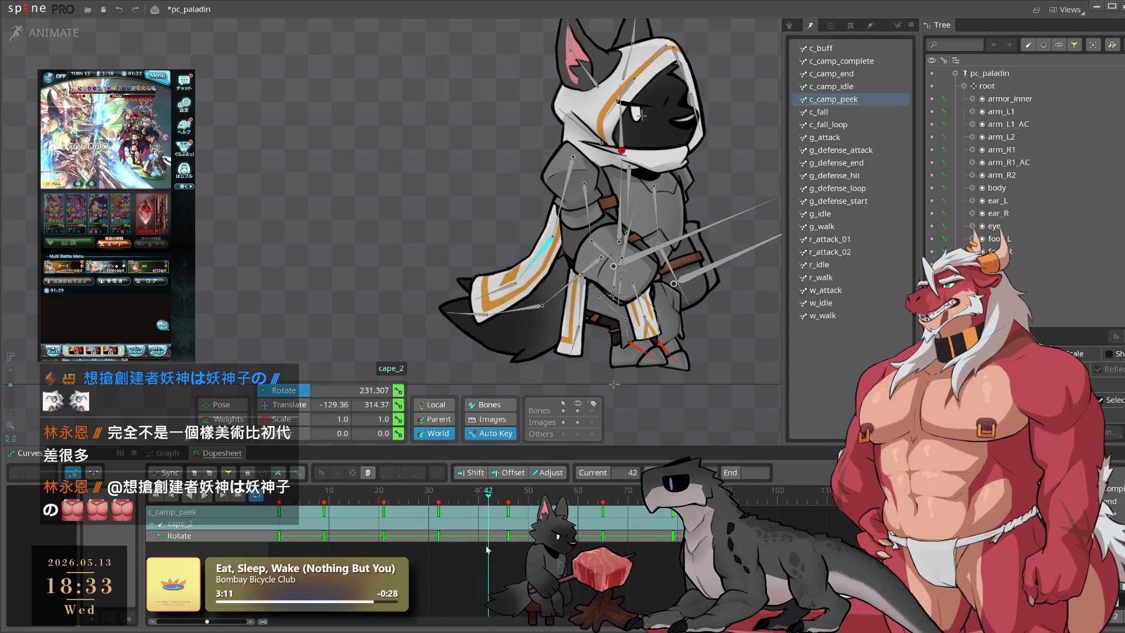
pyautogui.press('space')
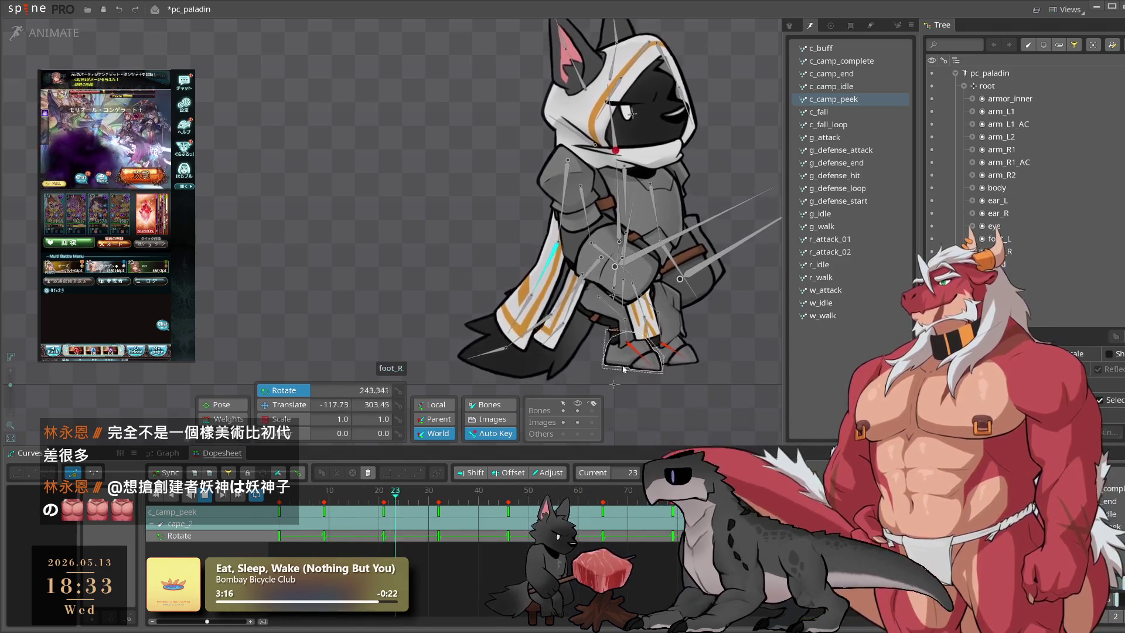
pyautogui.click(509, 297)
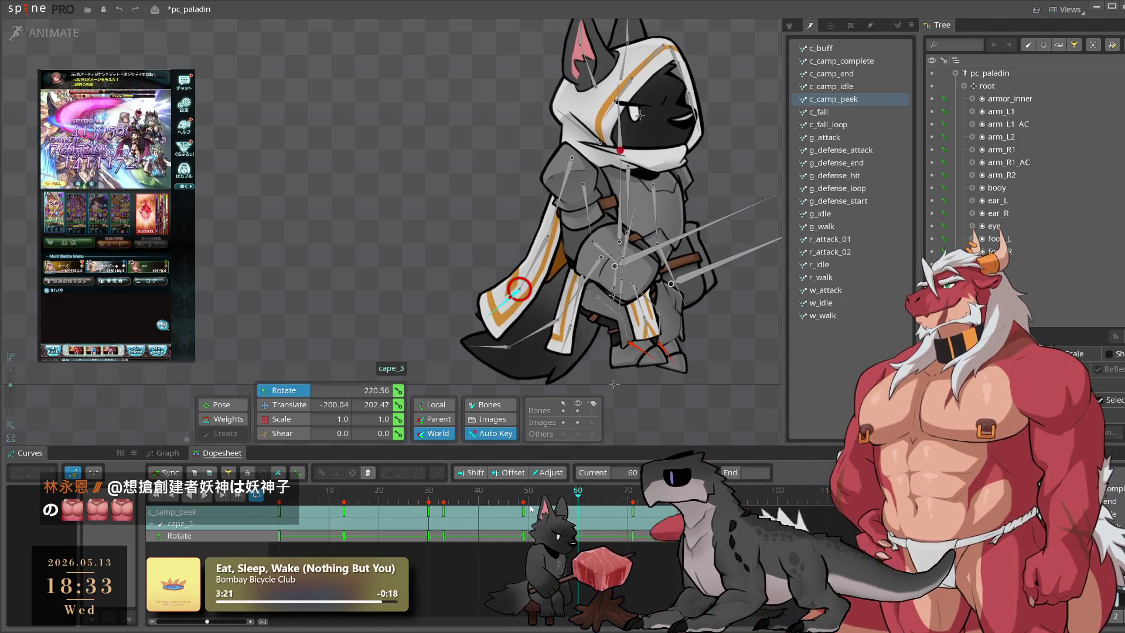
pyautogui.moveTo(523, 511); pyautogui.dragTo(508, 517)
pyautogui.click(598, 510)
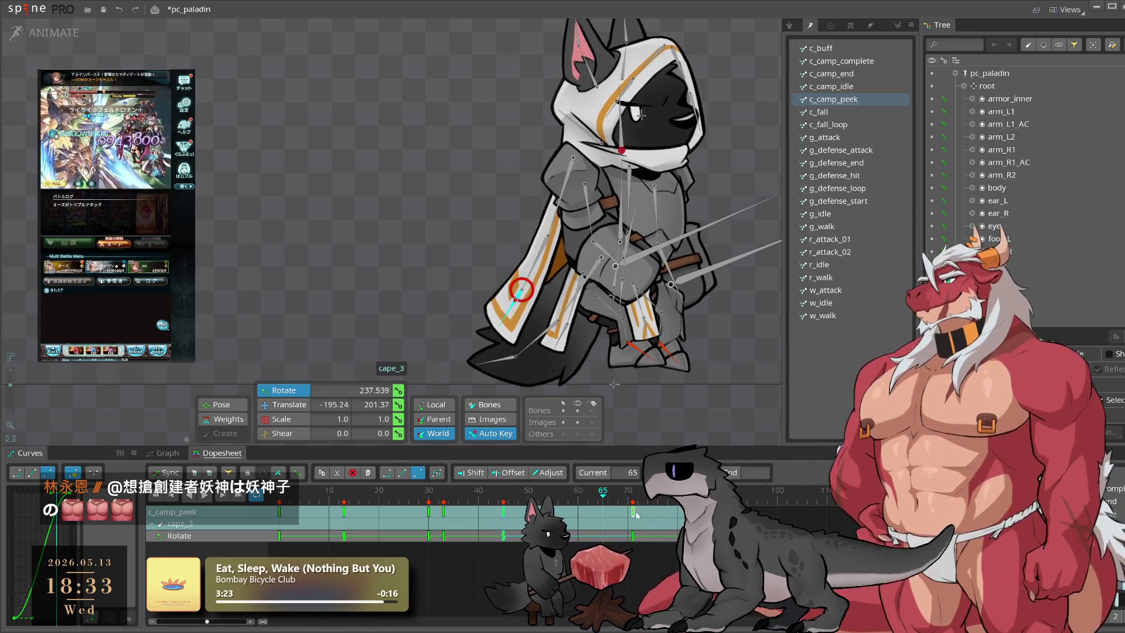
pyautogui.moveTo(589, 518); pyautogui.dragTo(586, 518)
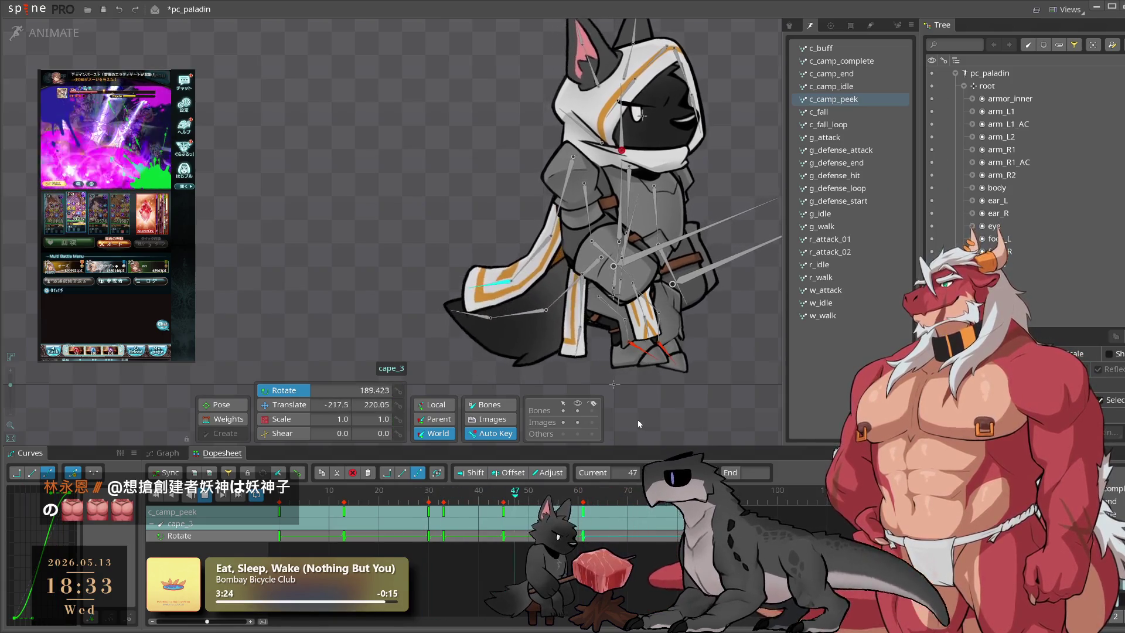
pyautogui.press('space')
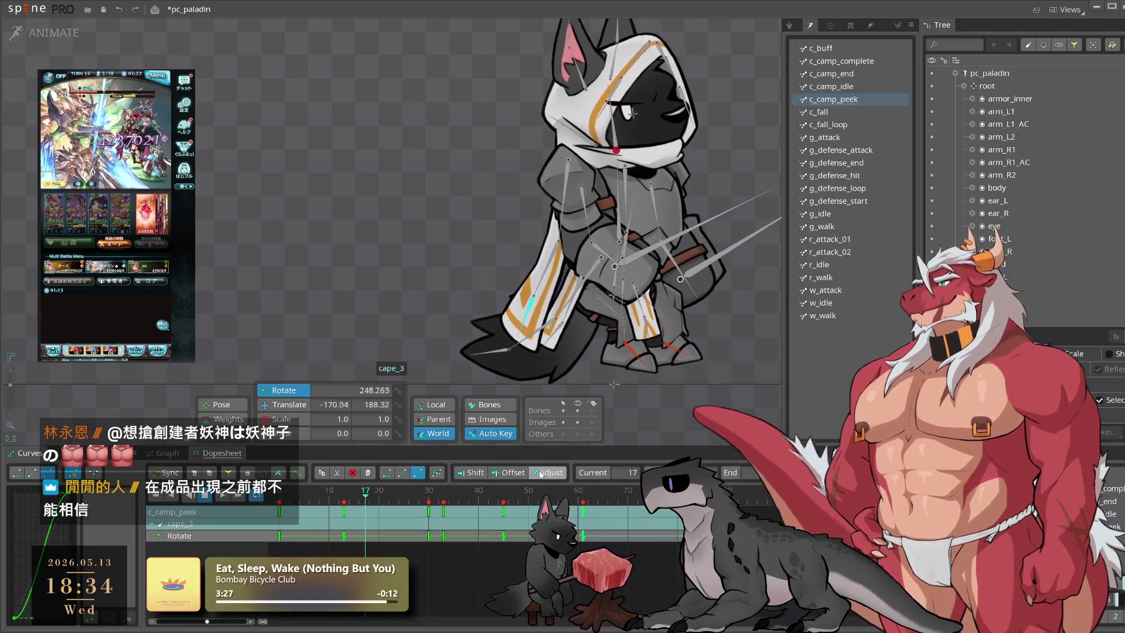
# Step: Shift cape_3's keys at frames 41 and 47 six frames later and replay the loop
pyautogui.click(504, 525)
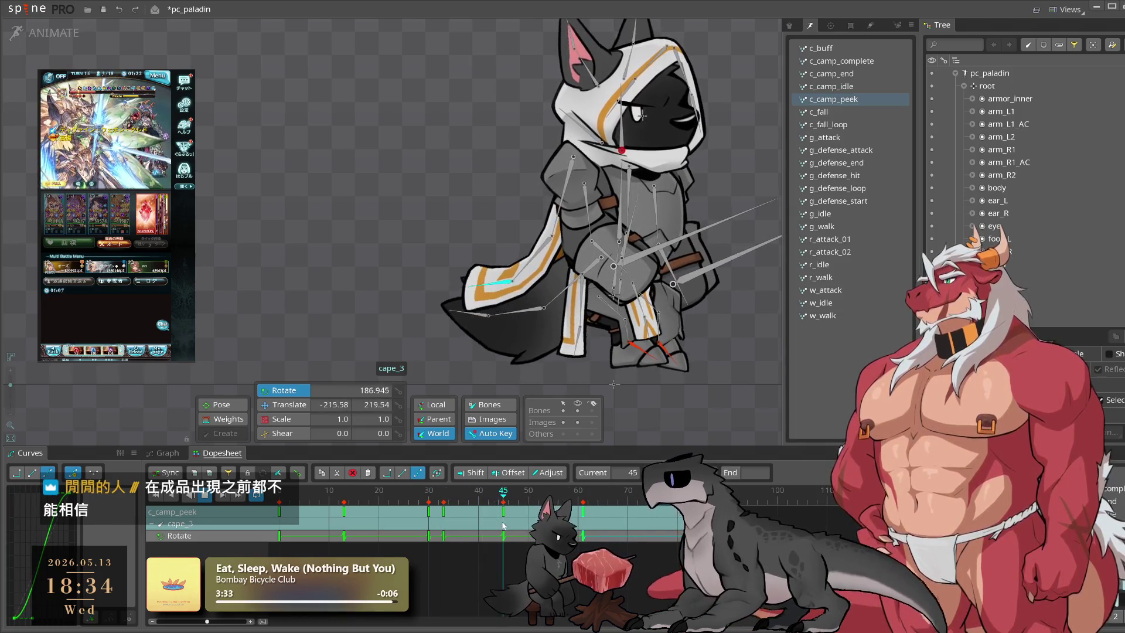
pyautogui.moveTo(497, 507)
pyautogui.mouseDown()
pyautogui.moveTo(436, 560)
pyautogui.moveTo(513, 533)
pyautogui.moveTo(479, 521)
pyautogui.moveTo(543, 502)
pyautogui.mouseUp()
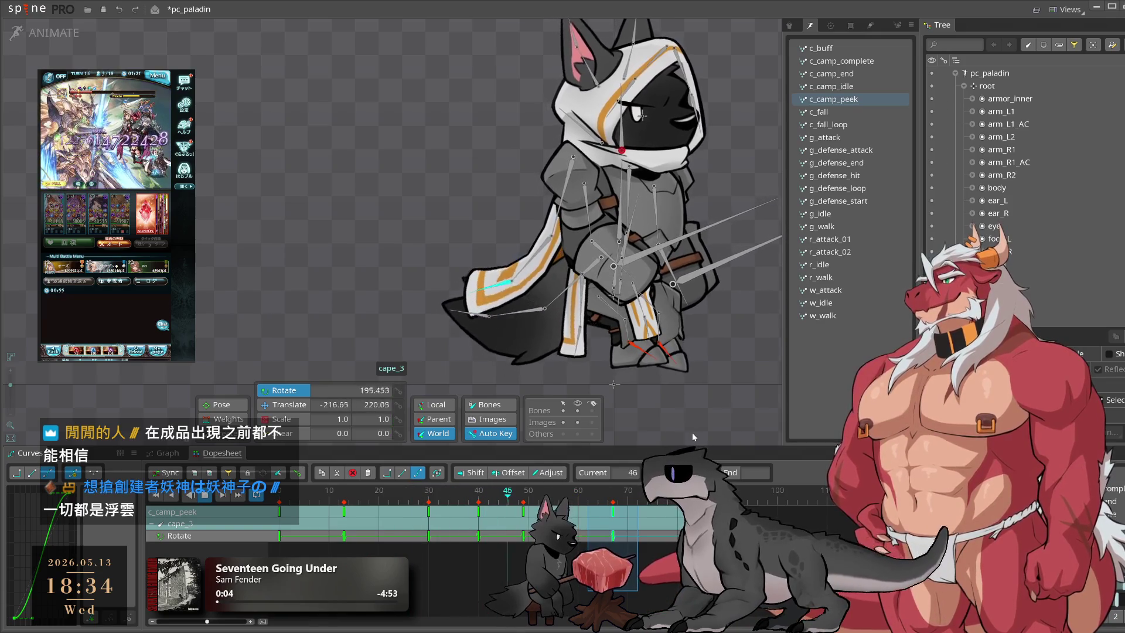
pyautogui.press('Escape')
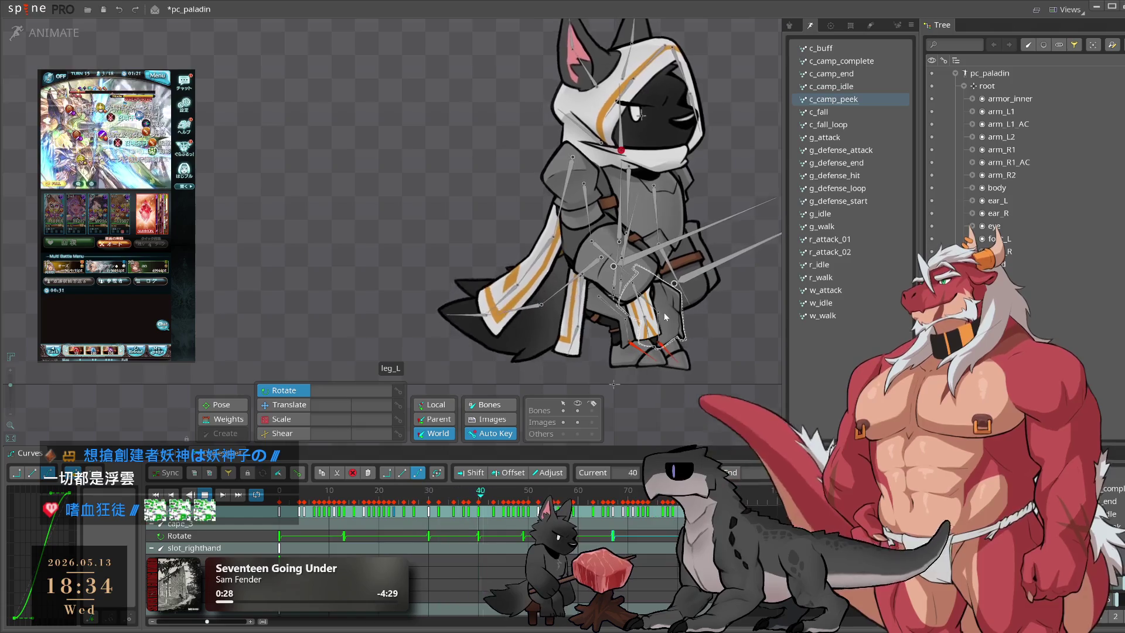
pyautogui.click(508, 306)
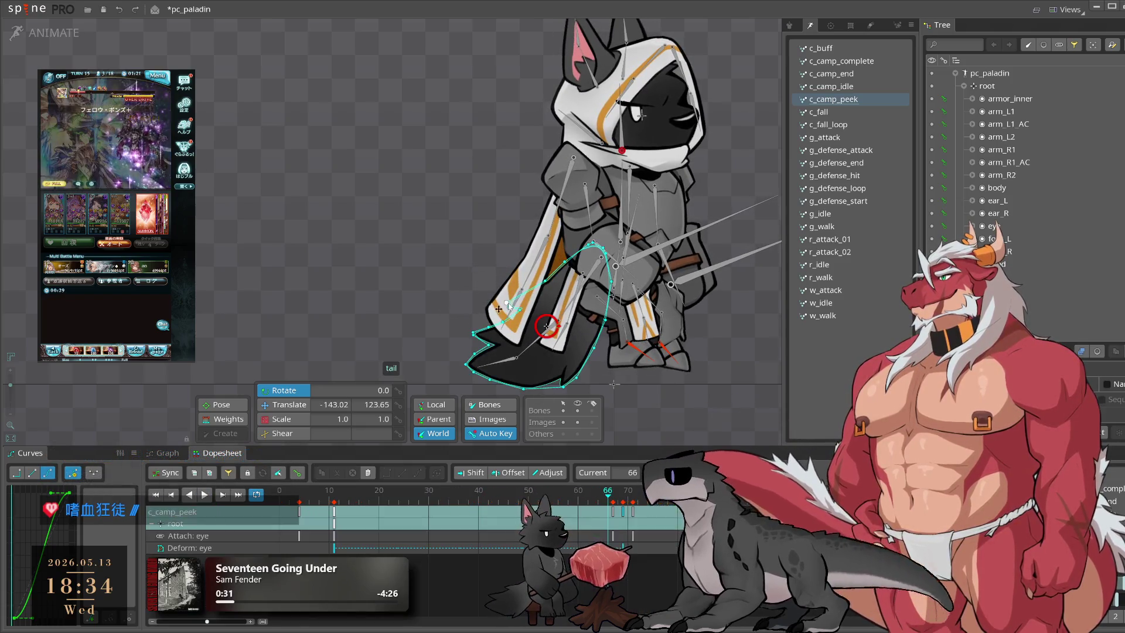
pyautogui.click(515, 290)
pyautogui.click(460, 501)
pyautogui.moveTo(460, 501); pyautogui.dragTo(525, 511)
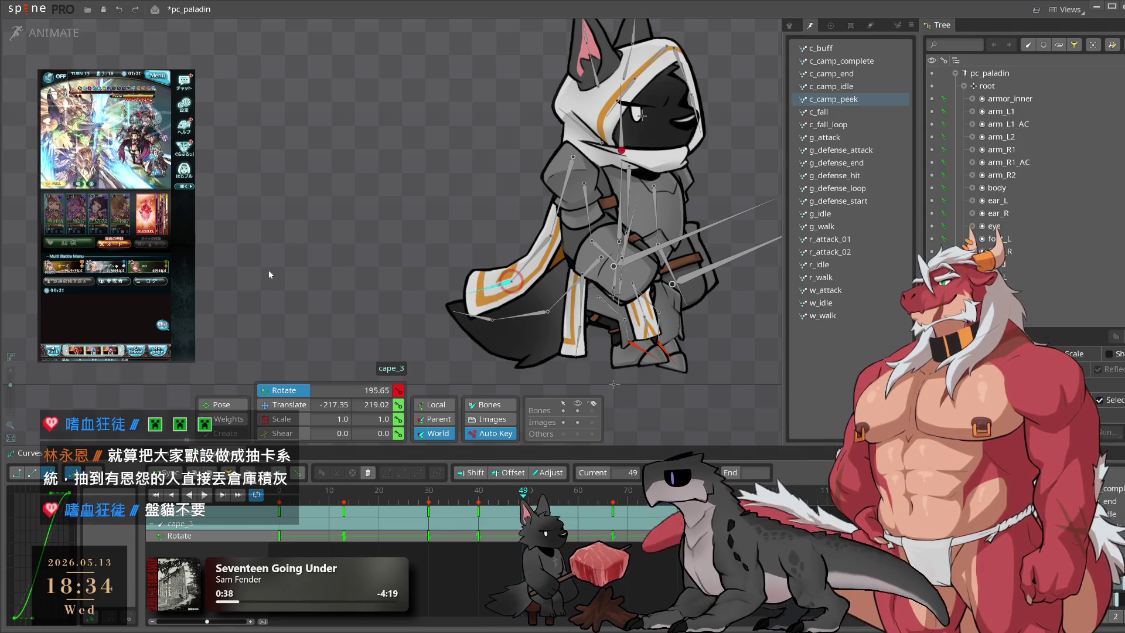
pyautogui.press('space')
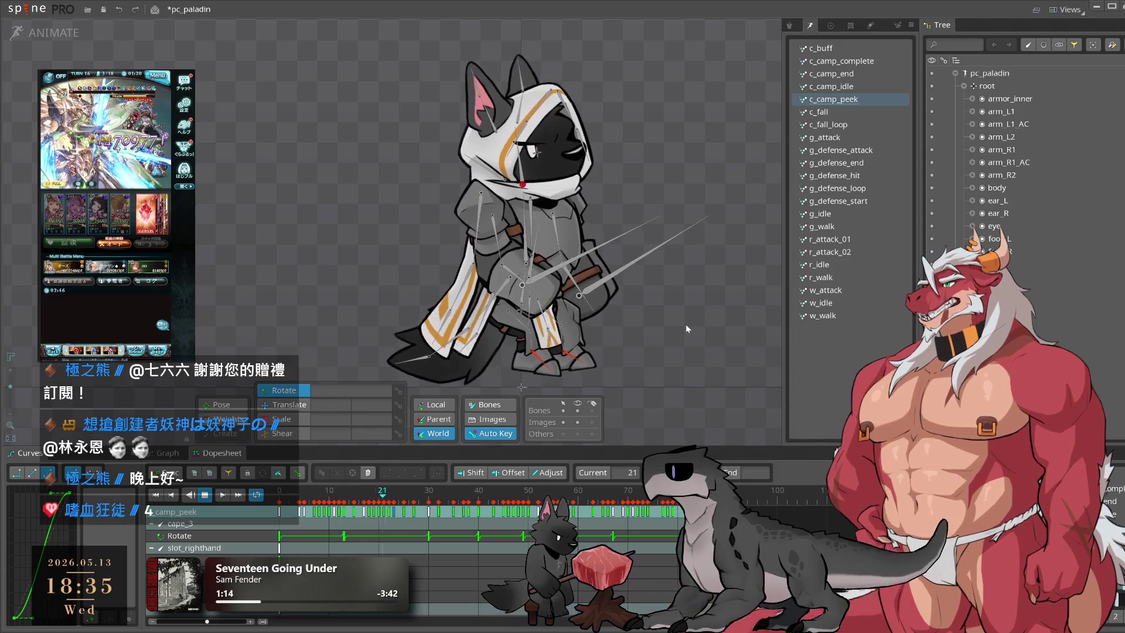
pyautogui.scroll(3, 641, 323)
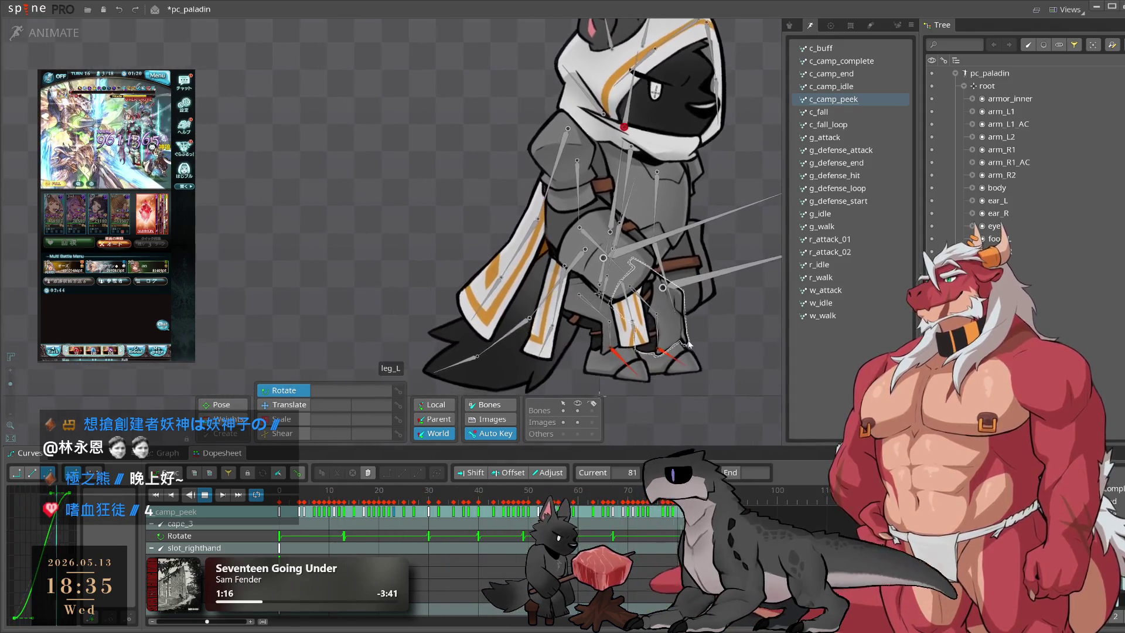
pyautogui.click(632, 303)
pyautogui.keyDown('ctrl'); pyautogui.click(635, 319); pyautogui.keyUp('ctrl')
pyautogui.click(204, 495)
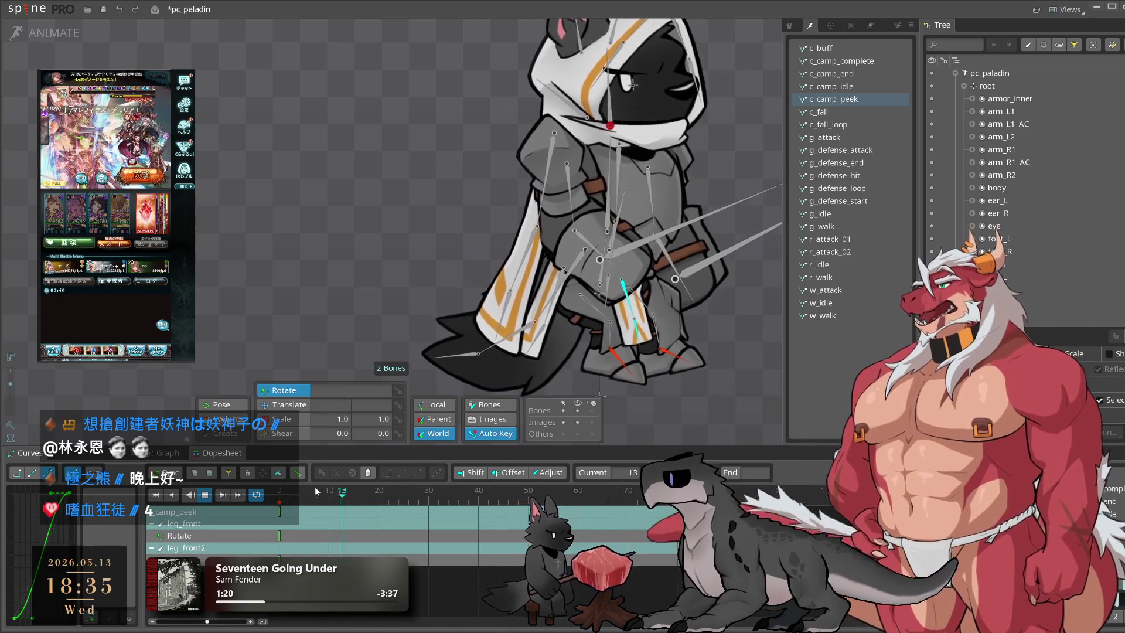
pyautogui.moveTo(270, 503); pyautogui.dragTo(358, 542)
pyautogui.hotkey('ctrl', 'c')
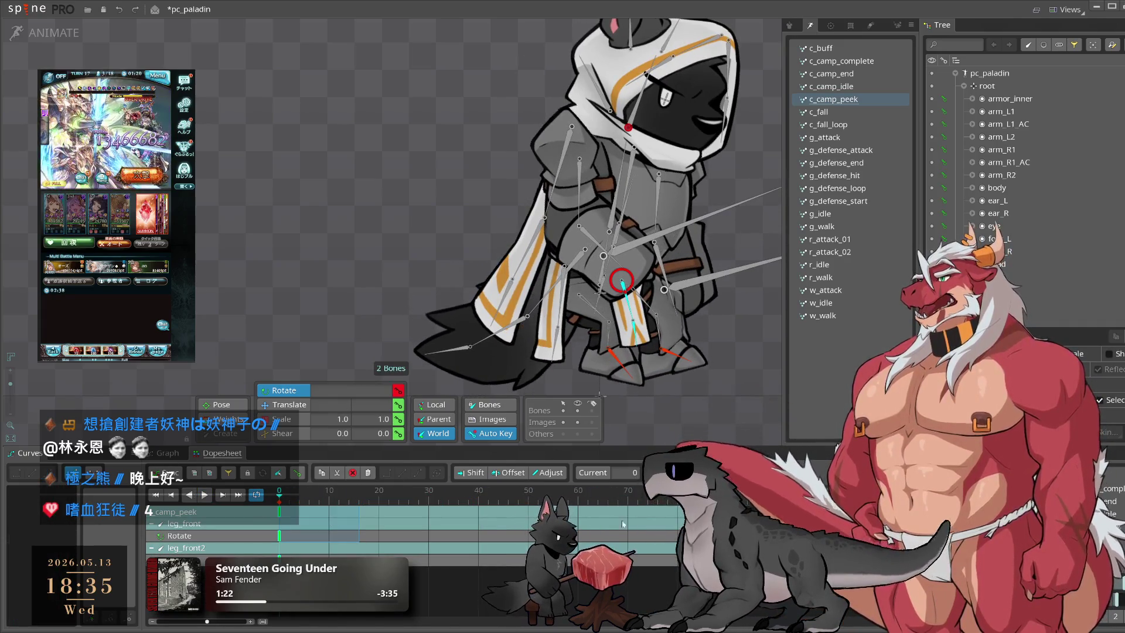
pyautogui.click(727, 498)
pyautogui.hotkey('ctrl', 'v')
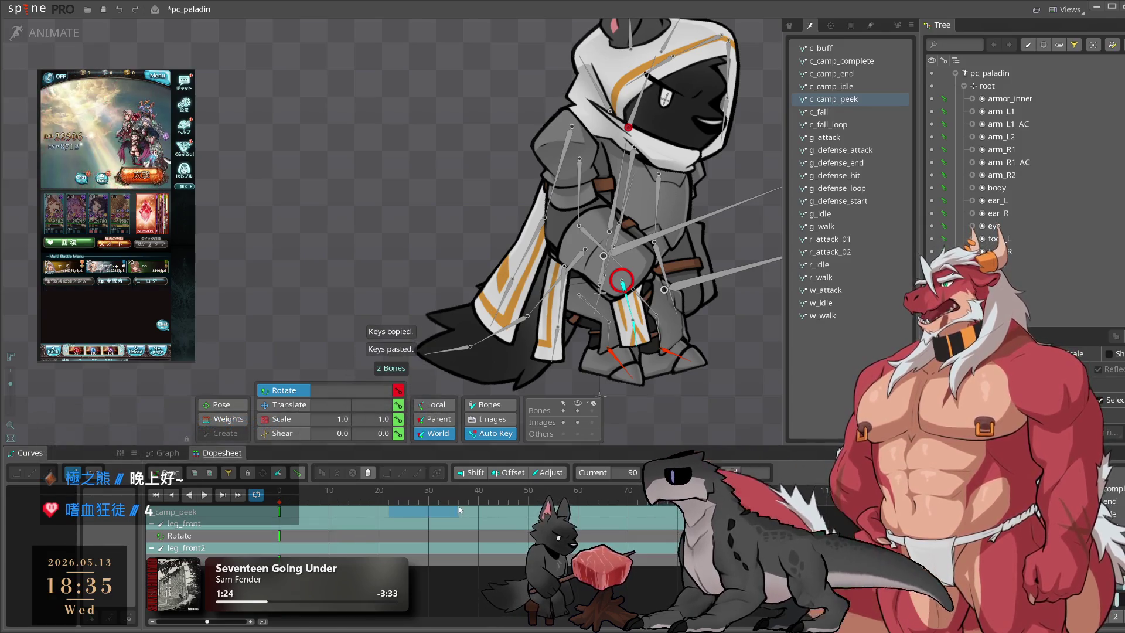
pyautogui.press('space')
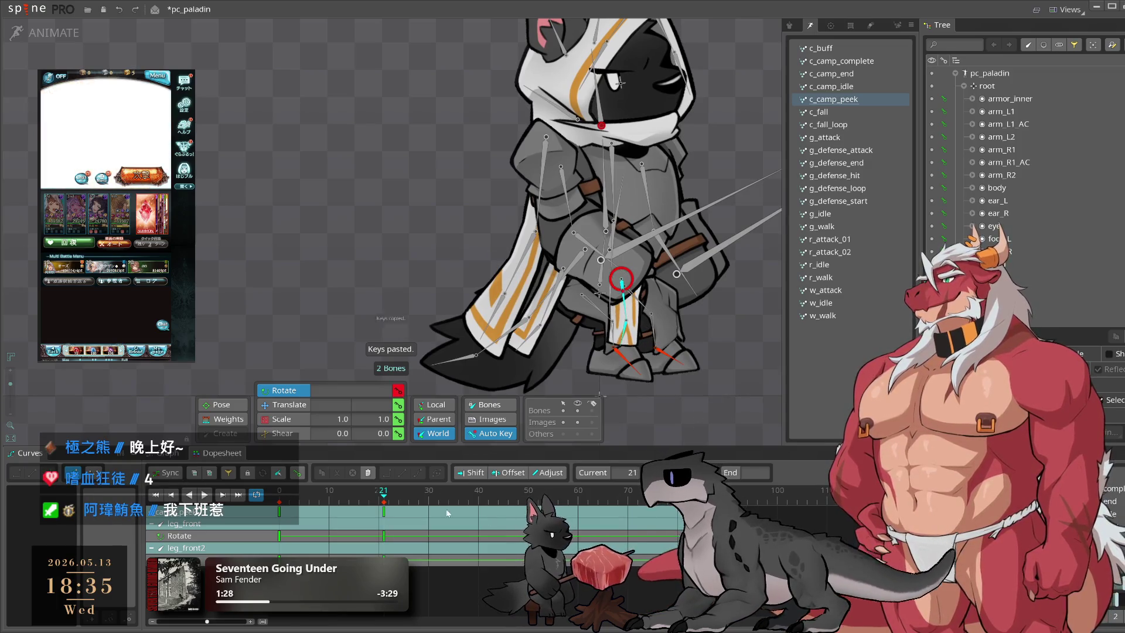
pyautogui.click(490, 506)
pyautogui.click(503, 507)
pyautogui.moveTo(604, 445); pyautogui.dragTo(775, 364)
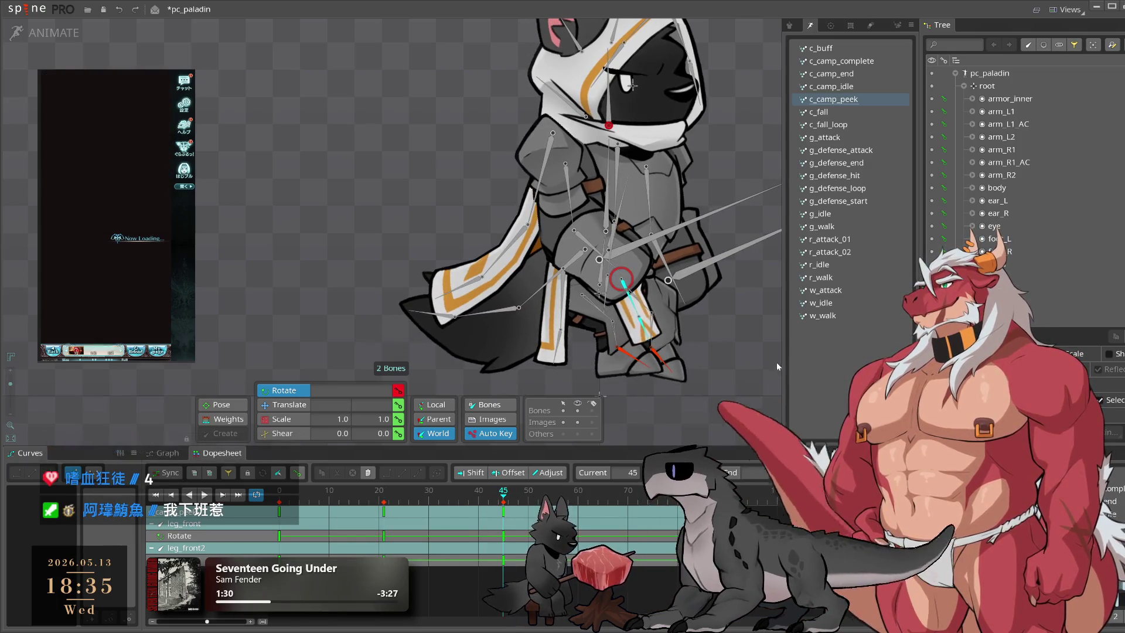
pyautogui.click(608, 506)
pyautogui.hotkey('ctrl', 'v')
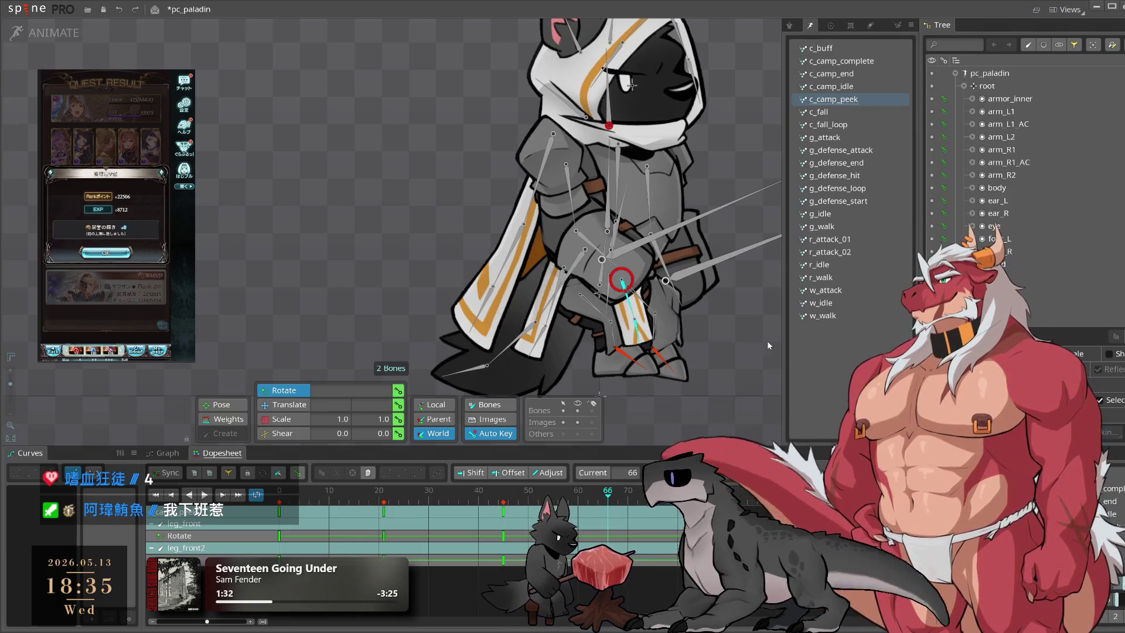
pyautogui.moveTo(746, 373); pyautogui.dragTo(757, 360)
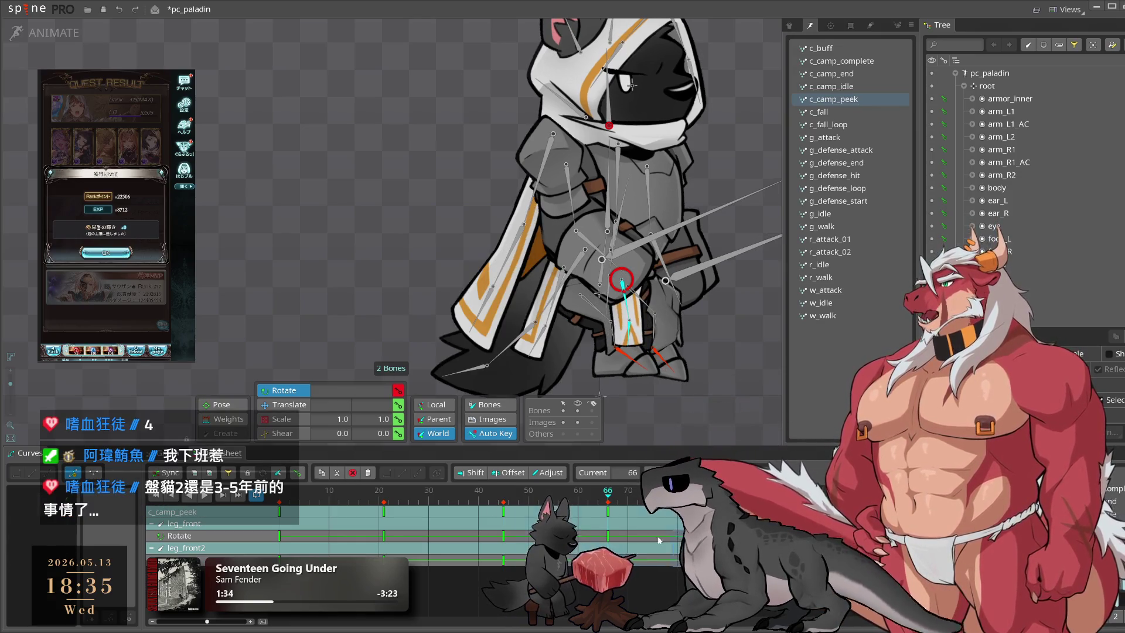
pyautogui.click(52, 472)
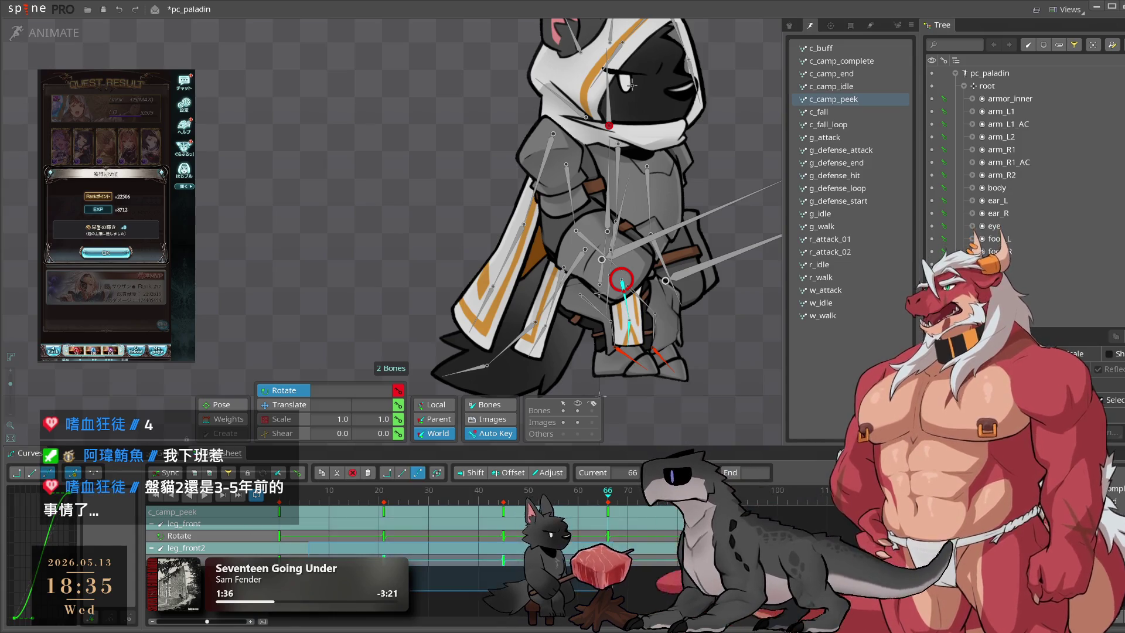
pyautogui.moveTo(478, 565); pyautogui.dragTo(514, 564)
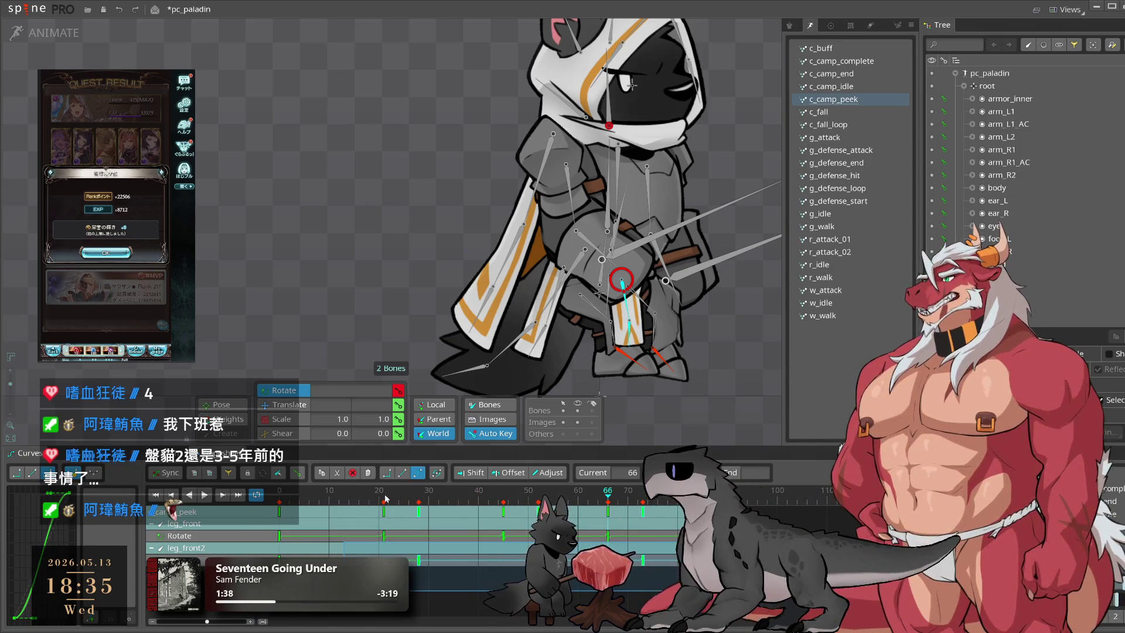
pyautogui.press('space')
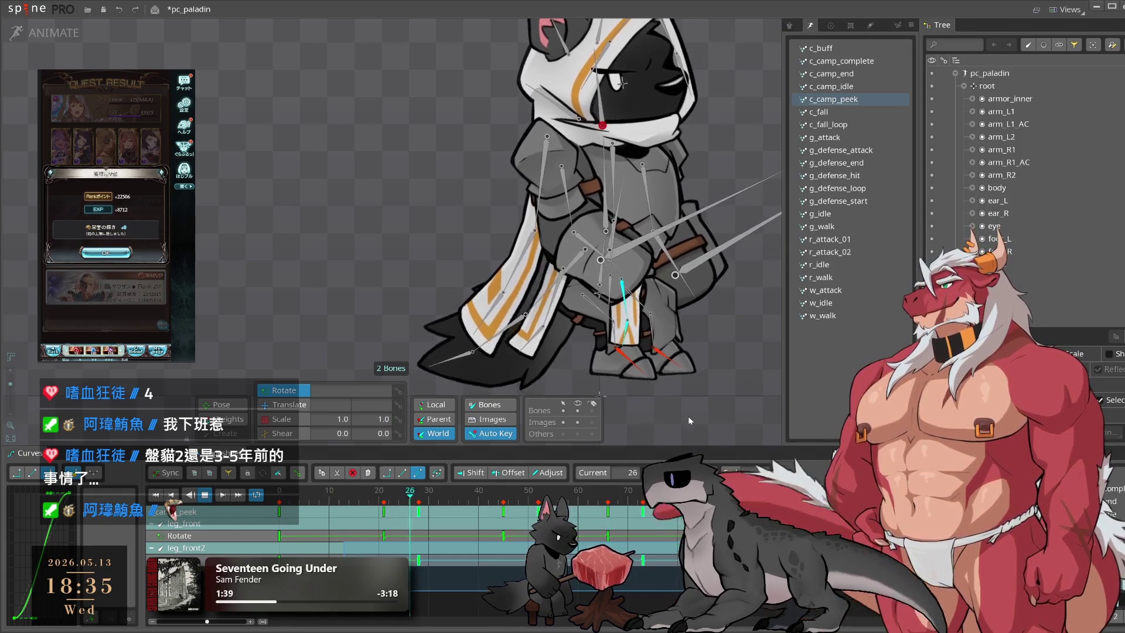
pyautogui.click(687, 416)
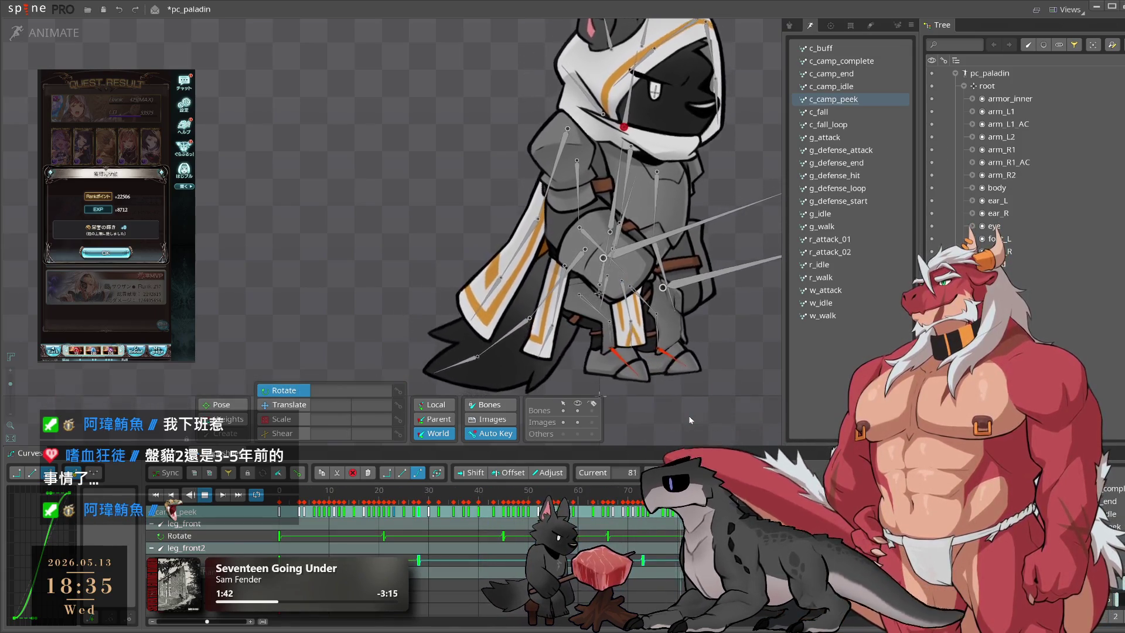
pyautogui.press('space')
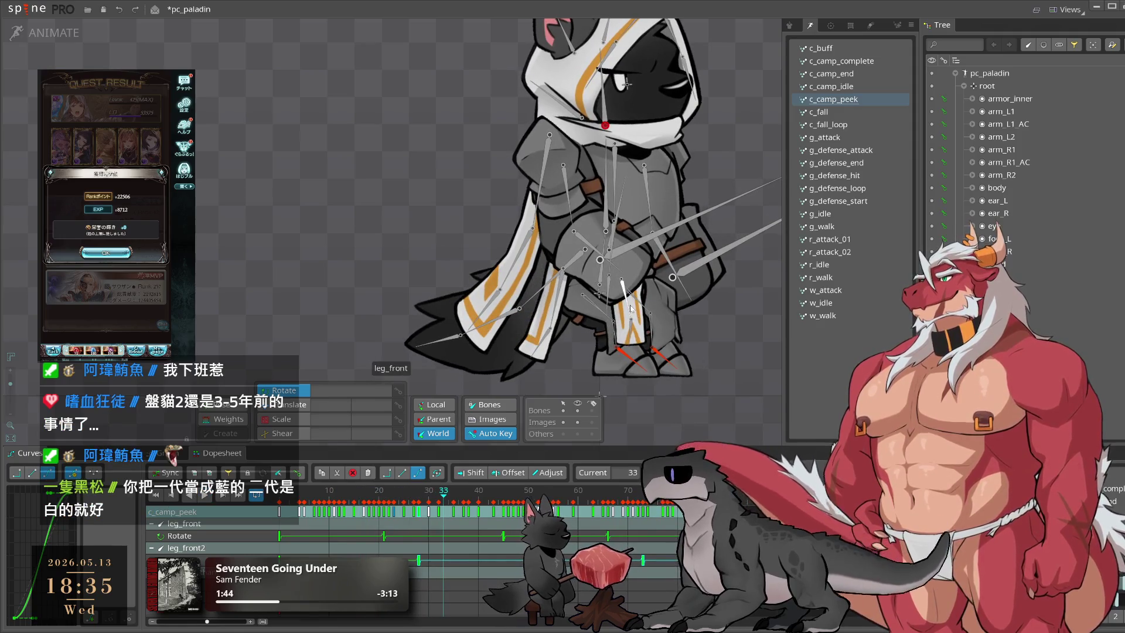
pyautogui.click(630, 309)
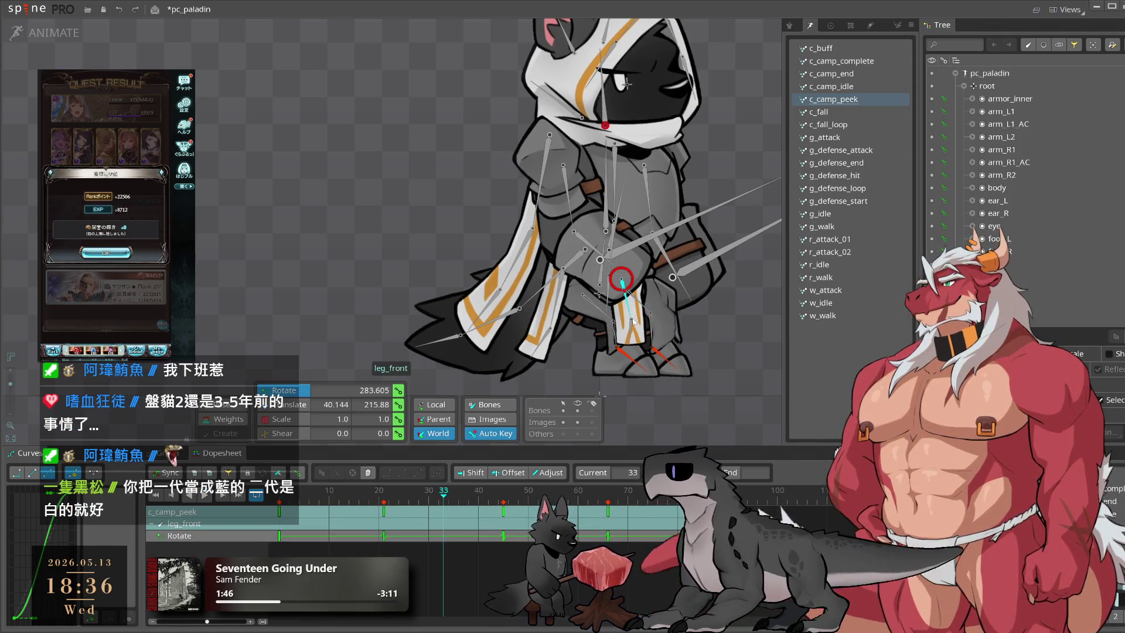
pyautogui.click(314, 504)
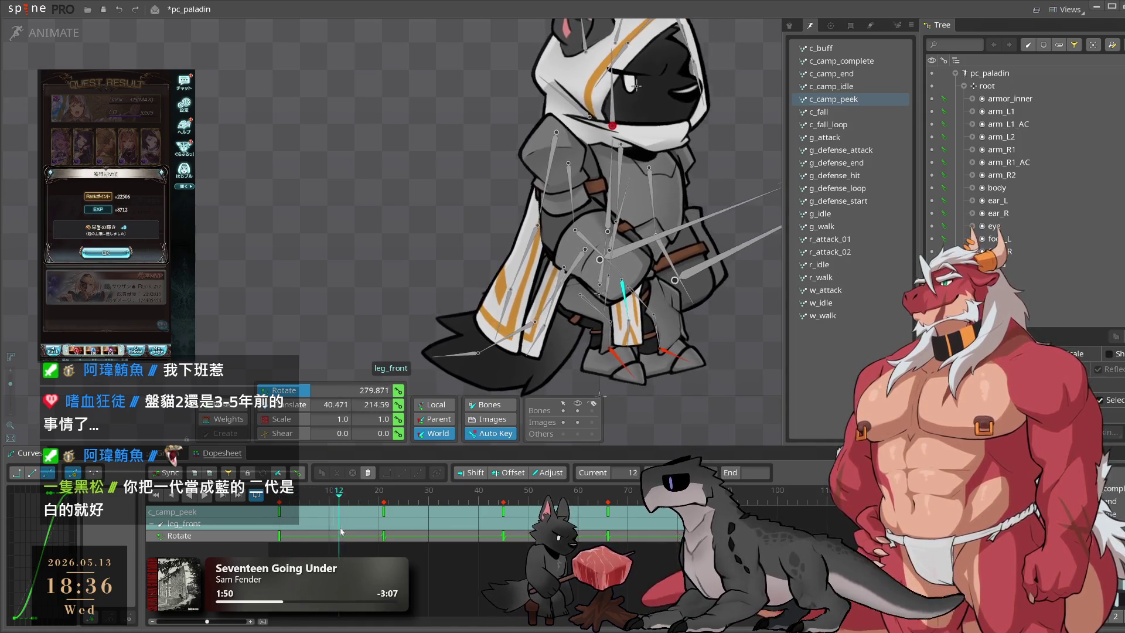
pyautogui.click(319, 535)
# Step: Move leg_front's rotation key from frame 21 to frame 11 and preview the timing
pyautogui.moveTo(319, 535); pyautogui.dragTo(338, 535)
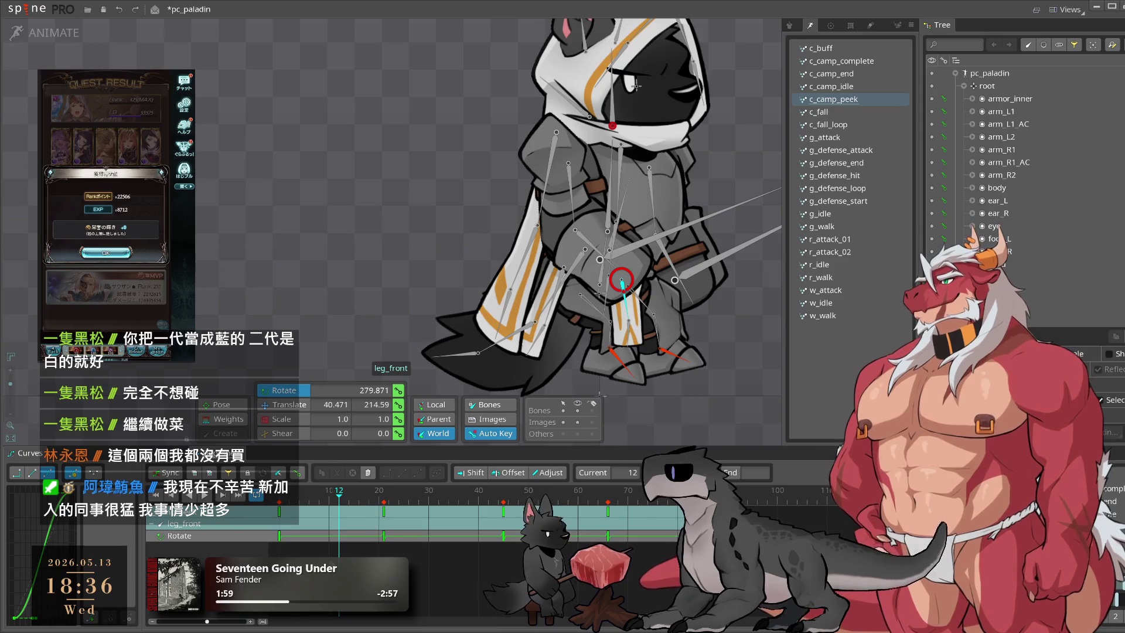
pyautogui.moveTo(384, 522); pyautogui.dragTo(335, 527)
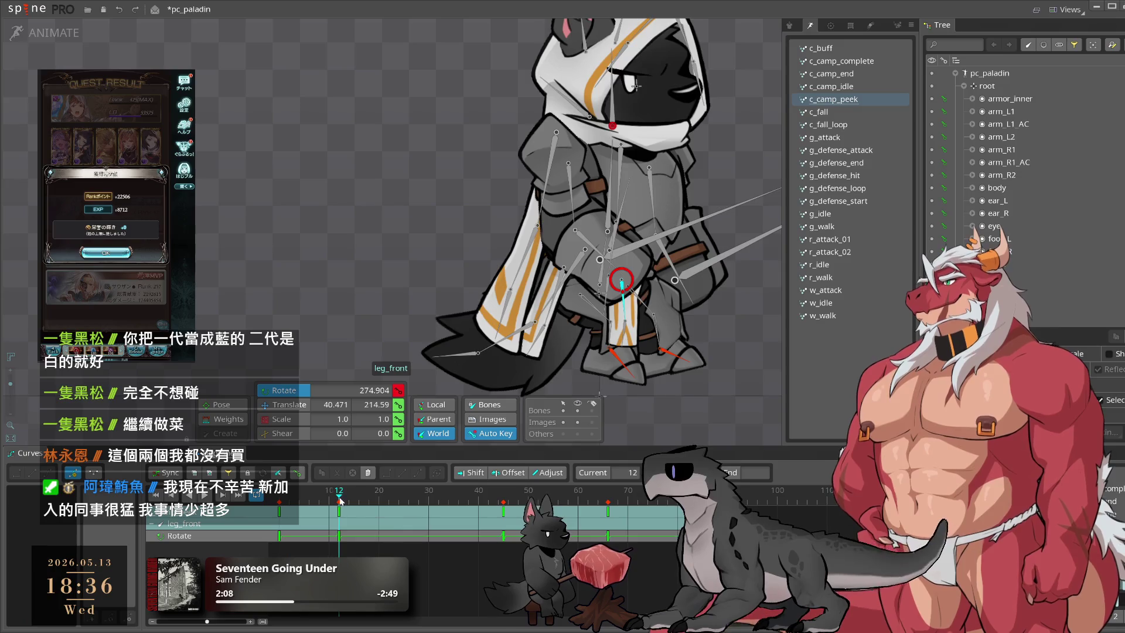
pyautogui.click(204, 495)
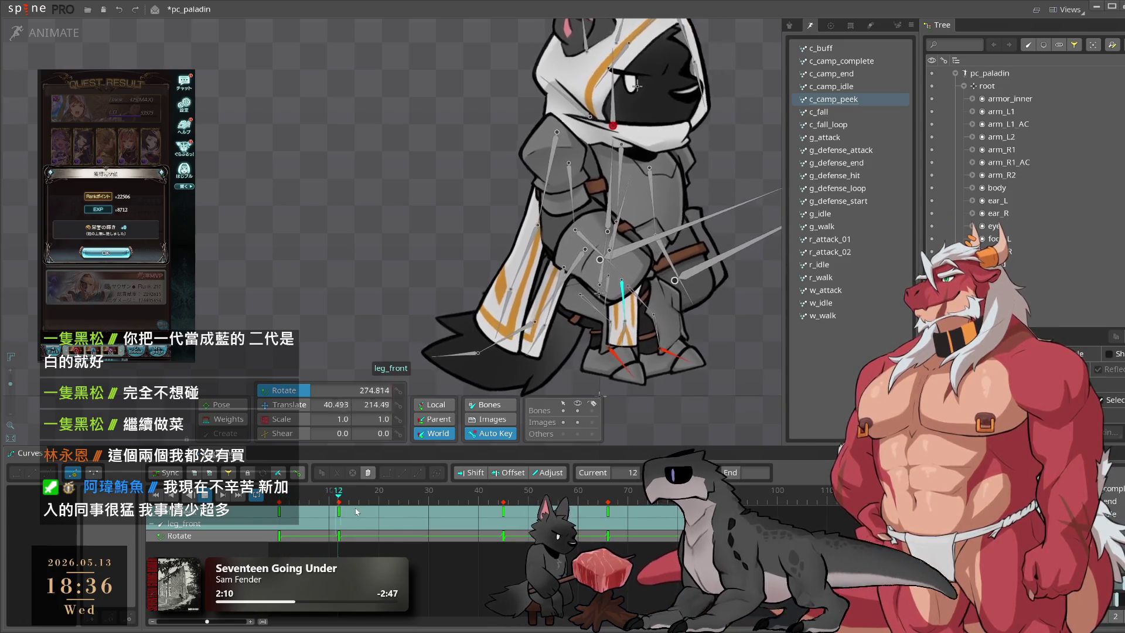
pyautogui.click(344, 497)
pyautogui.moveTo(344, 498); pyautogui.dragTo(394, 498)
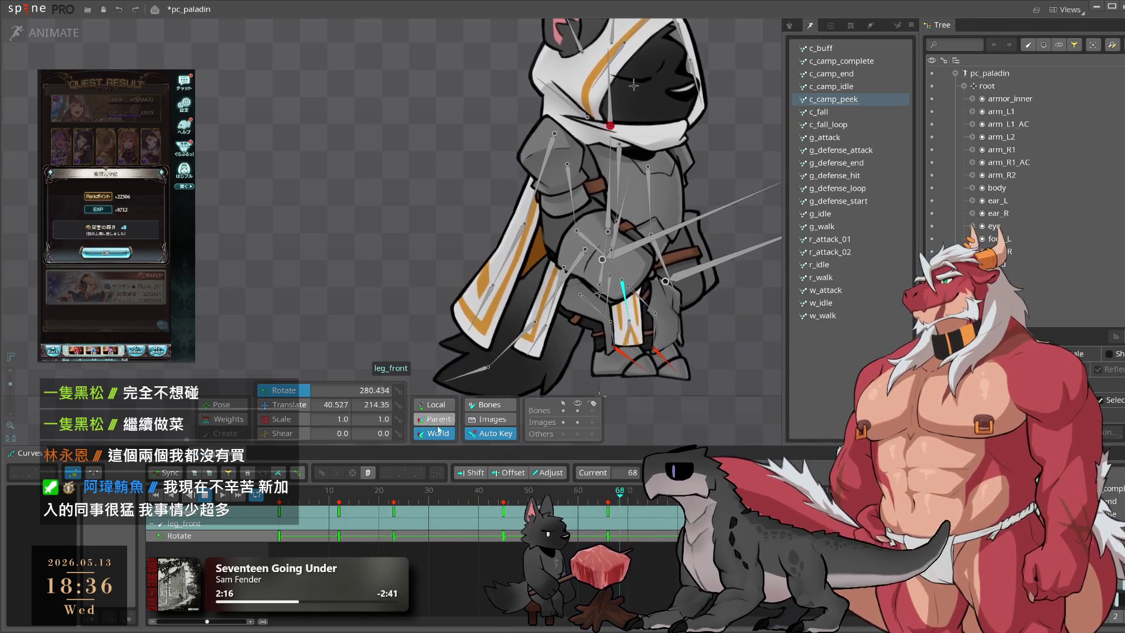
pyautogui.click(295, 498)
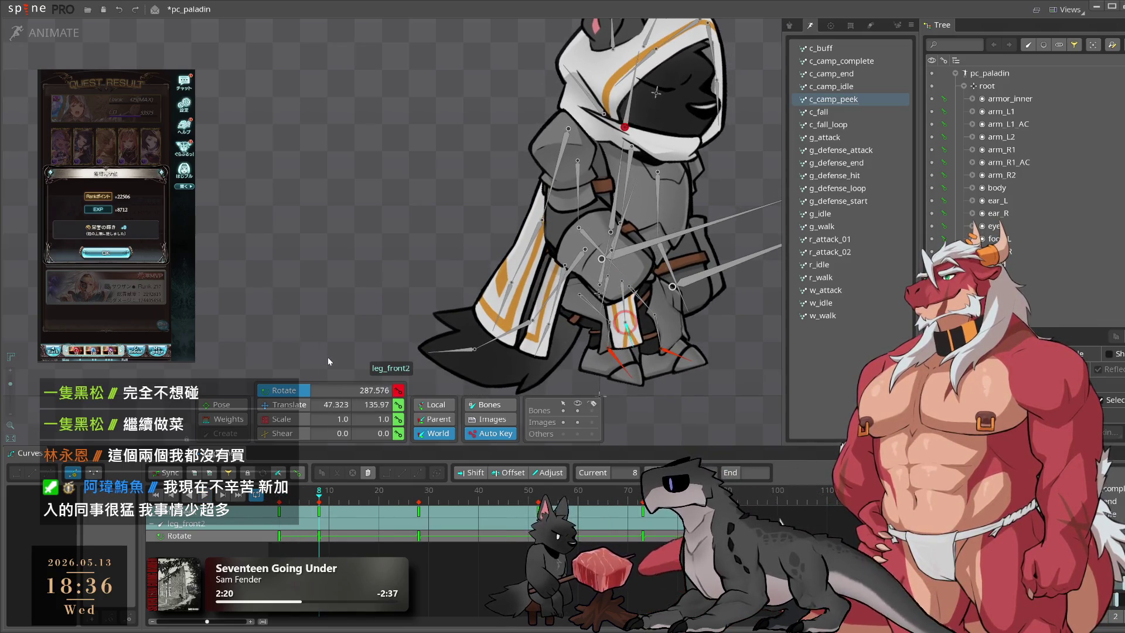
# Step: Move leg_front2's rotation key from frame 28 to frame 18 and play the loop
pyautogui.moveTo(418, 511); pyautogui.dragTo(370, 517)
pyautogui.click(448, 515)
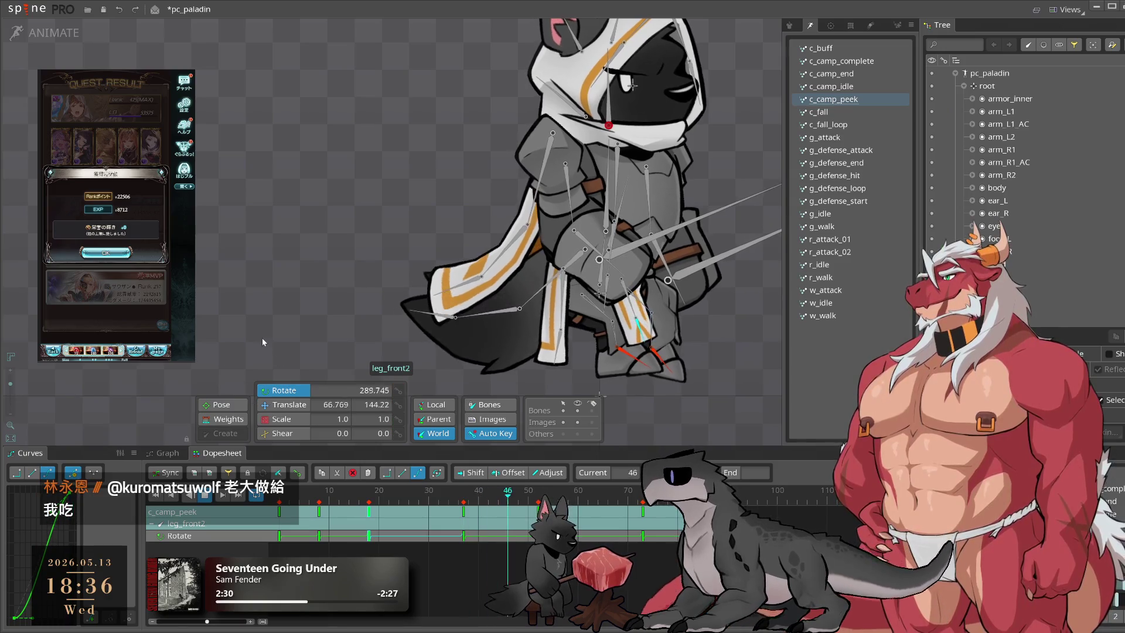
pyautogui.click(718, 419)
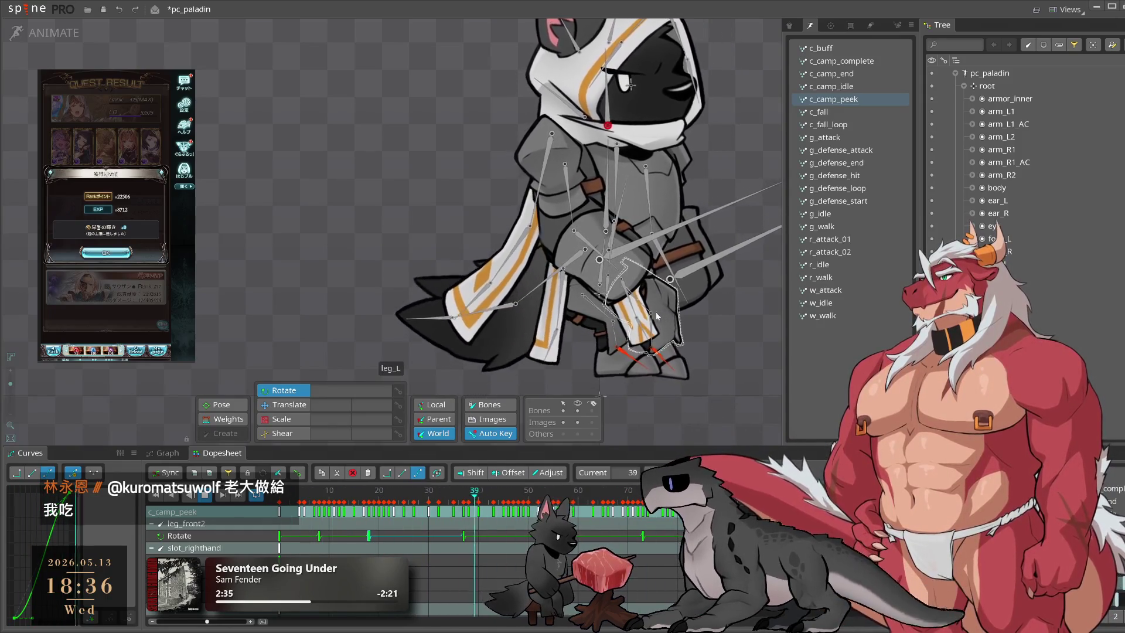
pyautogui.click(629, 311)
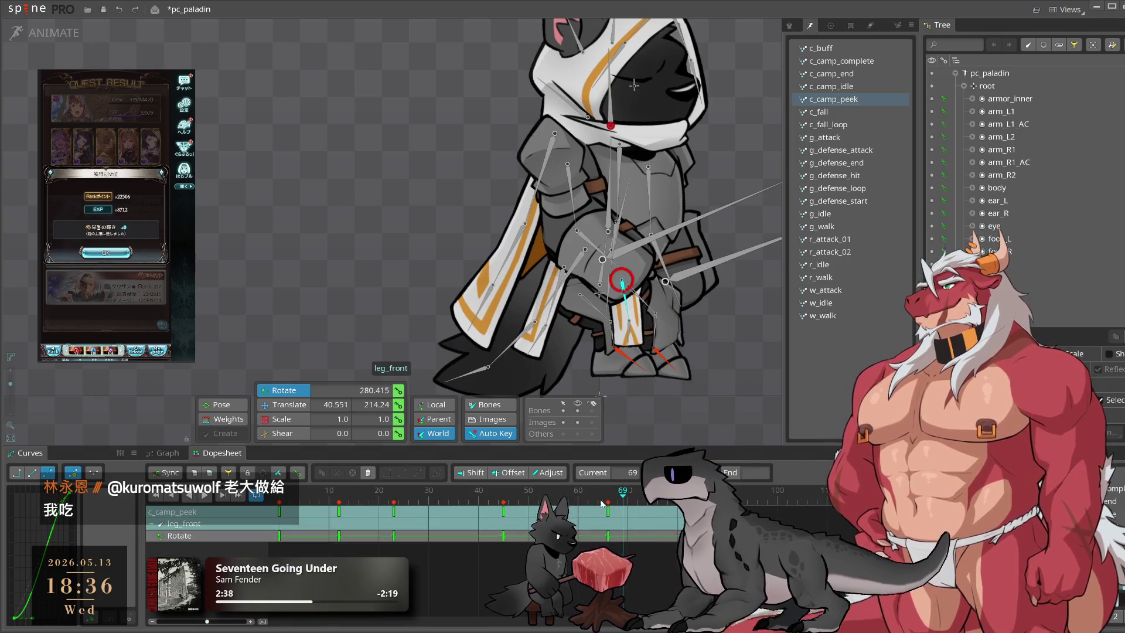
pyautogui.moveTo(608, 505); pyautogui.dragTo(600, 525)
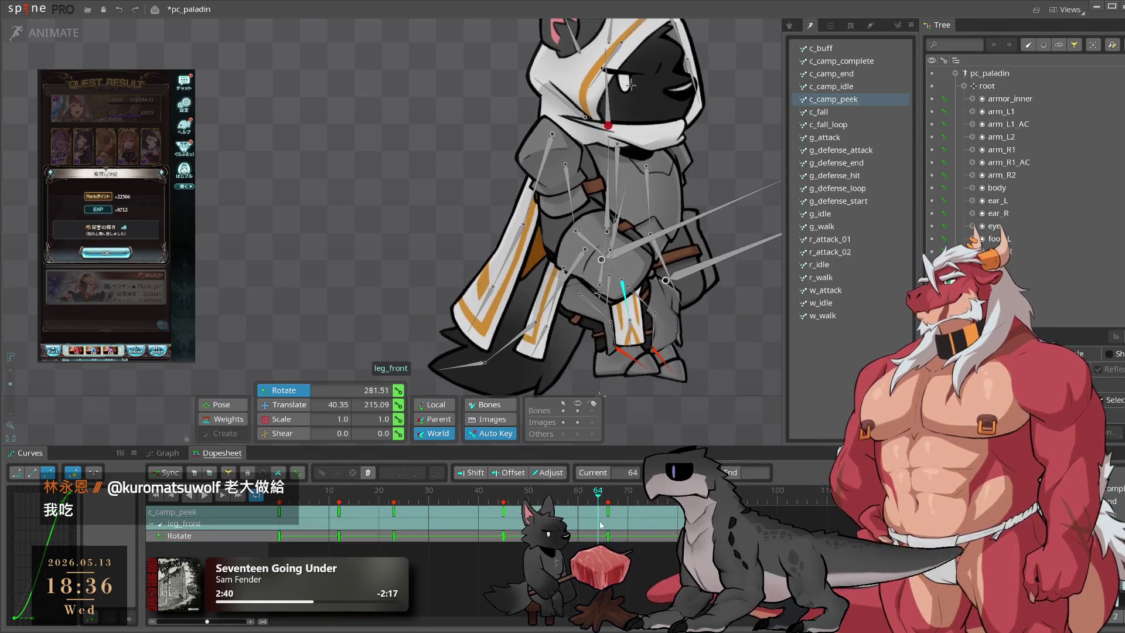
pyautogui.press('l')
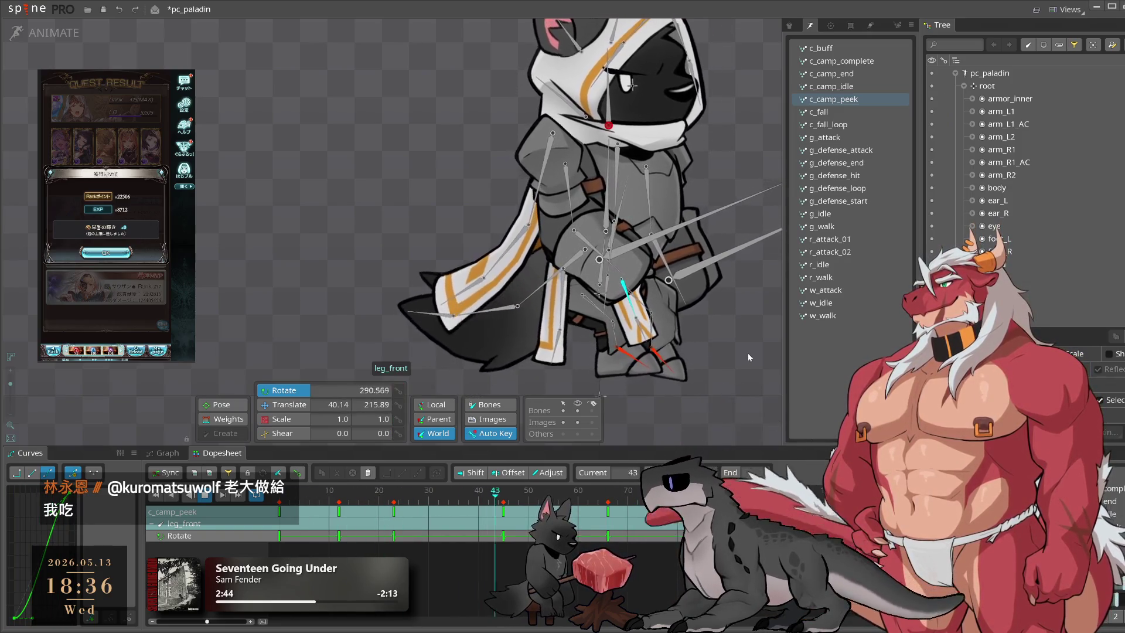
pyautogui.press('k')
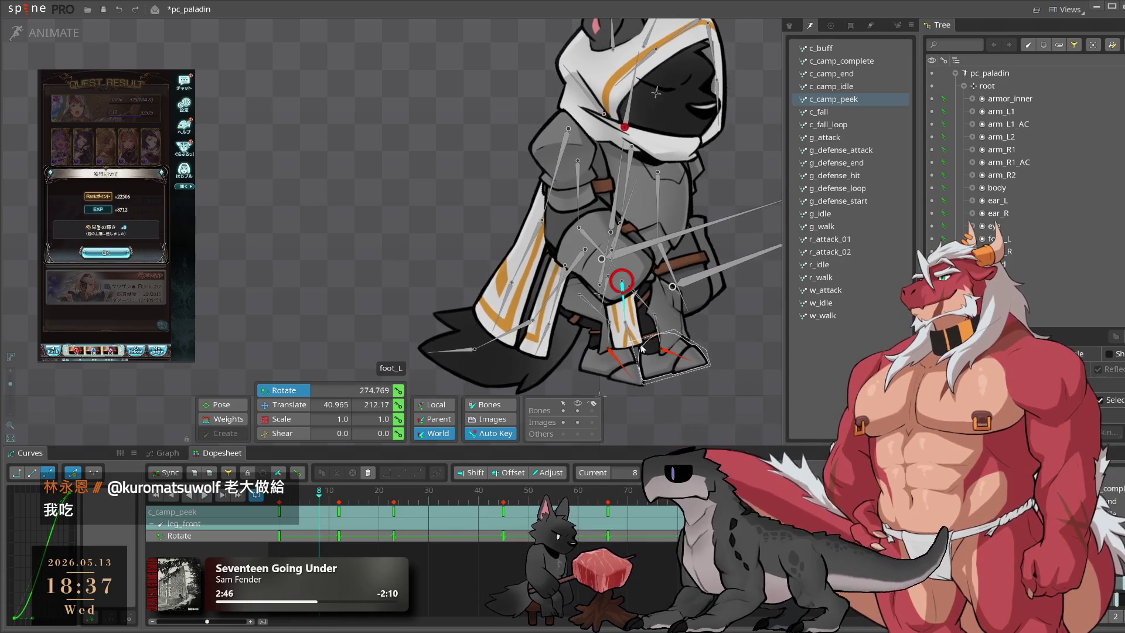
pyautogui.press('l')
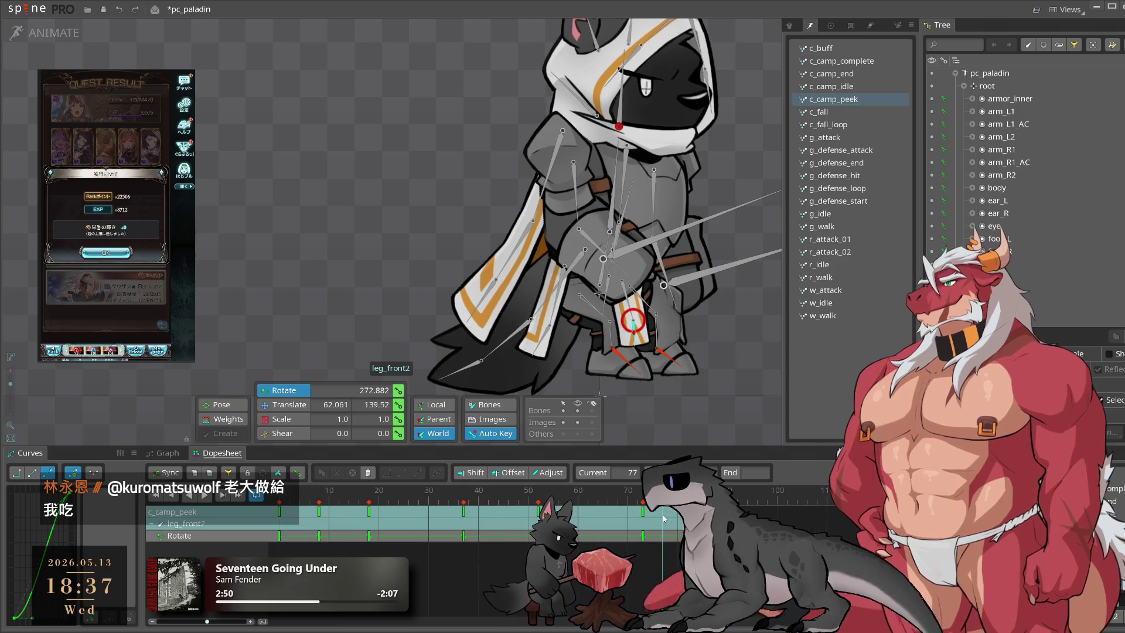
# Step: Recheck leg_front's frame-12 key in playback and save the pc_paladin project
pyautogui.click(704, 409)
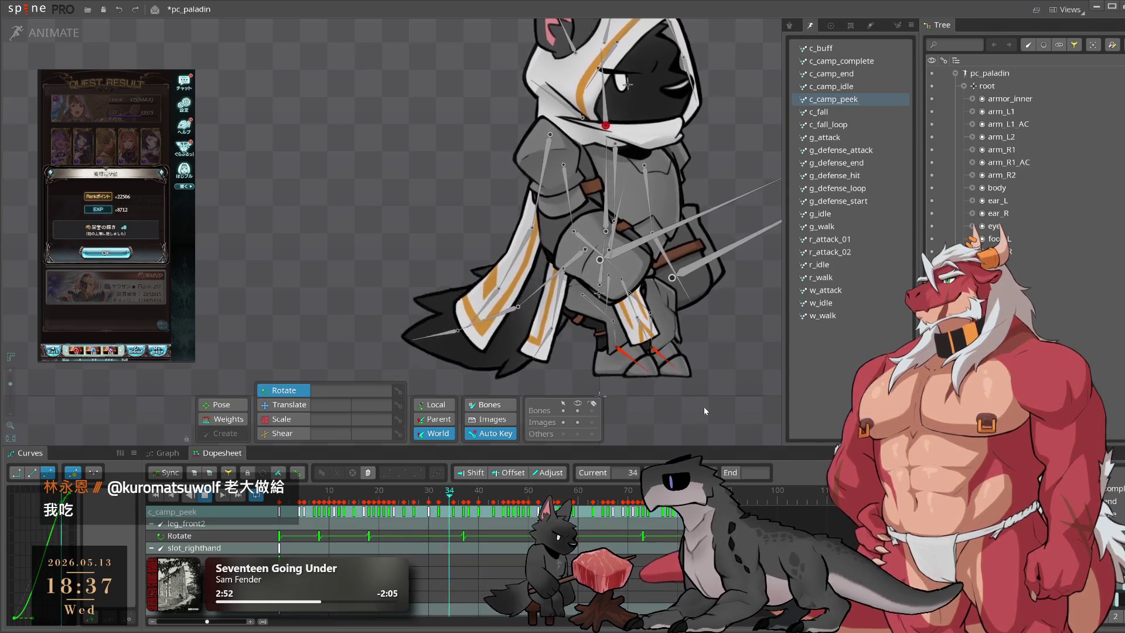
pyautogui.click(622, 299)
pyautogui.click(344, 495)
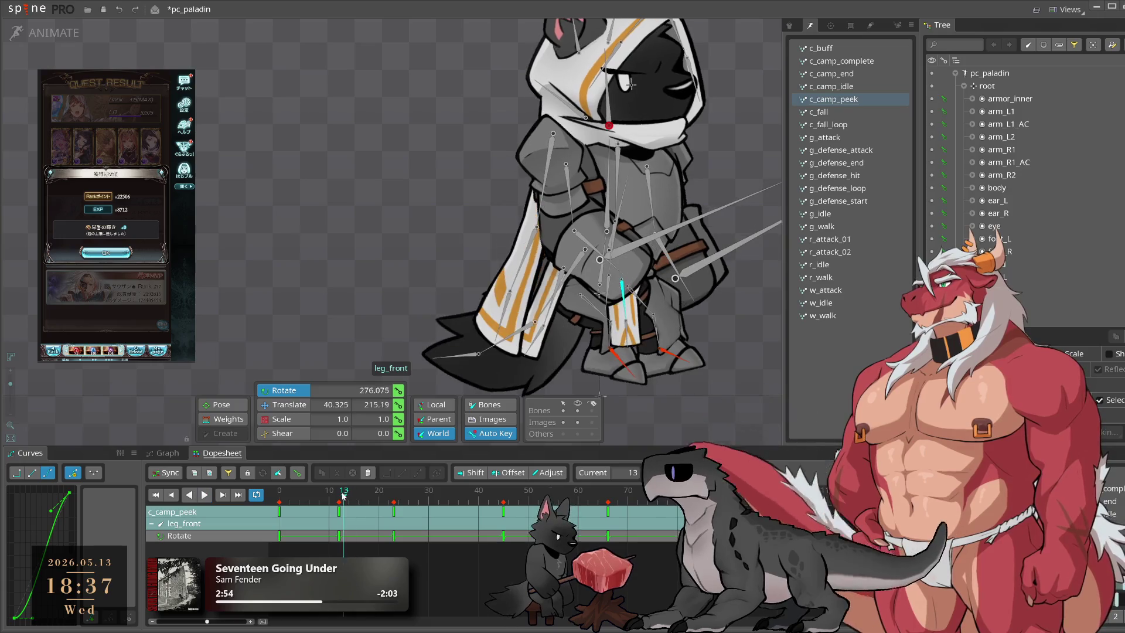
pyautogui.click(339, 536)
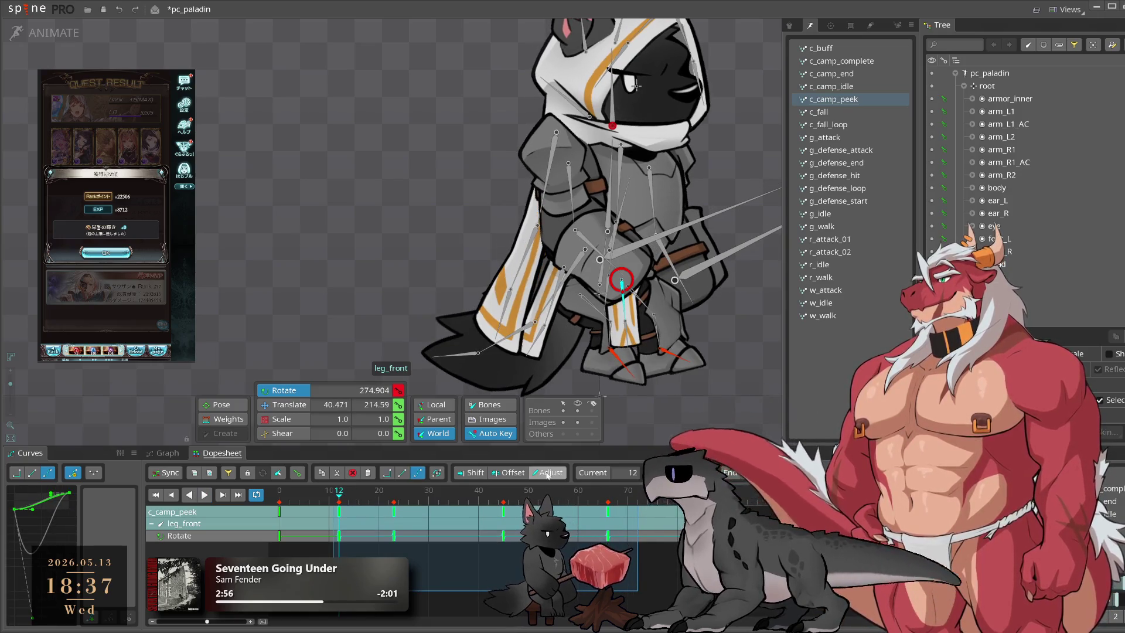
pyautogui.press('space')
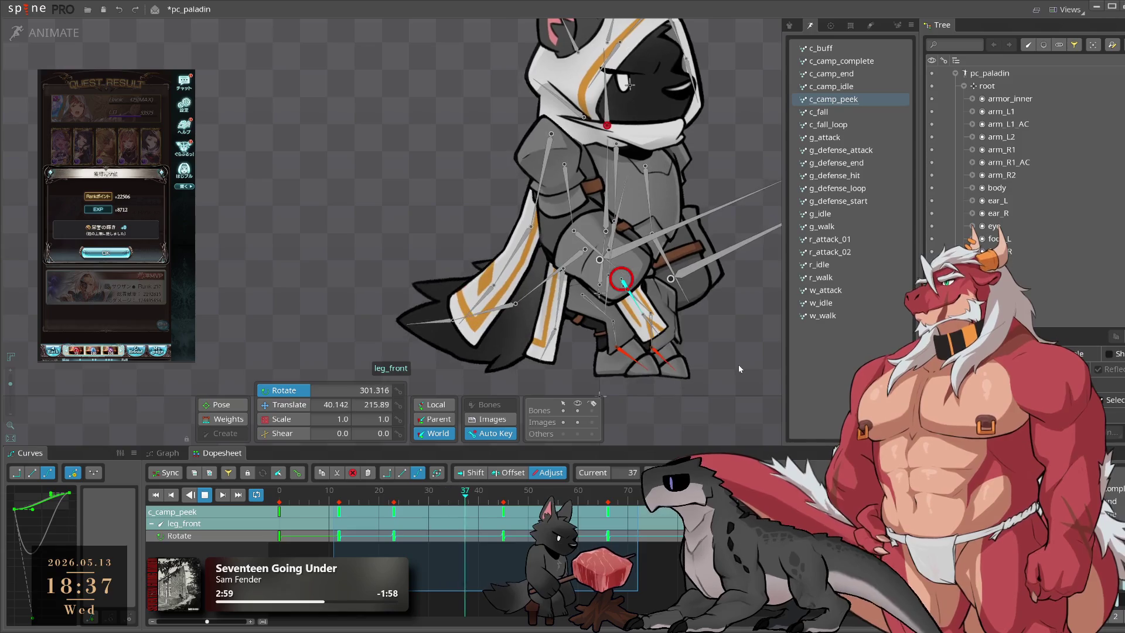
pyautogui.click(738, 365)
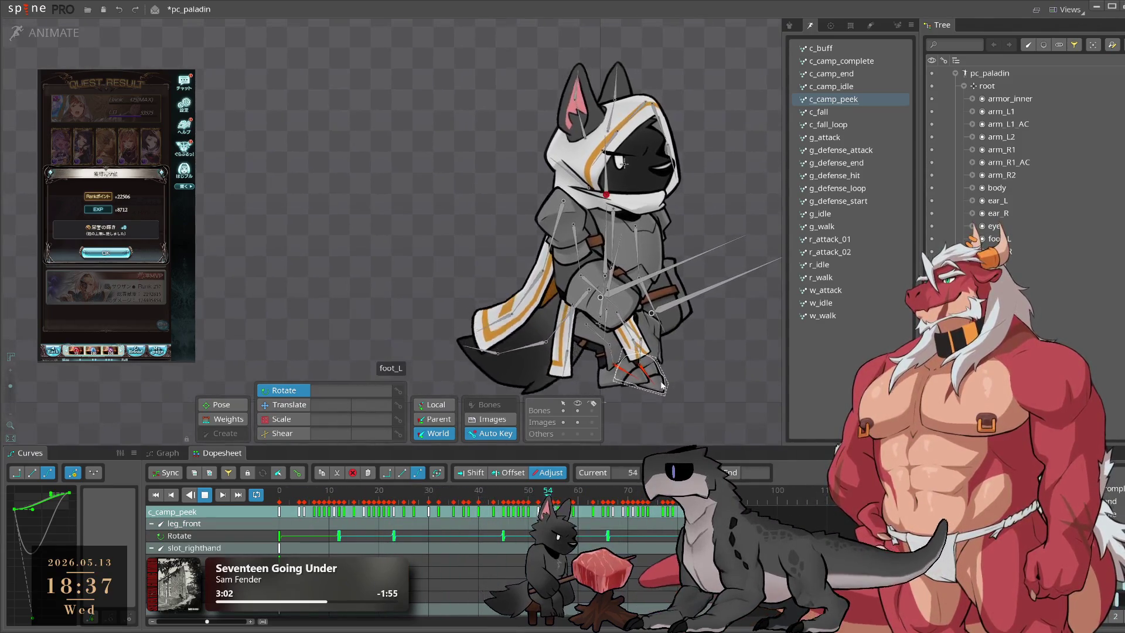
pyautogui.hotkey('ctrl', 's')
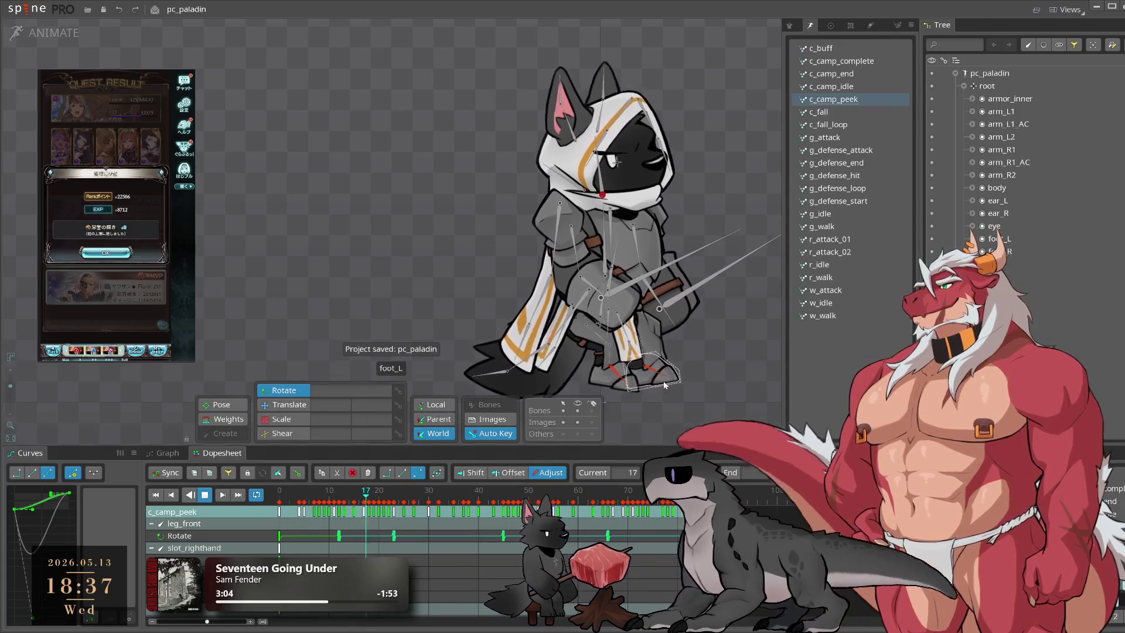
pyautogui.click(569, 325)
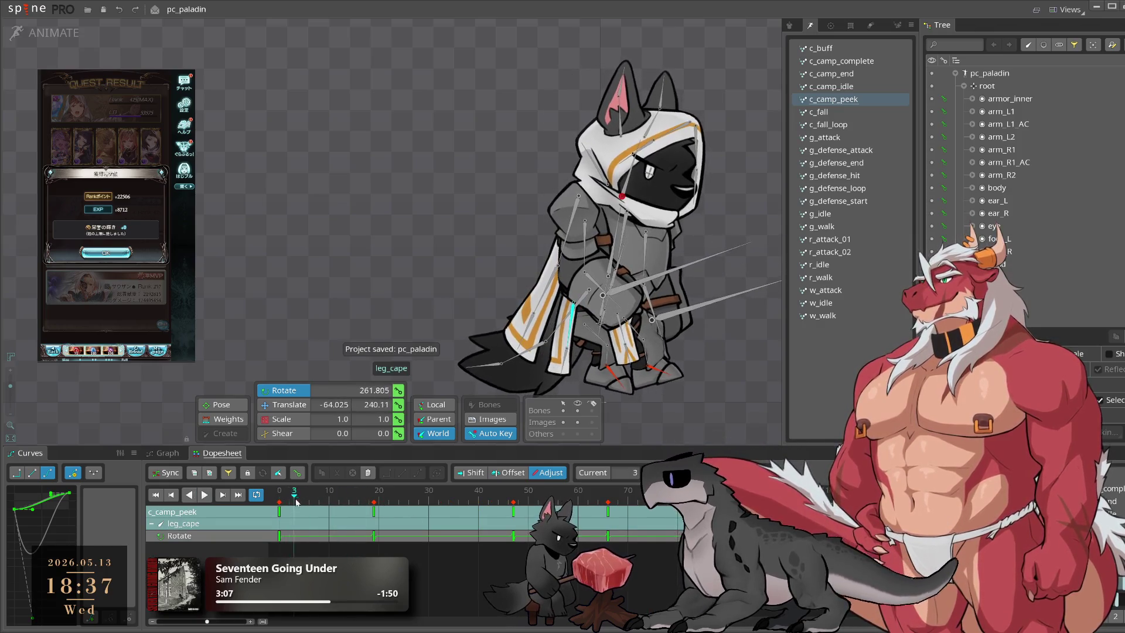
# Step: Rotate the leg_cape bone clockwise around frame 20 and play back to check
pyautogui.click(334, 508)
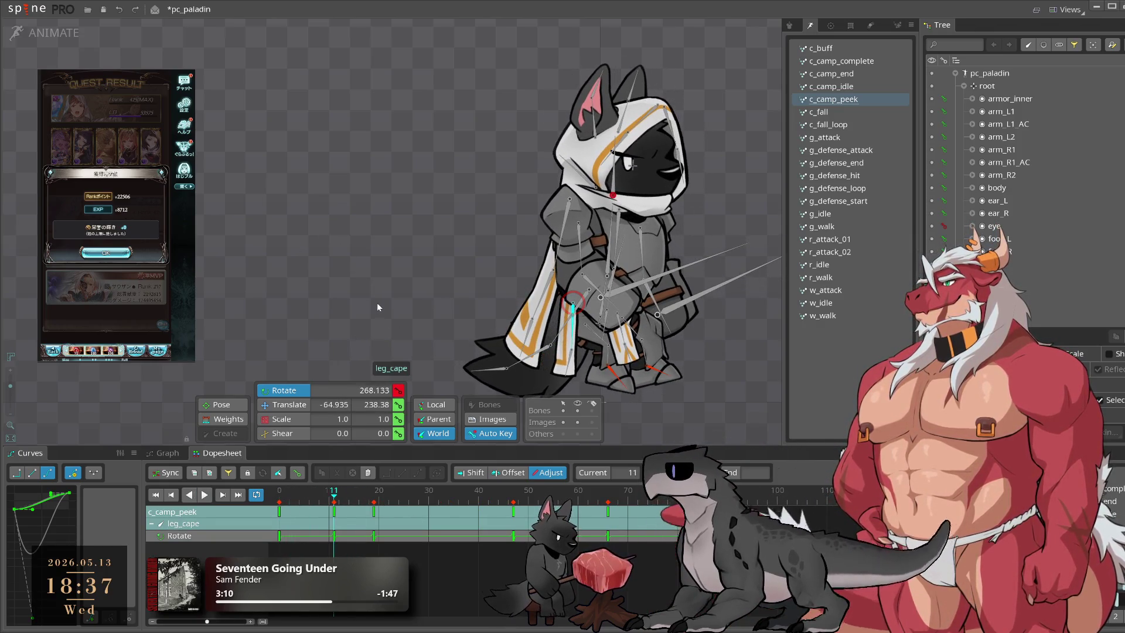
pyautogui.click(378, 501)
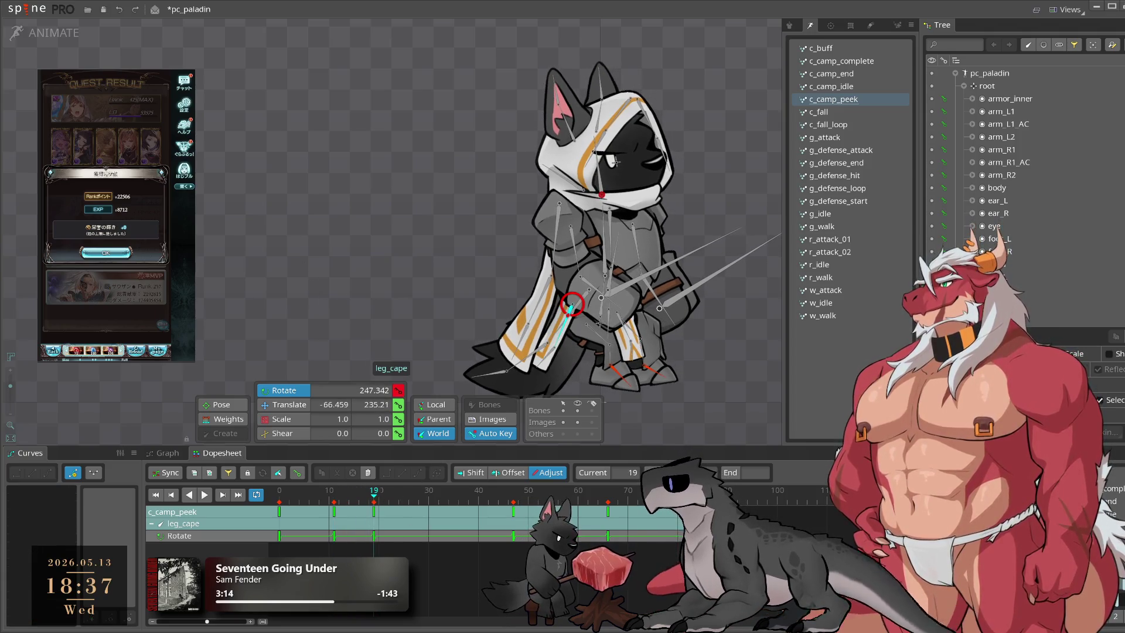
pyautogui.moveTo(717, 346); pyautogui.dragTo(704, 379)
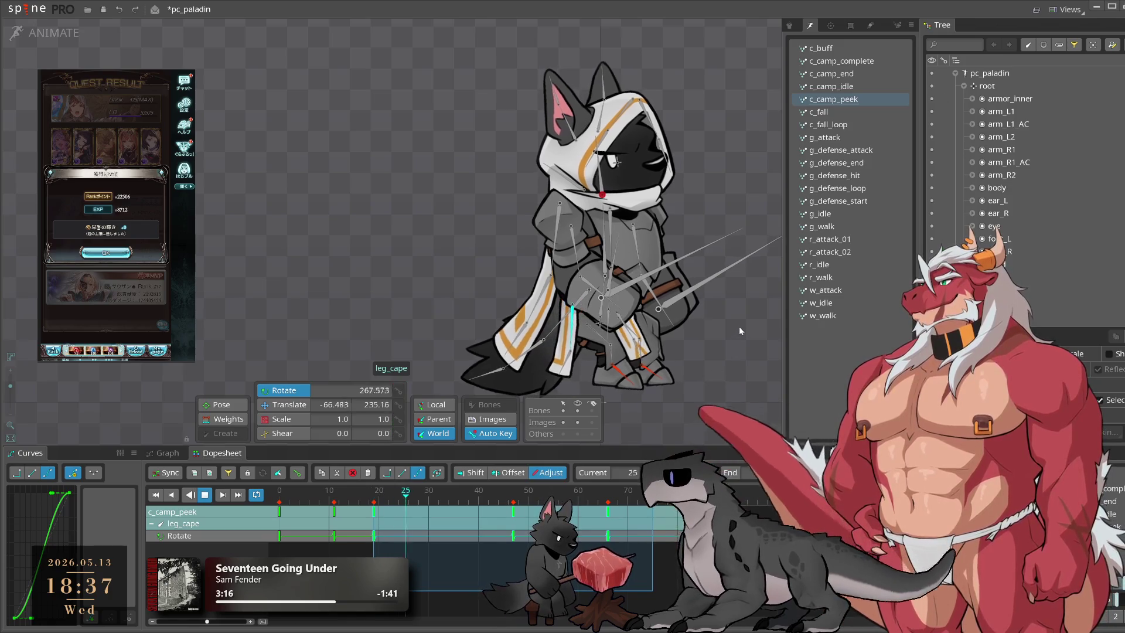
pyautogui.click(514, 492)
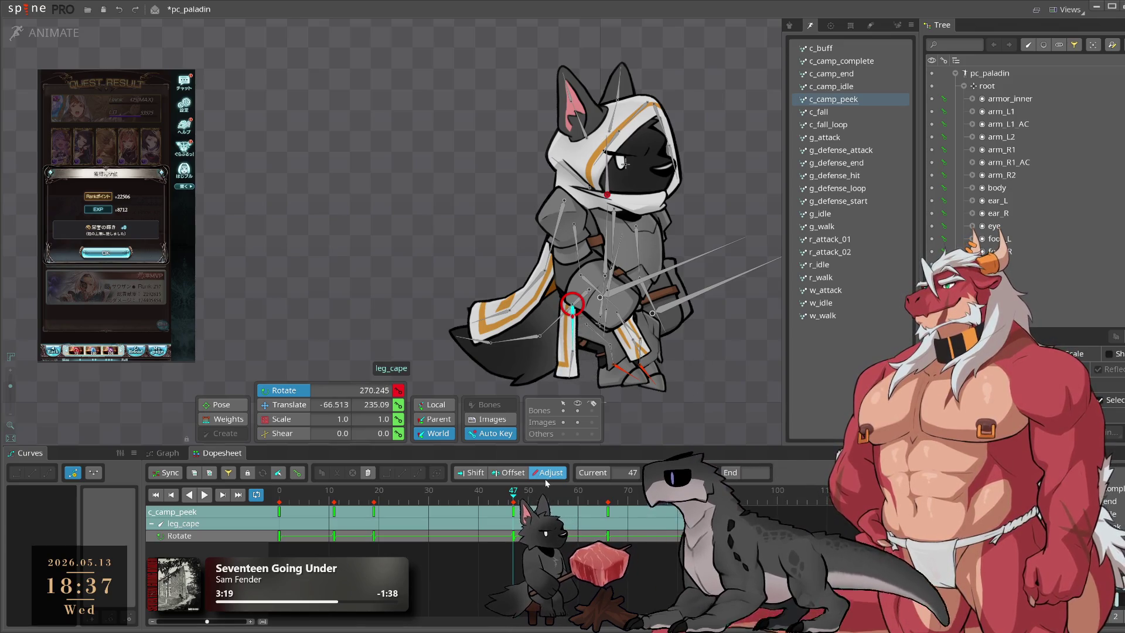
pyautogui.press('space')
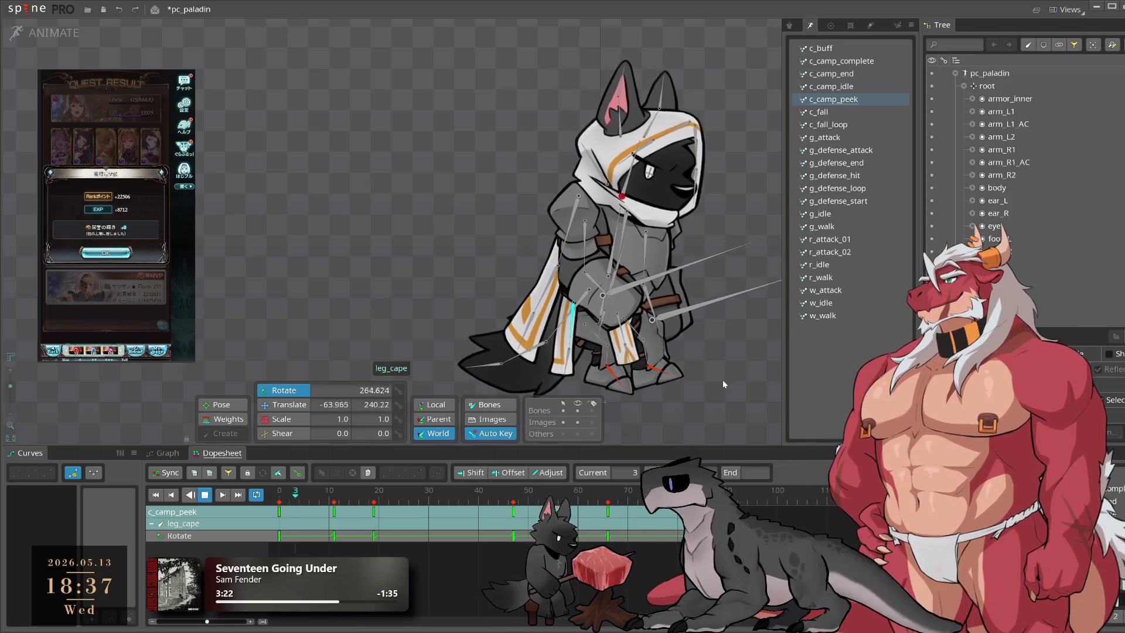
pyautogui.press('space')
# Step: Nudge leg_cape's rotation at frame 19 and replay the animation
pyautogui.moveTo(482, 499); pyautogui.dragTo(374, 498)
pyautogui.moveTo(731, 343); pyautogui.dragTo(733, 348)
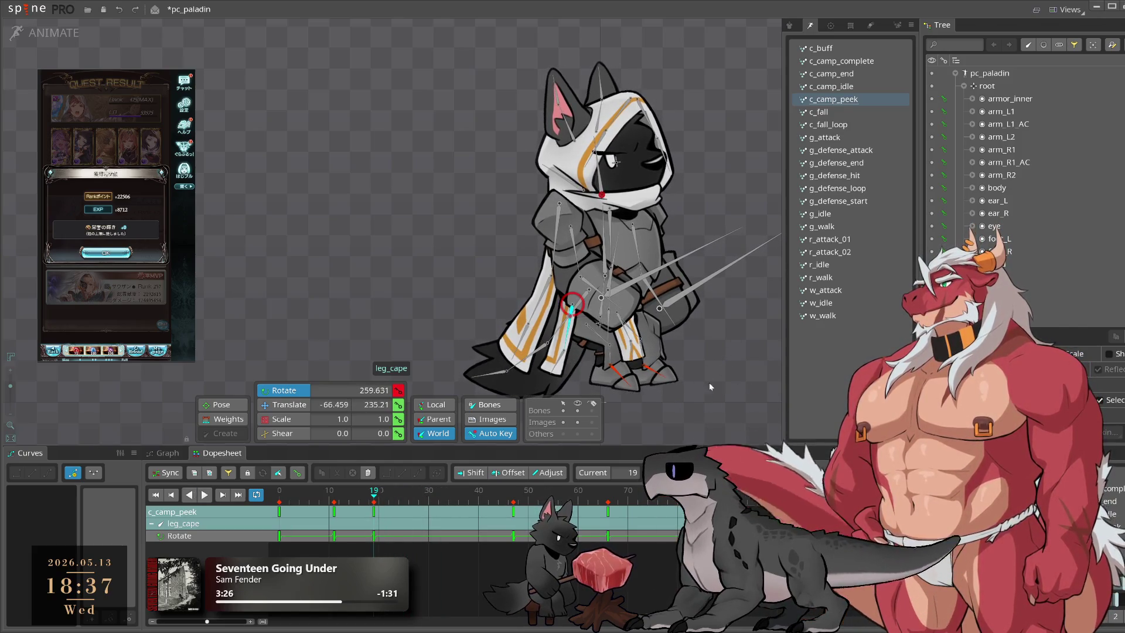
pyautogui.press('End')
pyautogui.press('l')
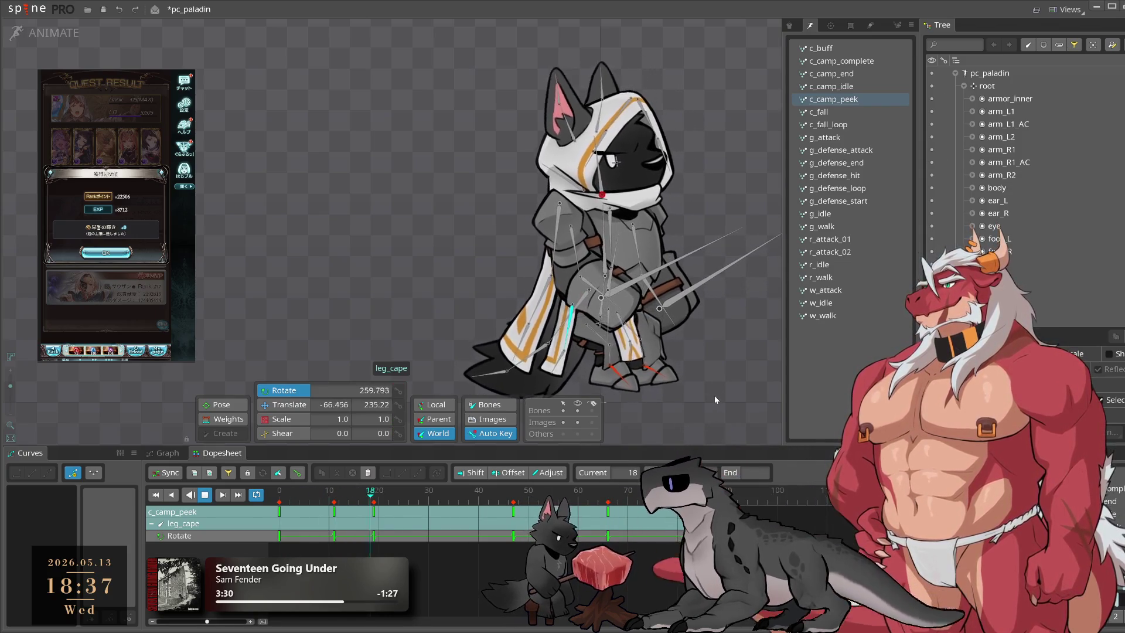
pyautogui.click(564, 363)
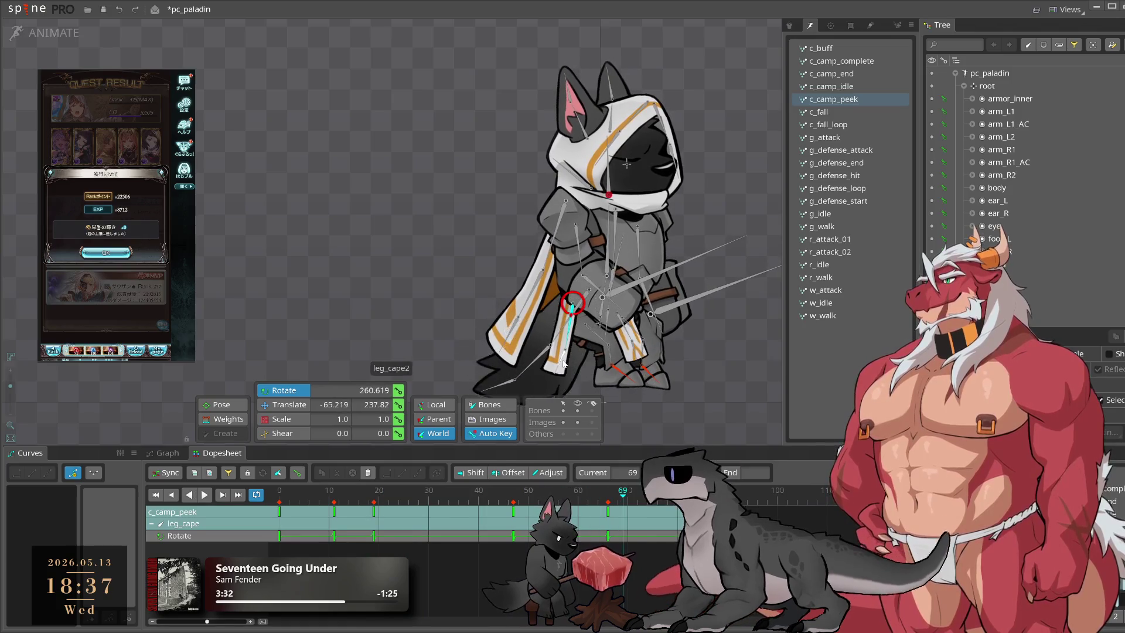
# Step: Key leg_cape2's rotation near frame 14, then loop c_camp_peek with the bone deselected
pyautogui.moveTo(476, 520); pyautogui.dragTo(349, 517)
pyautogui.moveTo(377, 318)
pyautogui.mouseDown()
pyautogui.moveTo(395, 347)
pyautogui.moveTo(377, 319)
pyautogui.mouseUp()
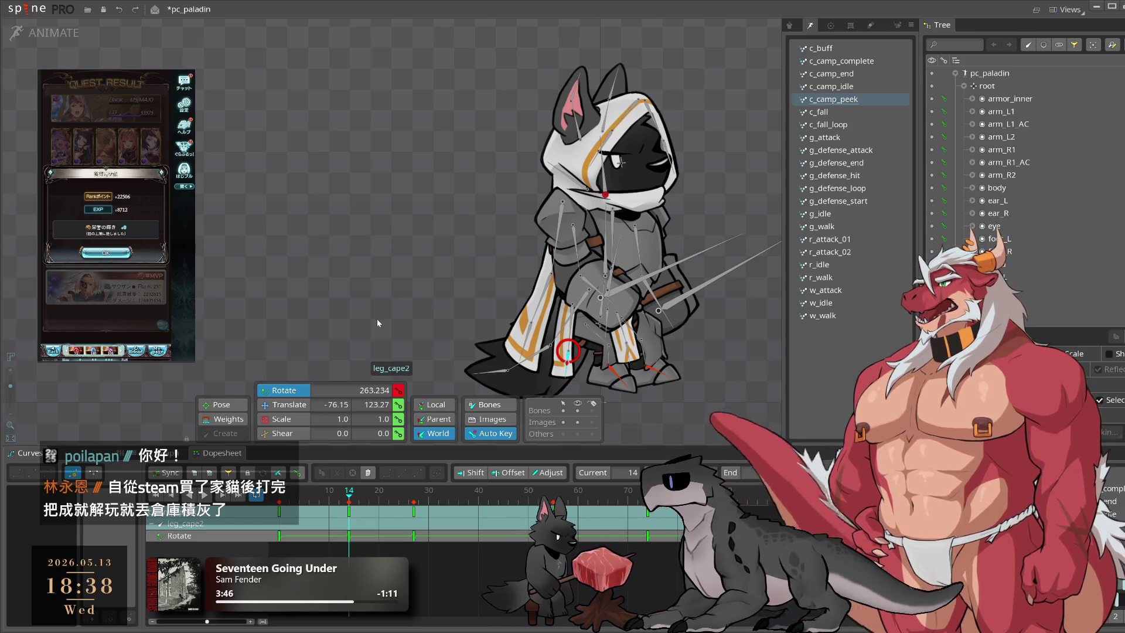
pyautogui.press('space')
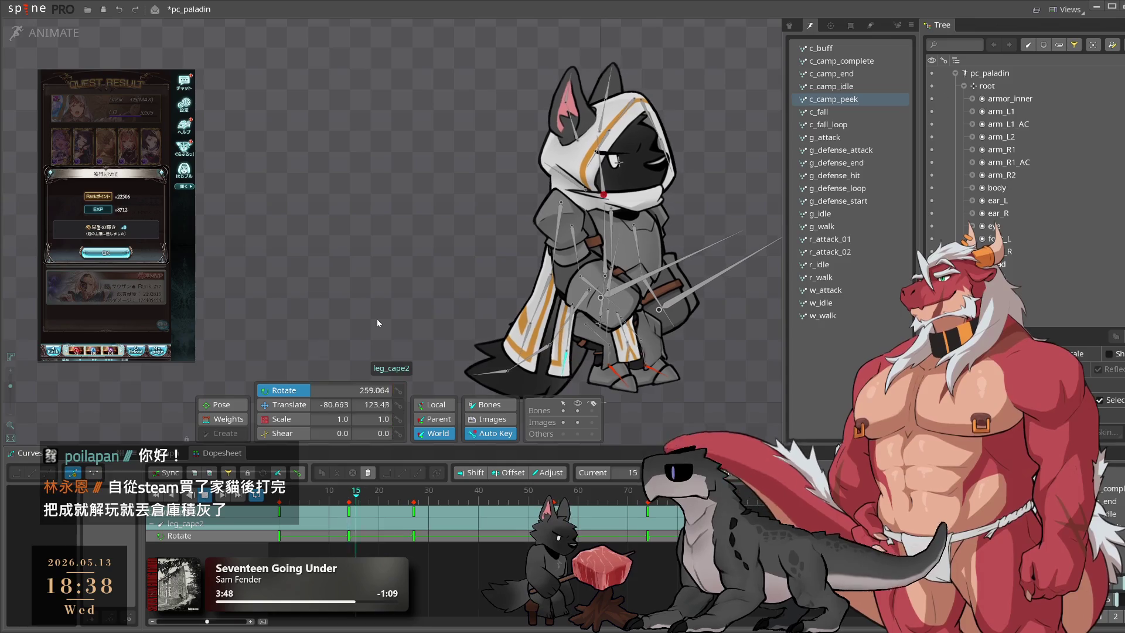
pyautogui.click(722, 406)
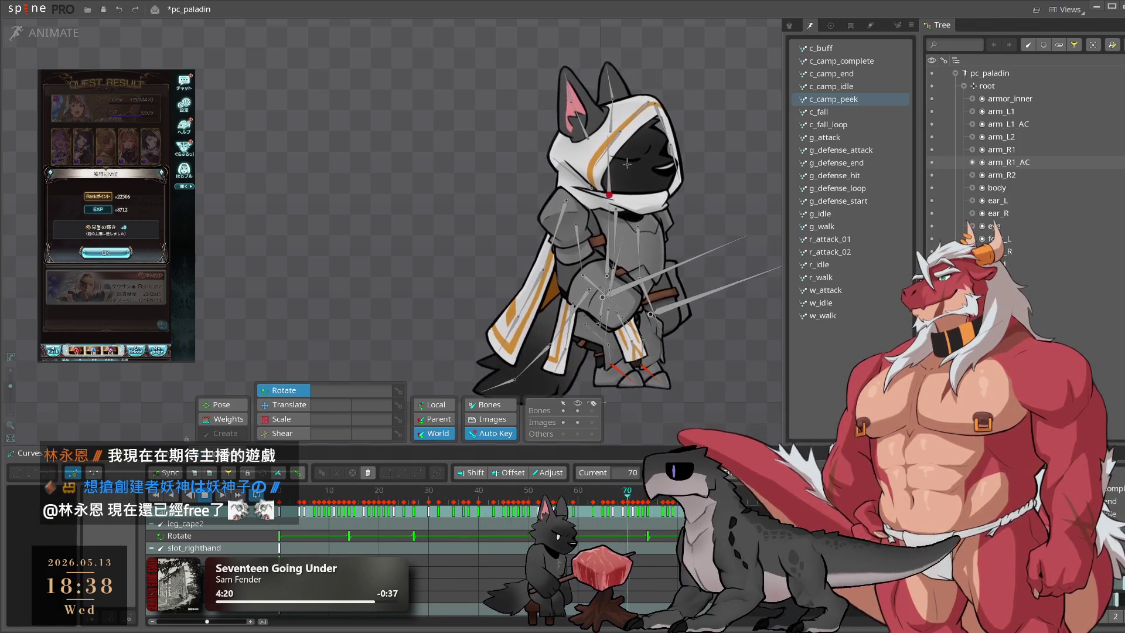
# Step: Save the pc_paladin project with Ctrl+S and deselect the bones
pyautogui.hotkey('ctrl', 's')
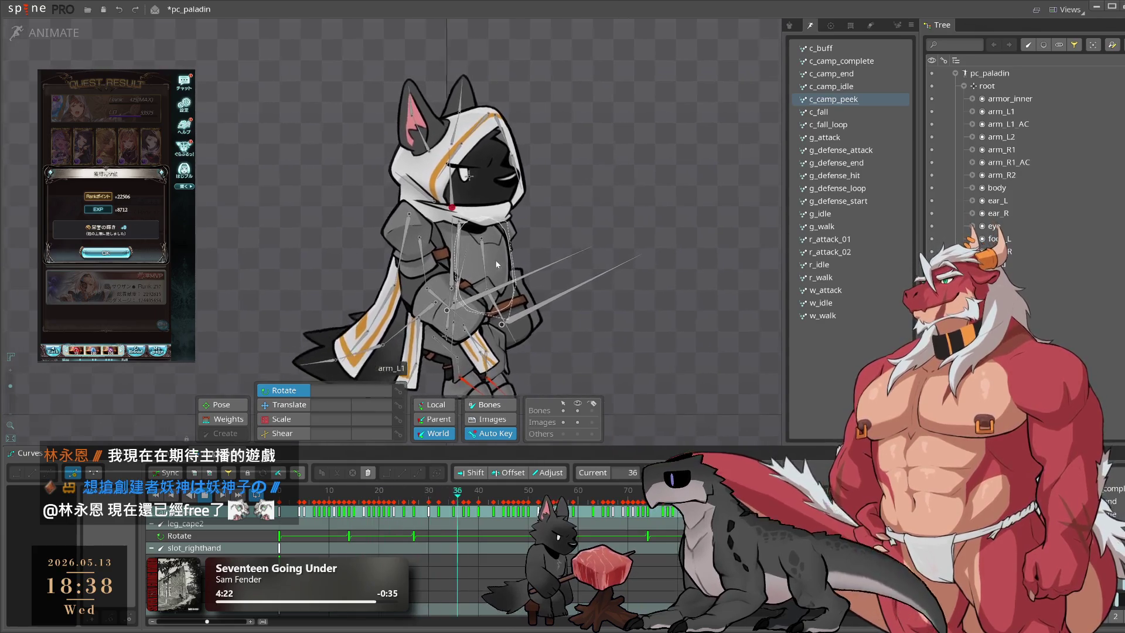
pyautogui.scroll(2, 494, 260)
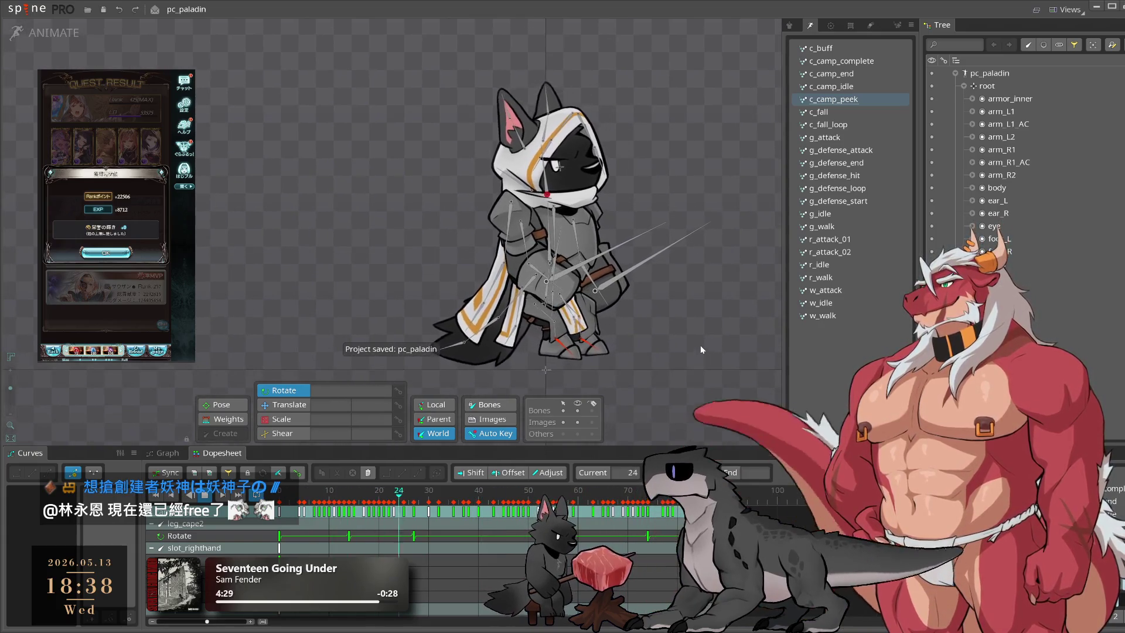
pyautogui.click(578, 410)
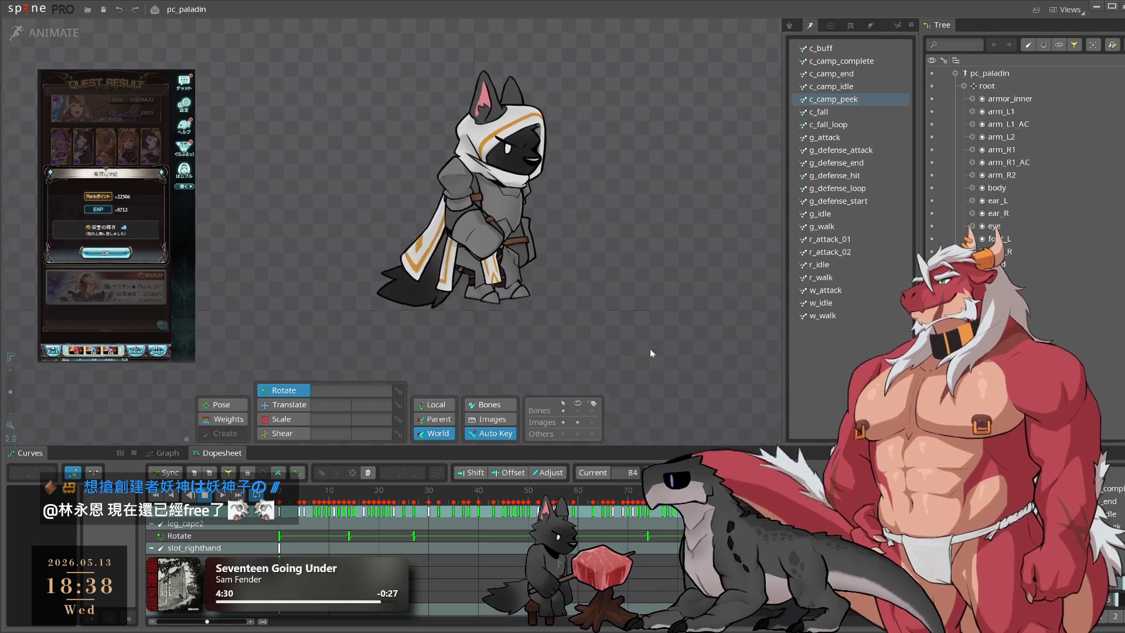
# Step: Recentre the paladin and switch from c_camp_peek to the c_camp_end animation
pyautogui.moveTo(622, 333); pyautogui.dragTo(712, 350)
pyautogui.scroll(1, 713, 349)
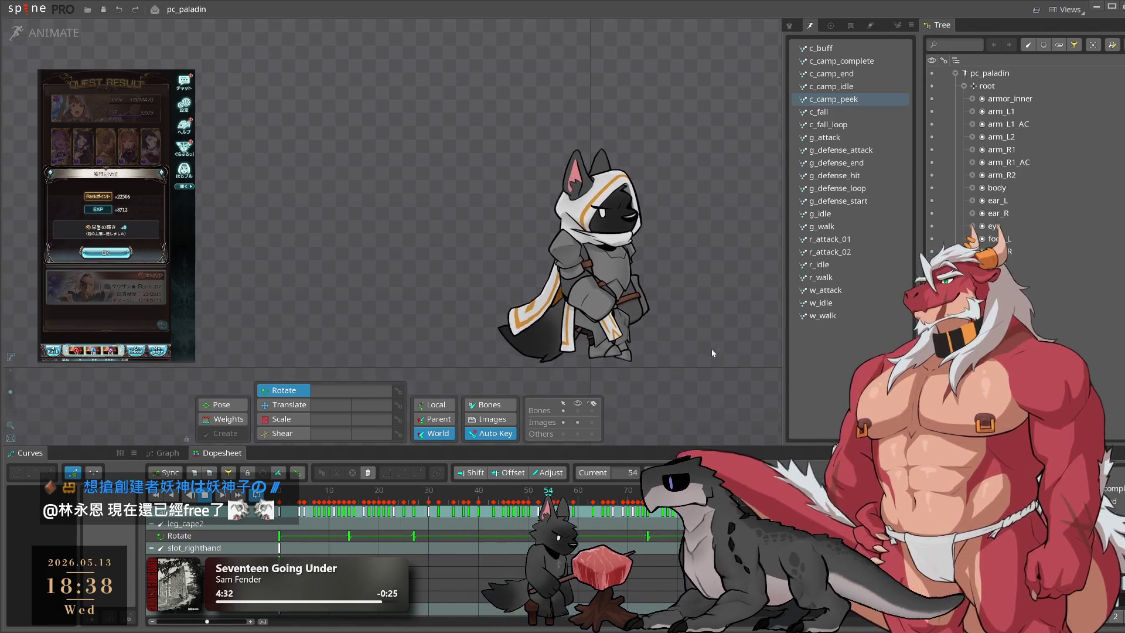
pyautogui.click(851, 86)
pyautogui.click(851, 79)
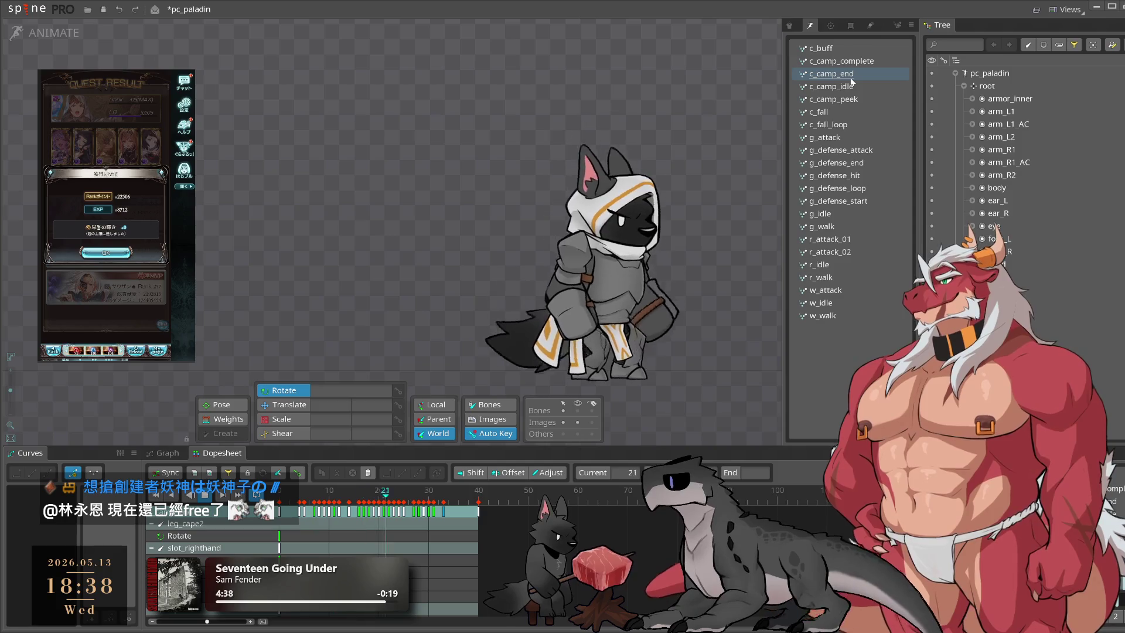
# Step: Select the tail bone and scrub c_camp_end between frames 0 and 4 to inspect it
pyautogui.scroll(2, 603, 326)
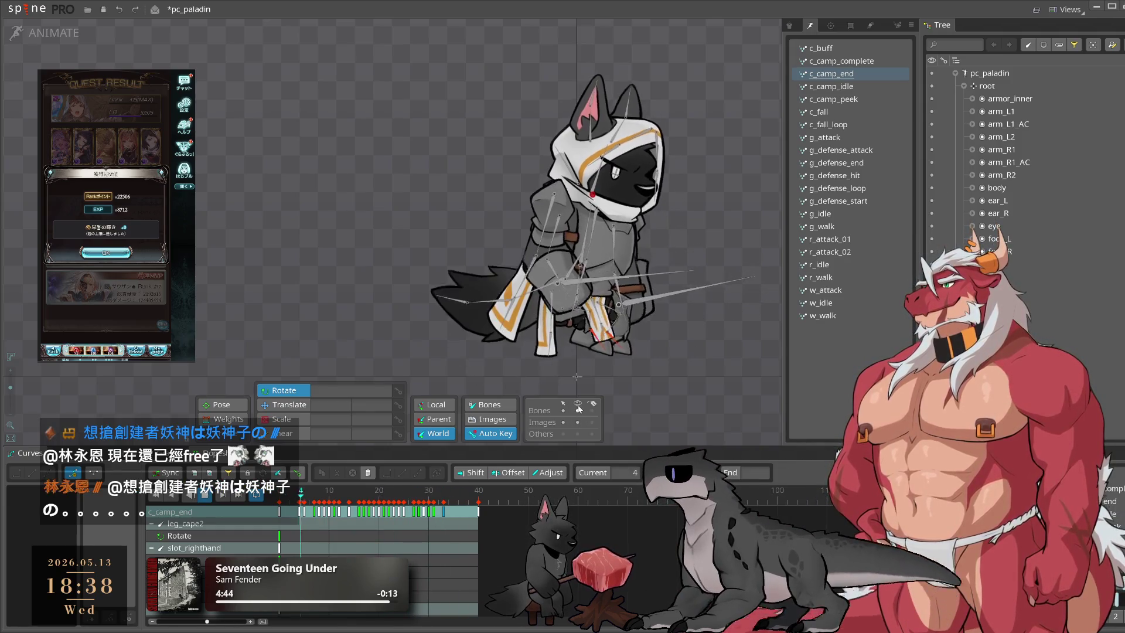
pyautogui.click(554, 286)
pyautogui.click(301, 505)
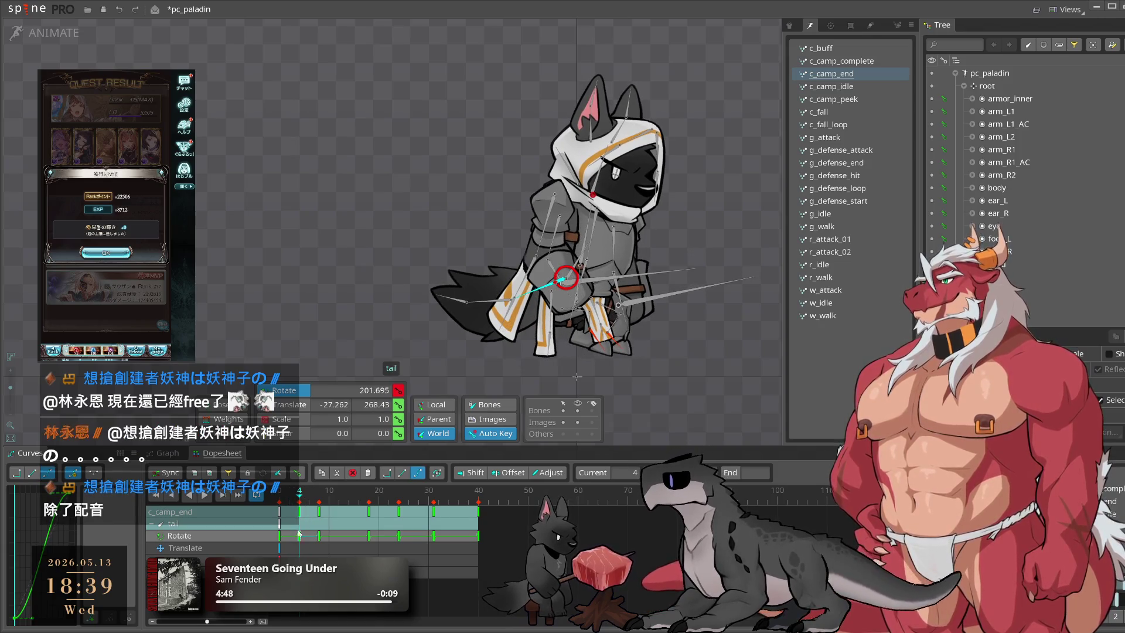
pyautogui.click(279, 536)
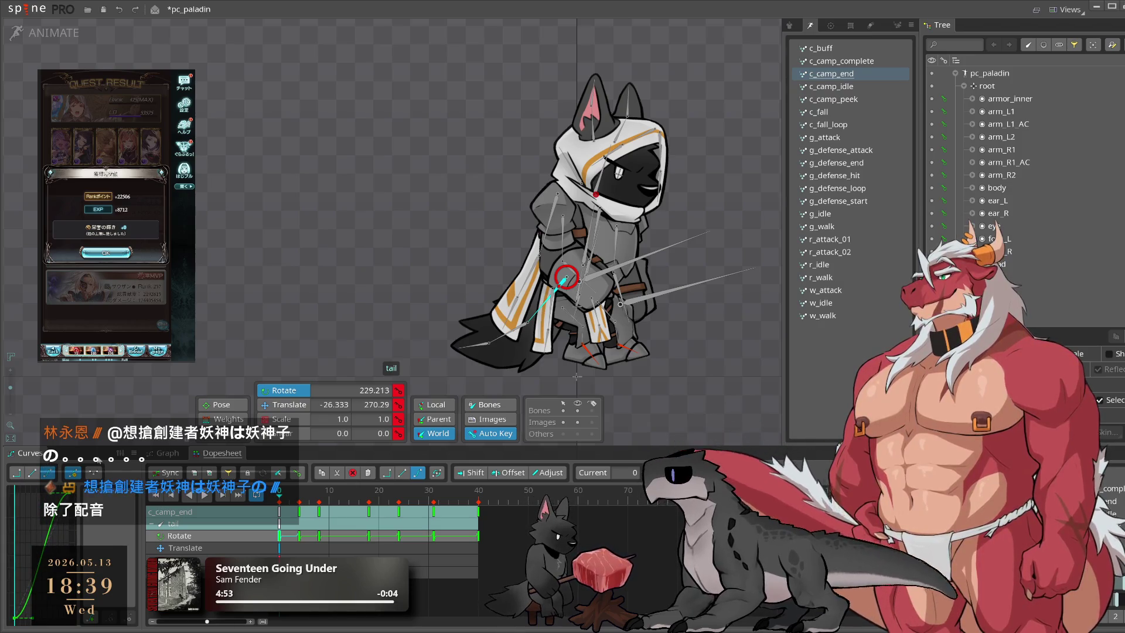
pyautogui.press('space')
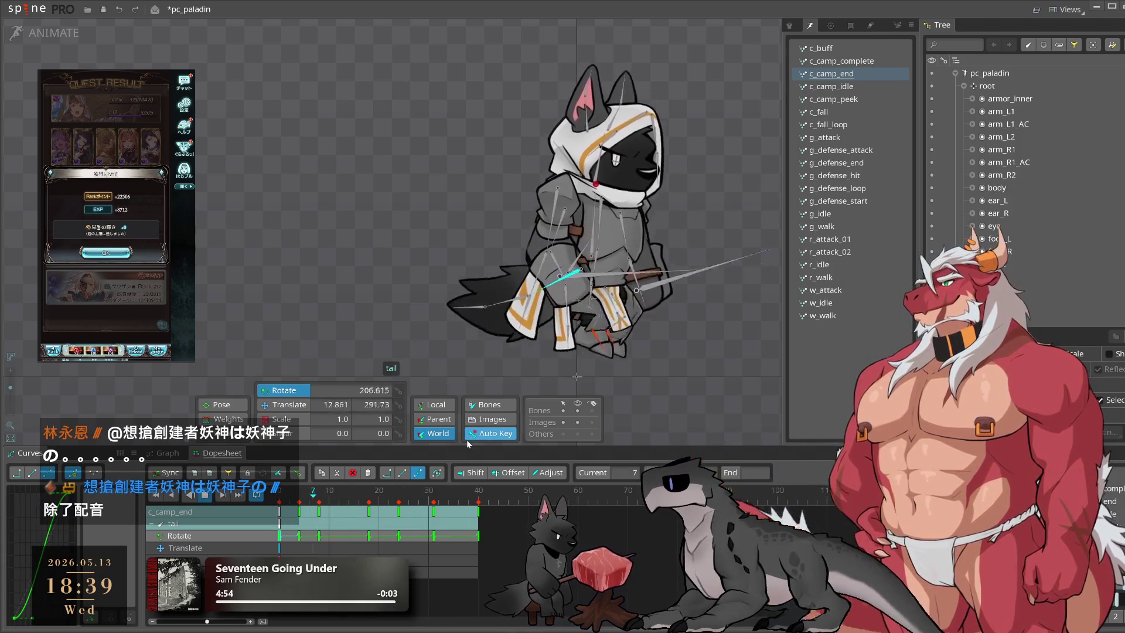
pyautogui.click(291, 502)
pyautogui.moveTo(291, 502); pyautogui.dragTo(299, 502)
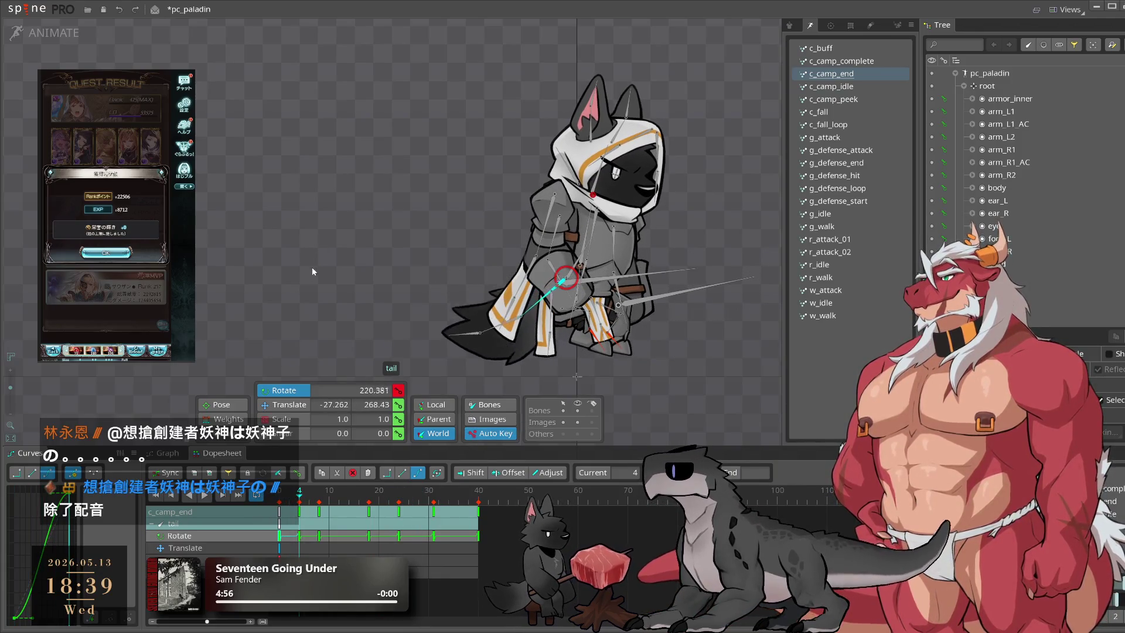
# Step: Play c_camp_end through to frame 40, then switch to the w_idle animation
pyautogui.press('space')
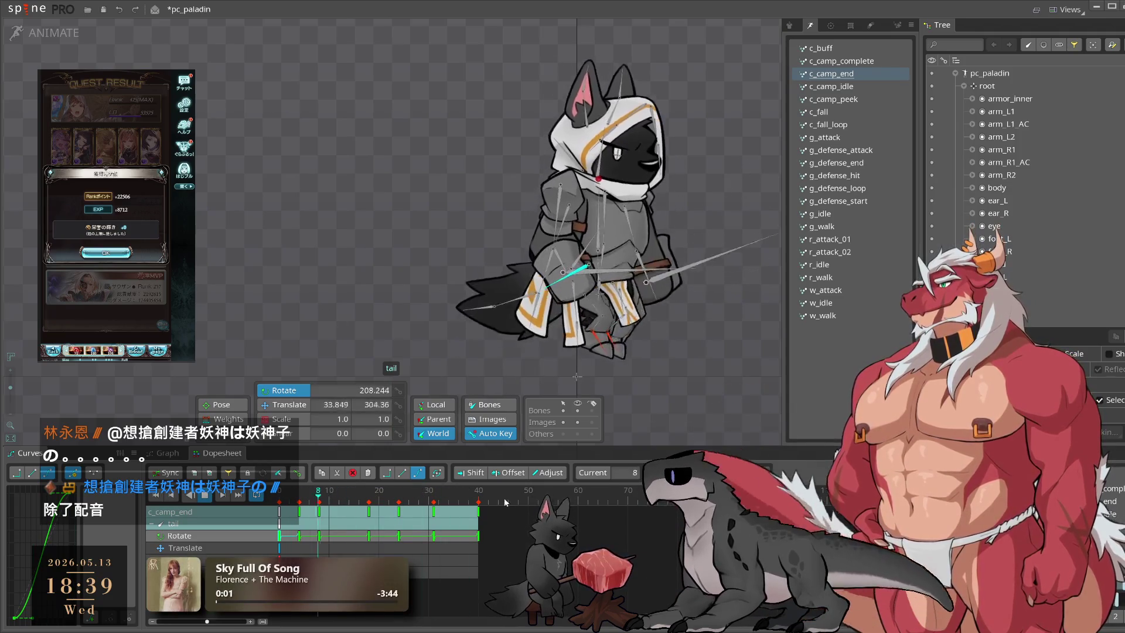
pyautogui.click(482, 496)
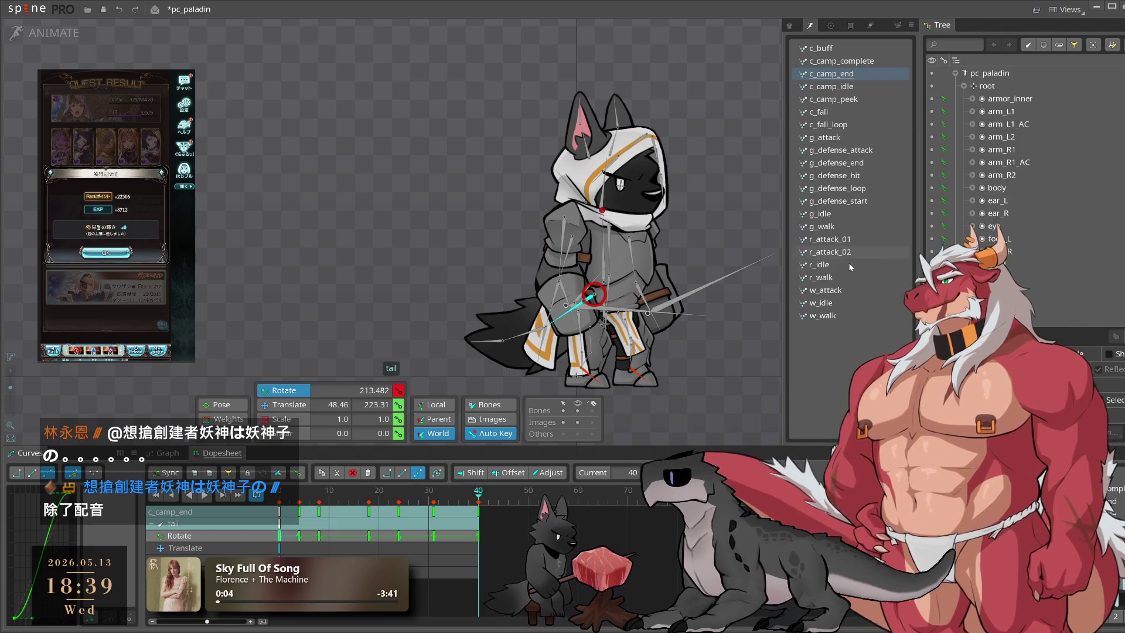
pyautogui.click(843, 308)
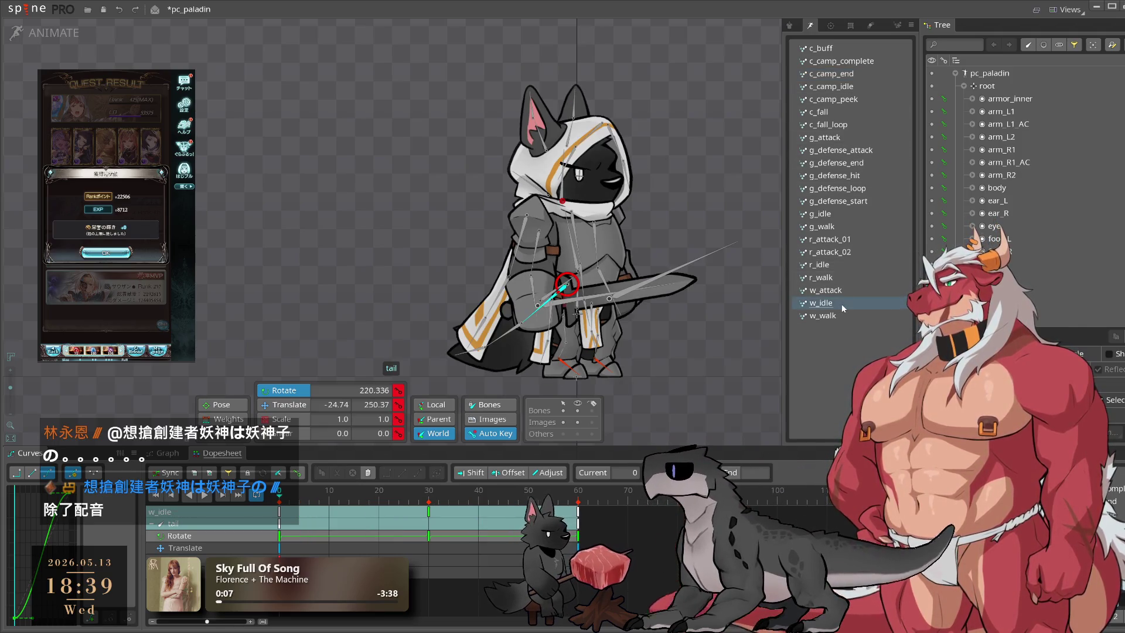
# Step: Back in c_camp_end, rotate the tail at frame 24 from about 214 to 220 degrees
pyautogui.click(853, 89)
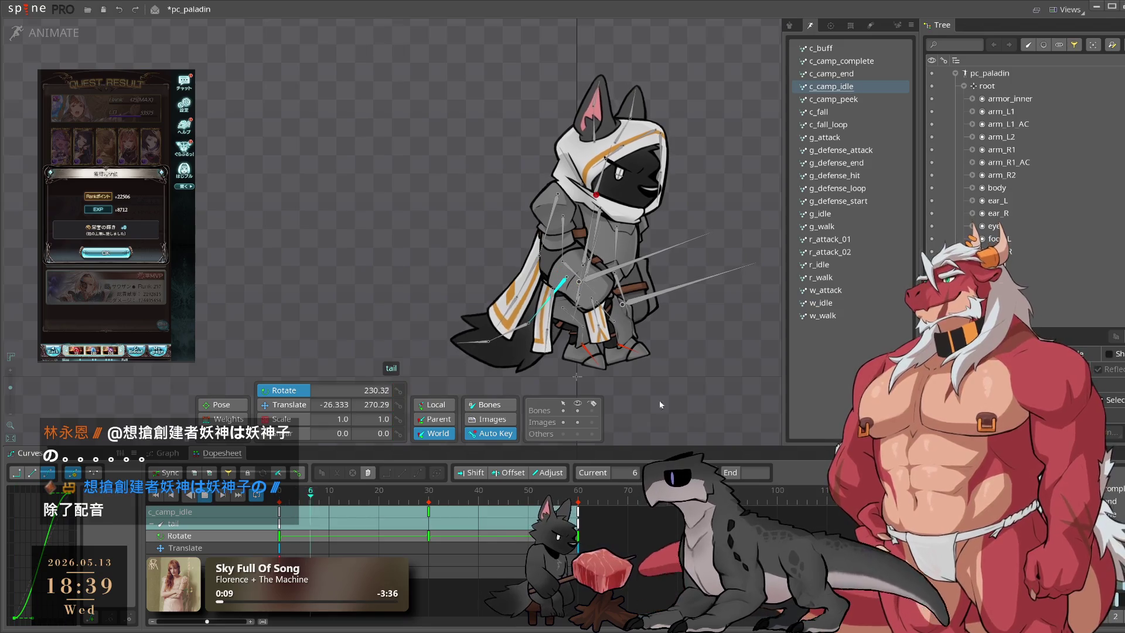
pyautogui.click(854, 73)
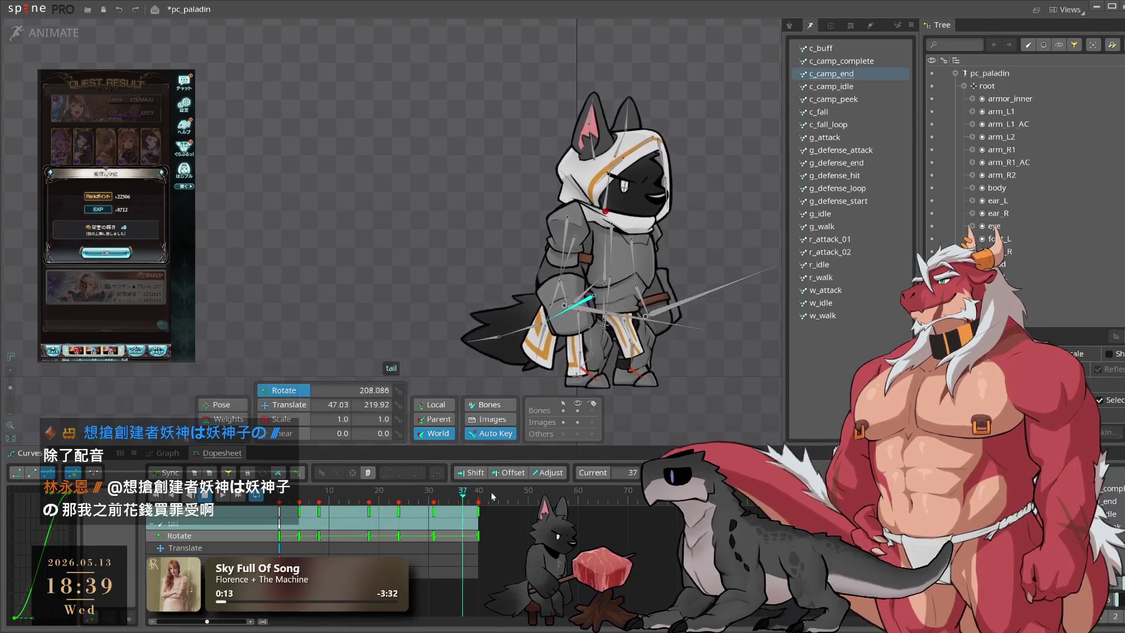
pyautogui.moveTo(365, 501); pyautogui.dragTo(401, 513)
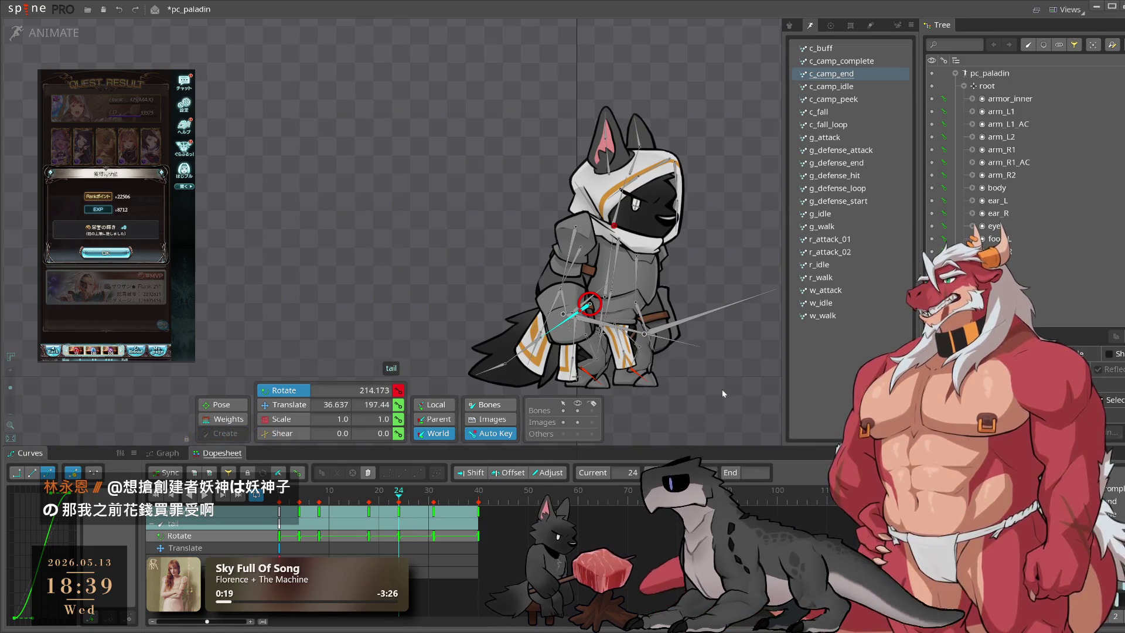
pyautogui.moveTo(740, 356); pyautogui.dragTo(736, 371)
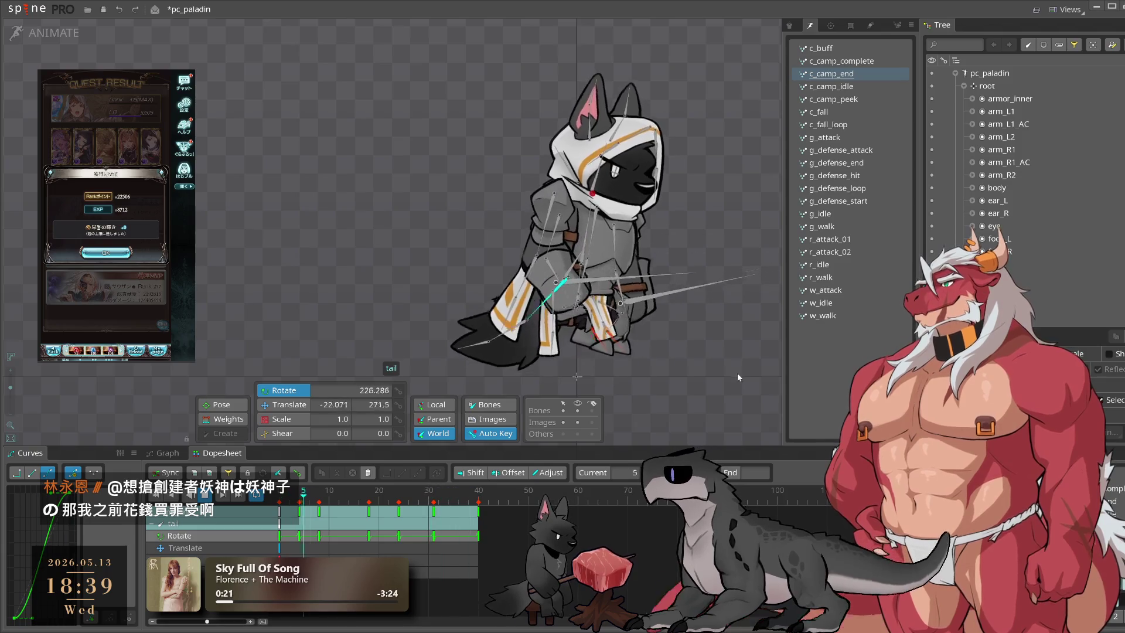
# Step: Check the tail pose at frames 34, 24, 39 and 8
pyautogui.click(452, 513)
pyautogui.click(398, 498)
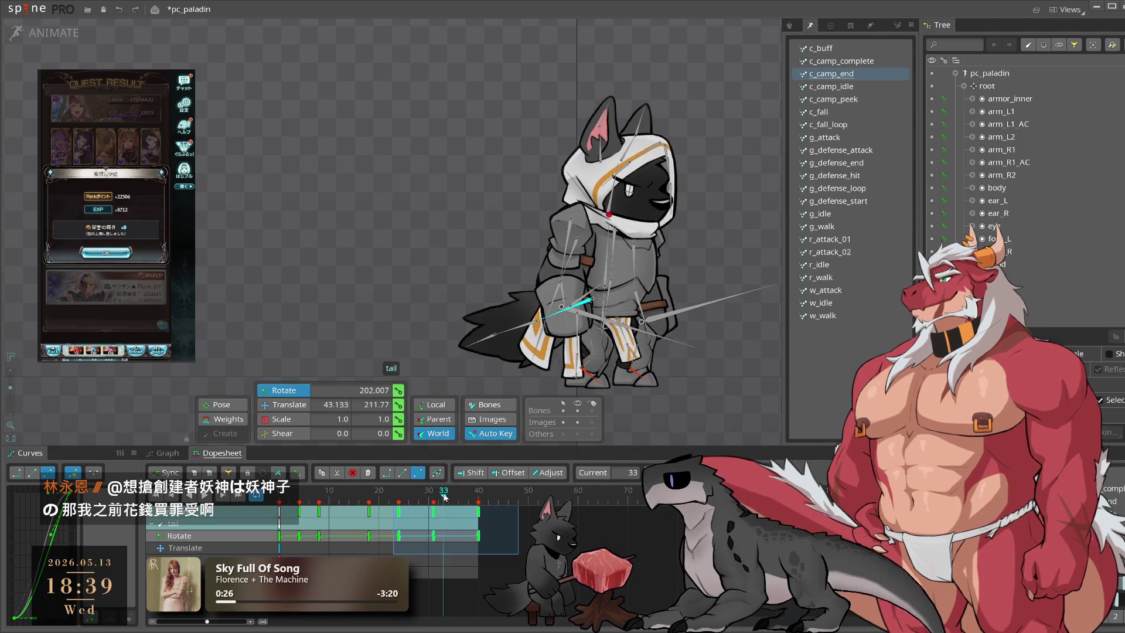
pyautogui.click(474, 498)
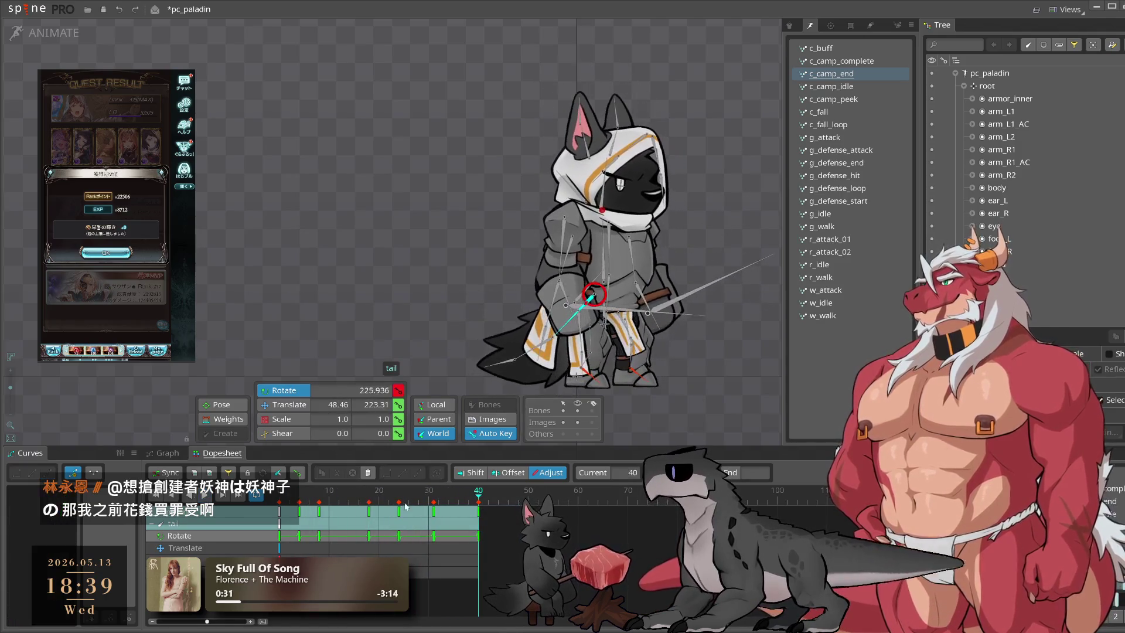
pyautogui.click(319, 503)
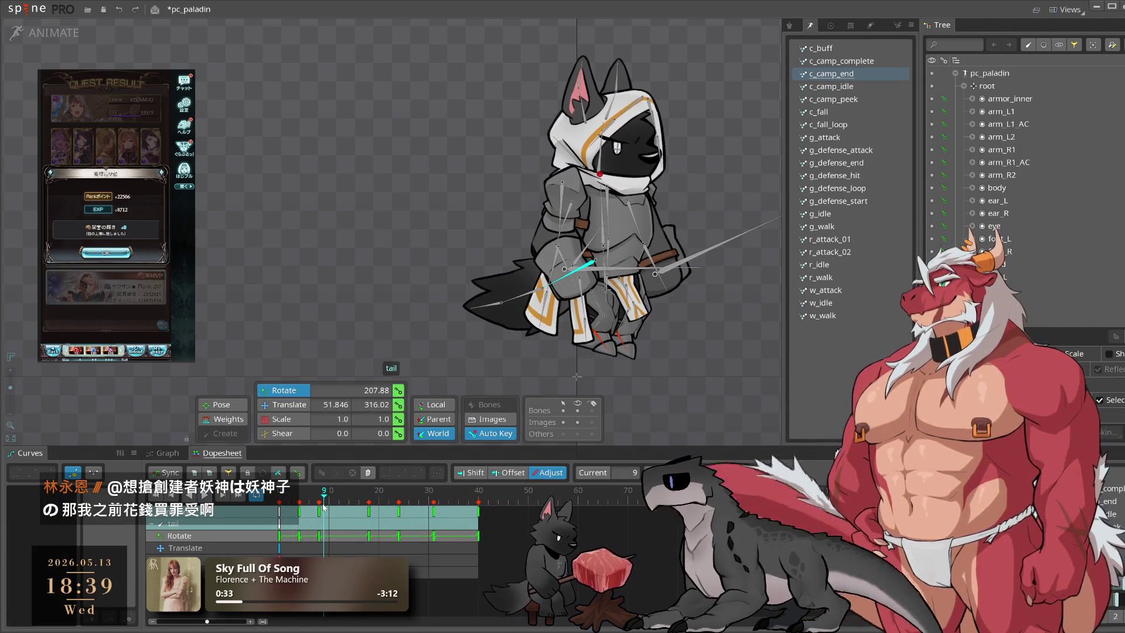
pyautogui.moveTo(323, 508); pyautogui.dragTo(320, 509)
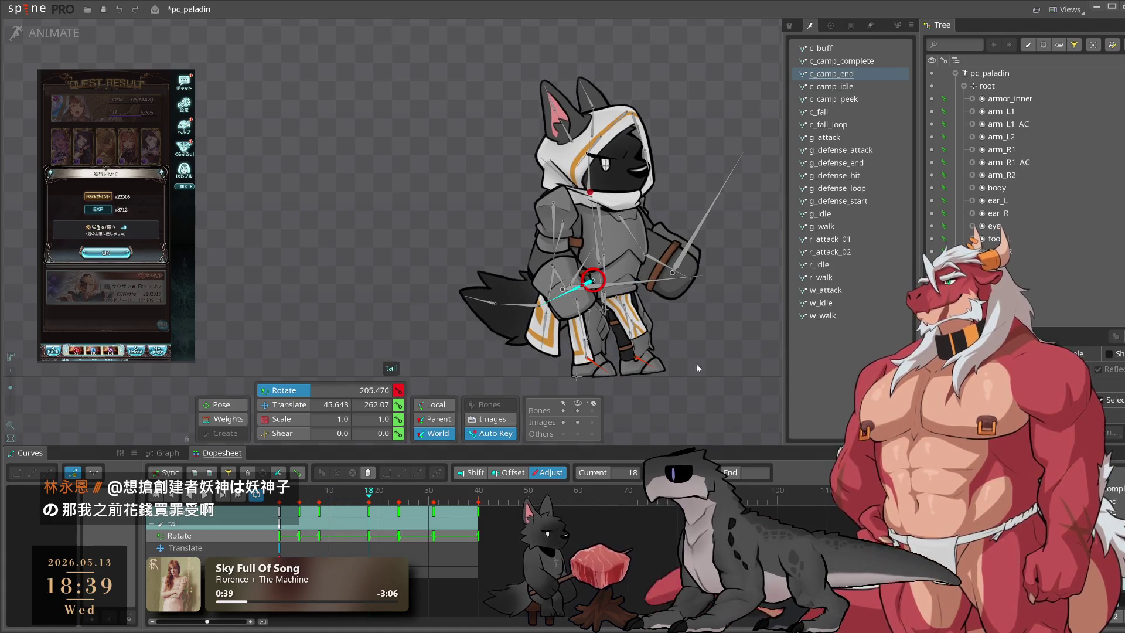
# Step: Deselect the tail bone and dismiss the game's quest result dialog
pyautogui.click(722, 343)
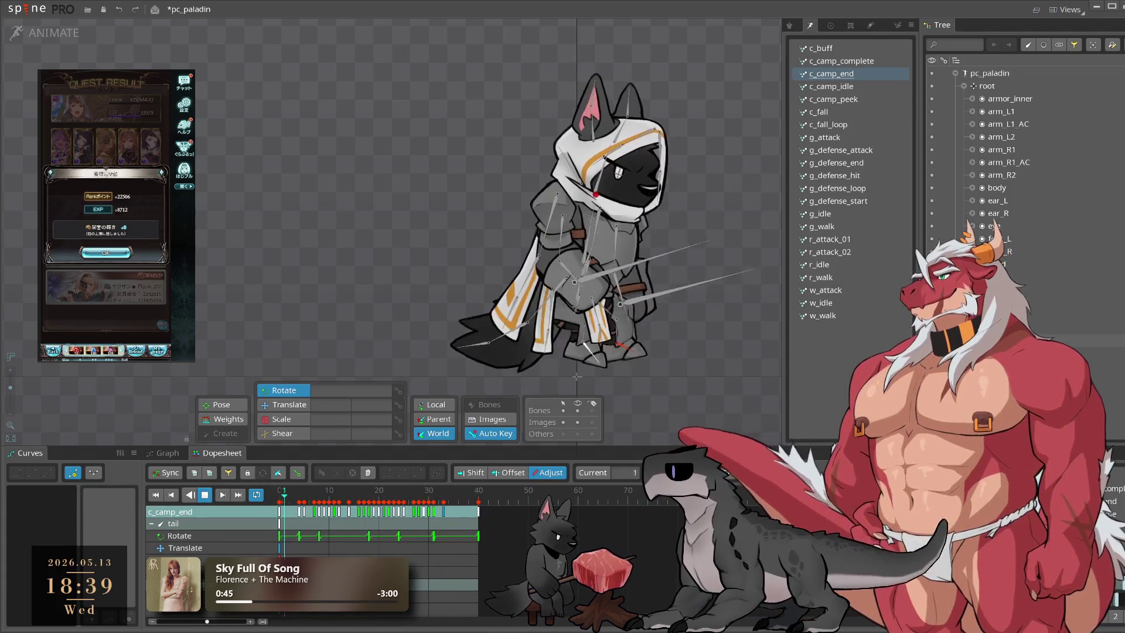
pyautogui.click(114, 251)
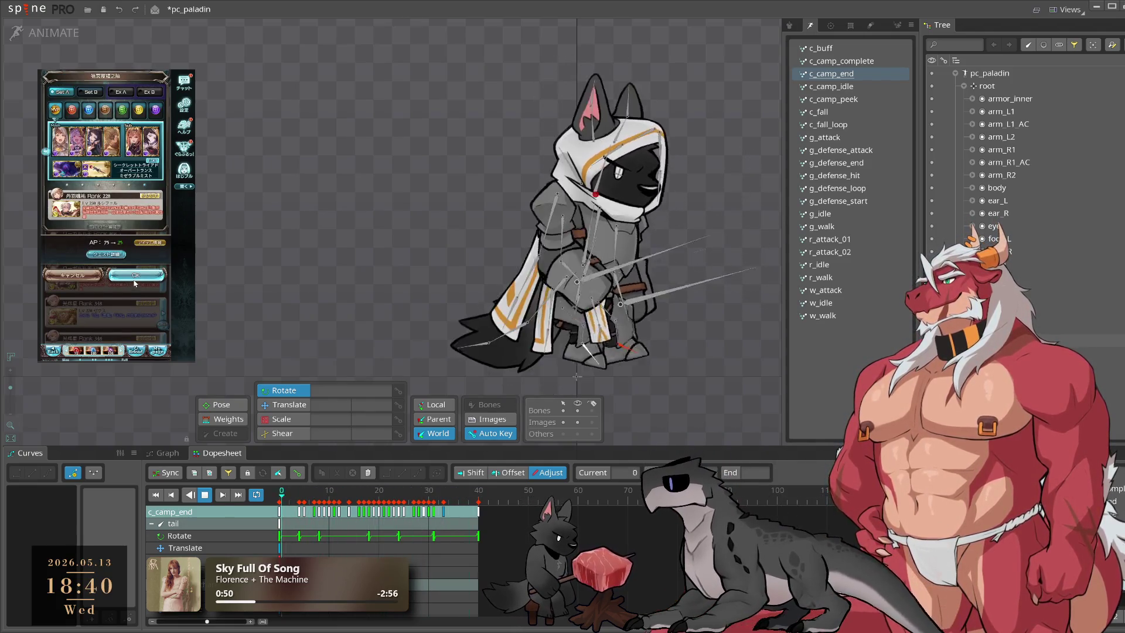
pyautogui.click(135, 283)
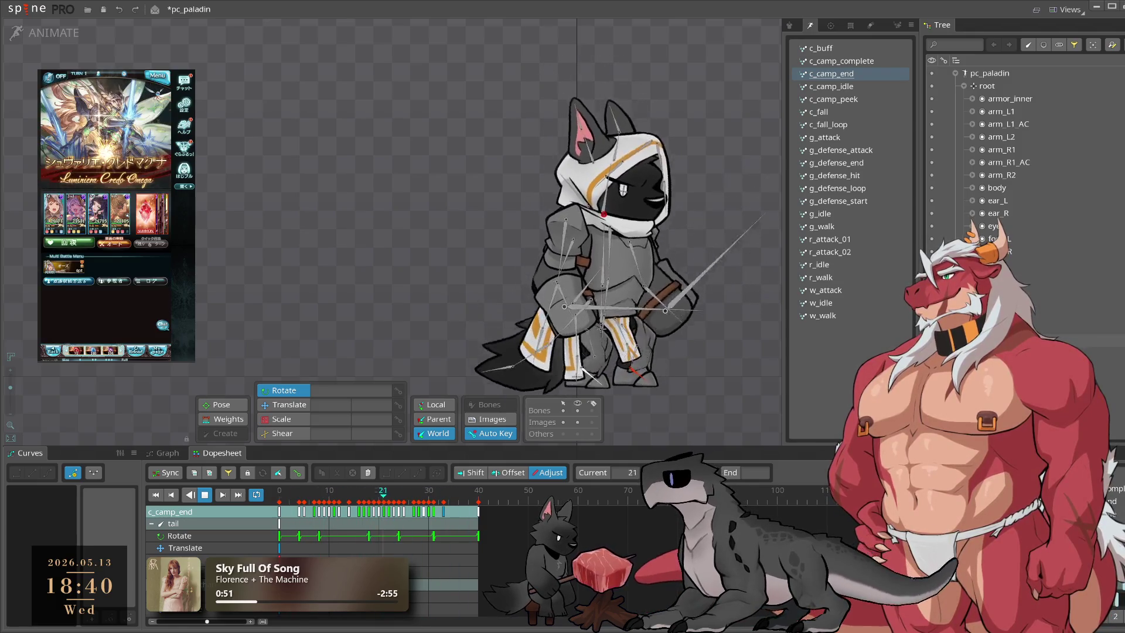
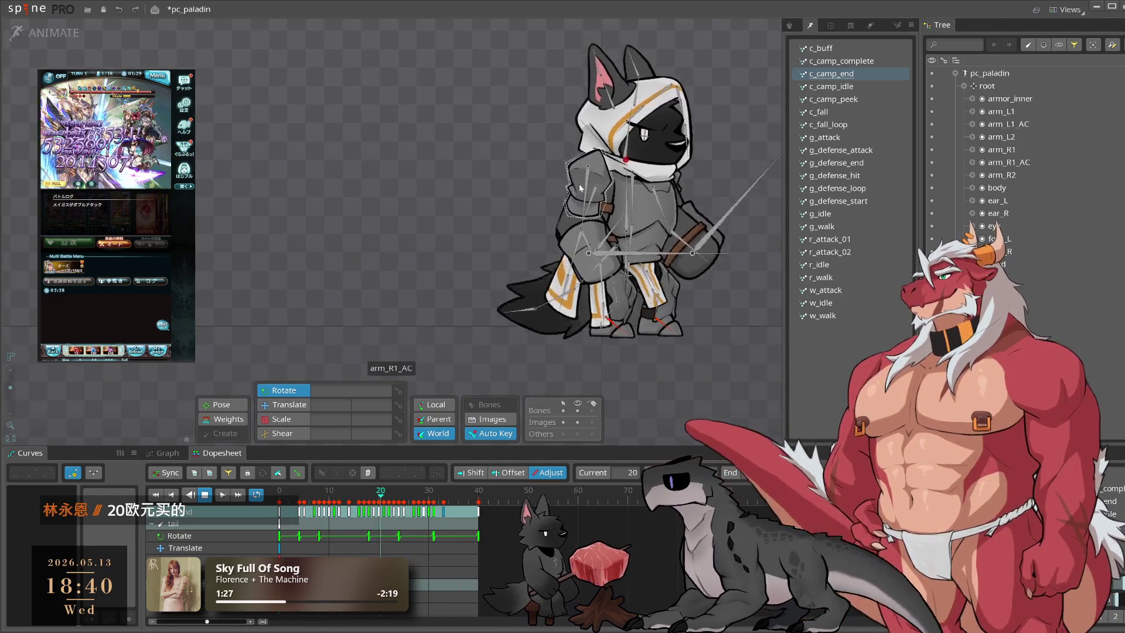
# Step: Select the lower cape bones cape_2 and cape_3, leaving cape_1 out of the selection
pyautogui.click(580, 186)
pyautogui.click(280, 495)
pyautogui.moveTo(280, 495); pyautogui.dragTo(305, 496)
pyautogui.keyDown('ctrl'); pyautogui.click(579, 143); pyautogui.keyUp('ctrl')
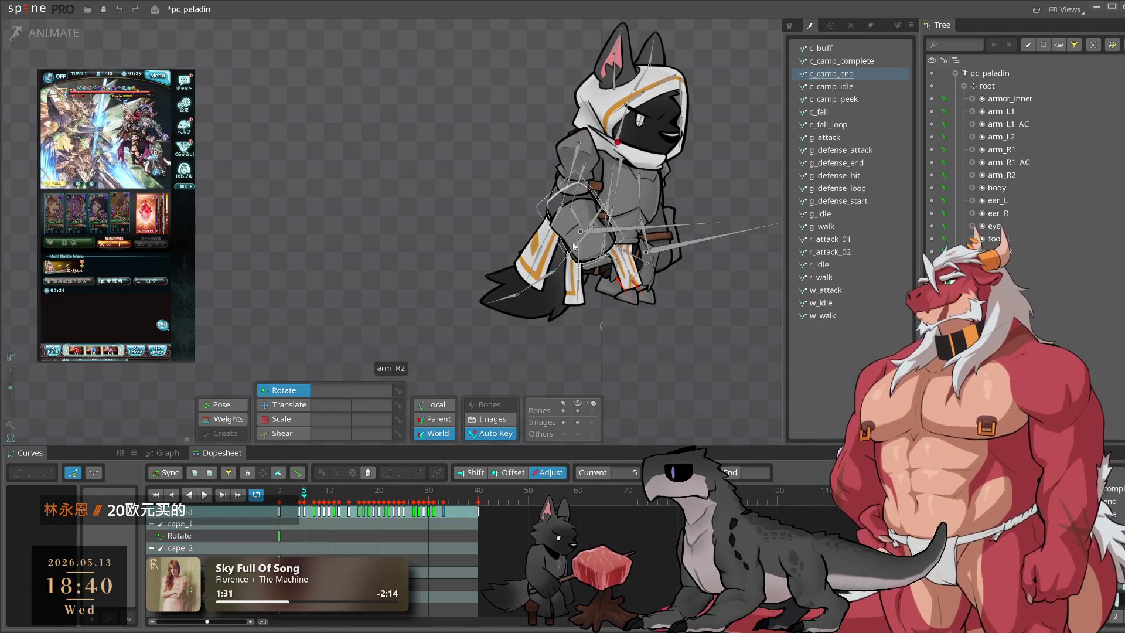
pyautogui.click(310, 494)
# Step: Rotate the lower cape bones to key frames 5 and 11
pyautogui.moveTo(310, 494); pyautogui.dragTo(314, 494)
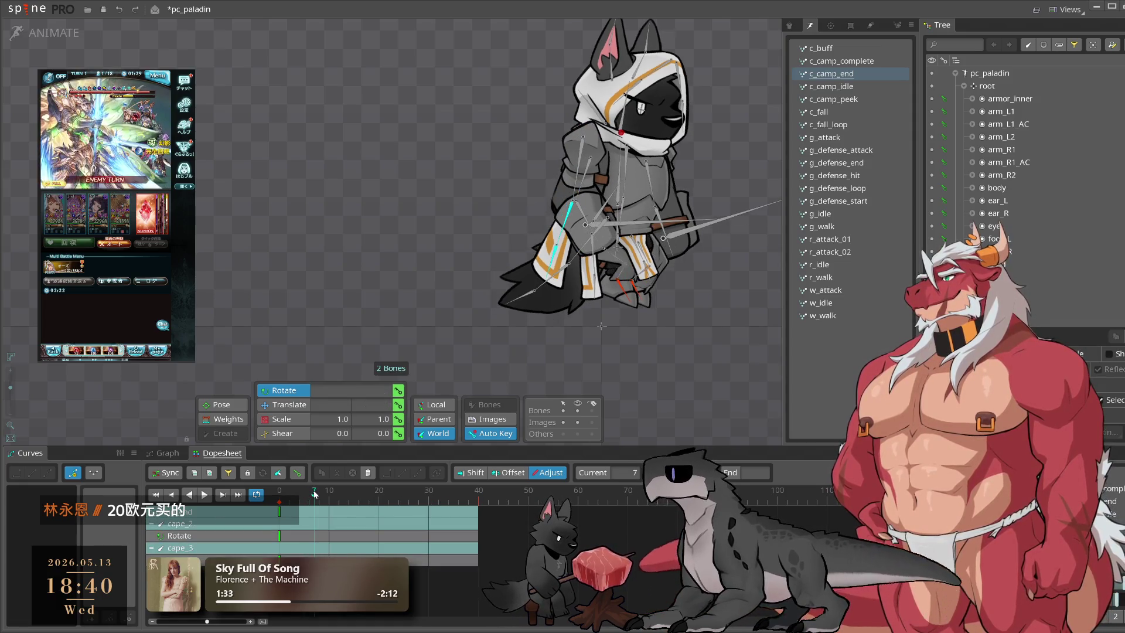
pyautogui.click(304, 494)
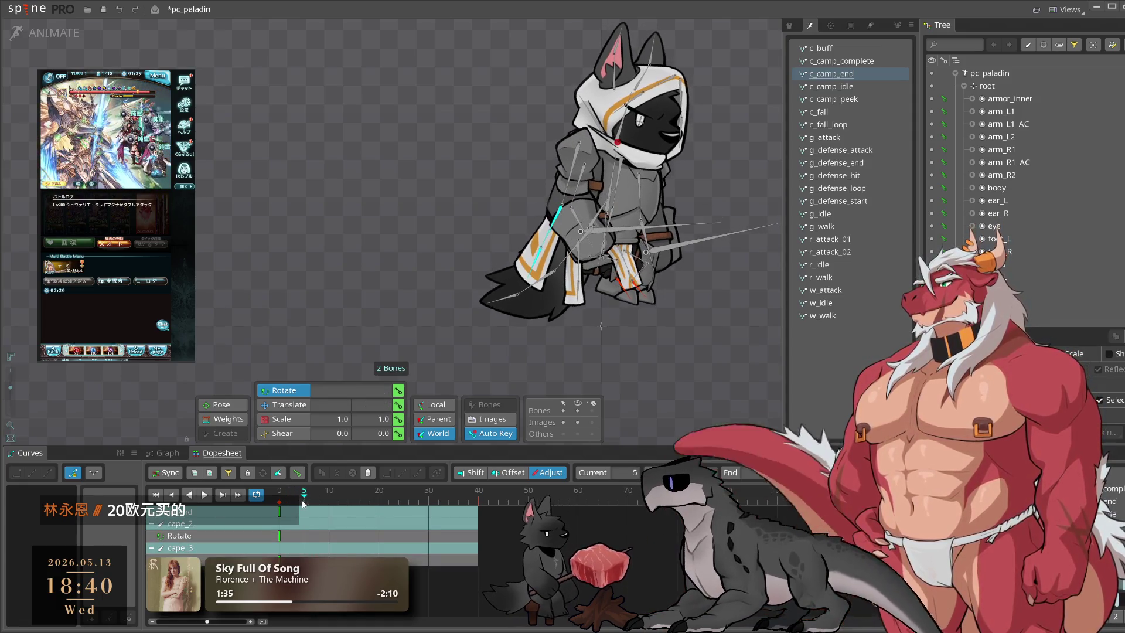
pyautogui.moveTo(633, 380); pyautogui.dragTo(697, 365)
pyautogui.click(333, 494)
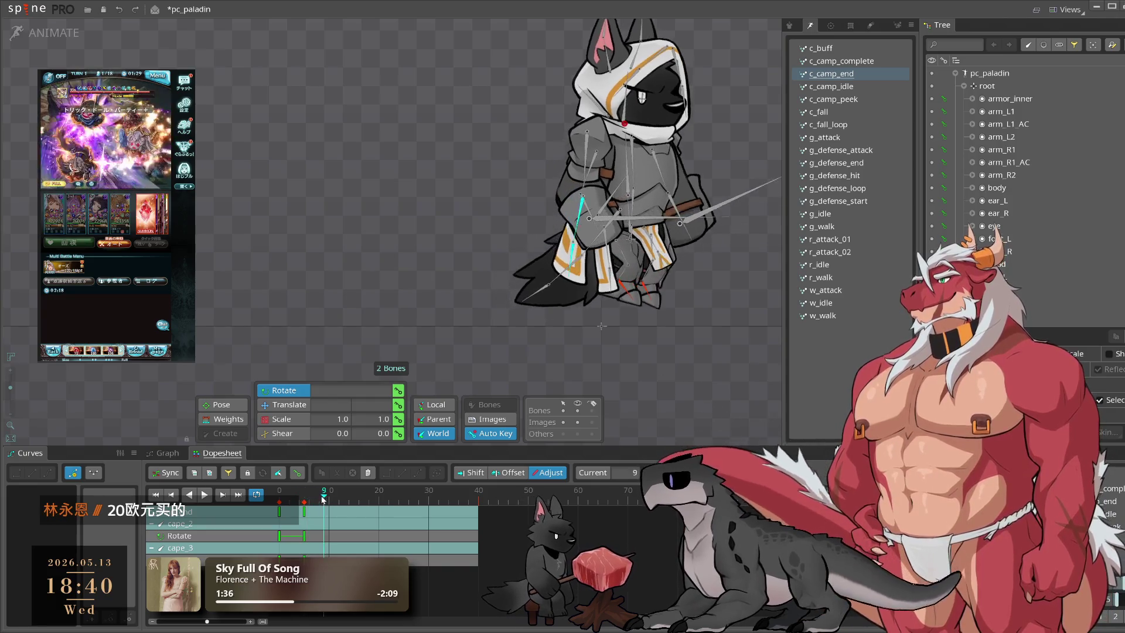
pyautogui.moveTo(603, 375); pyautogui.dragTo(533, 418)
# Step: Key the cape rotations at frames 21 and 31, check frame 40, then undo the last keys
pyautogui.moveTo(434, 506)
pyautogui.mouseDown()
pyautogui.moveTo(385, 511)
pyautogui.moveTo(384, 524)
pyautogui.mouseUp()
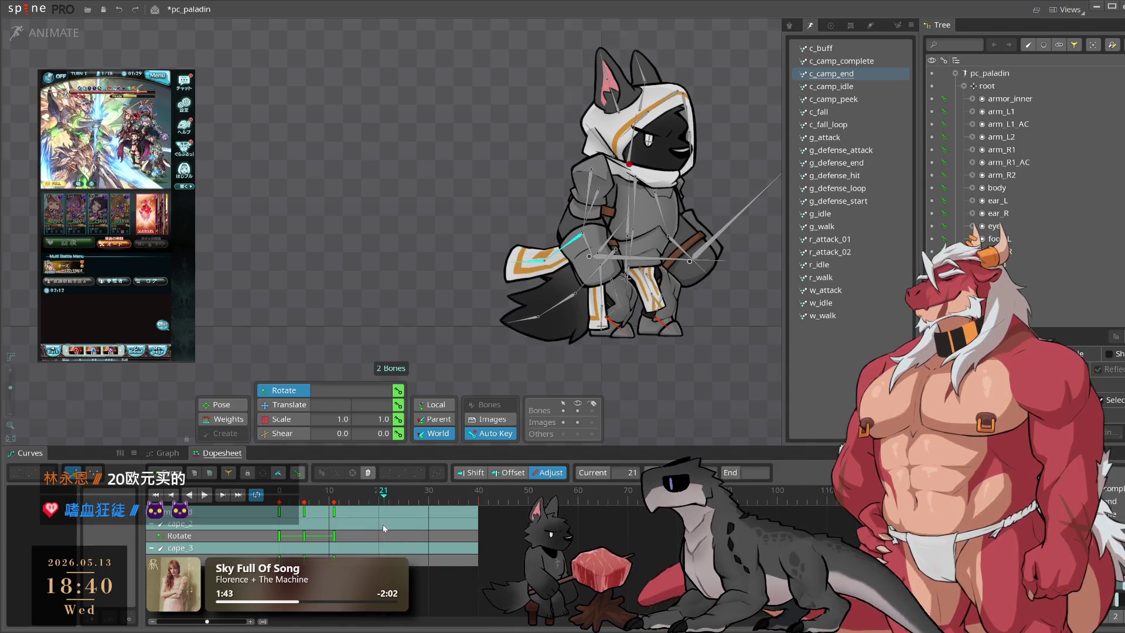
pyautogui.moveTo(581, 233); pyautogui.dragTo(578, 239)
pyautogui.click(433, 505)
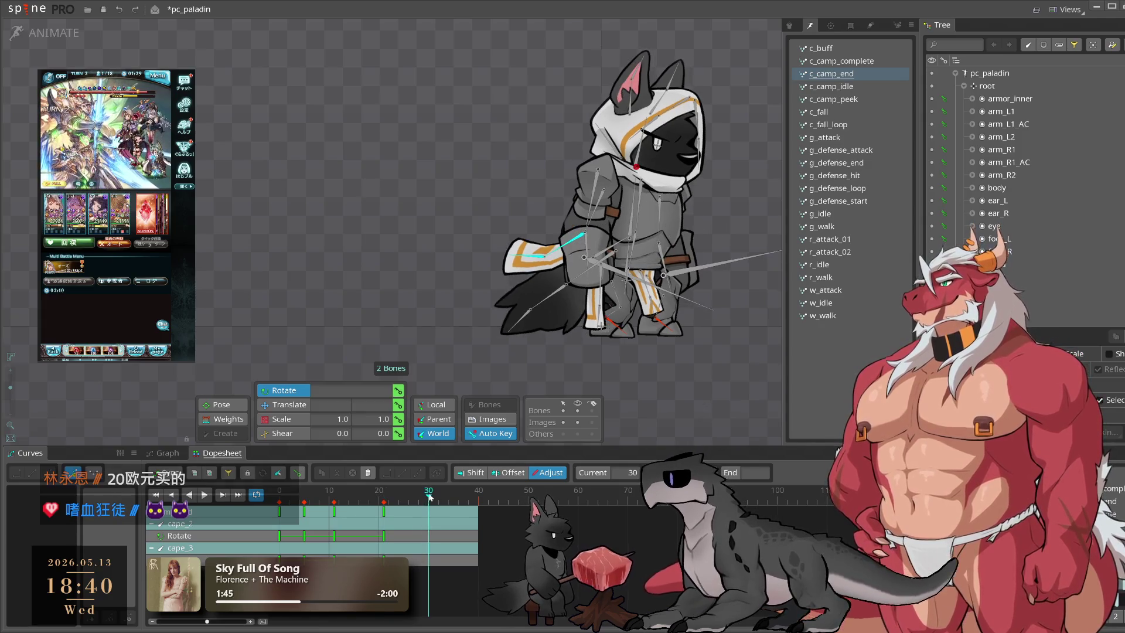
pyautogui.moveTo(708, 387)
pyautogui.mouseDown()
pyautogui.moveTo(765, 276)
pyautogui.moveTo(757, 317)
pyautogui.mouseUp()
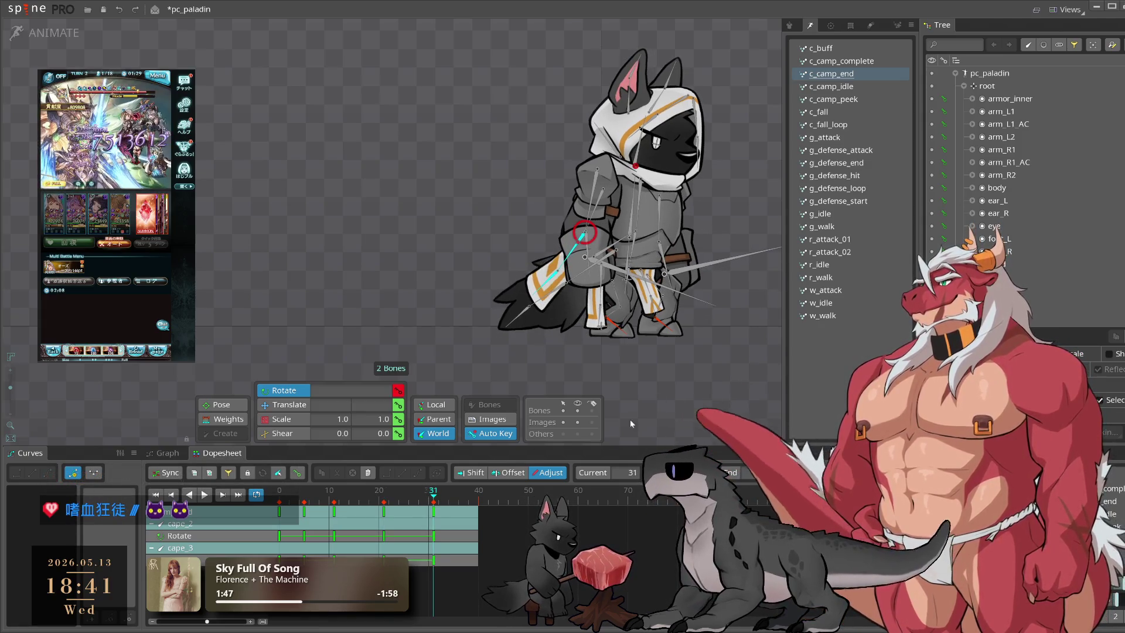
pyautogui.click(473, 499)
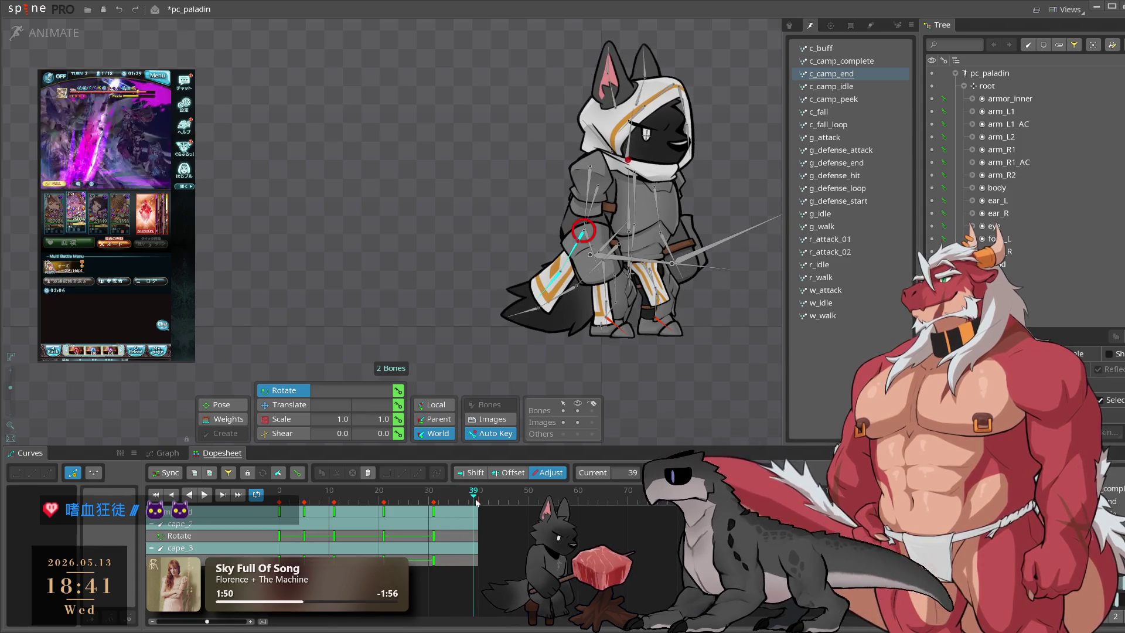
pyautogui.click(476, 503)
pyautogui.hotkey('ctrl', 'z')
pyautogui.hotkey('ctrl', 'z')
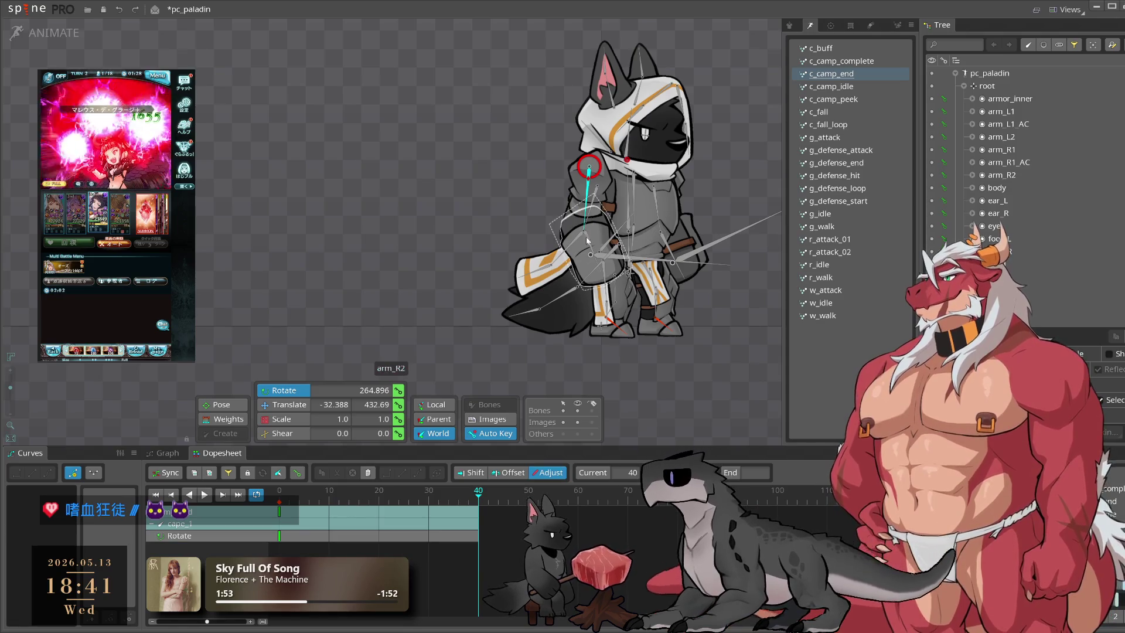
# Step: Redo the cape keys, try a different easing curve, then undo back and remove the stray frame 6 key
pyautogui.hotkey('ctrl', 'y')
pyautogui.click(46, 472)
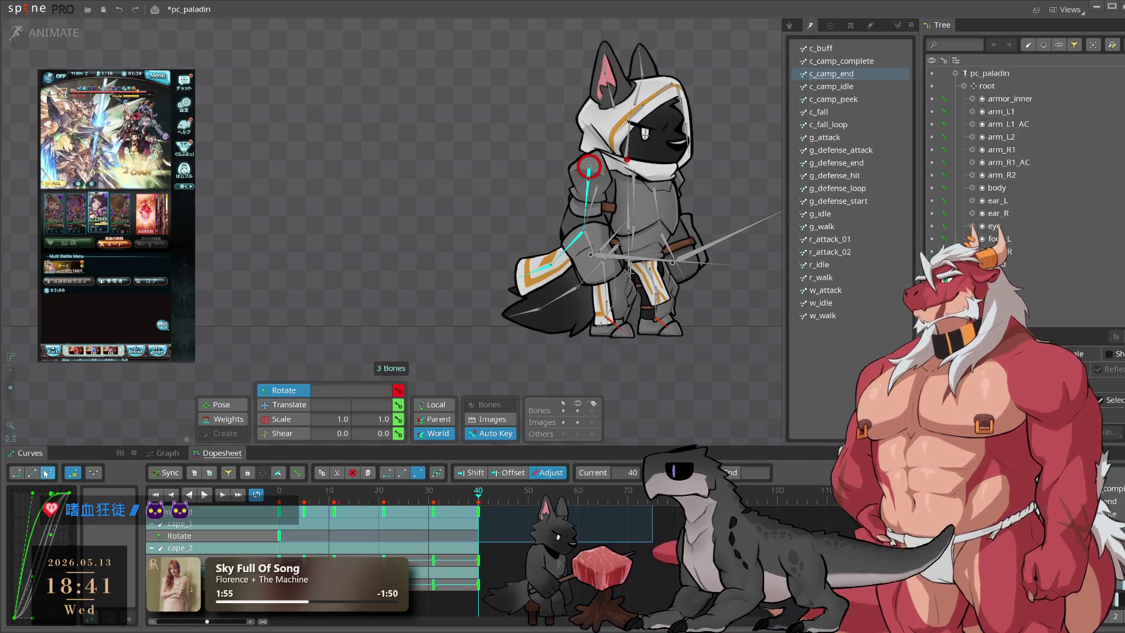
pyautogui.hotkey('ctrl', 'z')
pyautogui.hotkey('ctrl', 'z')
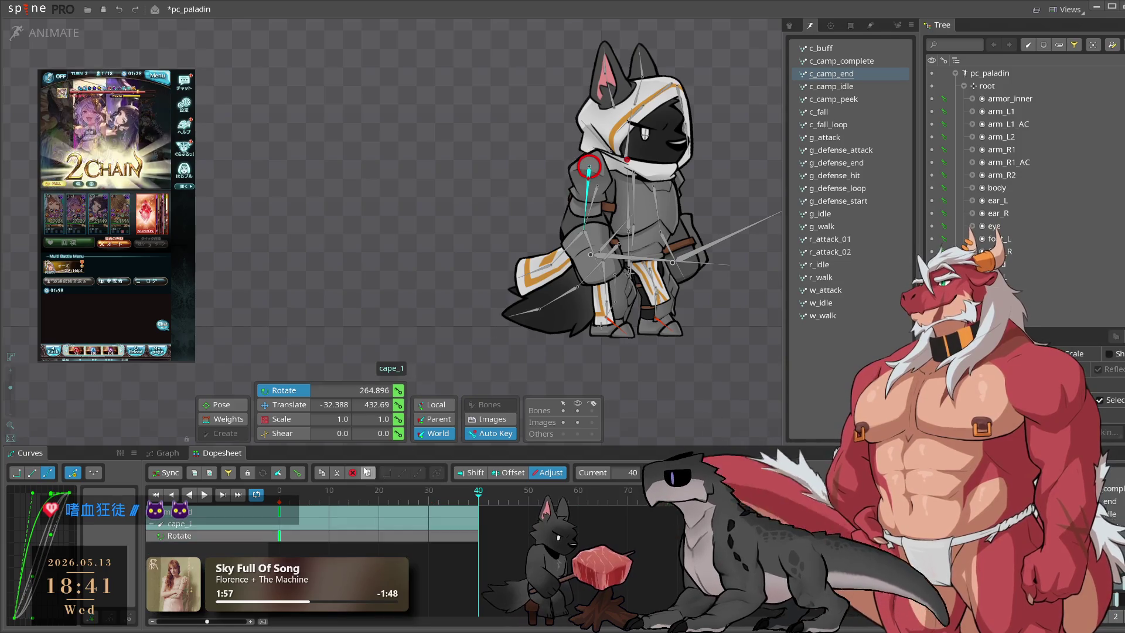
pyautogui.moveTo(268, 502)
pyautogui.mouseDown()
pyautogui.moveTo(320, 512)
pyautogui.moveTo(308, 513)
pyautogui.mouseUp()
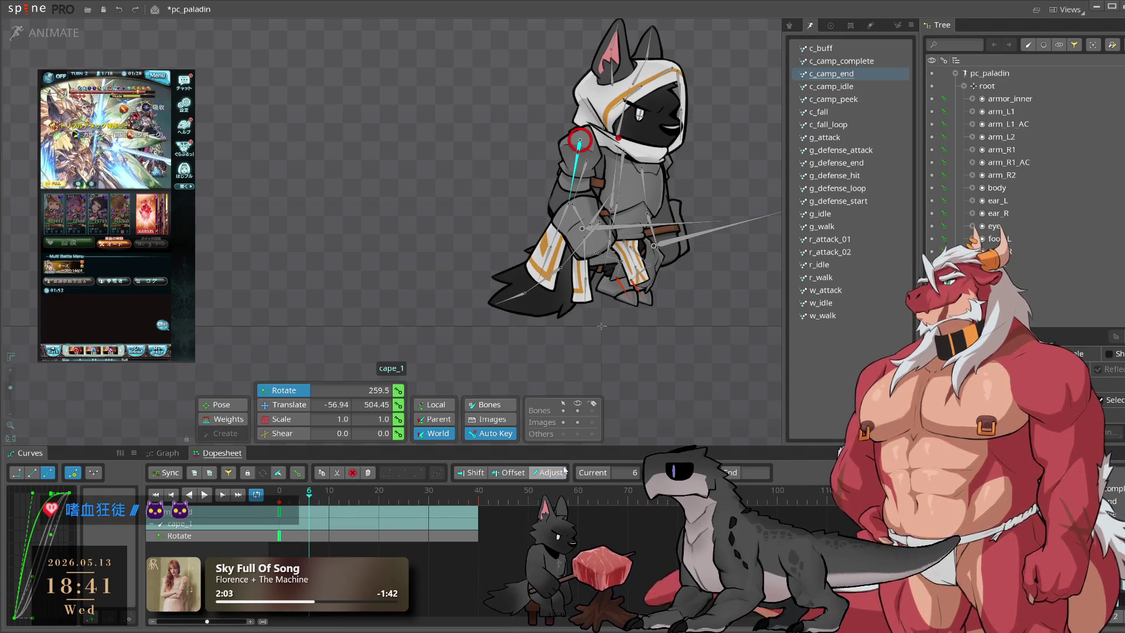
pyautogui.hotkey('ctrl', 'z')
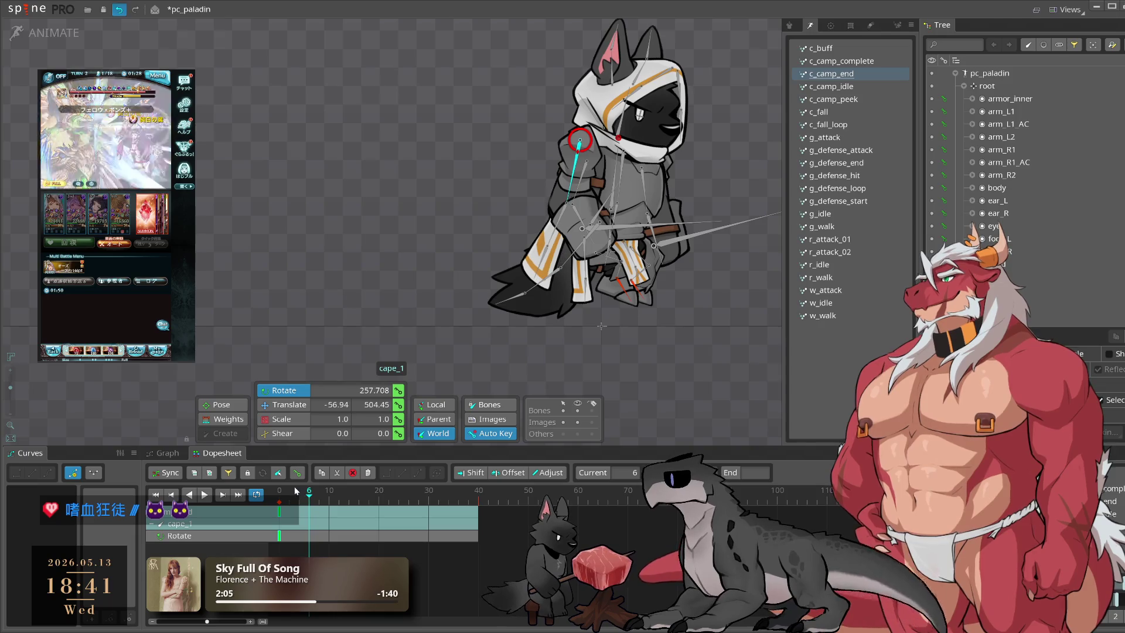
# Step: Key cape_1's rotation at frames 14 and 28, shifting the frame 18 key to 19
pyautogui.moveTo(290, 492); pyautogui.dragTo(349, 502)
pyautogui.moveTo(657, 411); pyautogui.dragTo(487, 457)
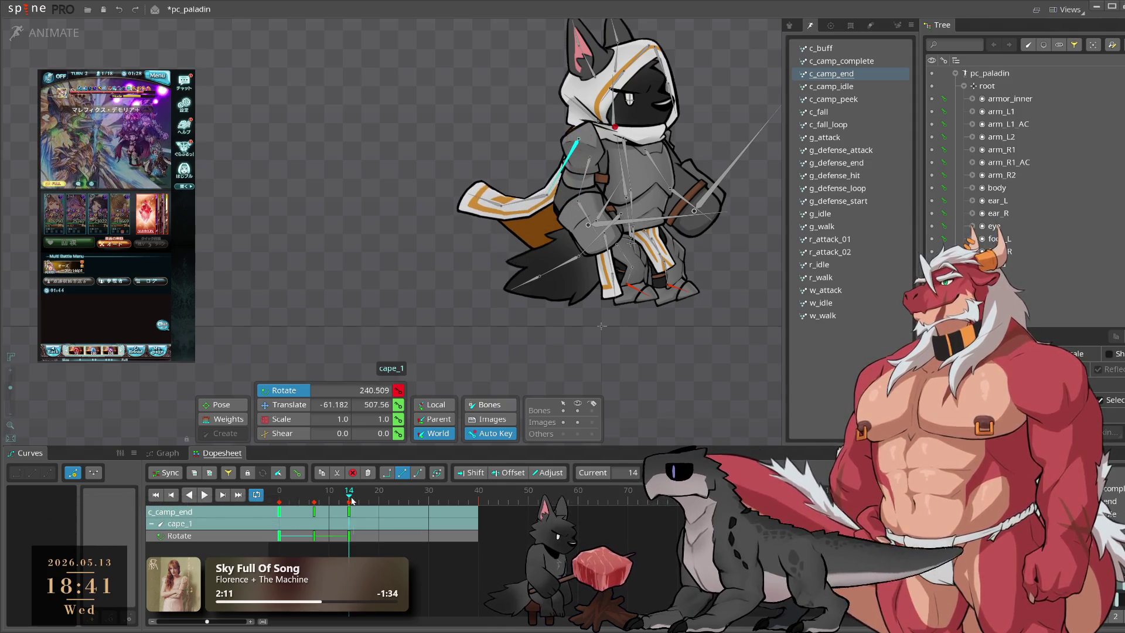
pyautogui.moveTo(351, 500); pyautogui.dragTo(345, 523)
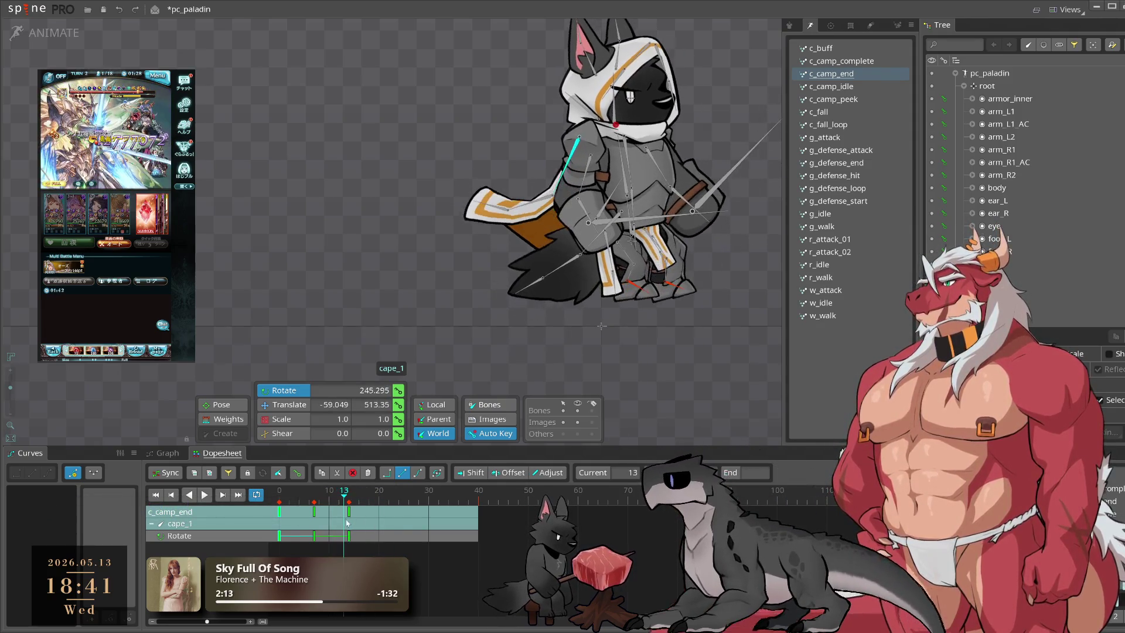
pyautogui.press('space')
pyautogui.press('space')
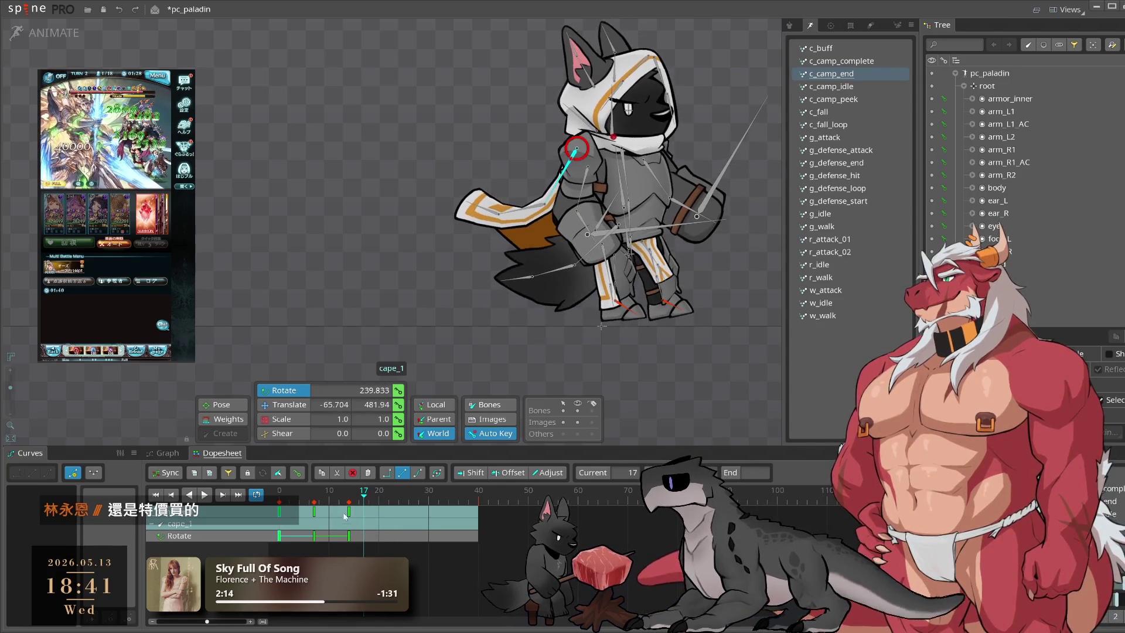
pyautogui.moveTo(371, 516); pyautogui.dragTo(375, 500)
pyautogui.press('space')
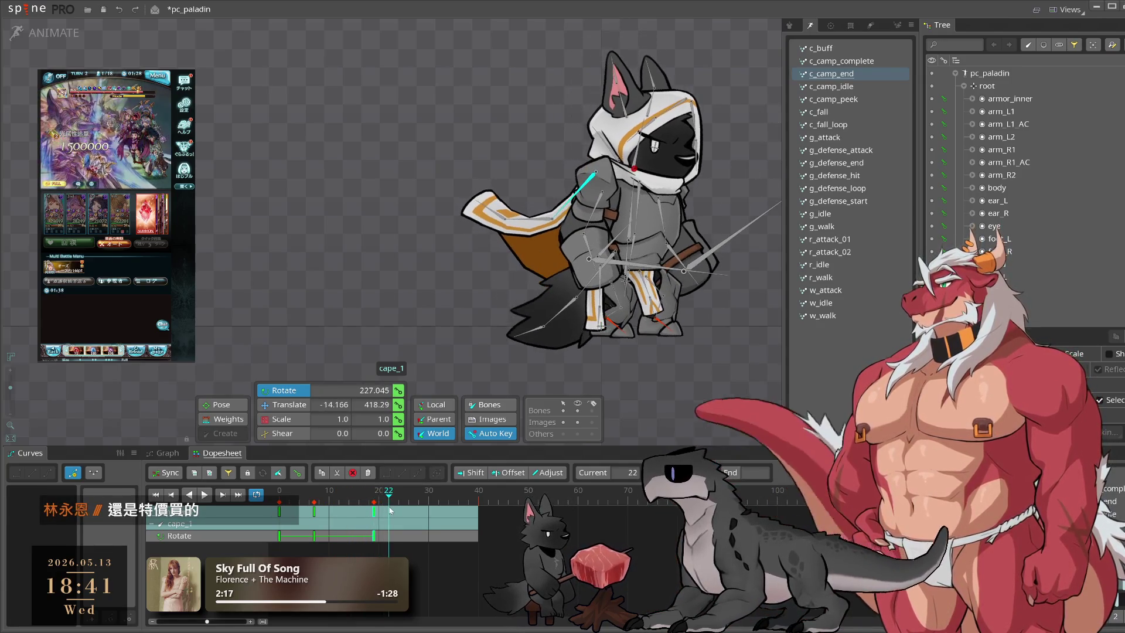
pyautogui.moveTo(717, 385); pyautogui.dragTo(765, 364)
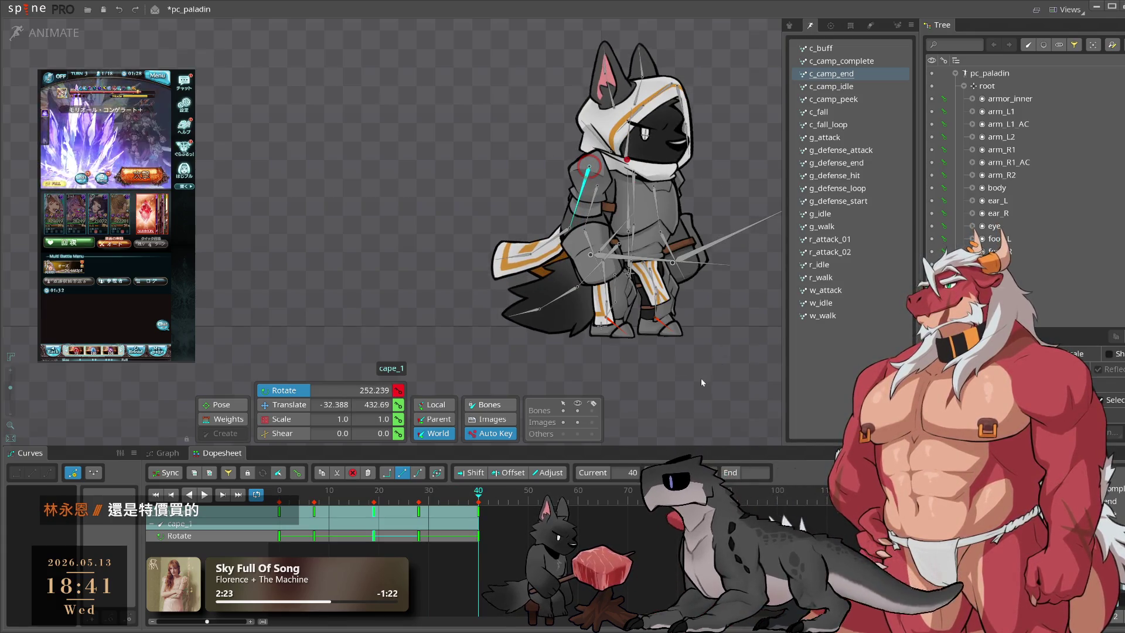
# Step: Select all of cape_1's keys, nudge the frame 9 key earlier, and preview playback
pyautogui.moveTo(670, 578); pyautogui.dragTo(77, 485)
pyautogui.press('space')
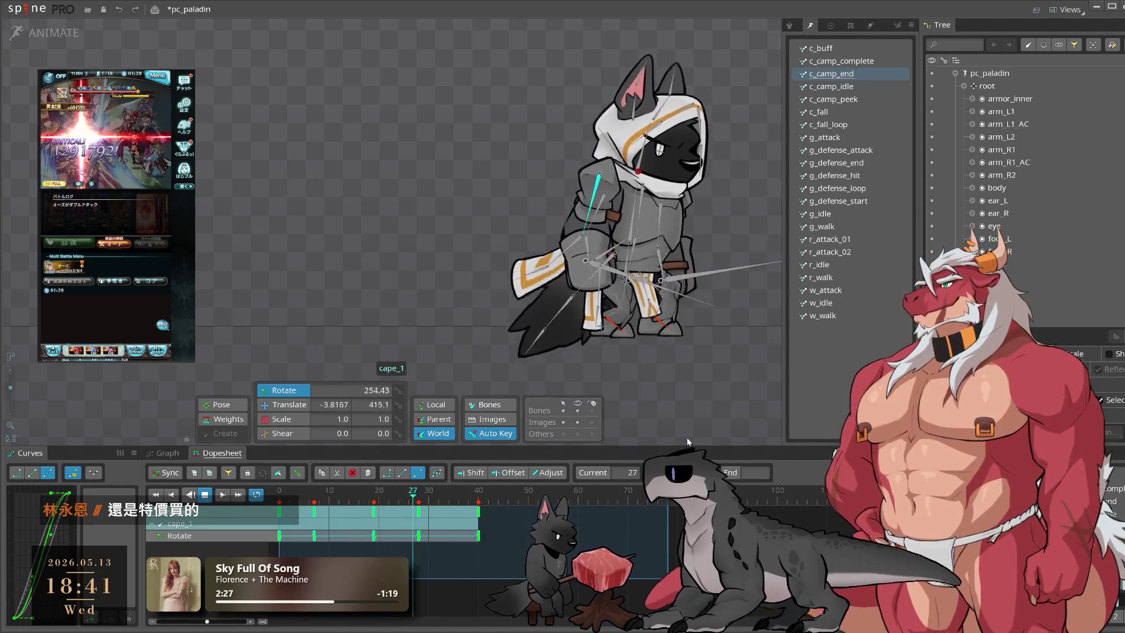
pyautogui.press('space')
pyautogui.moveTo(311, 515); pyautogui.dragTo(301, 515)
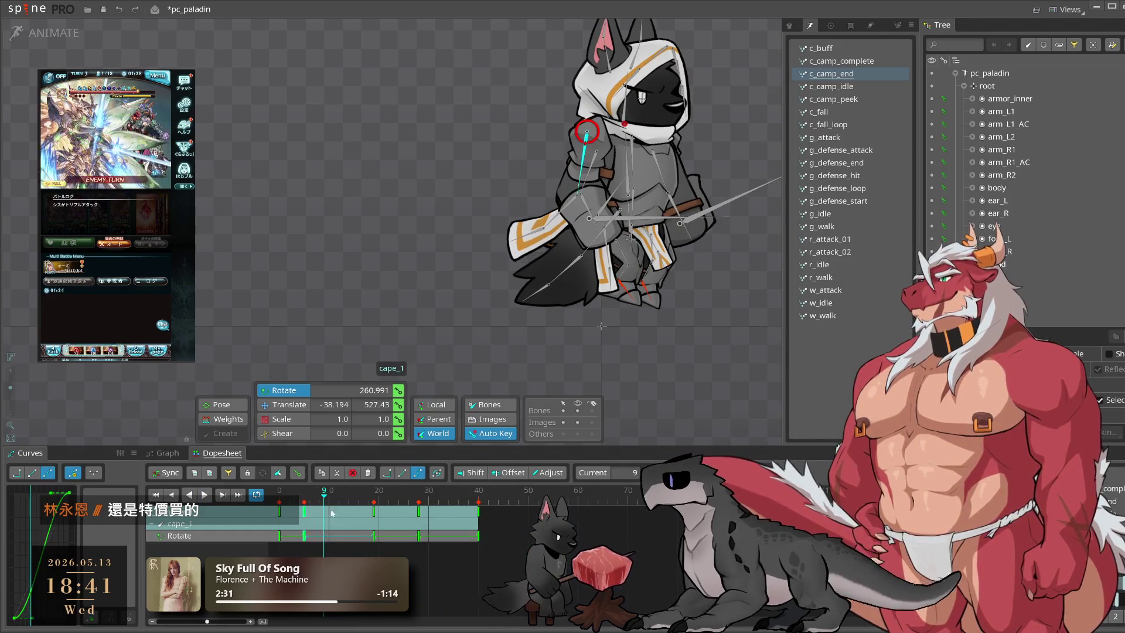
pyautogui.press('space')
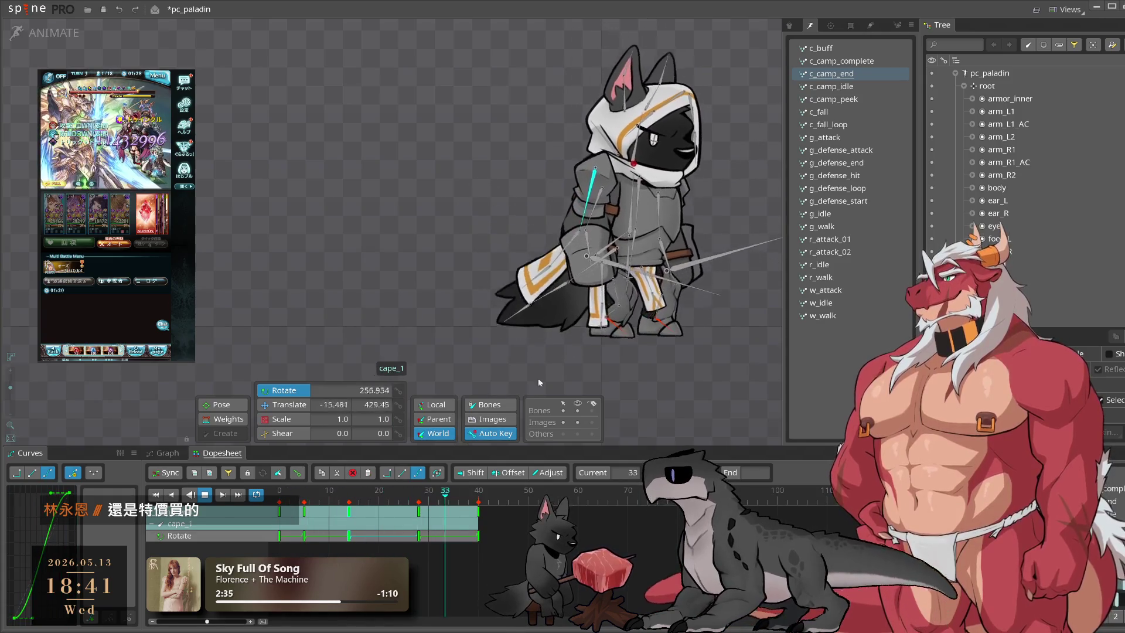
pyautogui.press('space')
# Step: Review cape_1's motion around frames 13–20 in playback, then select the two lower cape bones
pyautogui.click(347, 502)
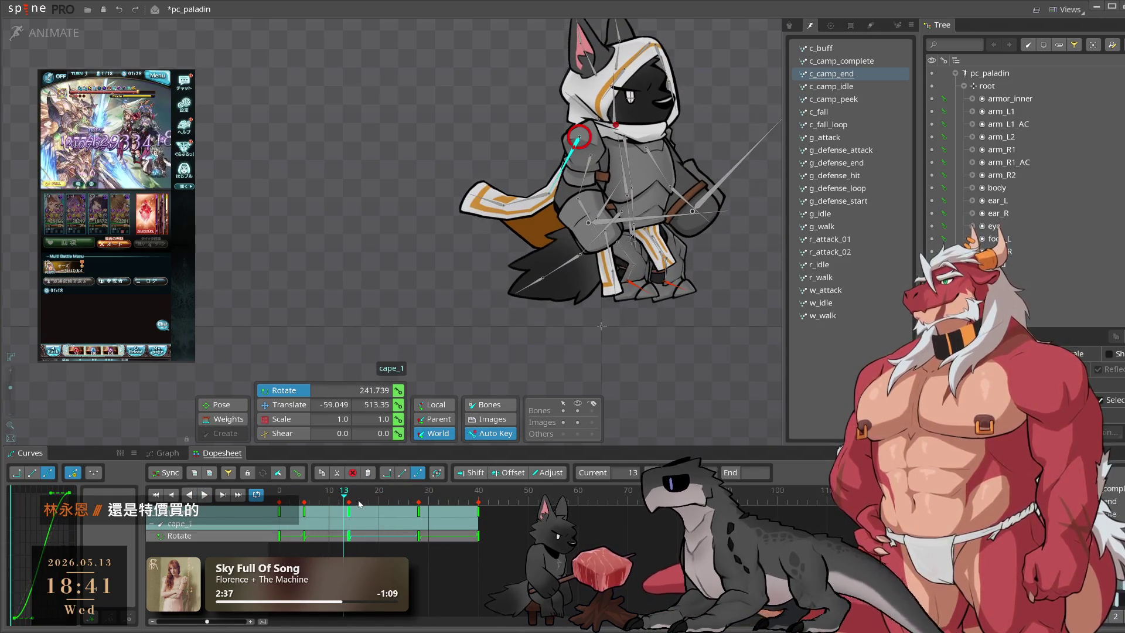
pyautogui.moveTo(340, 498); pyautogui.dragTo(344, 499)
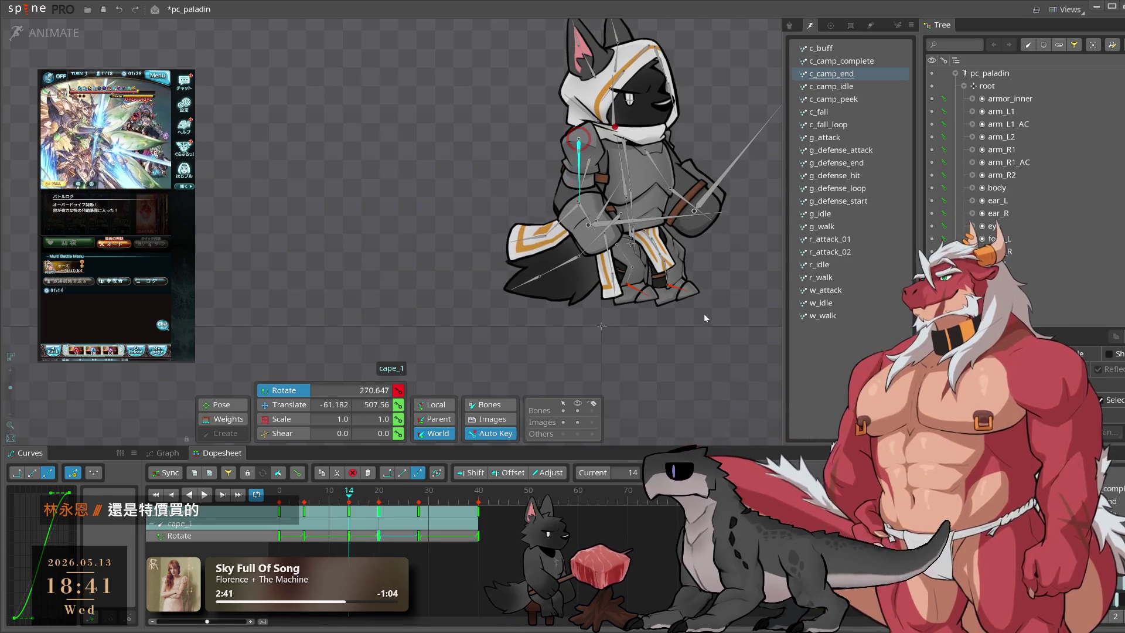
pyautogui.press('space')
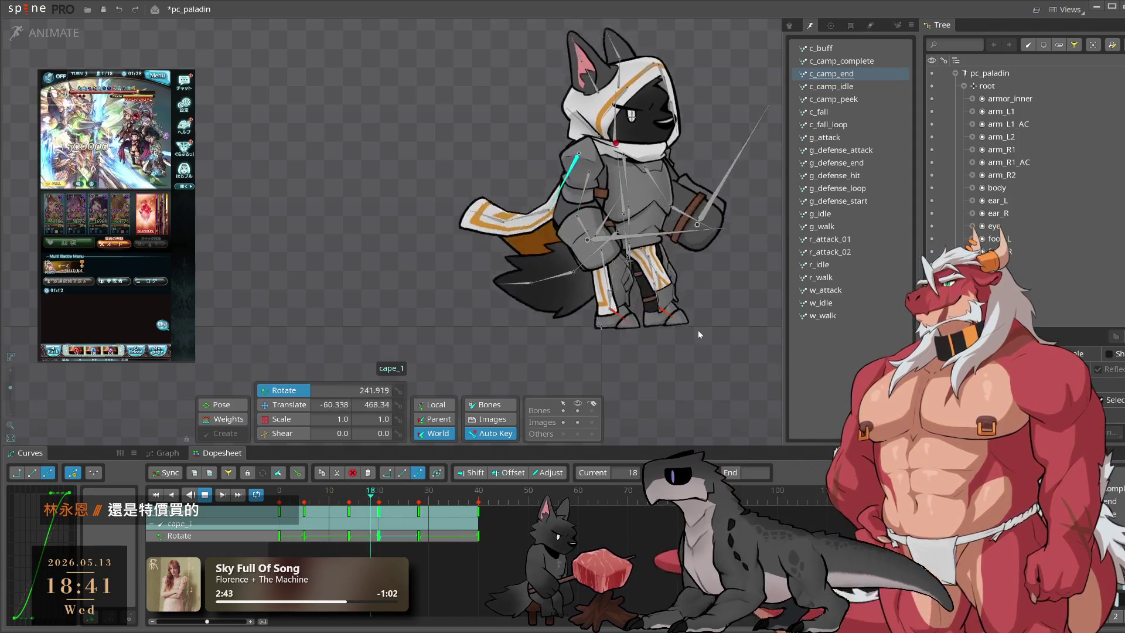
pyautogui.press('space')
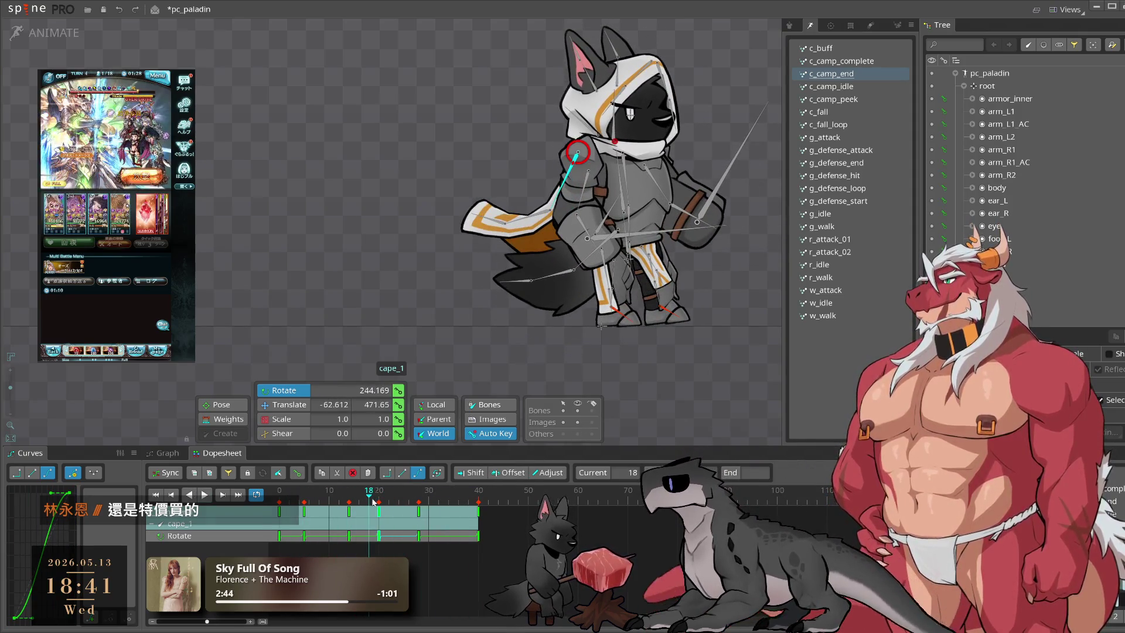
pyautogui.press('.')
pyautogui.press('.')
pyautogui.press('space')
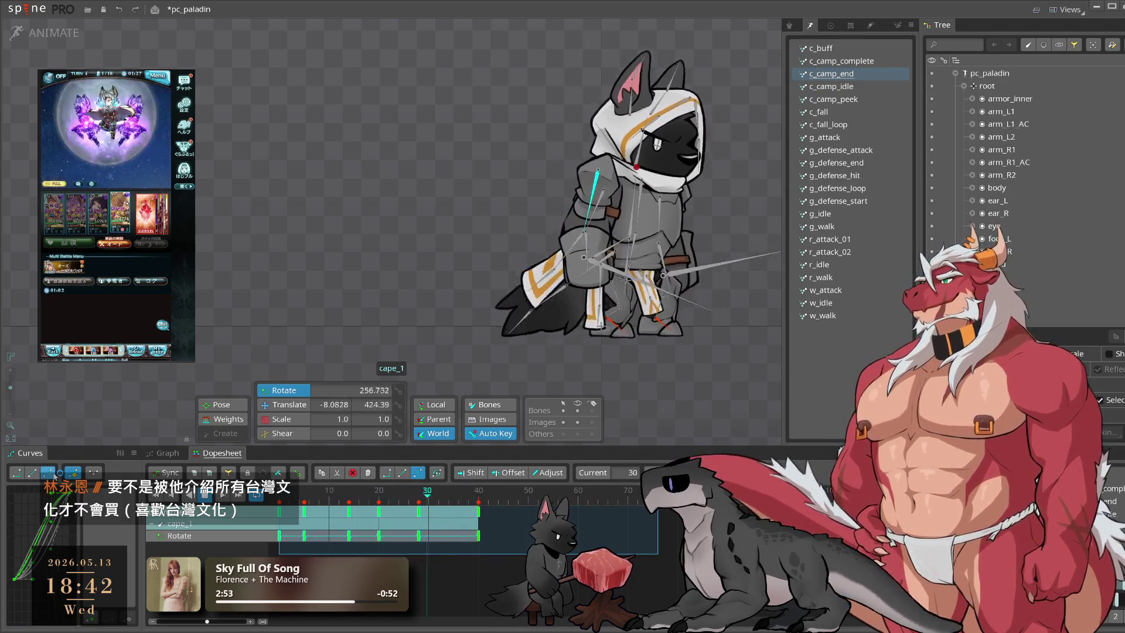
pyautogui.click(660, 377)
pyautogui.click(561, 206)
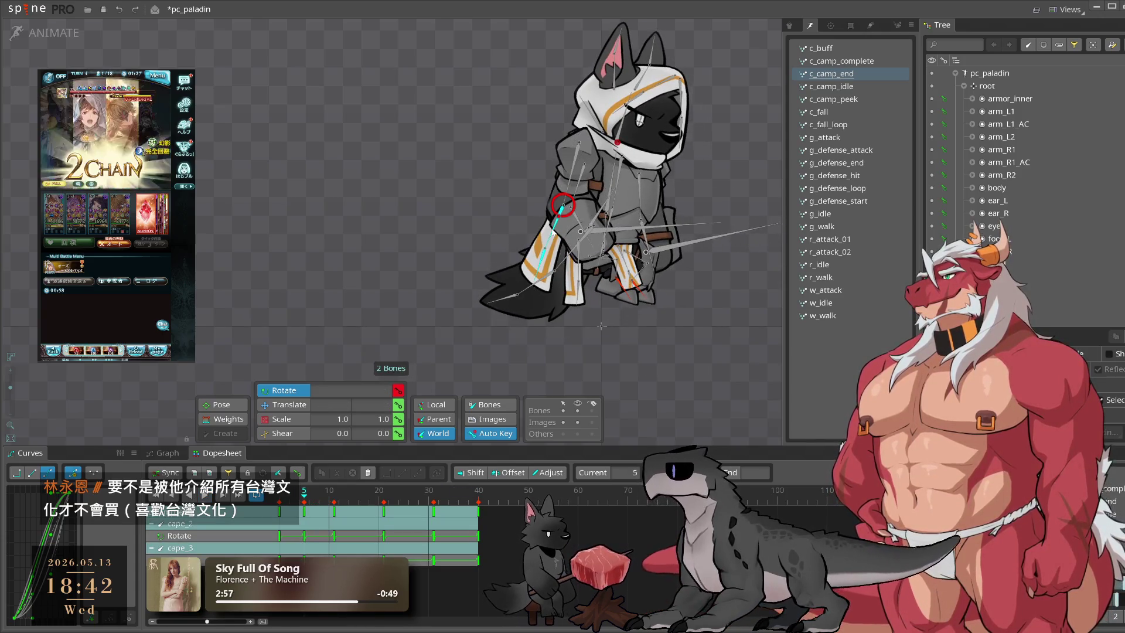
# Step: Preview the cape swing and scrub frames 4 to 11 to check the lower cape
pyautogui.press('l')
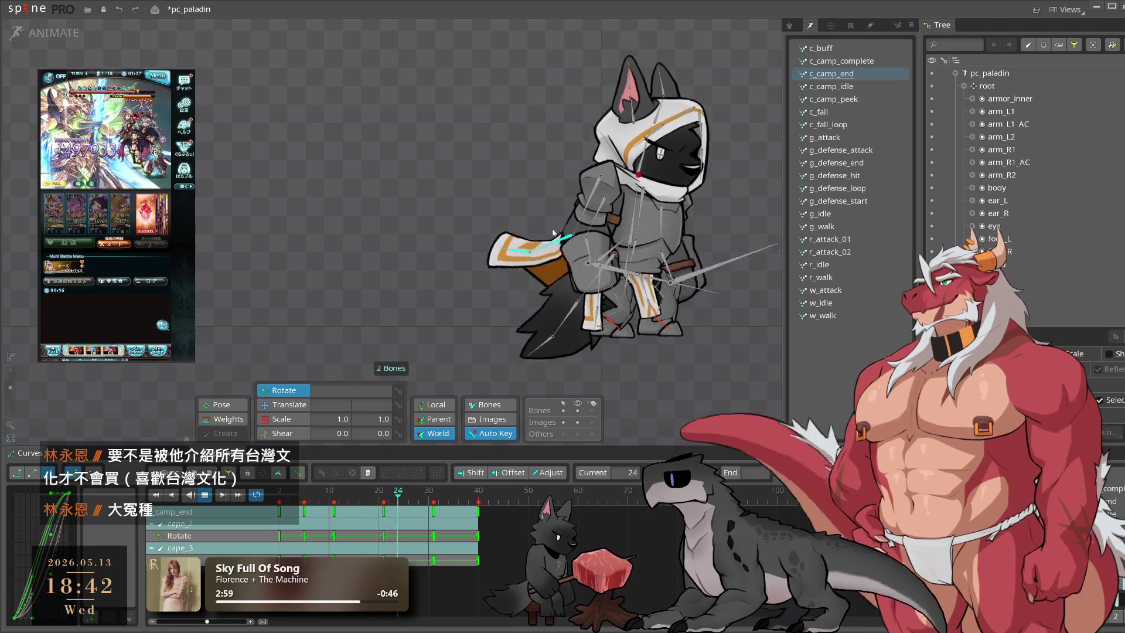
pyautogui.press('k')
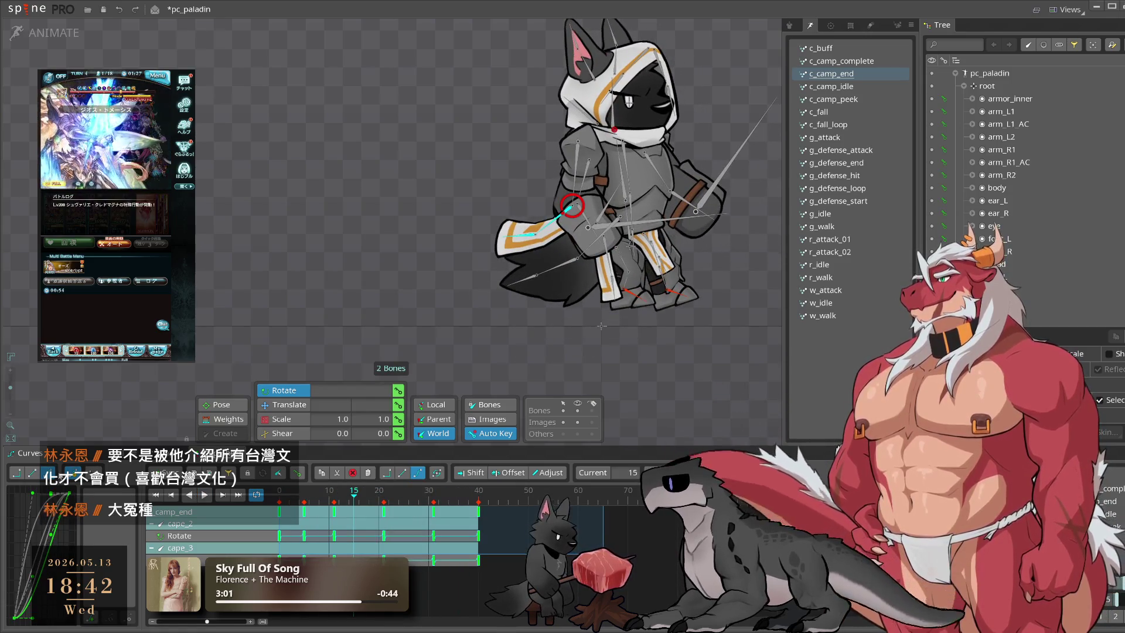
pyautogui.press('l')
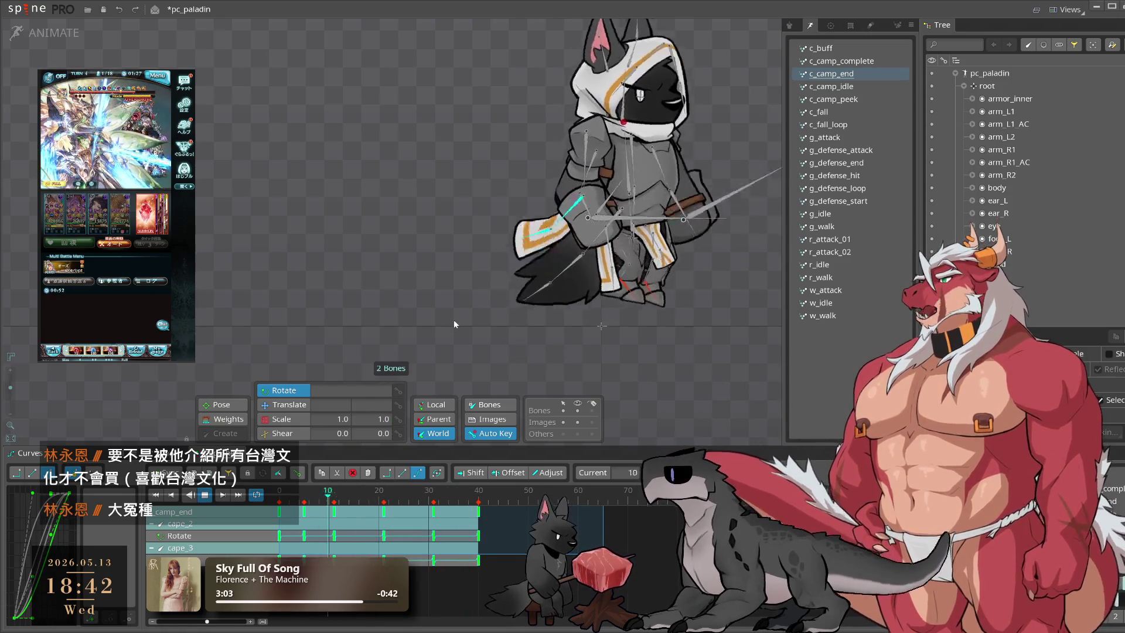
pyautogui.click(586, 280)
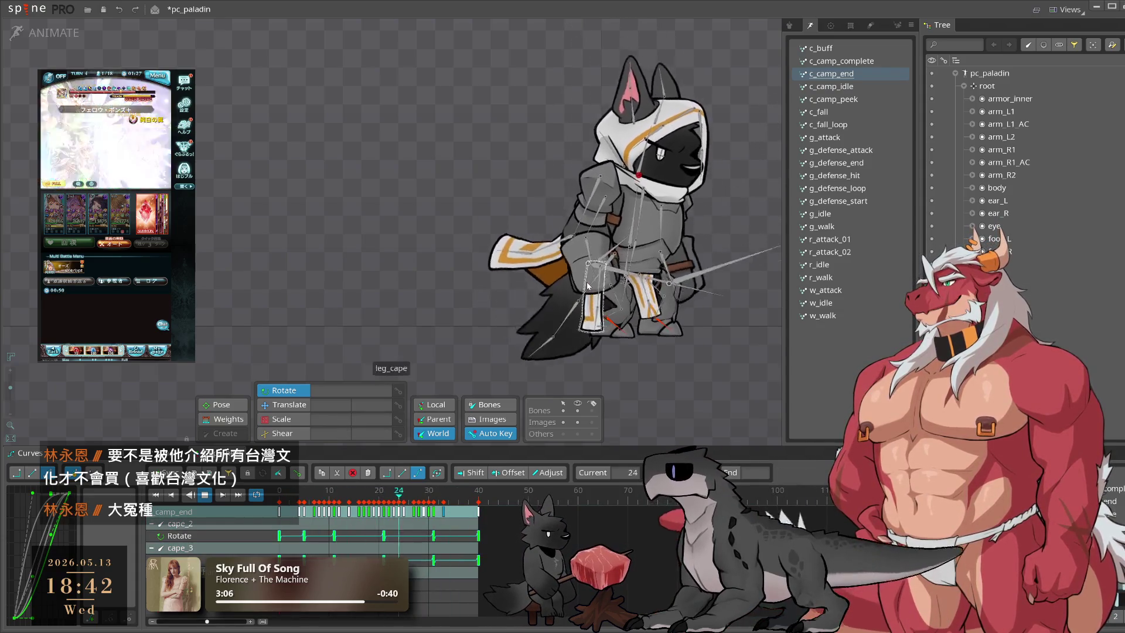
pyautogui.hotkey('ctrl', 'z')
pyautogui.press('k')
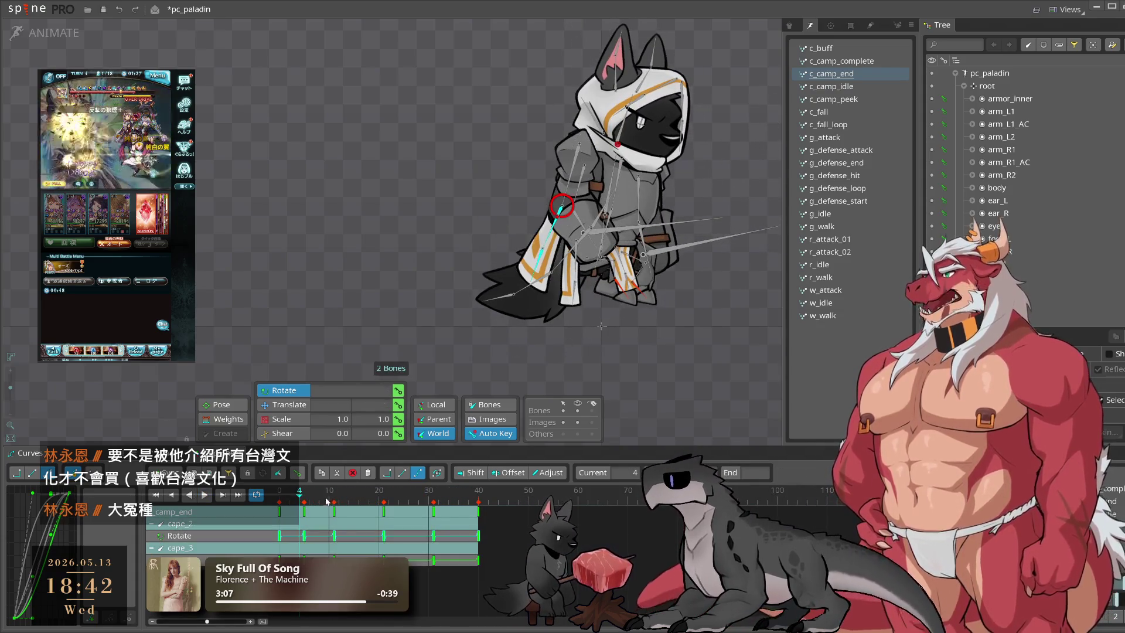
pyautogui.moveTo(302, 502); pyautogui.dragTo(306, 505)
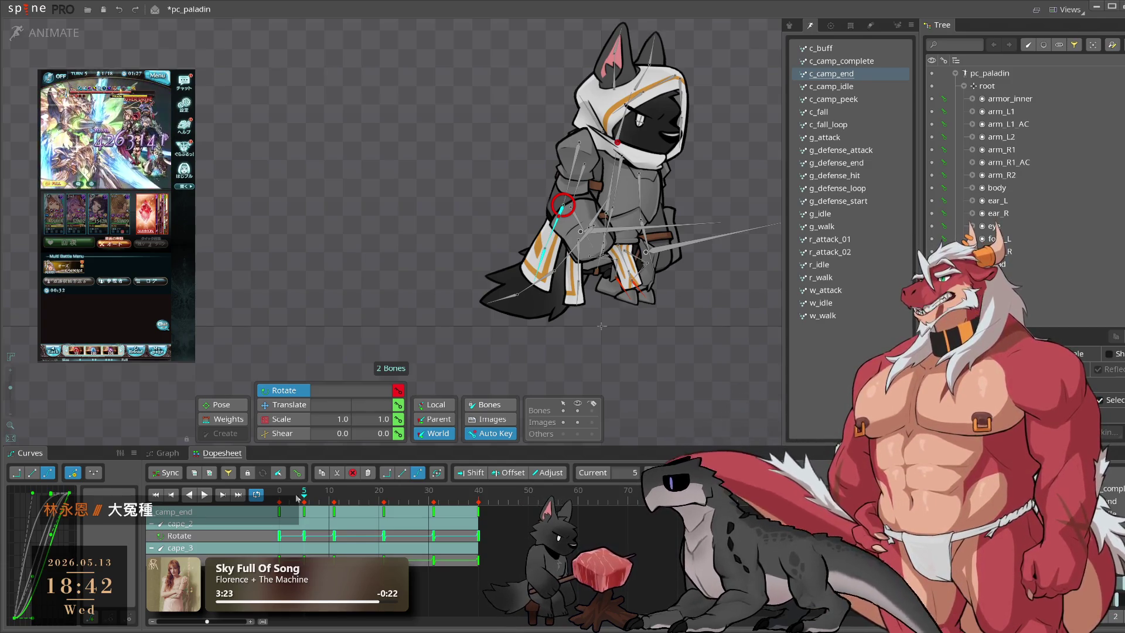
pyautogui.moveTo(297, 497)
pyautogui.mouseDown()
pyautogui.moveTo(333, 497)
pyautogui.moveTo(298, 522)
pyautogui.moveTo(311, 523)
pyautogui.moveTo(298, 514)
pyautogui.mouseUp()
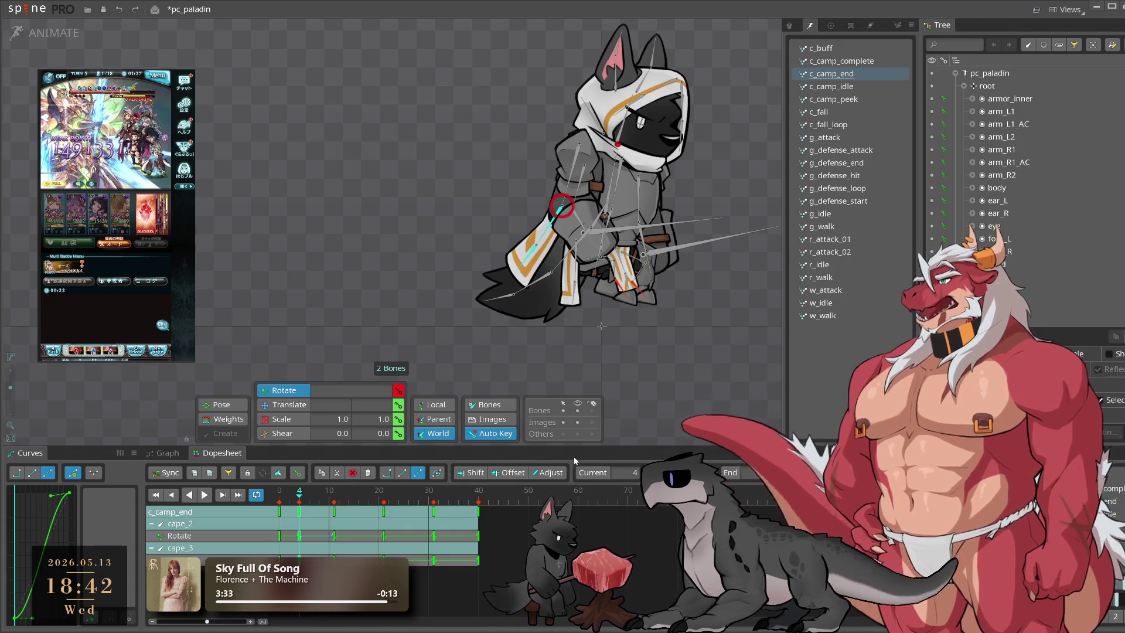
pyautogui.moveTo(309, 496)
pyautogui.mouseDown()
pyautogui.moveTo(335, 509)
pyautogui.moveTo(323, 515)
pyautogui.moveTo(331, 504)
pyautogui.mouseUp()
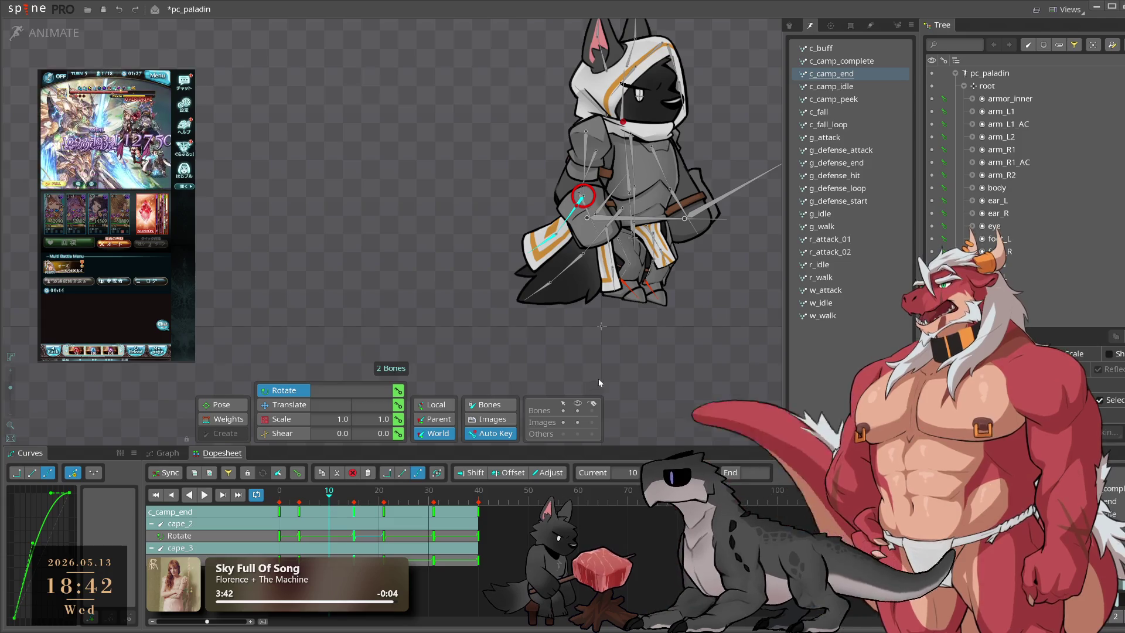
# Step: Review frames 11 to 22 of the cape swing, then play the whole animation
pyautogui.click(350, 499)
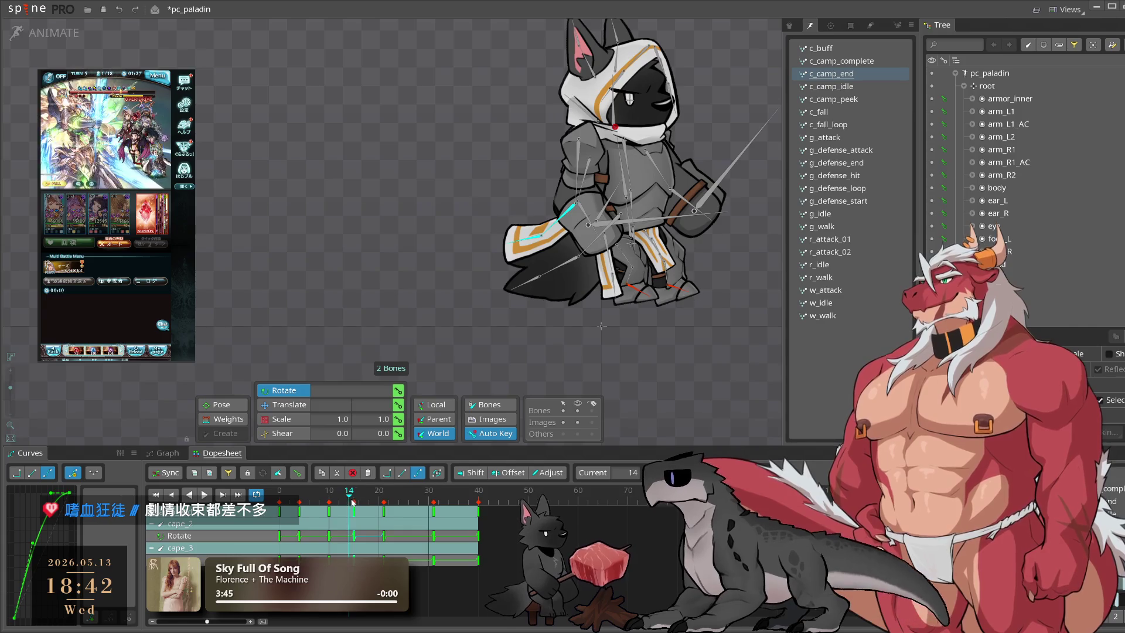
pyautogui.press('l')
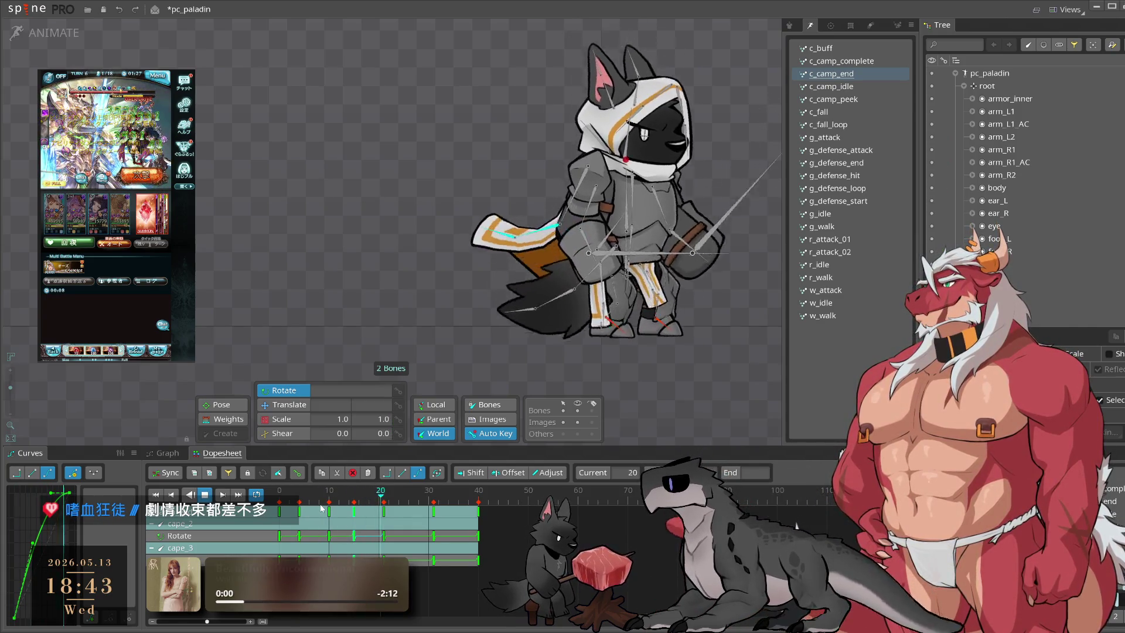
pyautogui.click(350, 510)
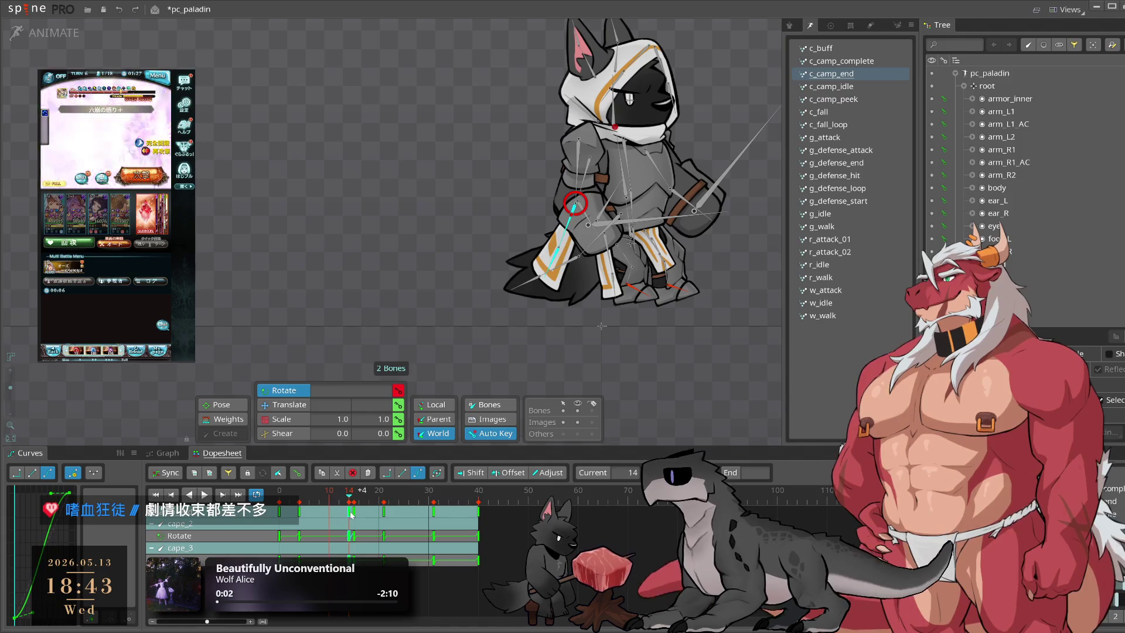
pyautogui.click(335, 511)
pyautogui.moveTo(347, 492); pyautogui.dragTo(364, 499)
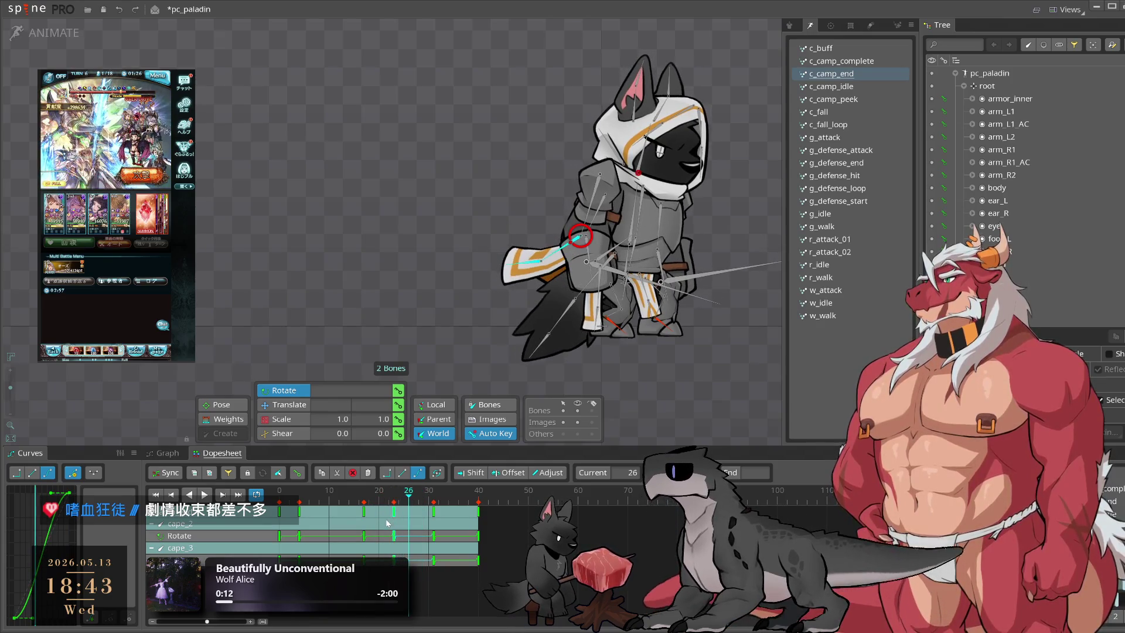
pyautogui.click(336, 513)
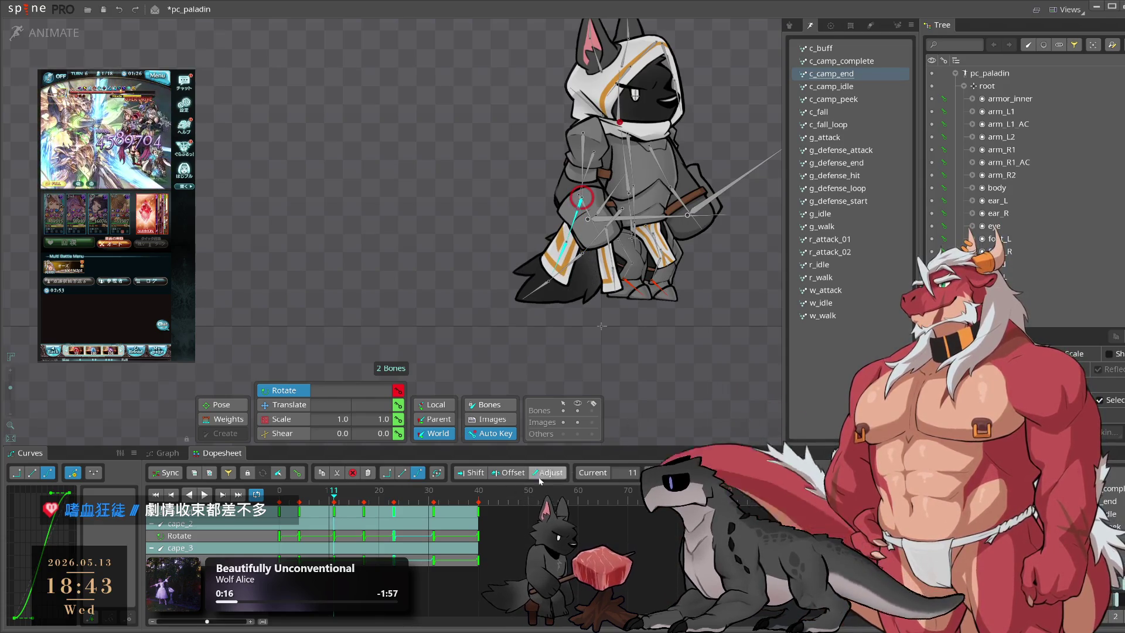
pyautogui.moveTo(334, 520); pyautogui.dragTo(393, 520)
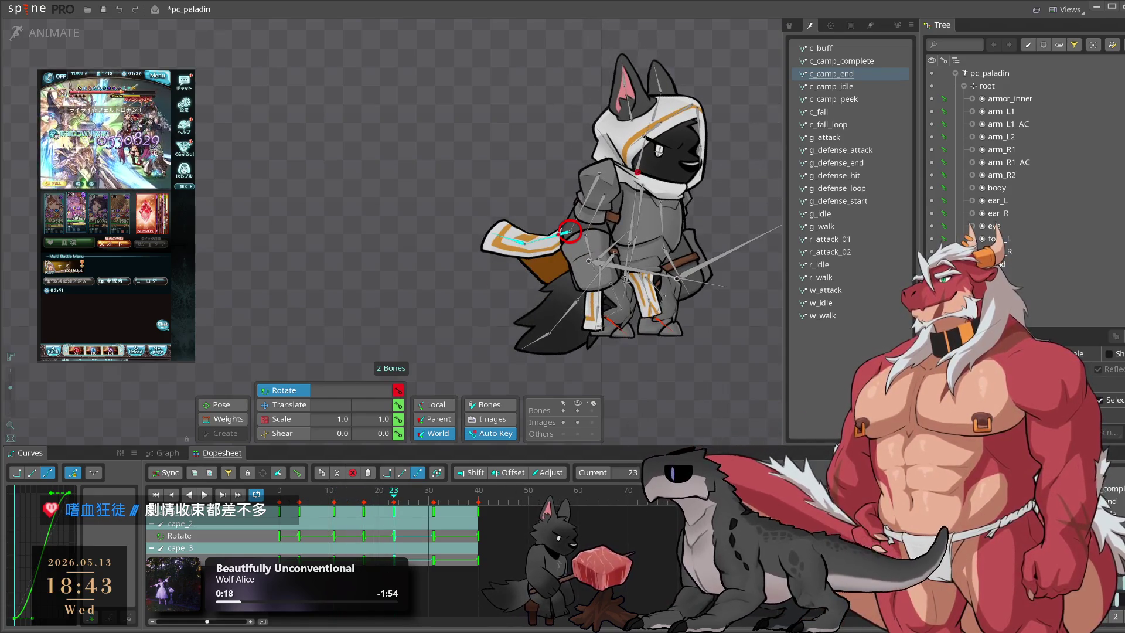
pyautogui.press('space')
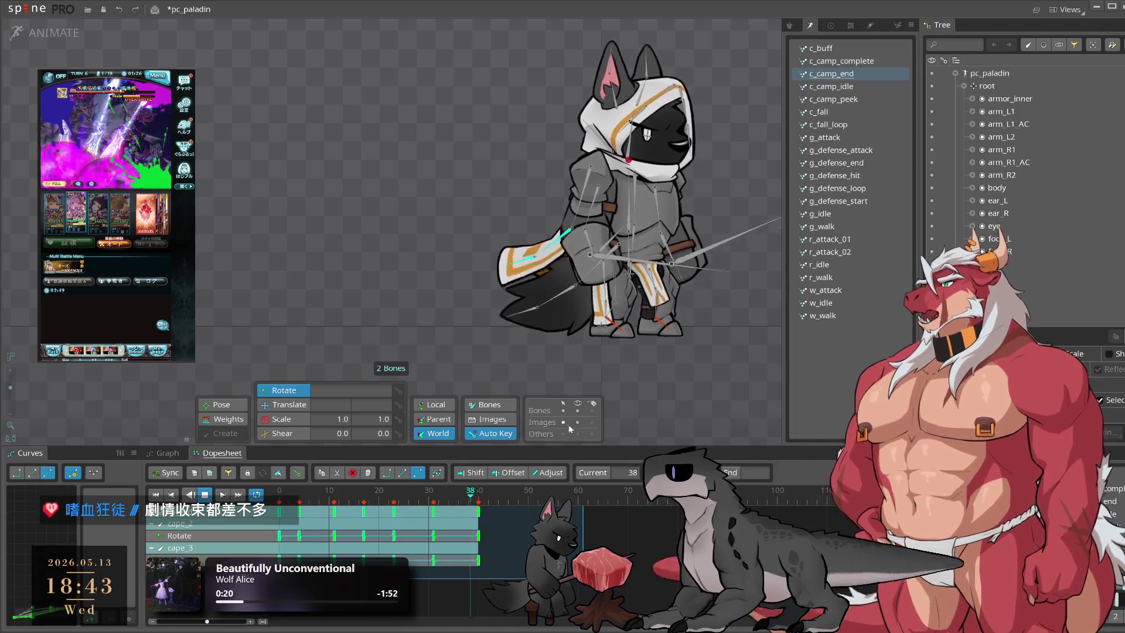
pyautogui.click(652, 432)
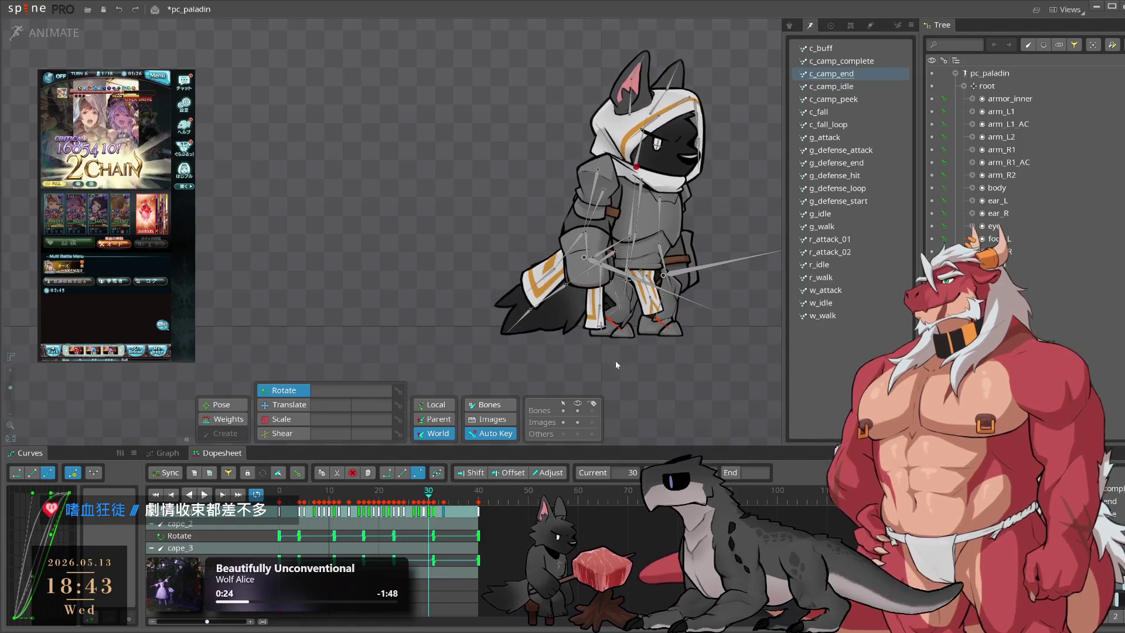
pyautogui.click(588, 216)
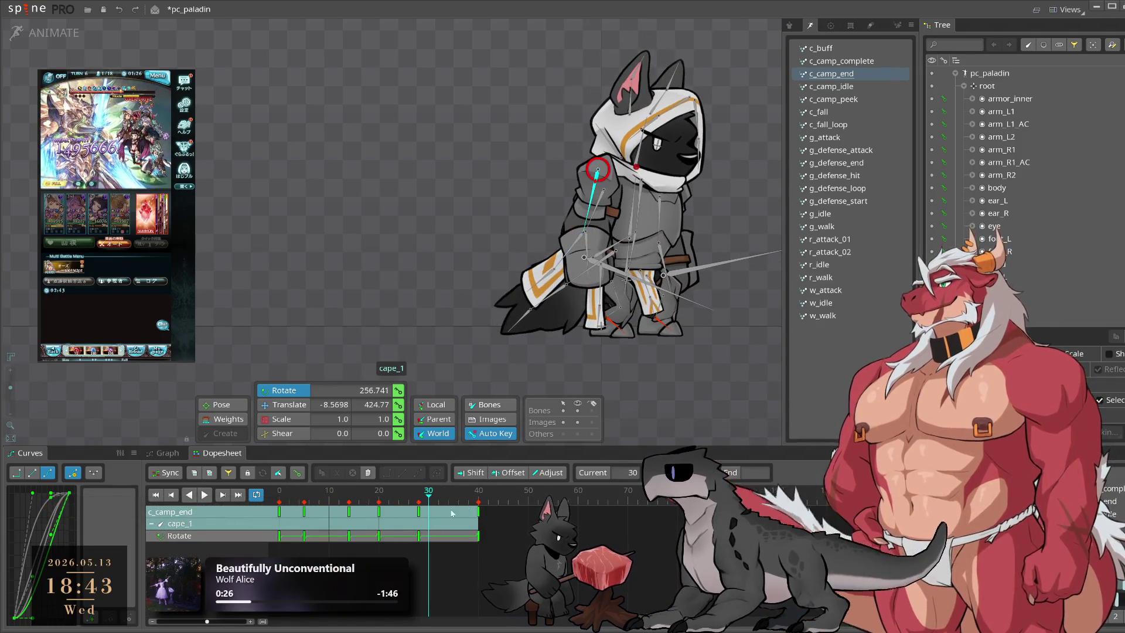
# Step: Scrub frames 3–23 and rotate cape_1 slightly to adjust its swing
pyautogui.click(340, 506)
pyautogui.moveTo(339, 509); pyautogui.dragTo(412, 517)
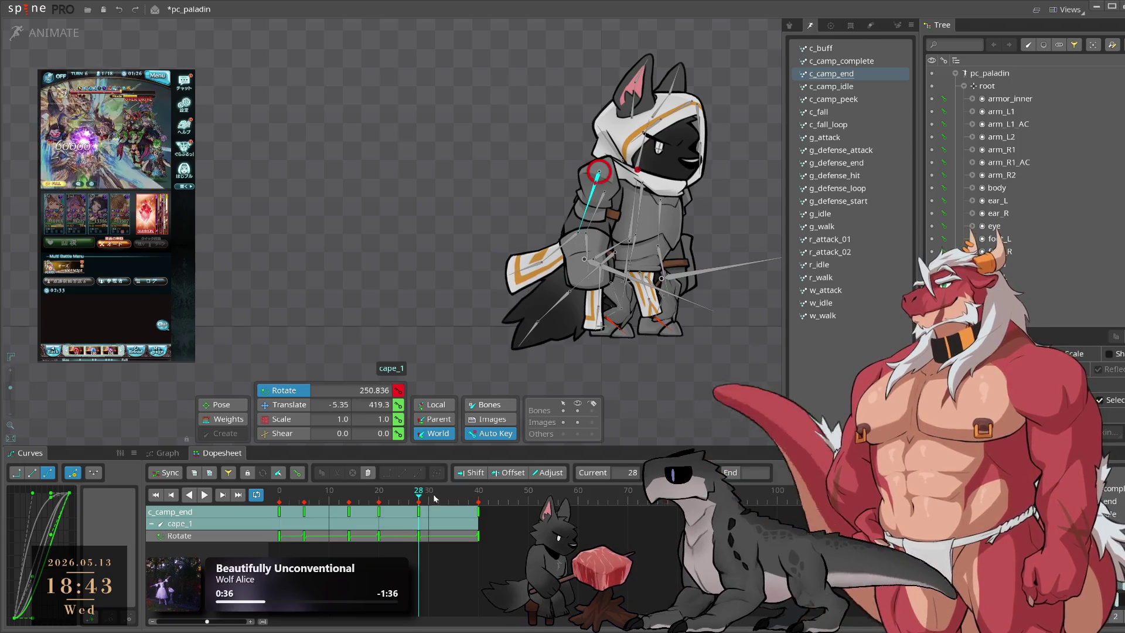
pyautogui.click(374, 498)
pyautogui.moveTo(379, 499)
pyautogui.mouseDown()
pyautogui.moveTo(294, 513)
pyautogui.moveTo(349, 509)
pyautogui.mouseUp()
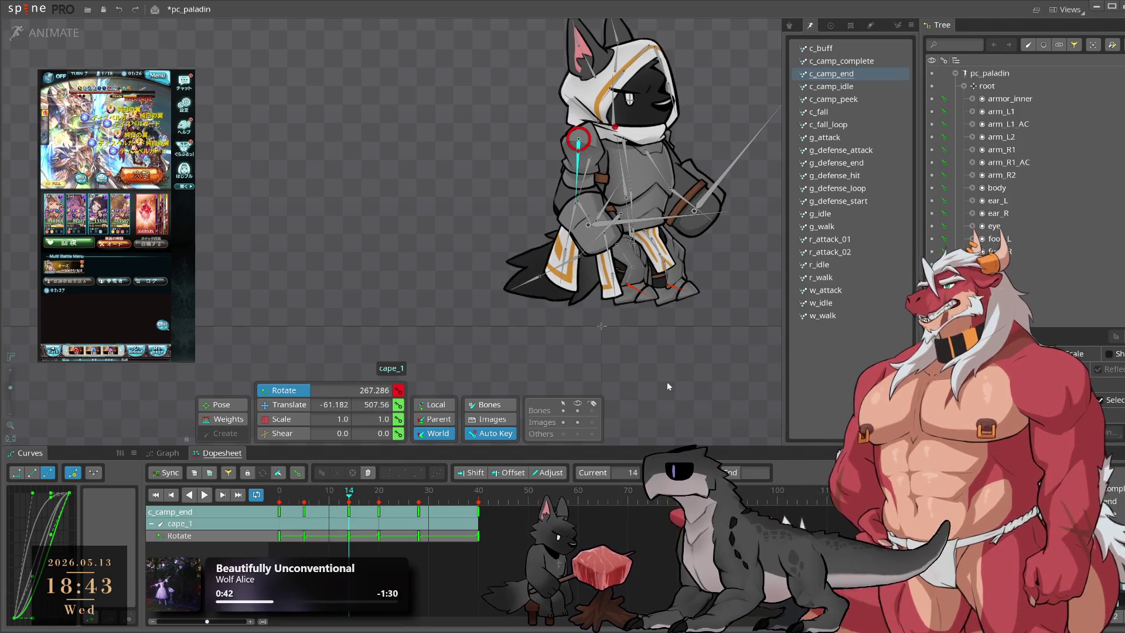
pyautogui.moveTo(665, 387); pyautogui.dragTo(639, 408)
pyautogui.press('space')
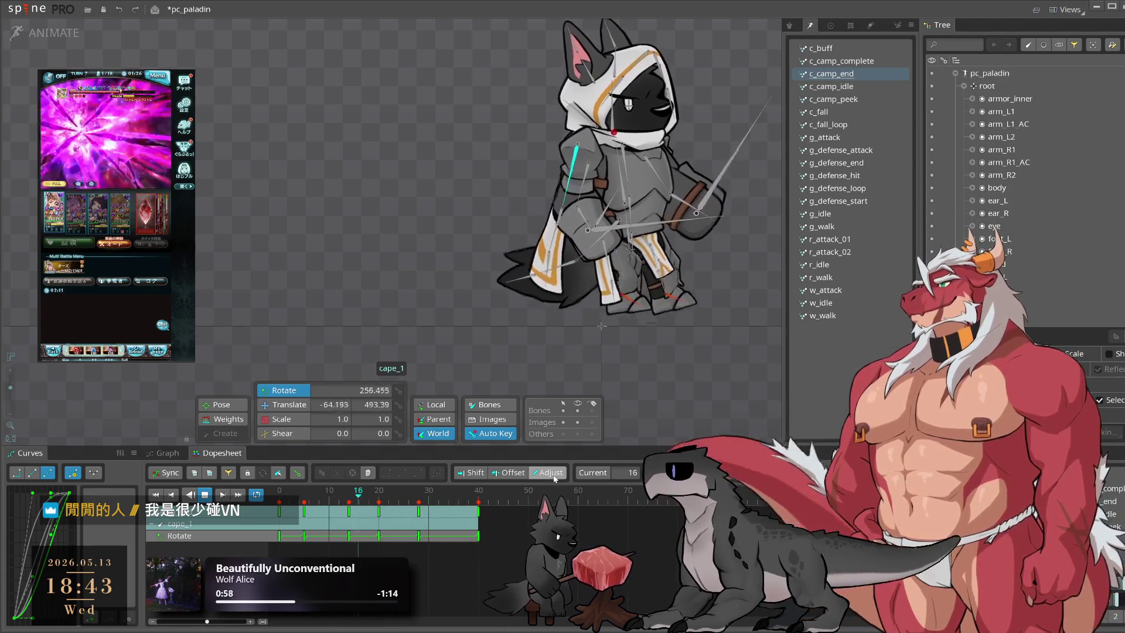
# Step: Replay from frame 1 and check cape_1's 251.793° rotation at frame 18
pyautogui.click(284, 501)
pyautogui.moveTo(283, 501); pyautogui.dragTo(369, 507)
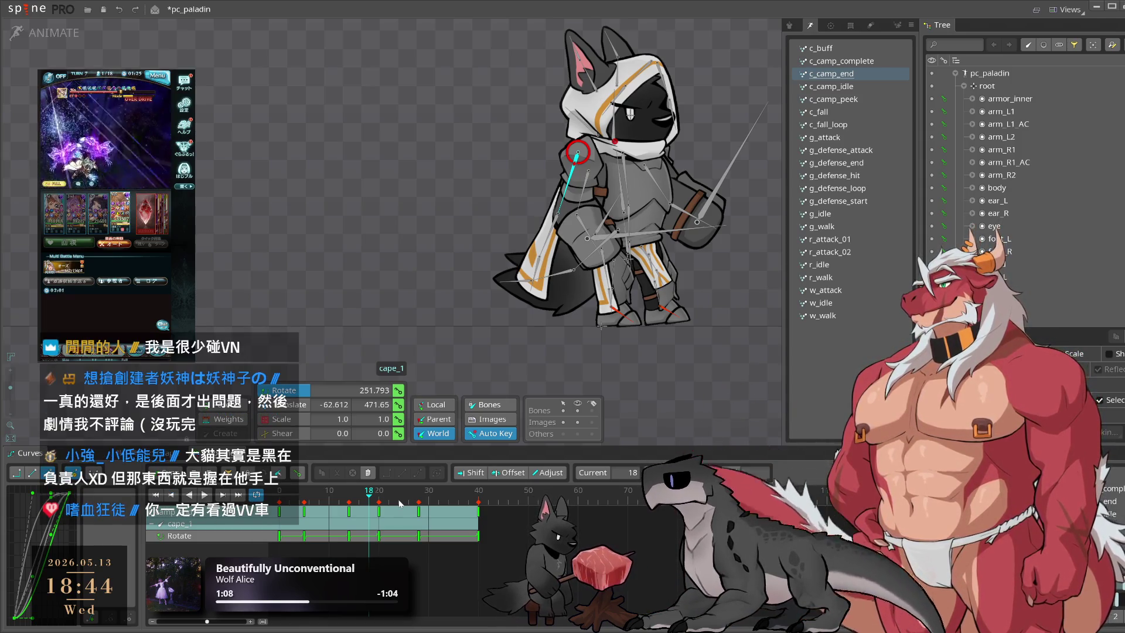
pyautogui.press('space')
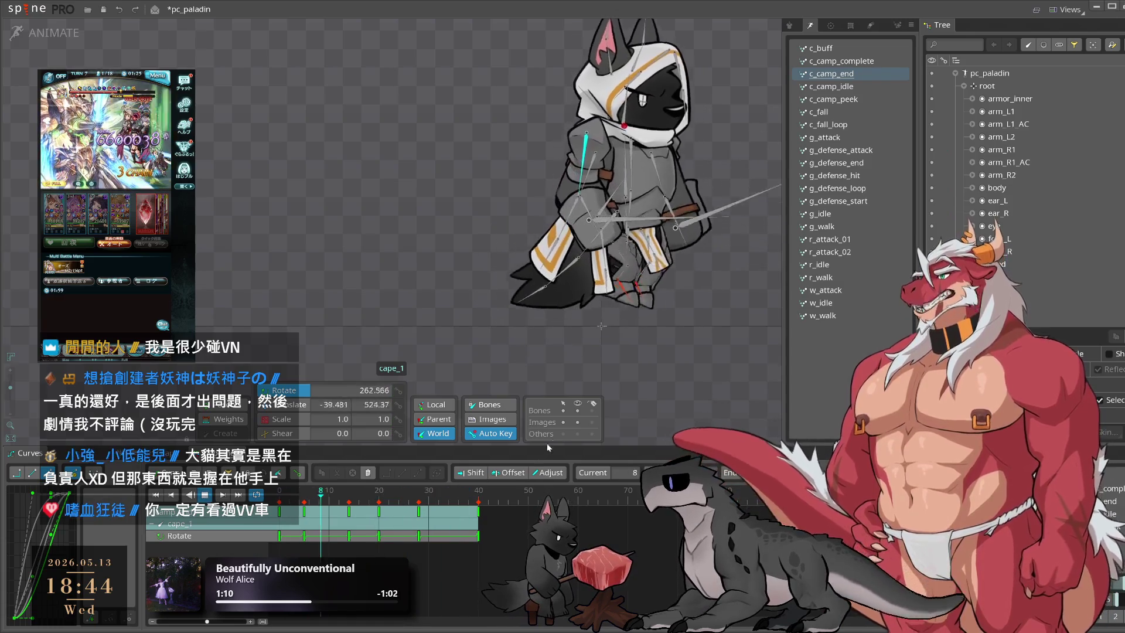
pyautogui.click(718, 373)
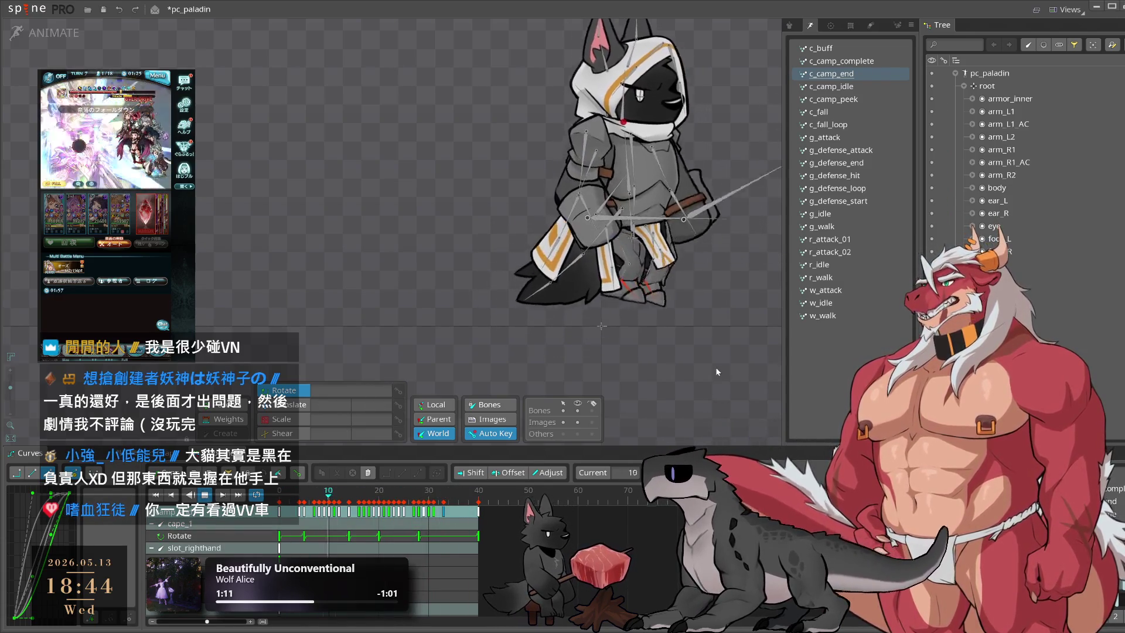
pyautogui.click(267, 497)
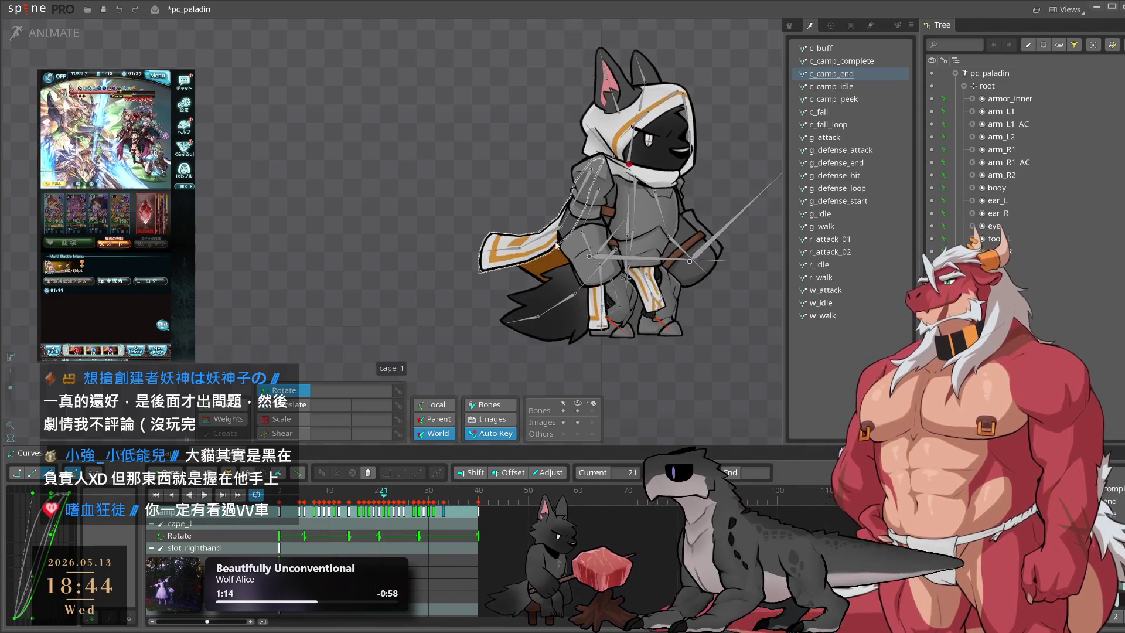
# Step: Rotate cape_2 a few degrees near frame 4, then preview its sway through frame 17
pyautogui.click(560, 217)
pyautogui.moveTo(280, 502)
pyautogui.mouseDown()
pyautogui.moveTo(311, 502)
pyautogui.moveTo(301, 505)
pyautogui.mouseUp()
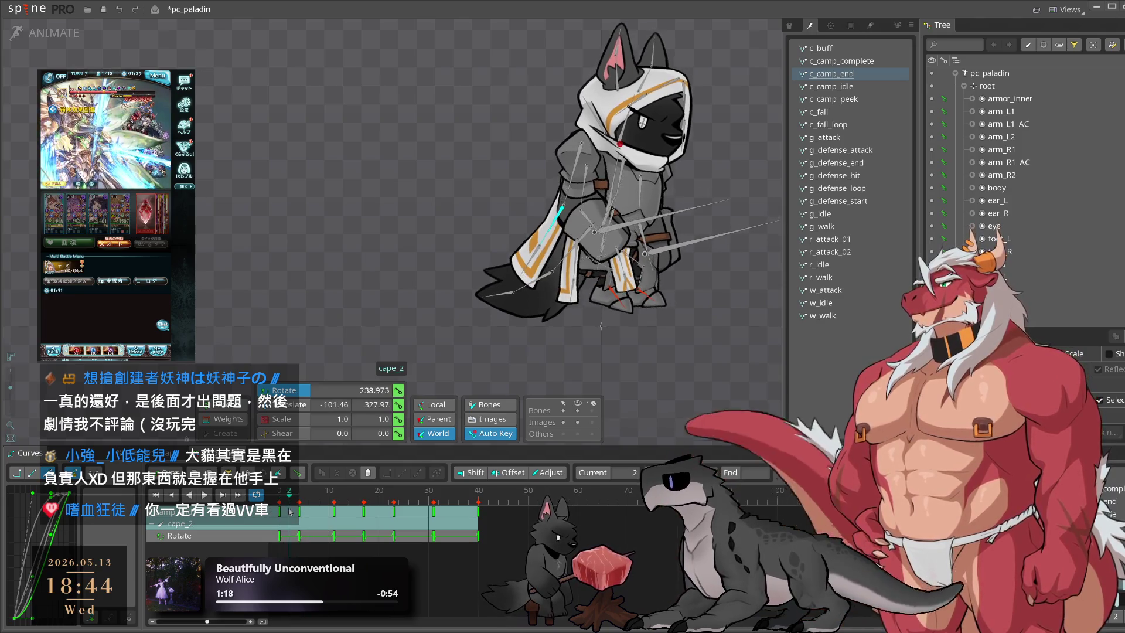
pyautogui.moveTo(683, 358); pyautogui.dragTo(693, 346)
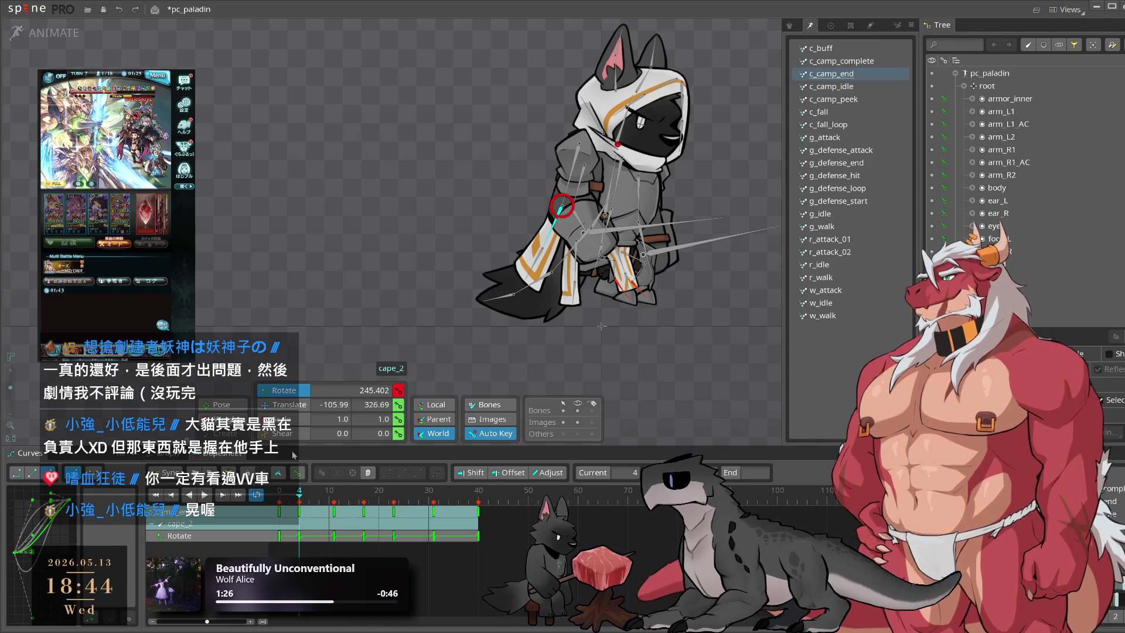
pyautogui.click(323, 495)
pyautogui.moveTo(324, 502); pyautogui.dragTo(333, 503)
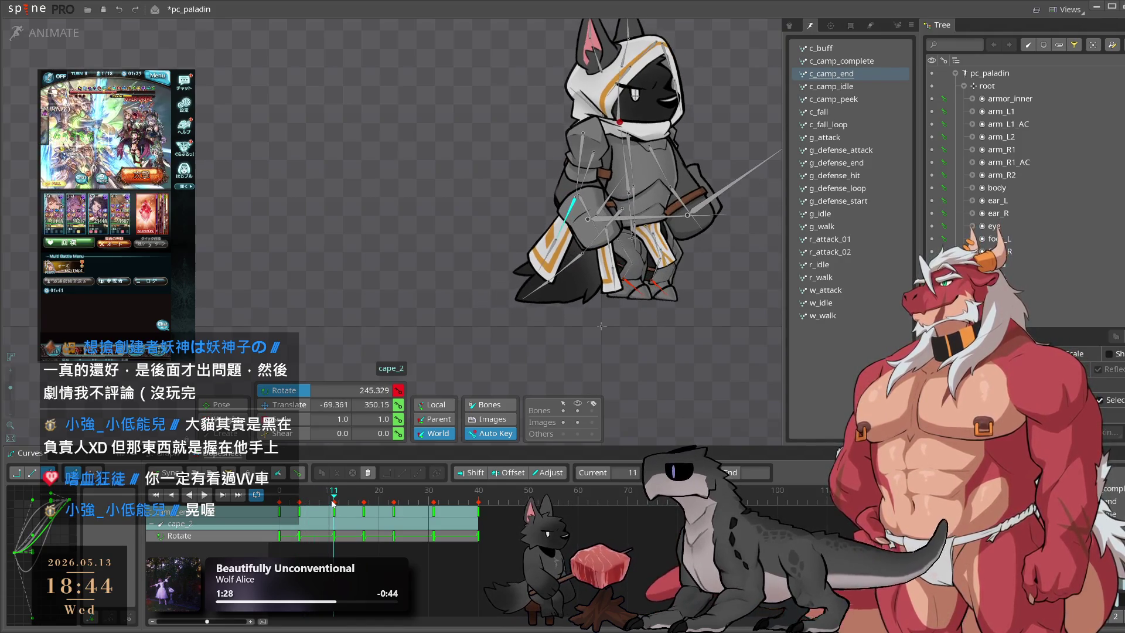
pyautogui.press('space')
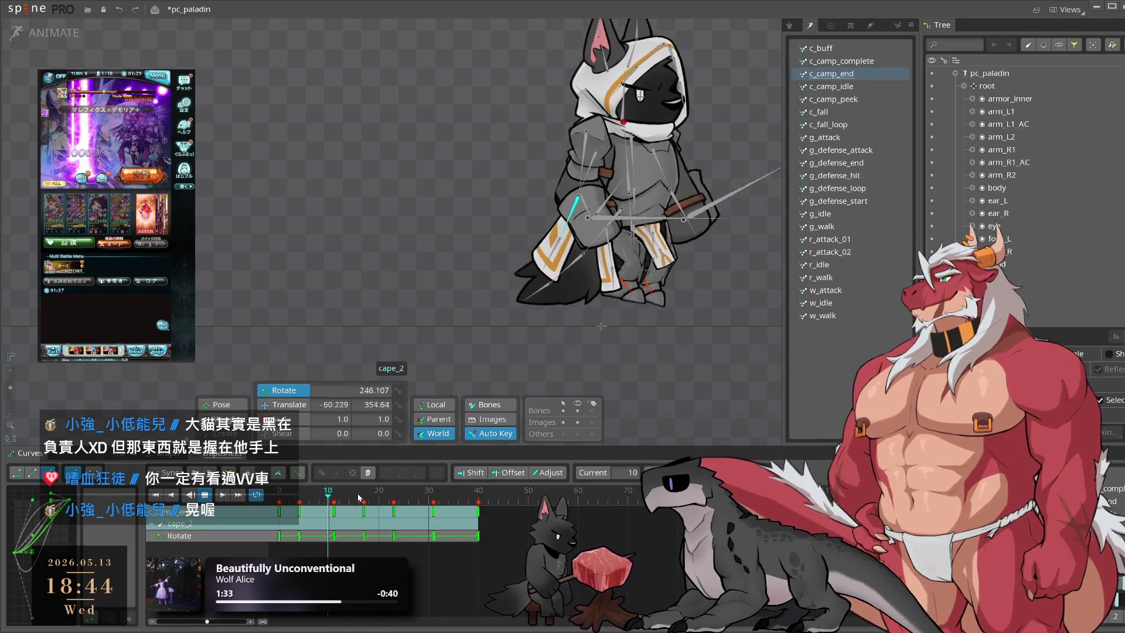
pyautogui.press('space')
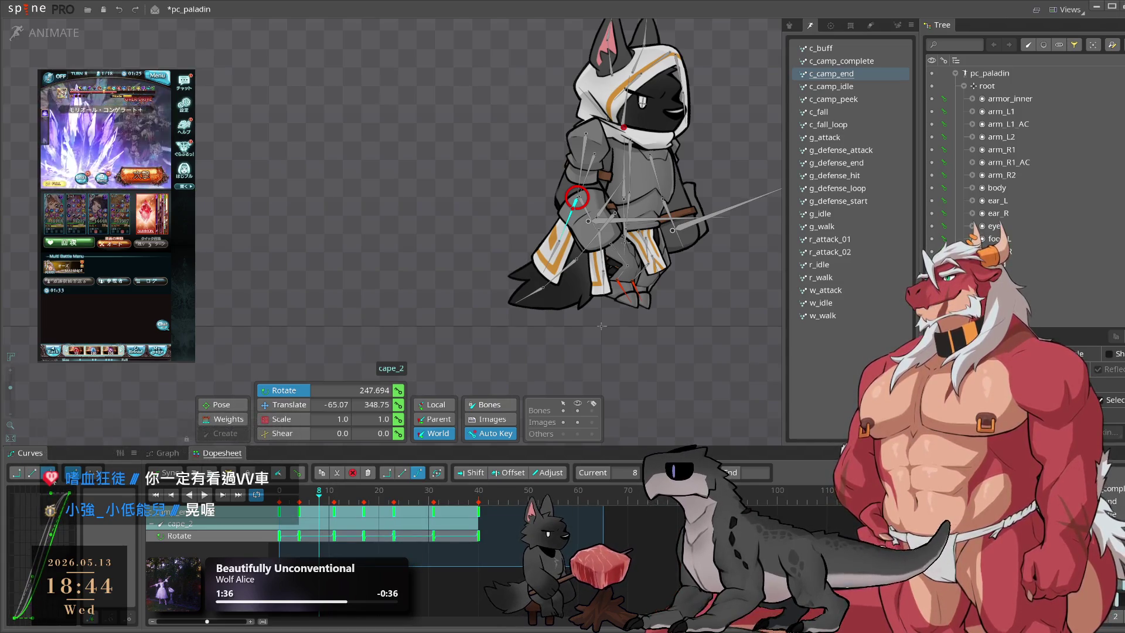
pyautogui.press('Escape')
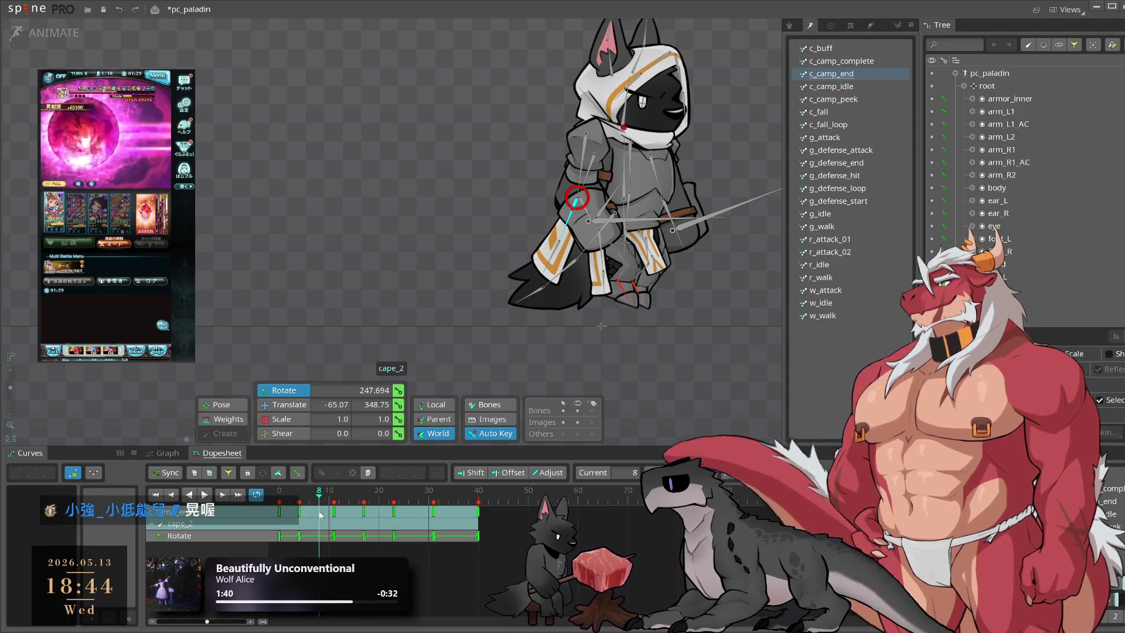
pyautogui.moveTo(319, 498); pyautogui.dragTo(449, 525)
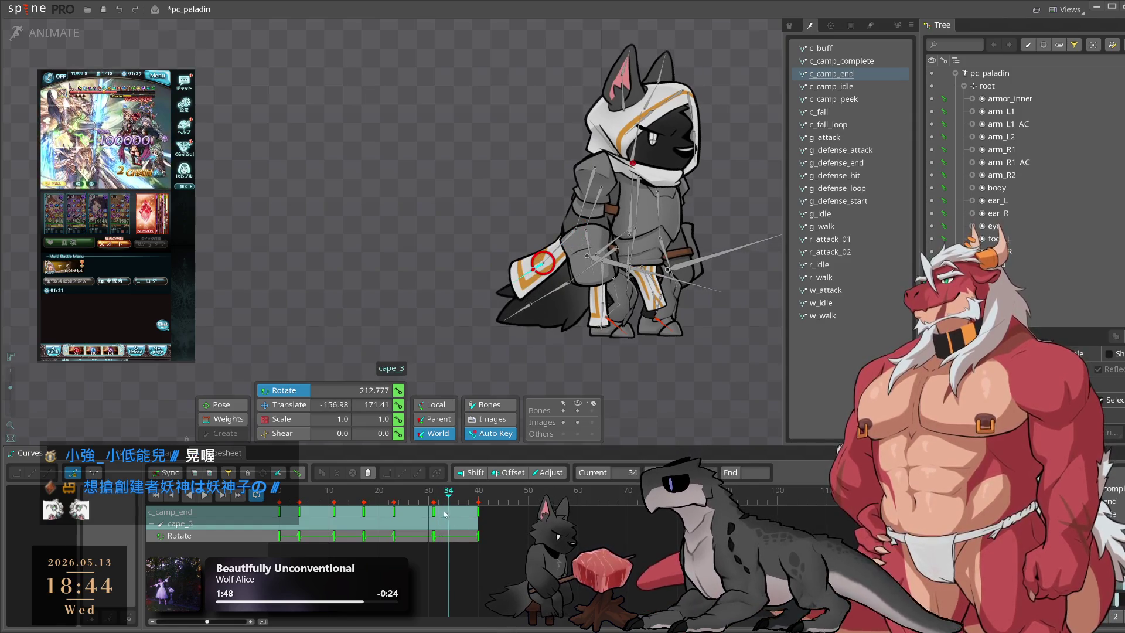
# Step: Shift the selected cape_3 keys two frames later, preview, then nudge them back one frame
pyautogui.moveTo(394, 526); pyautogui.dragTo(403, 526)
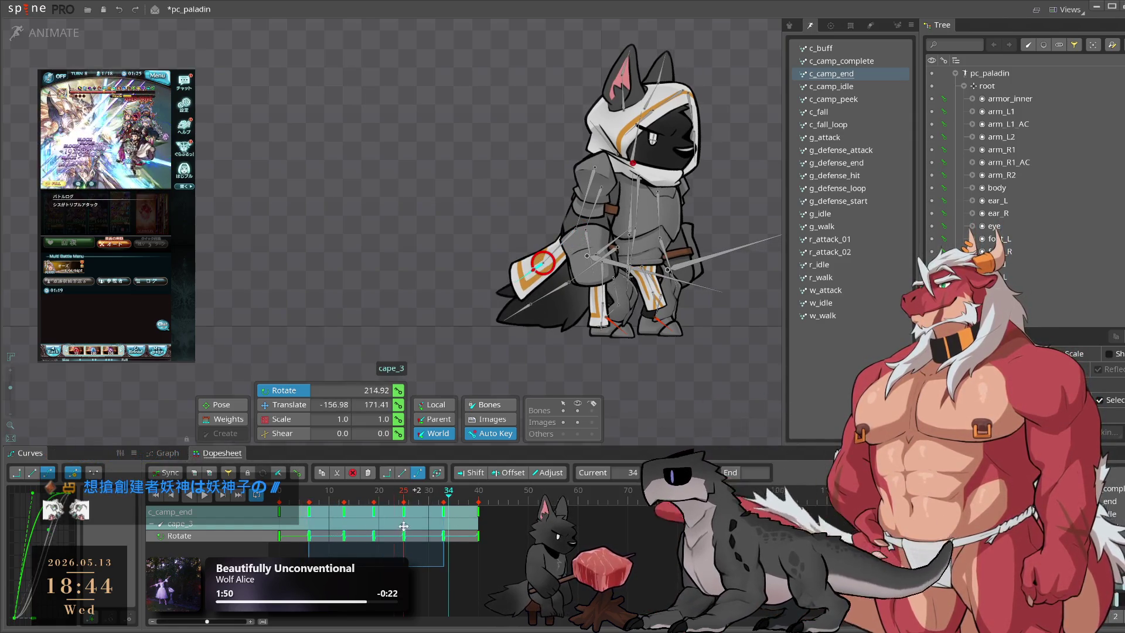
pyautogui.press('space')
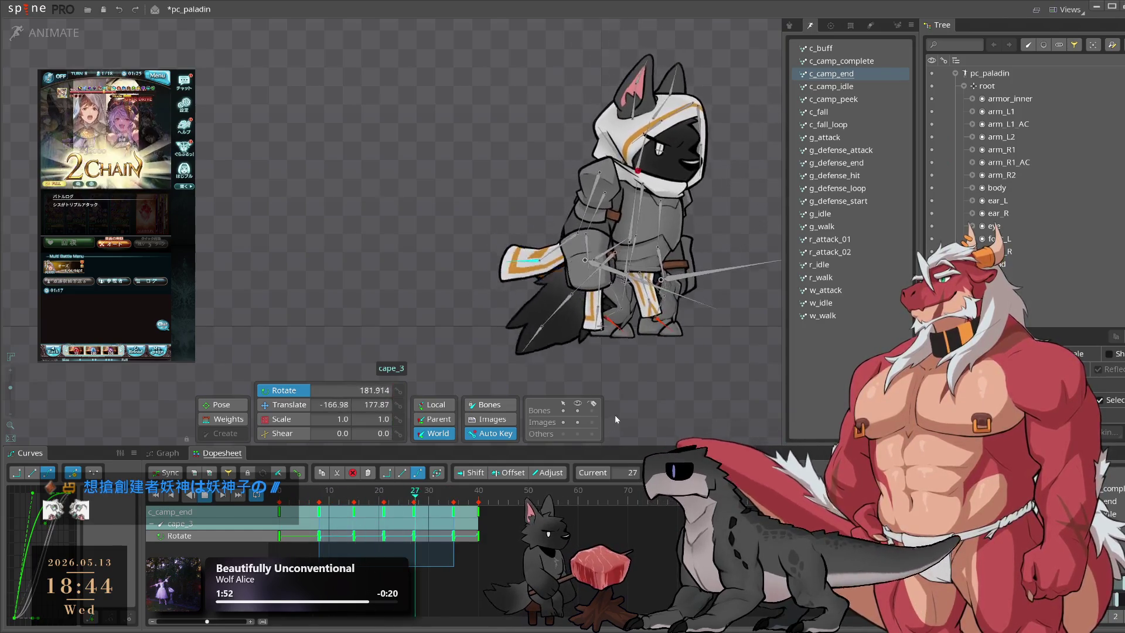
pyautogui.moveTo(355, 519); pyautogui.dragTo(326, 552)
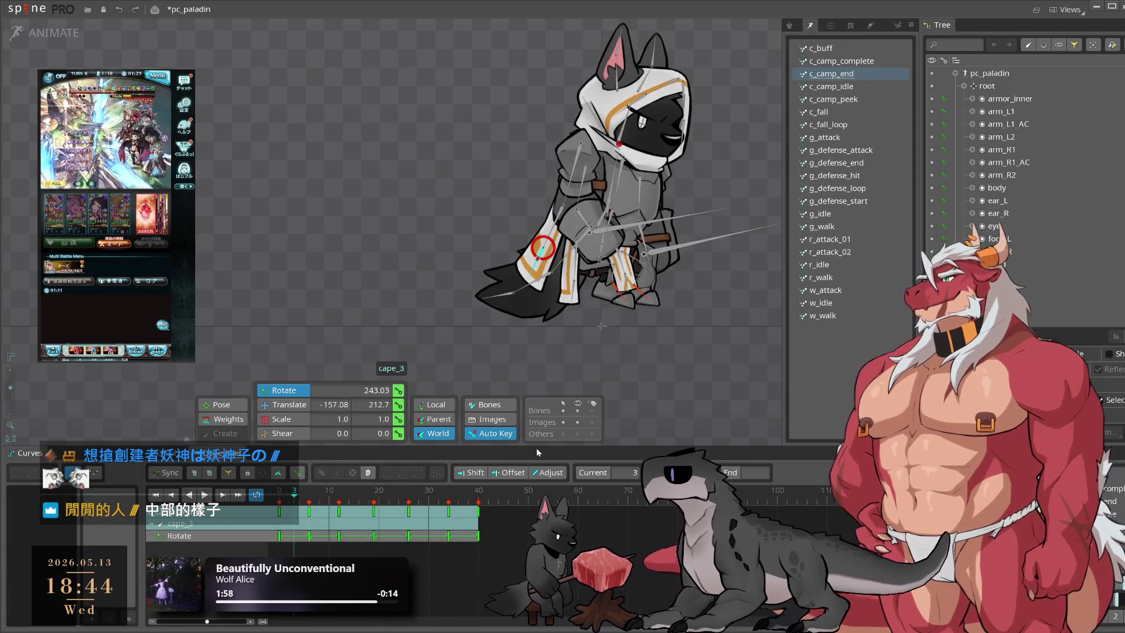
pyautogui.click(671, 412)
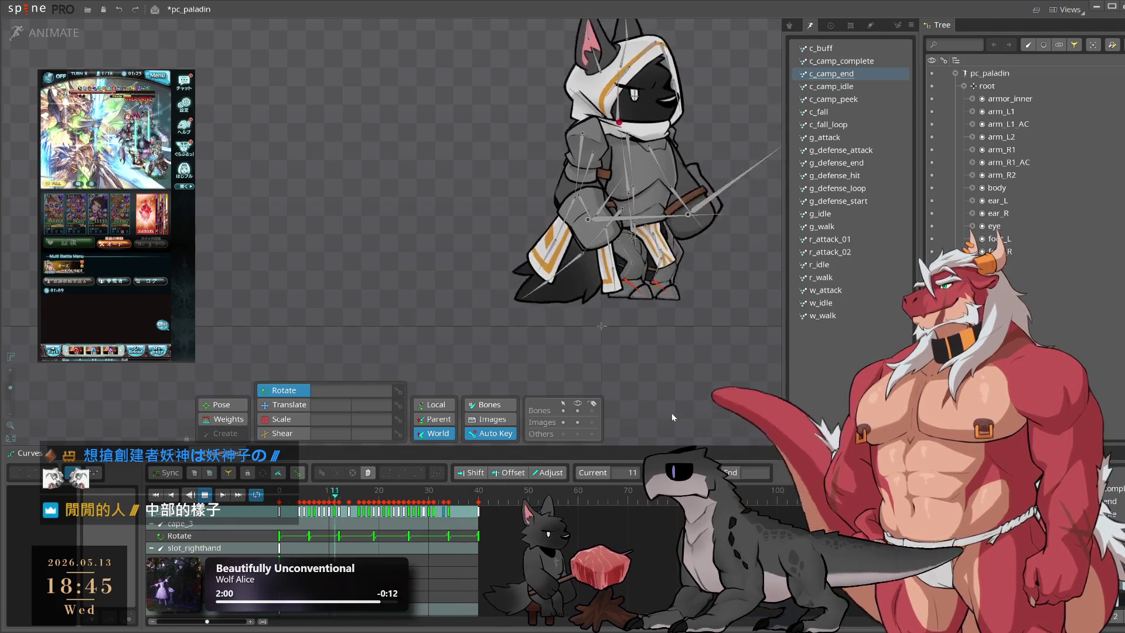
# Step: Rotate cape_3 slightly at frame 6 and scrub frames 5–10 to check it
pyautogui.click(272, 498)
pyautogui.moveTo(287, 500); pyautogui.dragTo(316, 503)
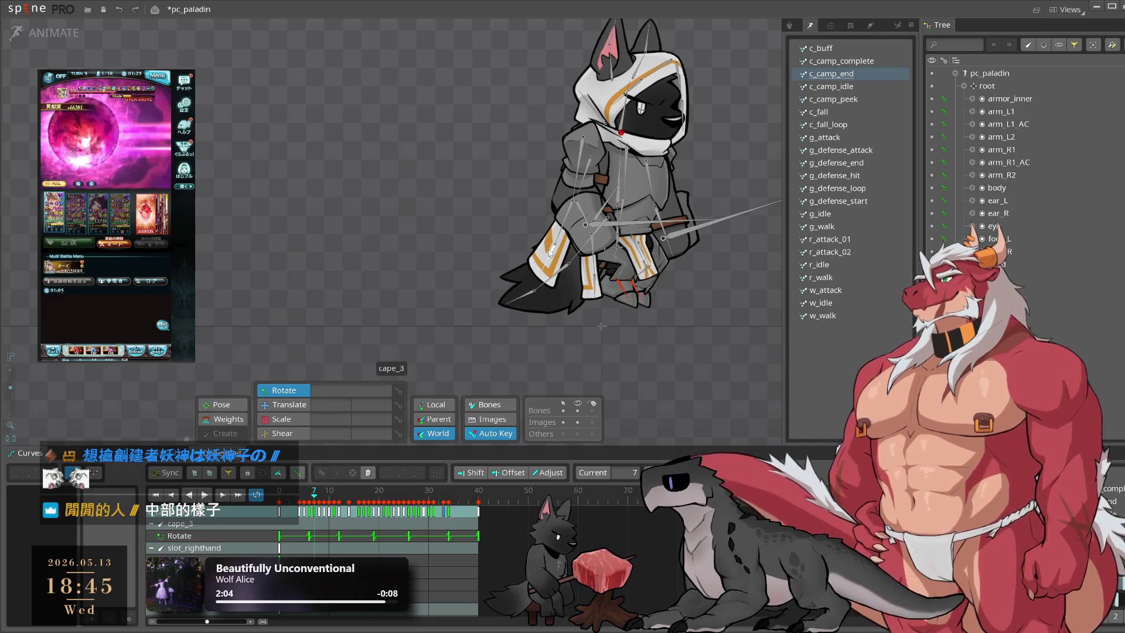
pyautogui.click(304, 510)
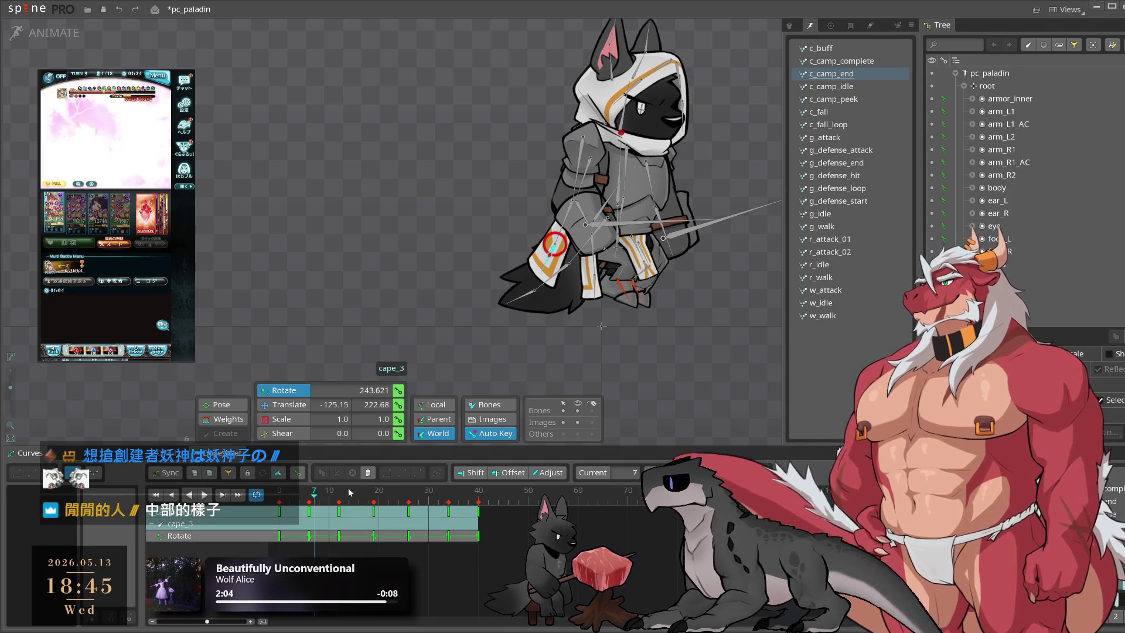
pyautogui.click(311, 510)
pyautogui.moveTo(309, 497)
pyautogui.mouseDown()
pyautogui.moveTo(351, 498)
pyautogui.moveTo(310, 498)
pyautogui.mouseUp()
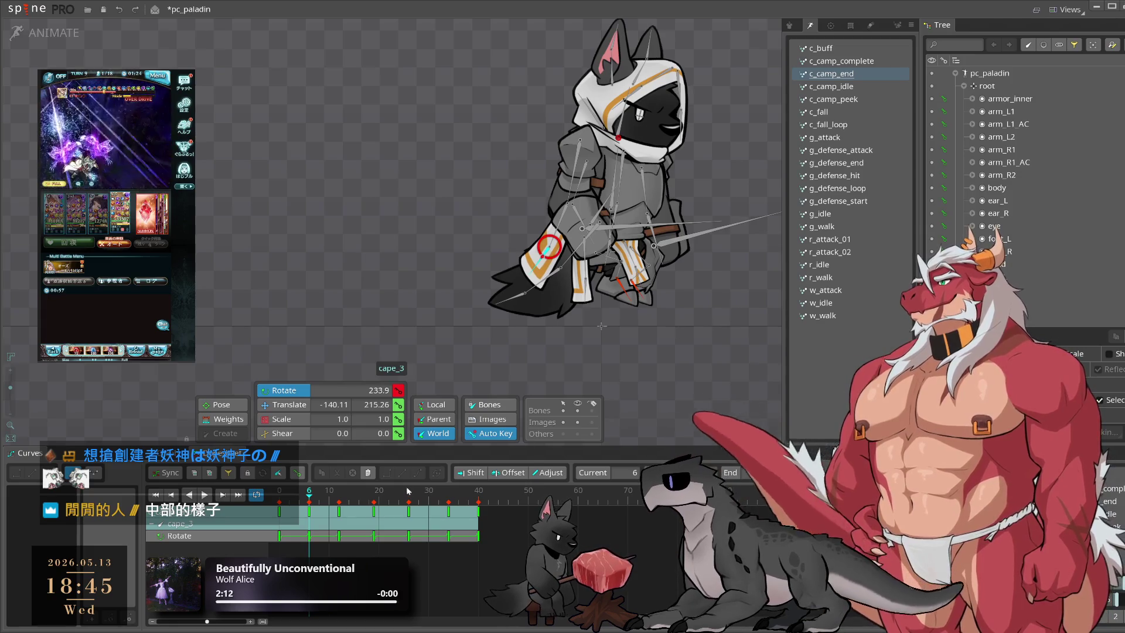
pyautogui.click(324, 499)
pyautogui.click(310, 502)
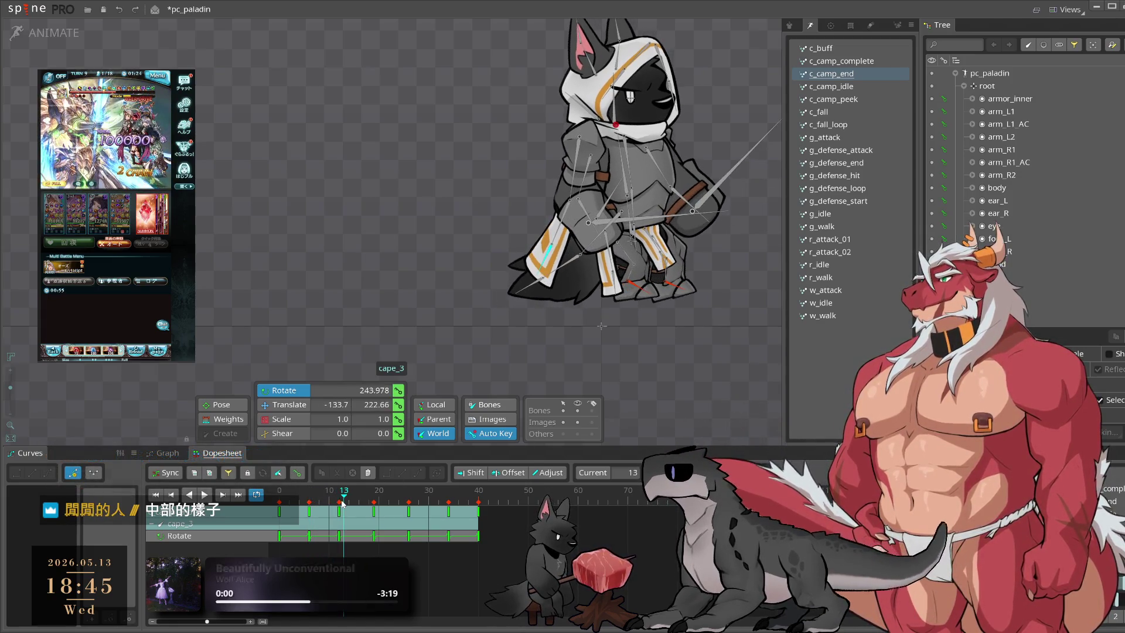
pyautogui.moveTo(309, 507); pyautogui.dragTo(330, 516)
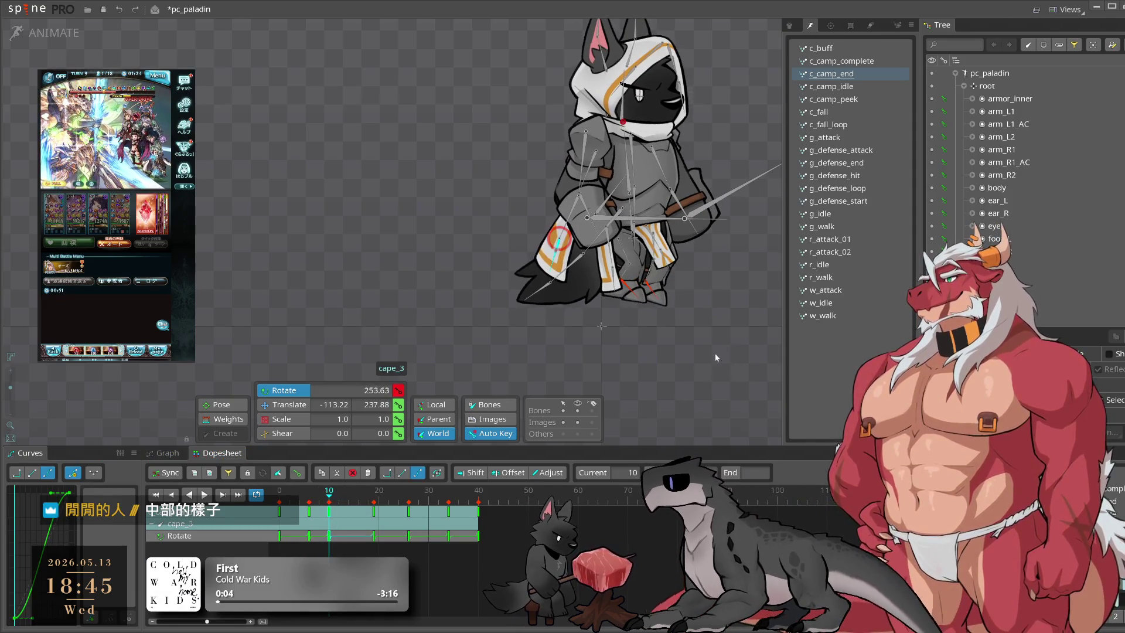
# Step: Run through frames 15 to 38 and play back the cape motion
pyautogui.click(359, 501)
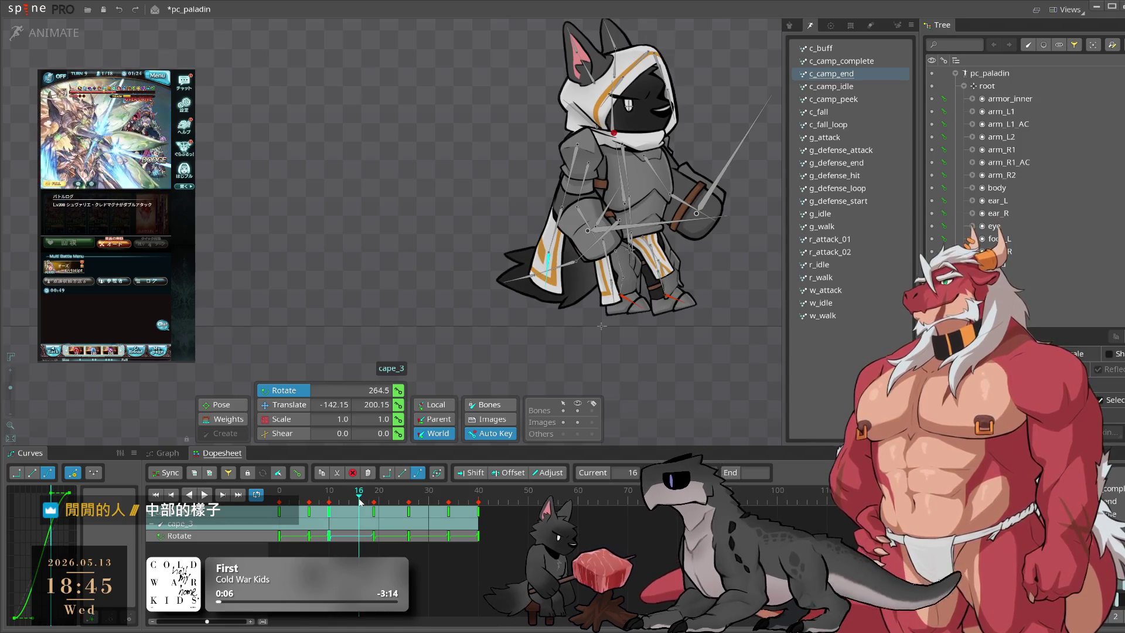
pyautogui.click(353, 501)
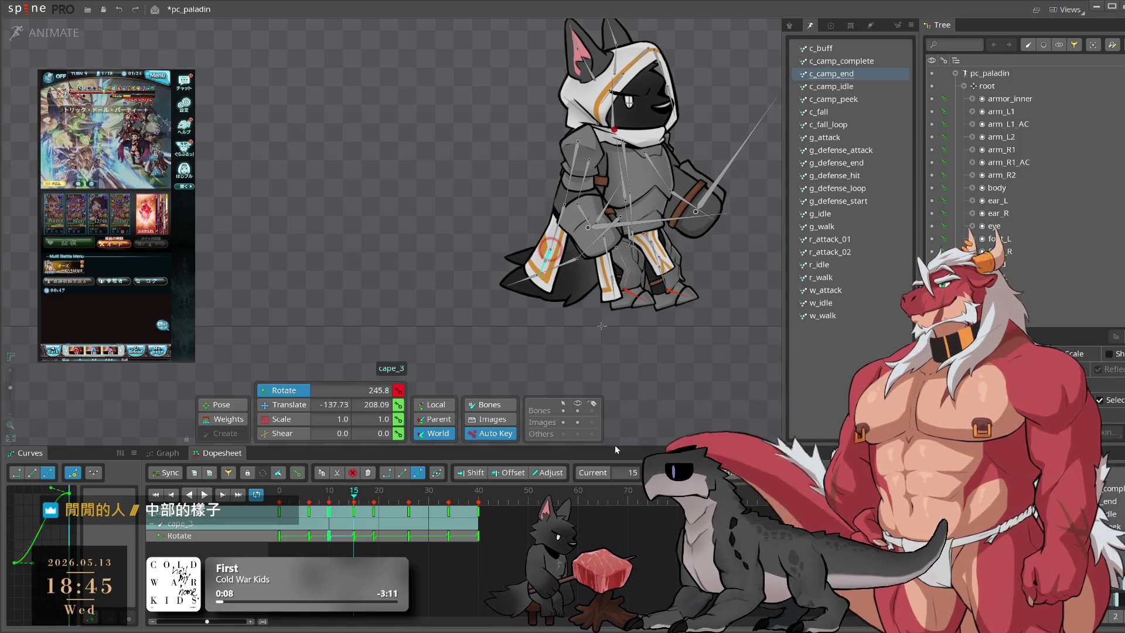
pyautogui.moveTo(415, 491)
pyautogui.mouseDown()
pyautogui.moveTo(394, 515)
pyautogui.moveTo(466, 526)
pyautogui.mouseUp()
pyautogui.press('space')
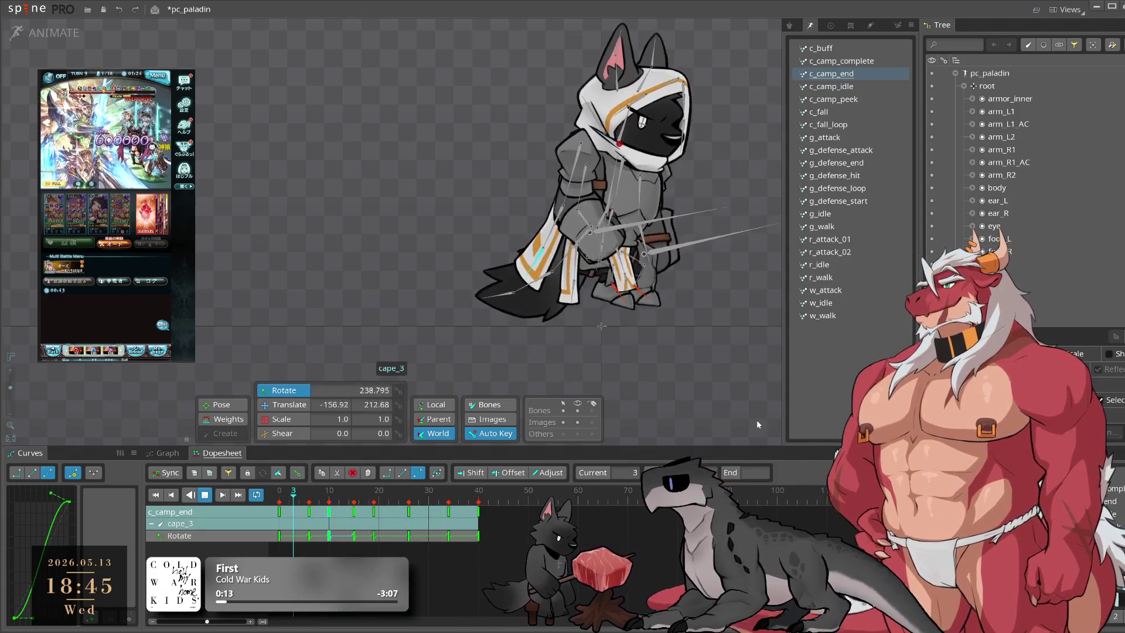
pyautogui.click(733, 400)
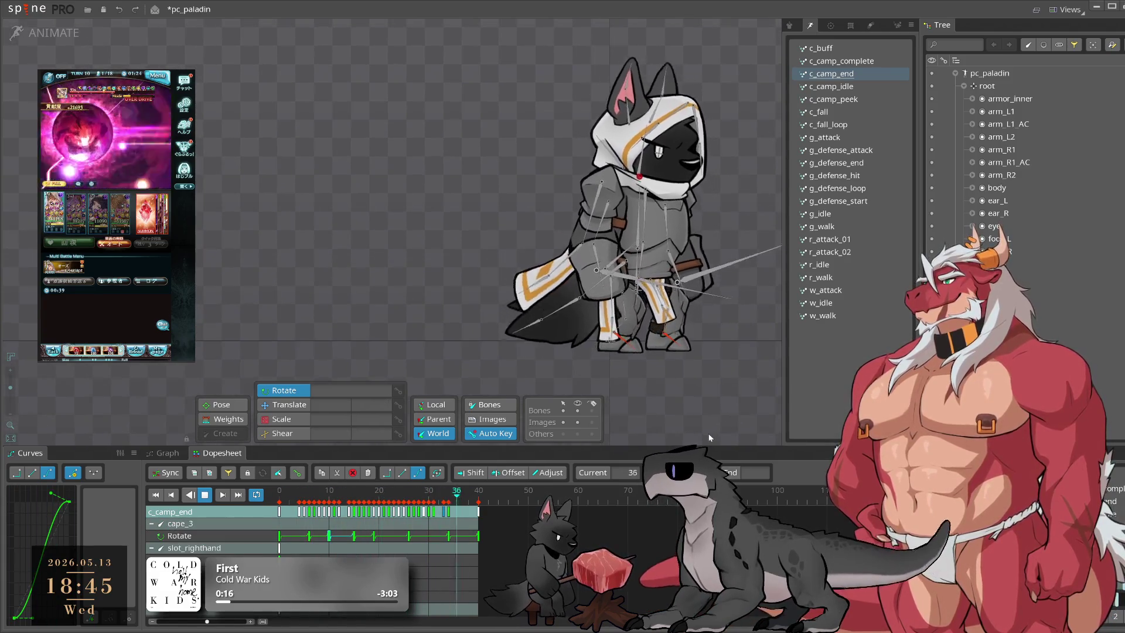
pyautogui.click(571, 258)
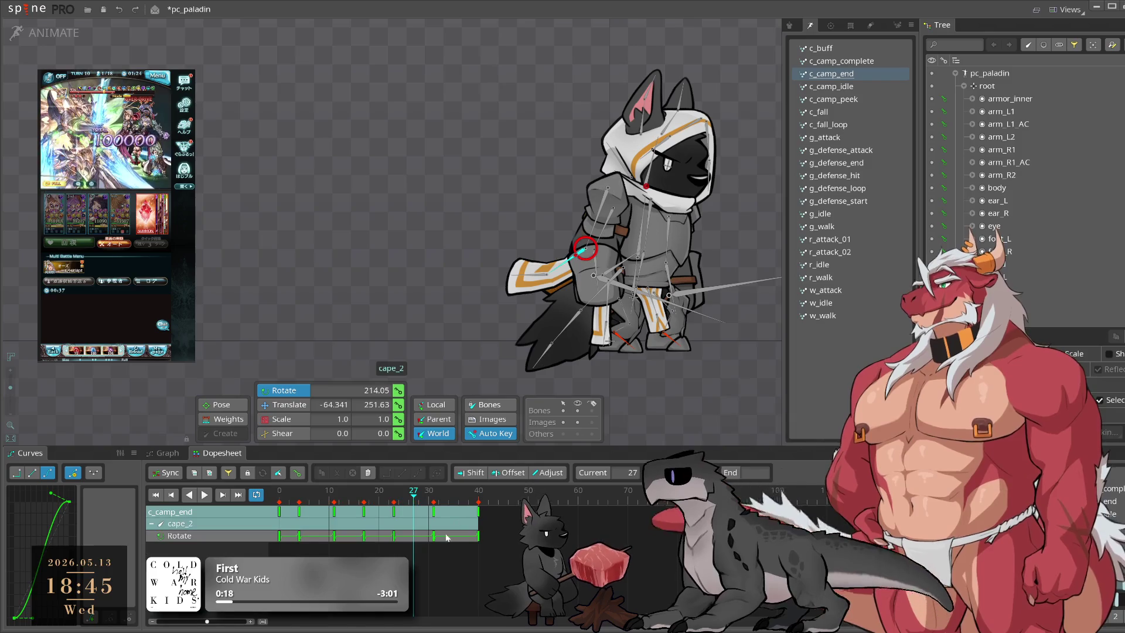
# Step: Rotate cape_2 slightly at frame 31 and adjust cape_3 at frame 34
pyautogui.click(418, 502)
pyautogui.moveTo(417, 502); pyautogui.dragTo(434, 502)
pyautogui.moveTo(690, 394); pyautogui.dragTo(677, 386)
pyautogui.click(554, 286)
pyautogui.click(445, 498)
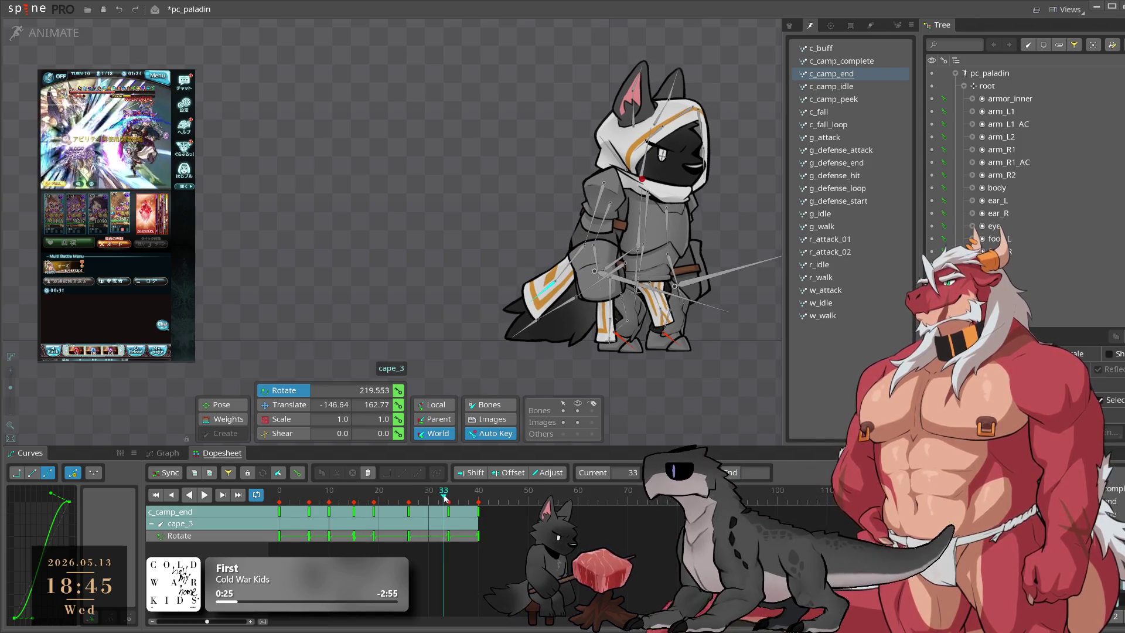
pyautogui.moveTo(445, 498); pyautogui.dragTo(450, 498)
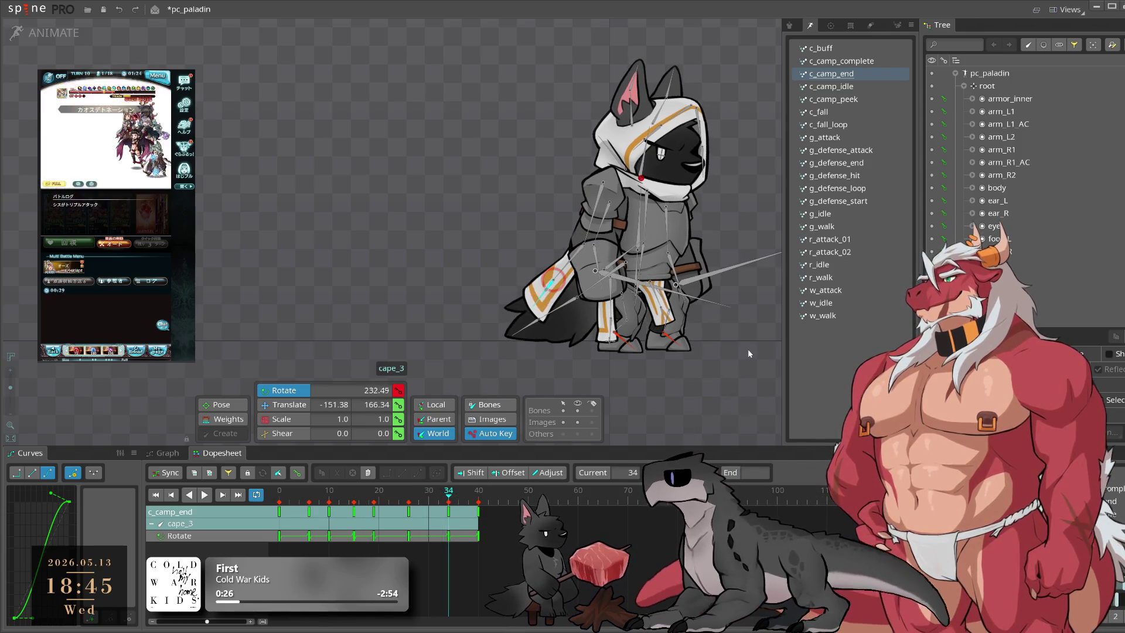
# Step: Swing cape_2 a bit further at frame 40 and play back to review
pyautogui.press('space')
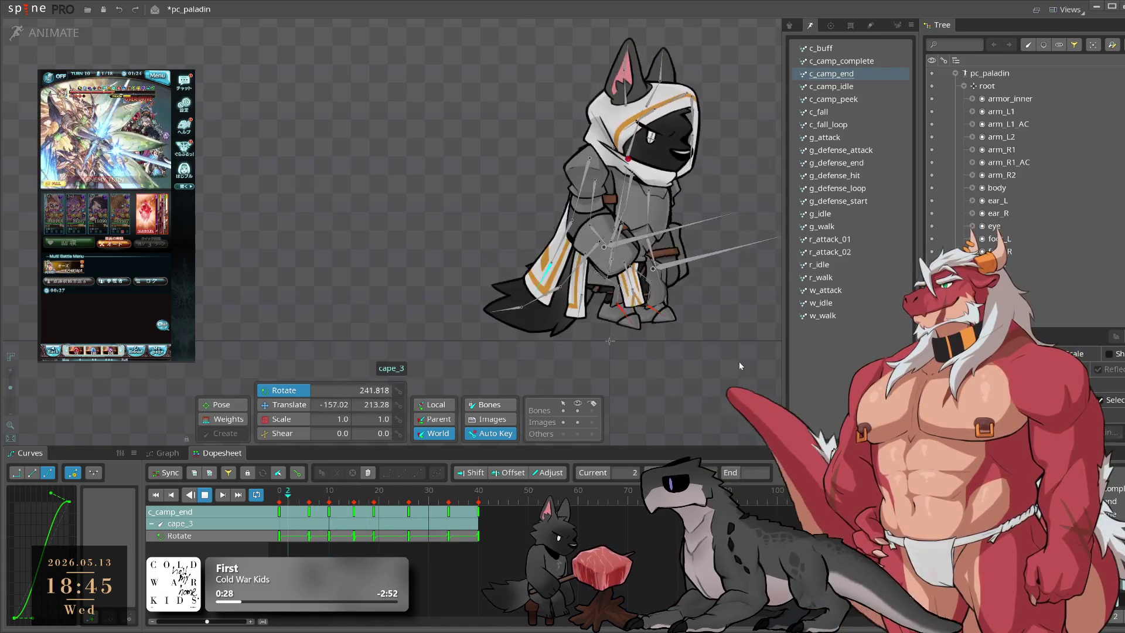
pyautogui.click(579, 253)
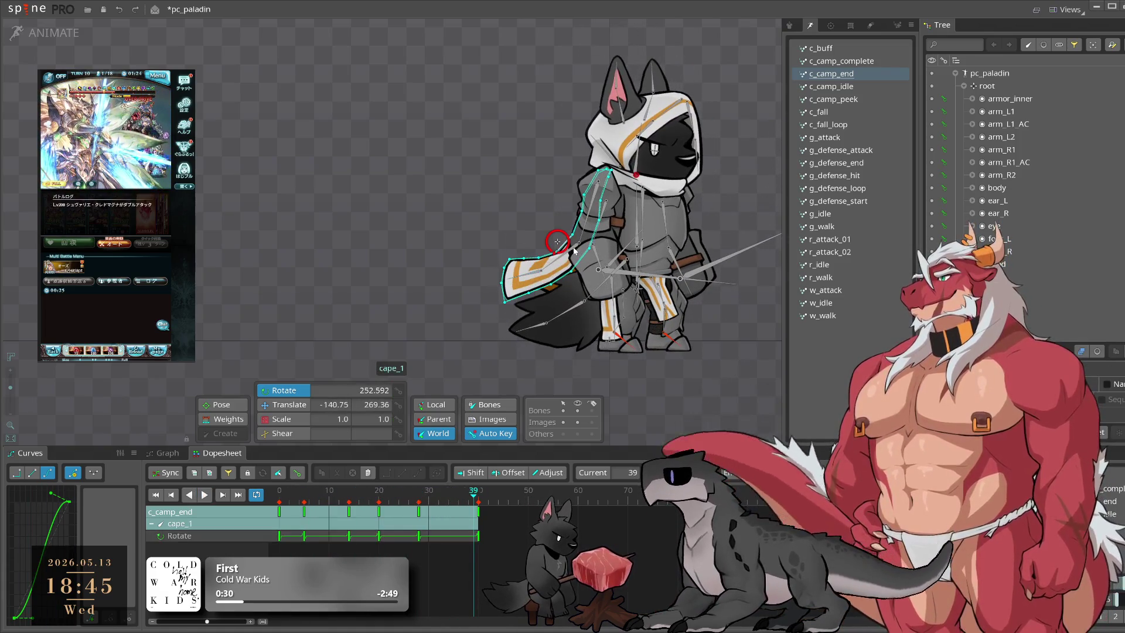
pyautogui.click(480, 212)
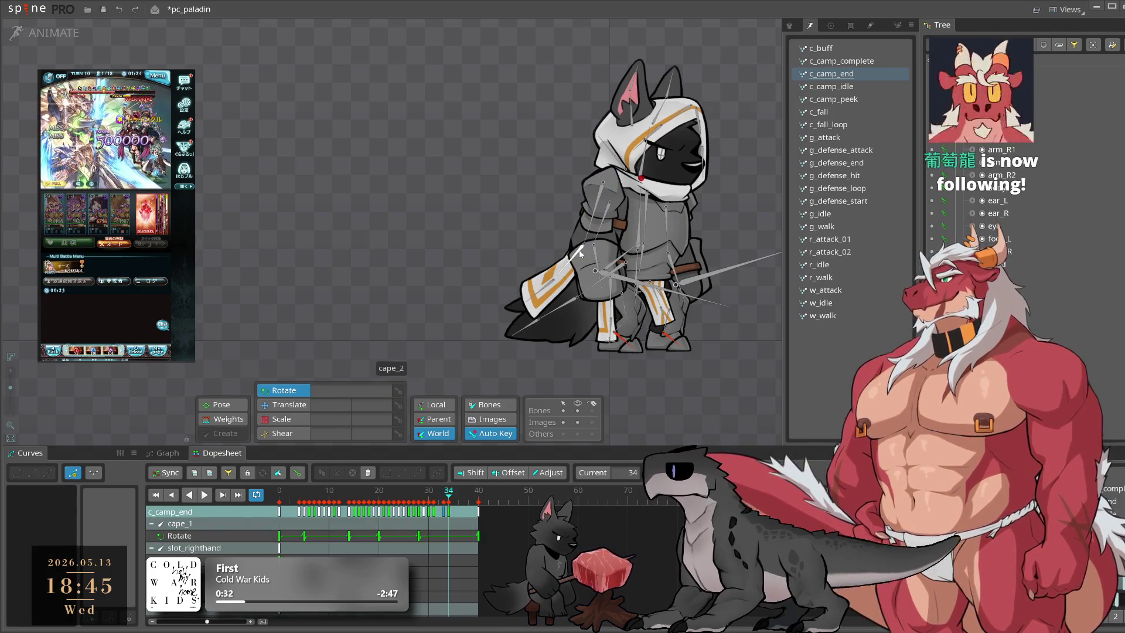
pyautogui.click(565, 287)
pyautogui.click(478, 498)
pyautogui.moveTo(370, 274); pyautogui.dragTo(374, 298)
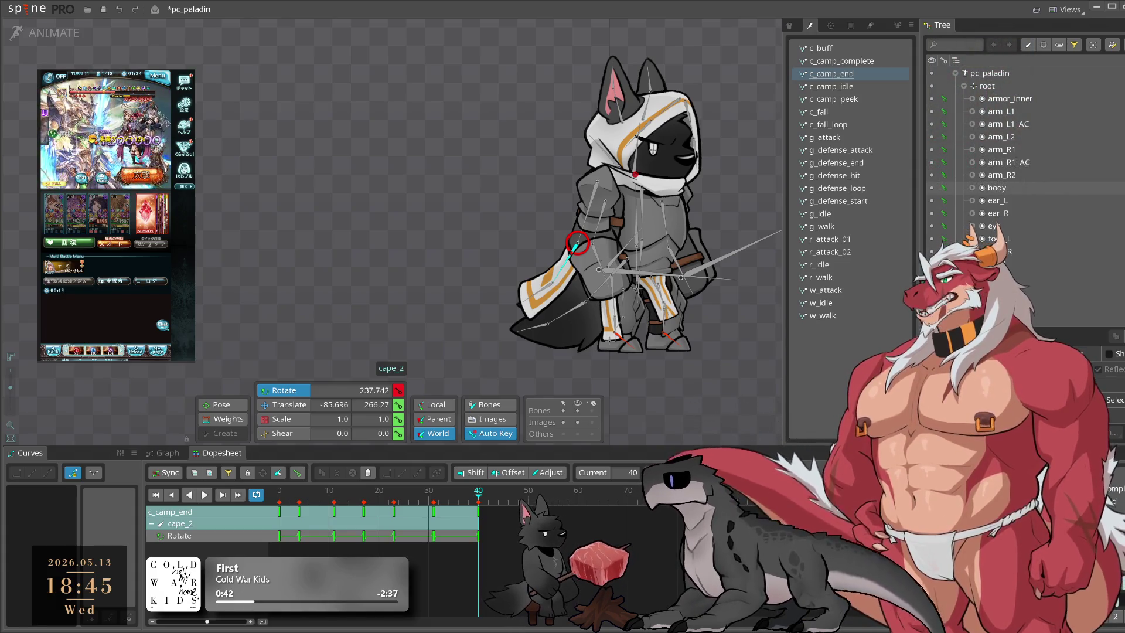
pyautogui.press('space')
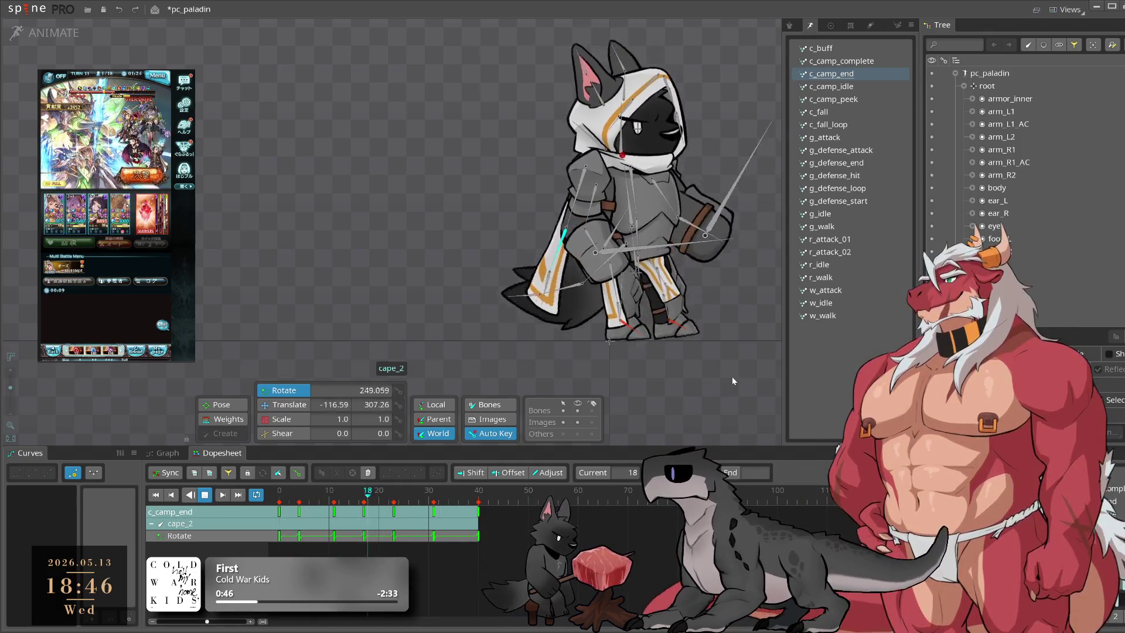
# Step: Run cape_3 through to frame 40, replay the cape sway, and save the pc_paladin project
pyautogui.click(549, 286)
pyautogui.click(548, 278)
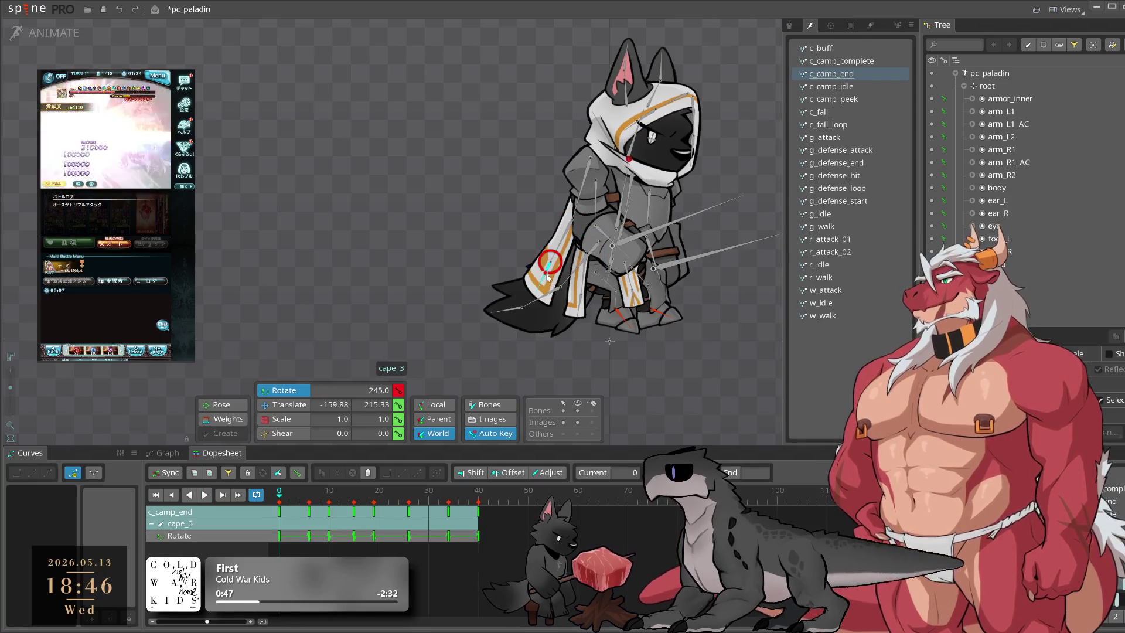
pyautogui.moveTo(445, 492); pyautogui.dragTo(479, 515)
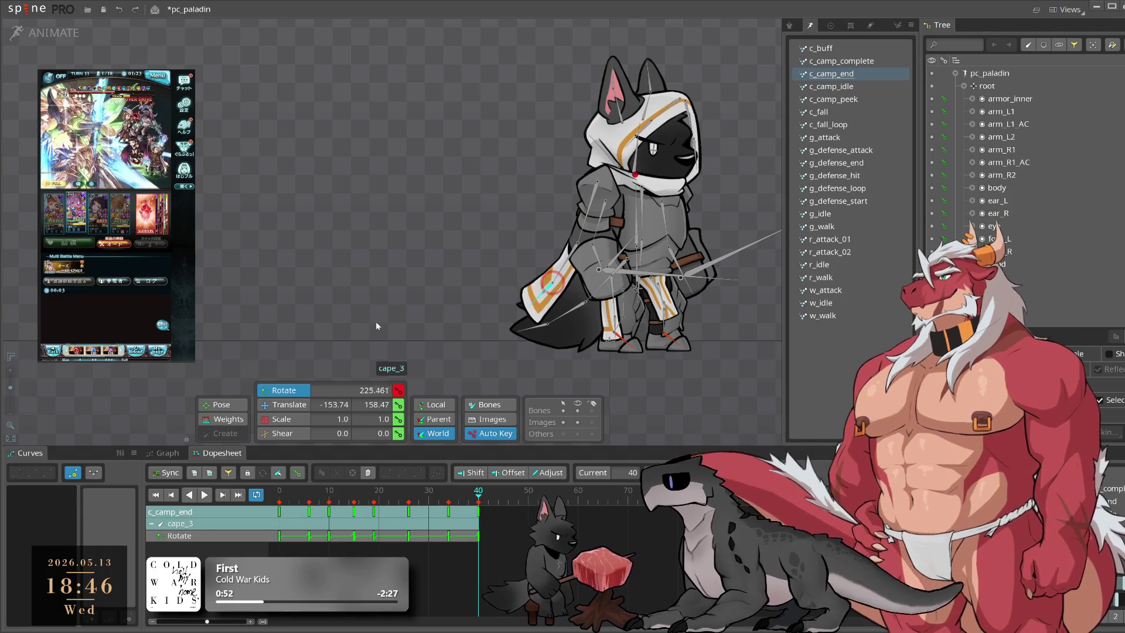
pyautogui.press('space')
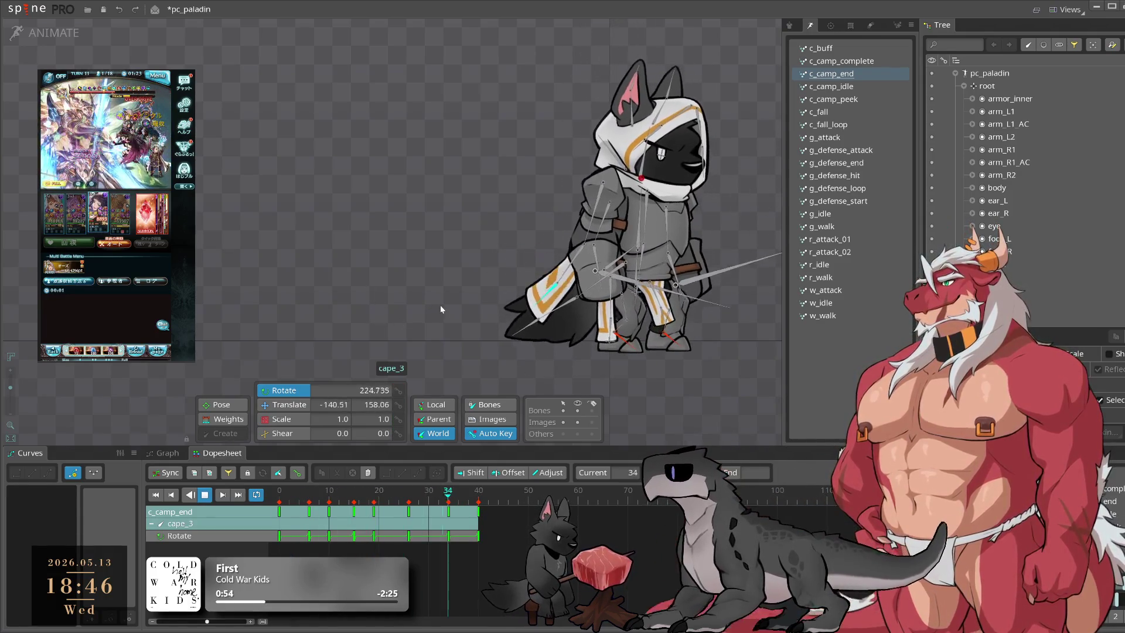
pyautogui.hotkey('ctrl', 's')
pyautogui.click(456, 297)
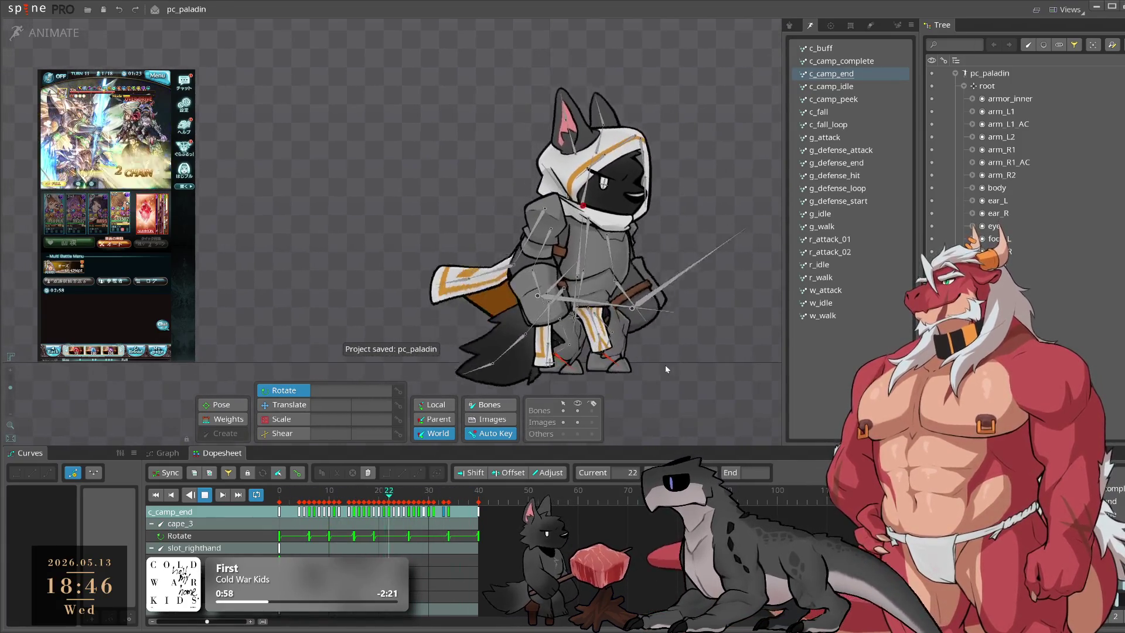
pyautogui.click(546, 262)
pyautogui.press('space')
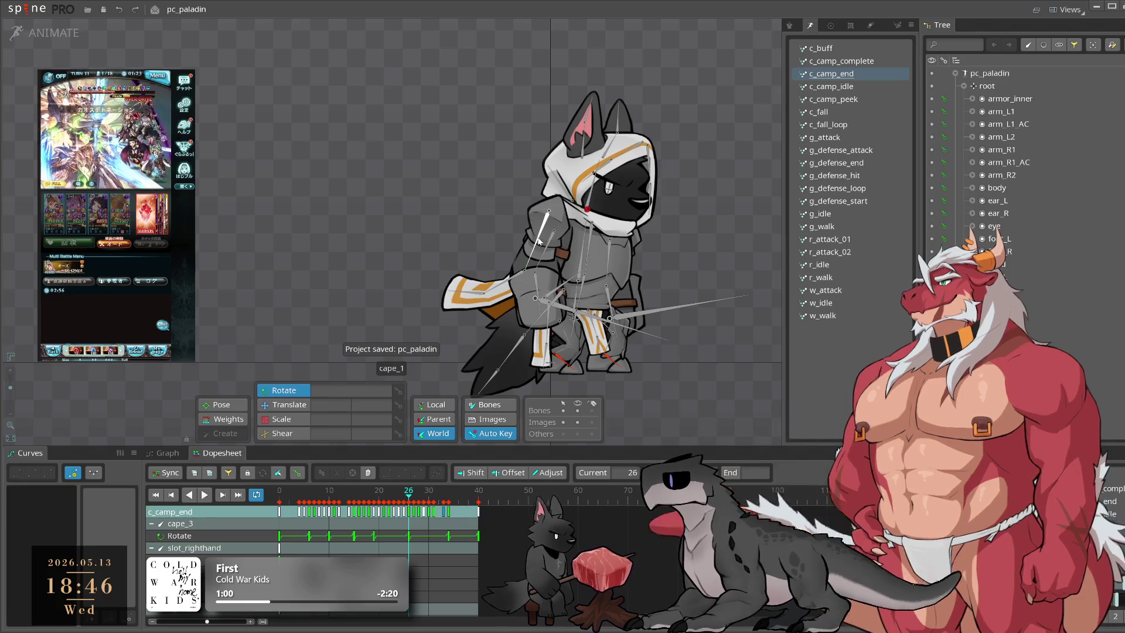
# Step: Play c_camp_end from frame 20 and again from frame 23, deselecting bones during playback
pyautogui.click(540, 240)
pyautogui.press('space')
pyautogui.click(374, 510)
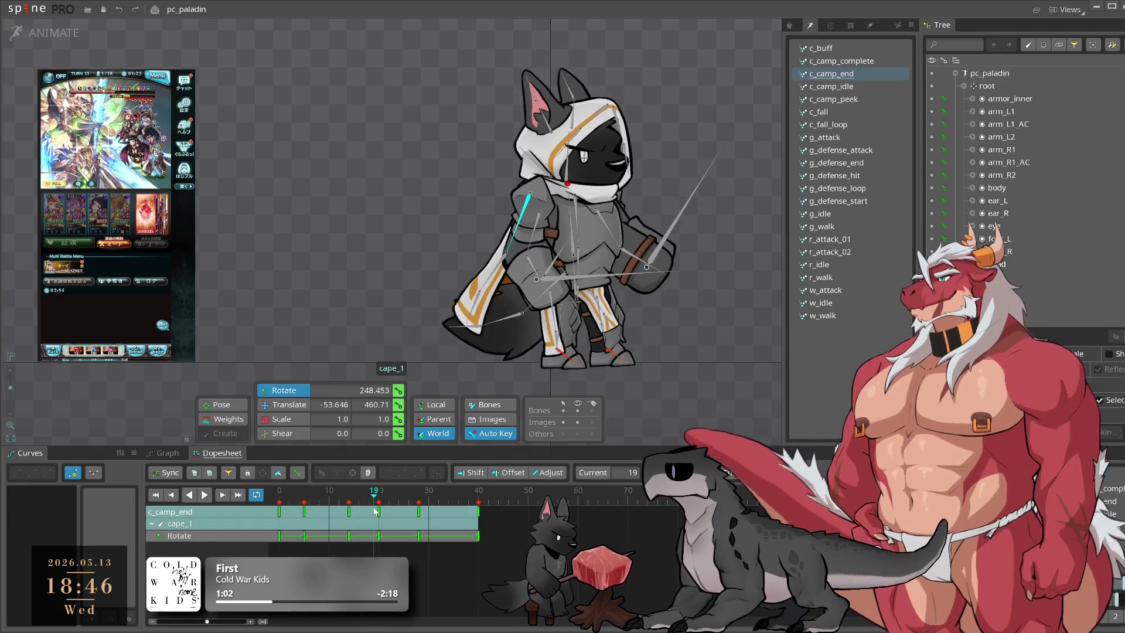
pyautogui.moveTo(374, 511); pyautogui.dragTo(379, 512)
pyautogui.press('space')
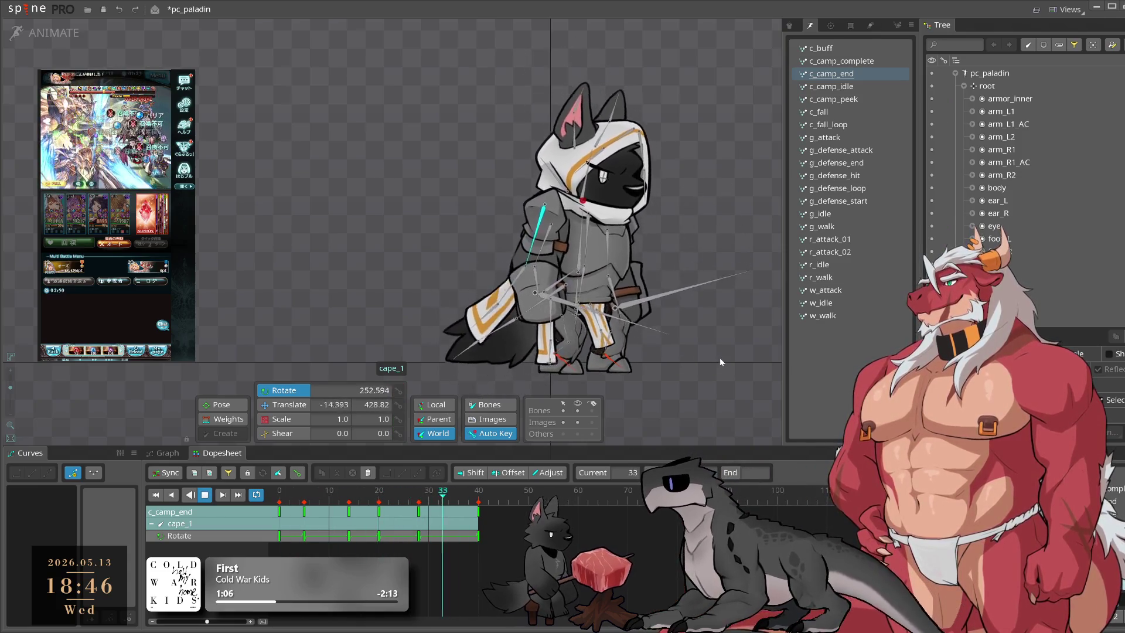
pyautogui.press('space')
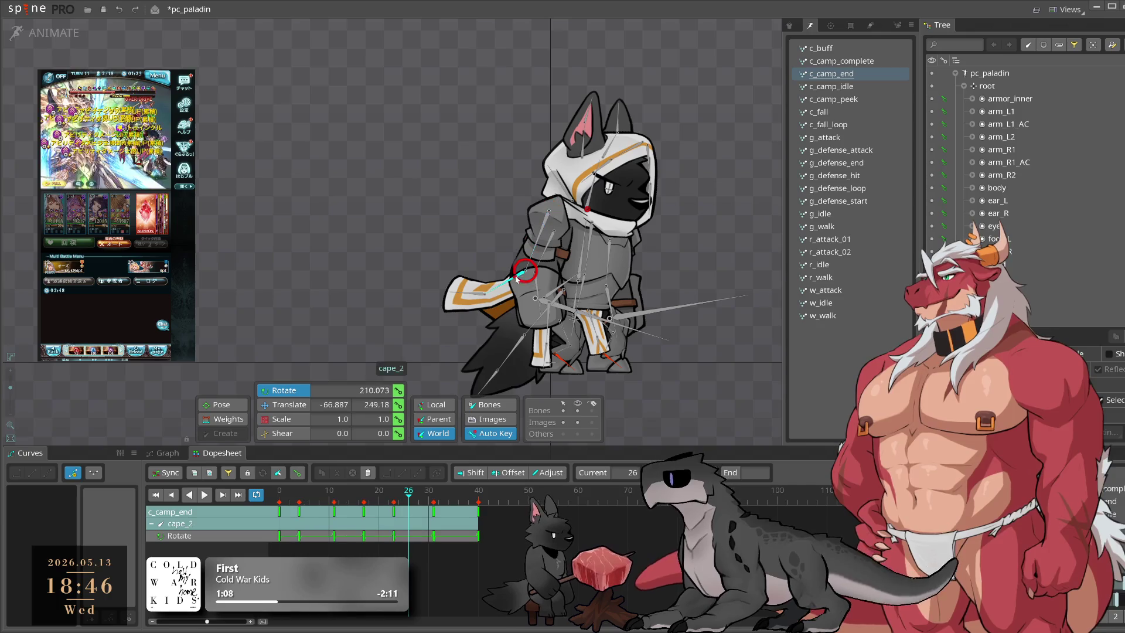
pyautogui.click(394, 510)
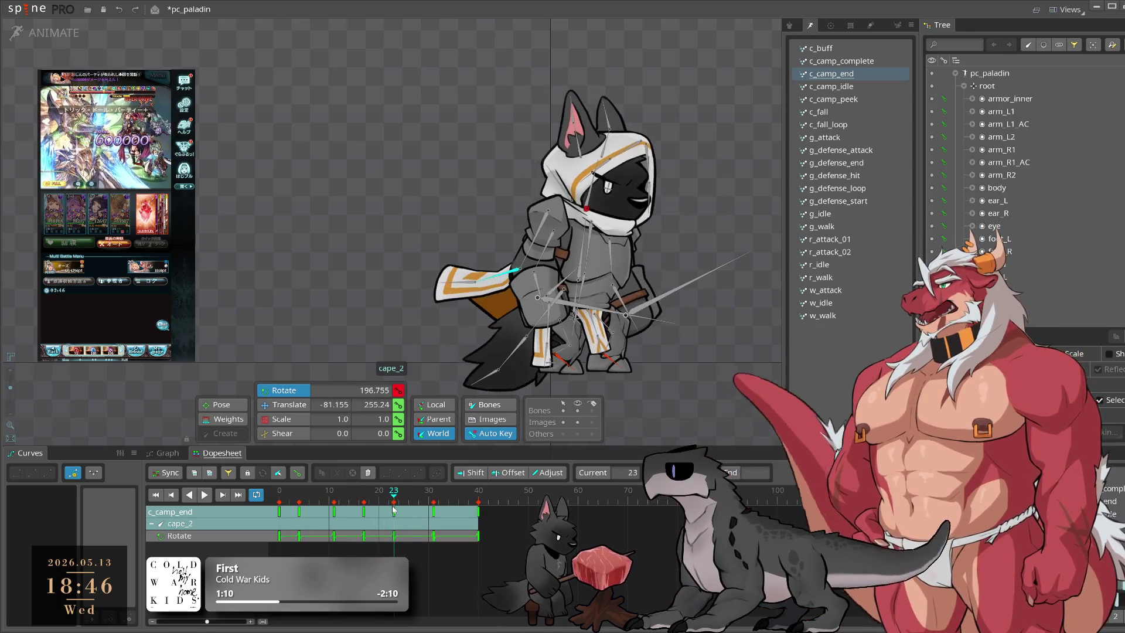
pyautogui.press('space')
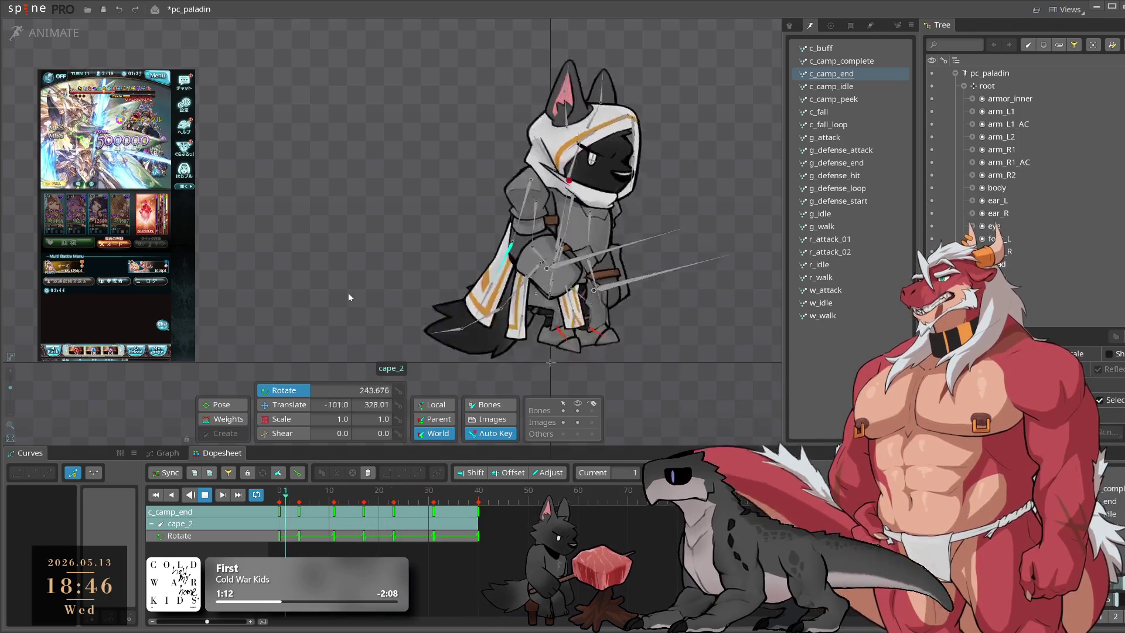
pyautogui.click(348, 293)
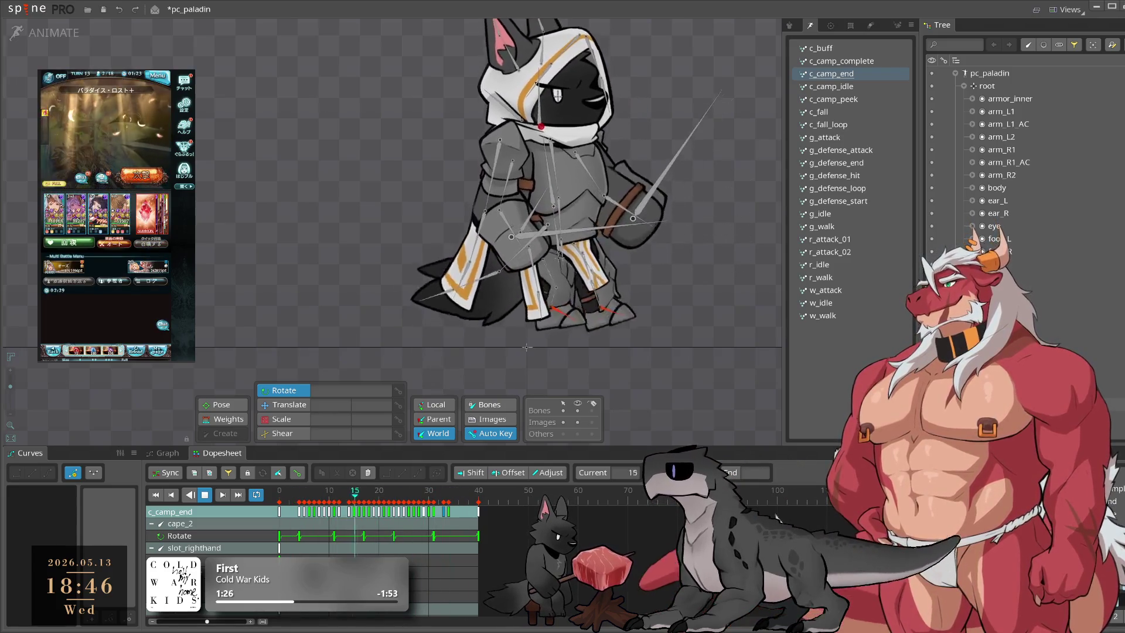
# Step: Key the leg_cape bone's rotation while moving through frames 8, 15, 40 and 22
pyautogui.click(711, 404)
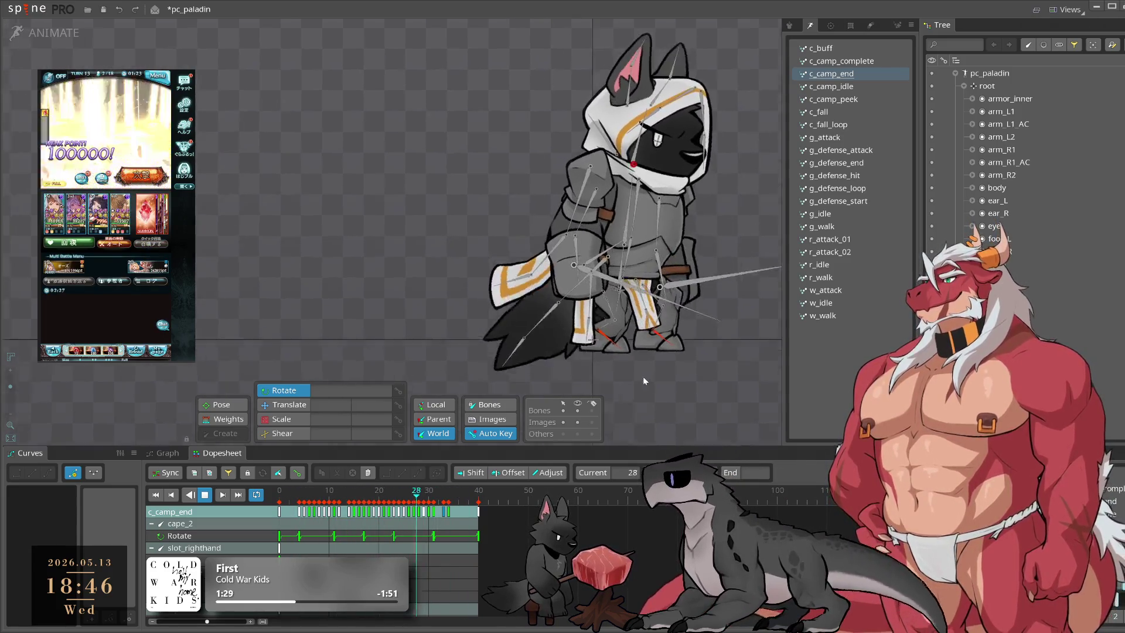
pyautogui.click(652, 268)
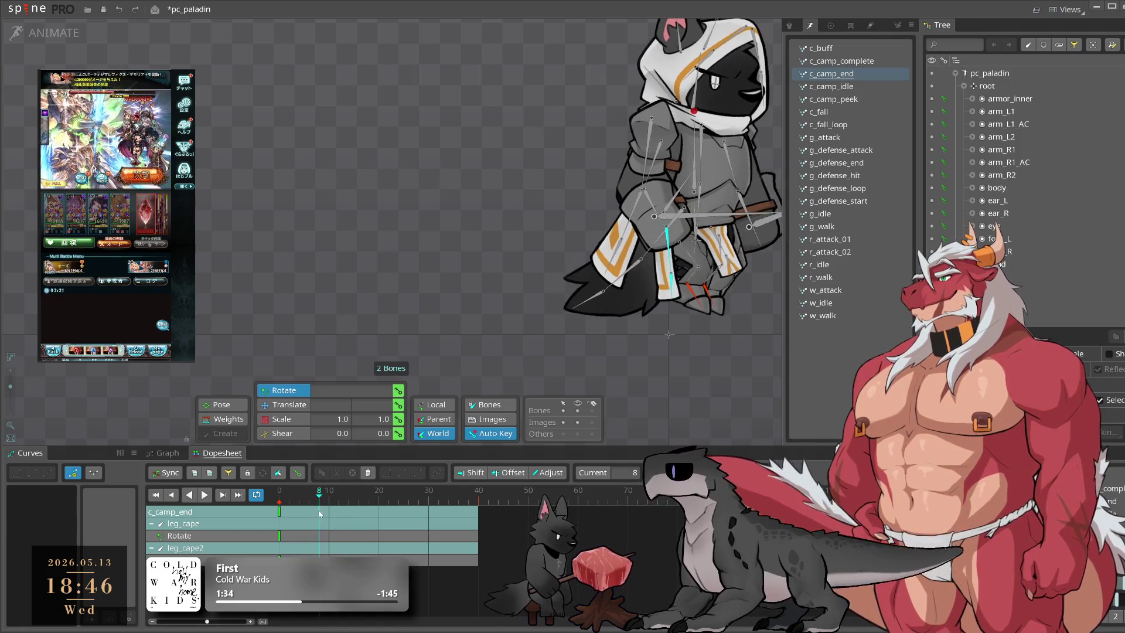
pyautogui.moveTo(400, 496); pyautogui.dragTo(320, 511)
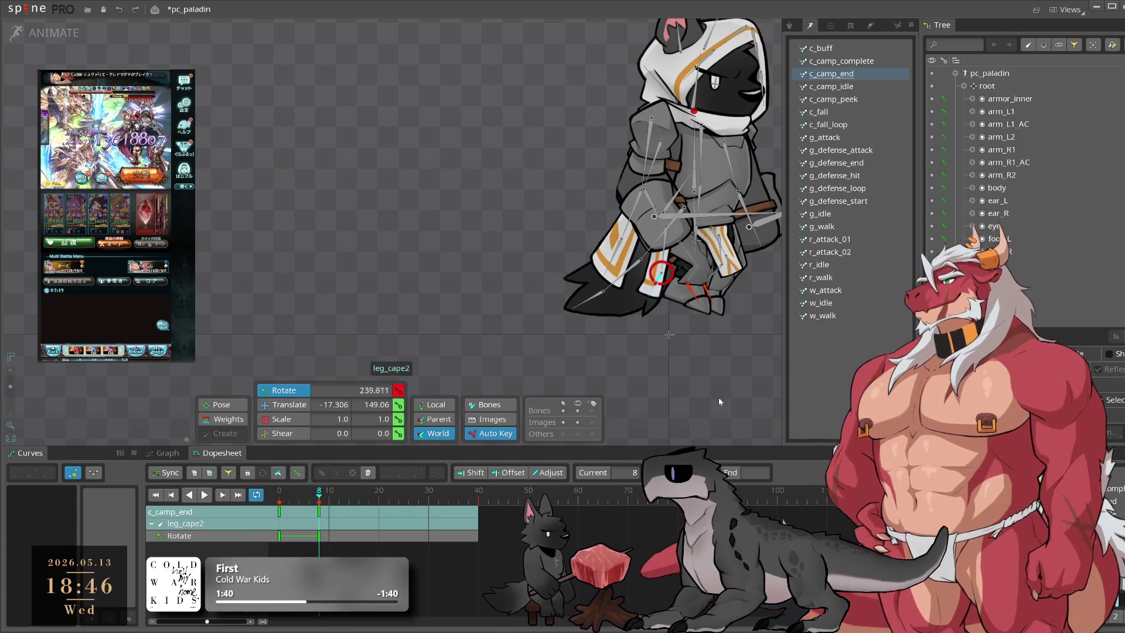
pyautogui.moveTo(293, 513)
pyautogui.mouseDown()
pyautogui.moveTo(363, 517)
pyautogui.moveTo(351, 519)
pyautogui.moveTo(426, 502)
pyautogui.mouseUp()
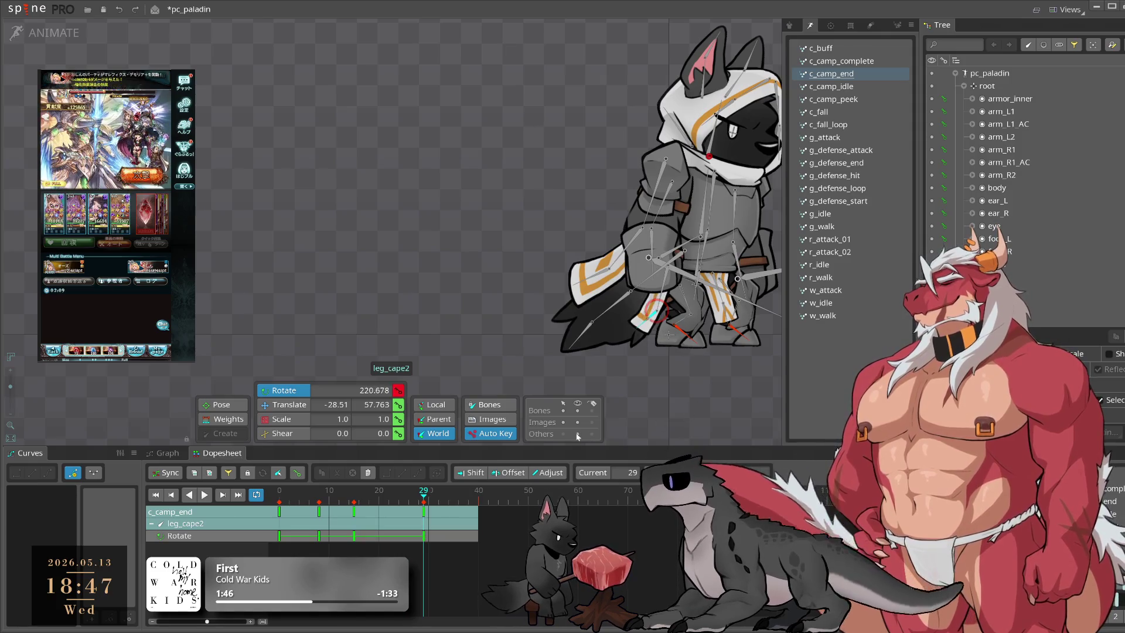
pyautogui.click(474, 494)
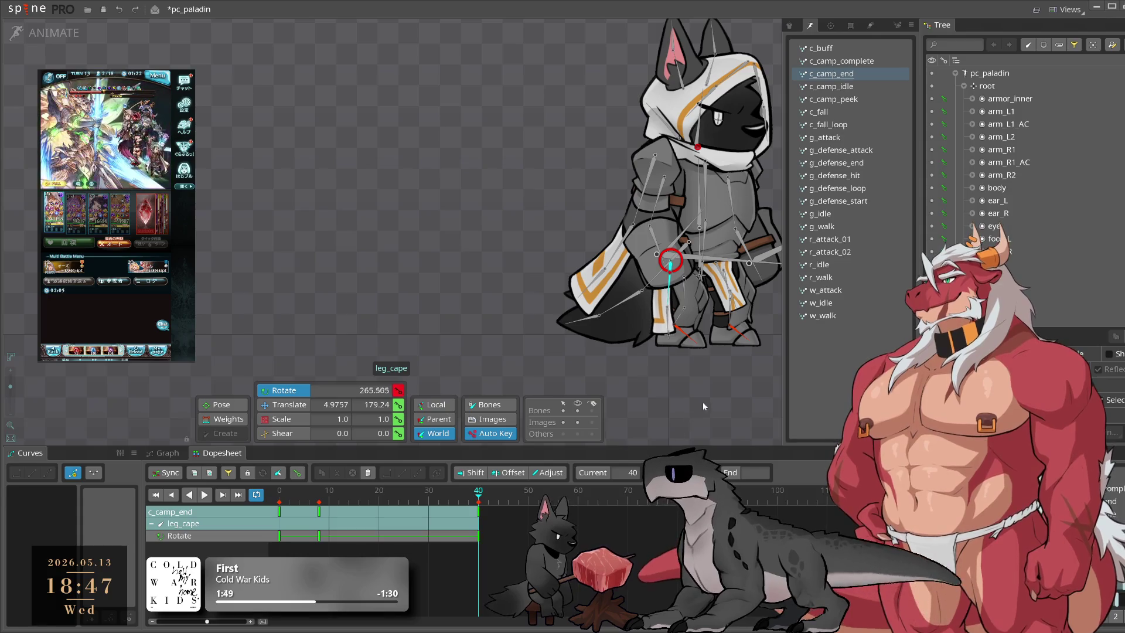
pyautogui.moveTo(374, 511)
pyautogui.mouseDown()
pyautogui.moveTo(390, 510)
pyautogui.moveTo(373, 523)
pyautogui.moveTo(414, 496)
pyautogui.mouseUp()
# Step: Add leg_cape2 to the selection and preview the lower cape flapping
pyautogui.keyDown('ctrl'); pyautogui.click(642, 309); pyautogui.keyUp('ctrl')
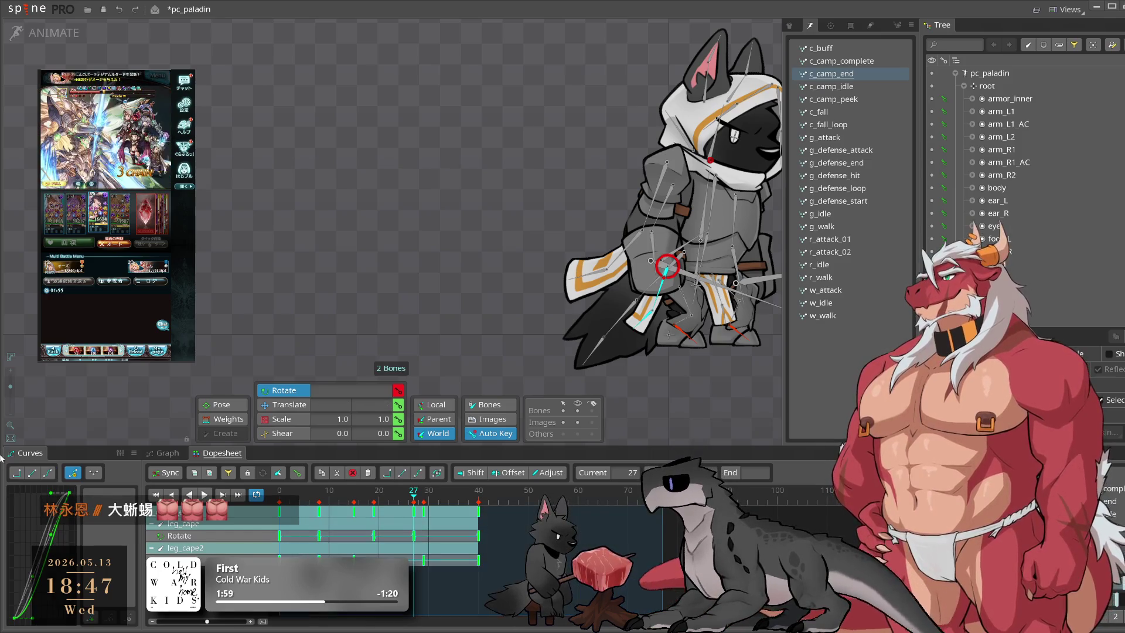
pyautogui.press('space')
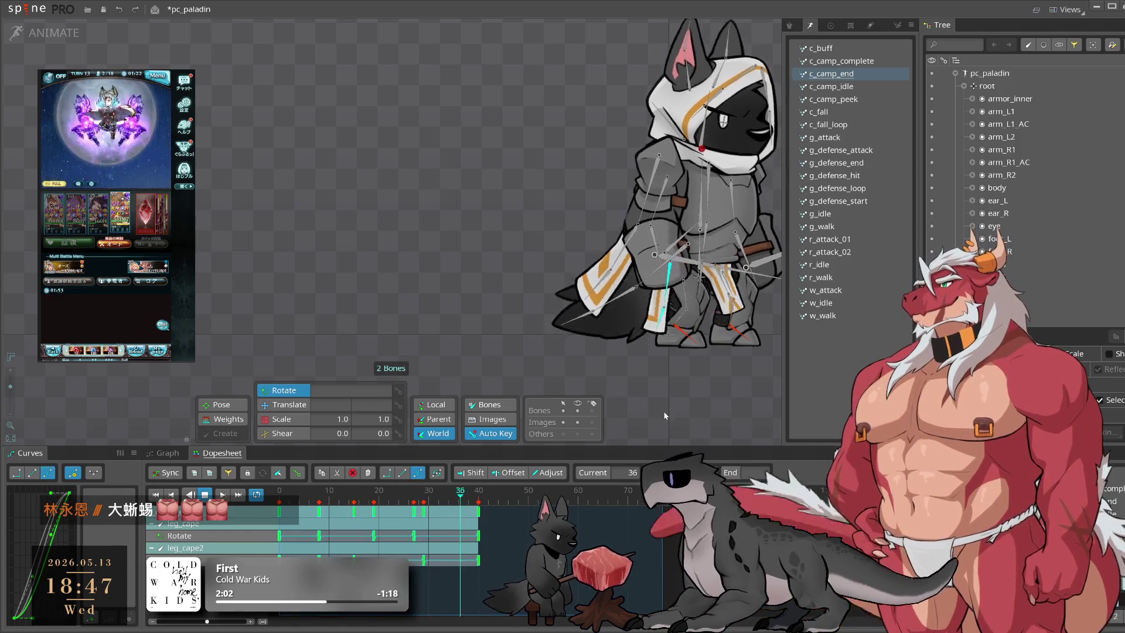
pyautogui.click(669, 385)
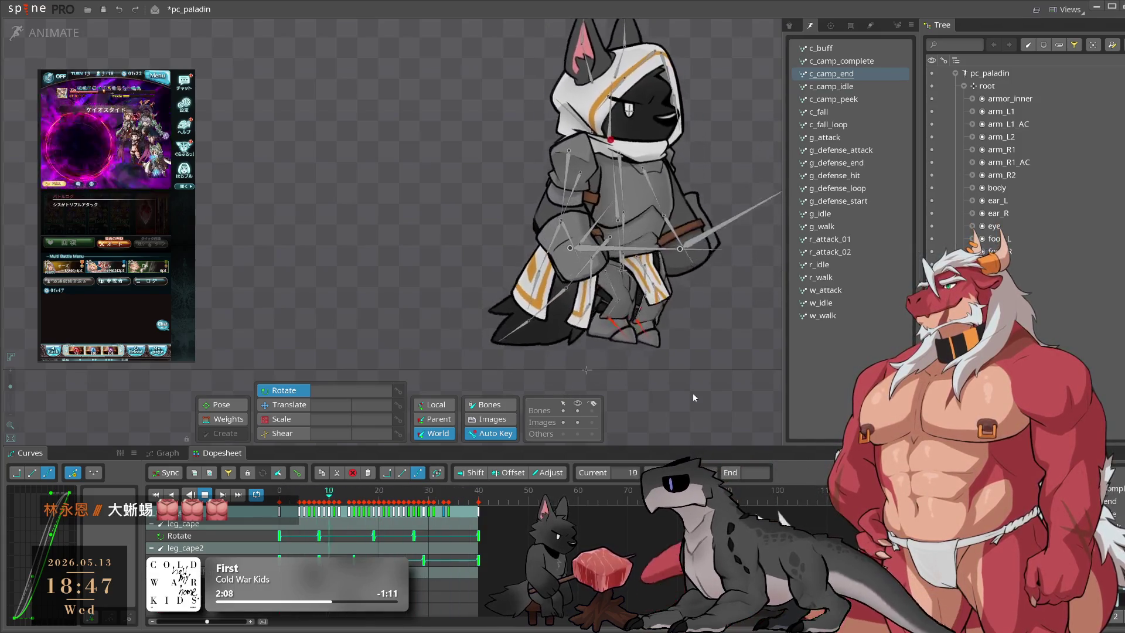
pyautogui.press('space')
# Step: Select leg_front and leg_front2 and key their rotation at frame 8
pyautogui.click(638, 318)
pyautogui.keyDown('ctrl'); pyautogui.click(639, 321); pyautogui.keyUp('ctrl')
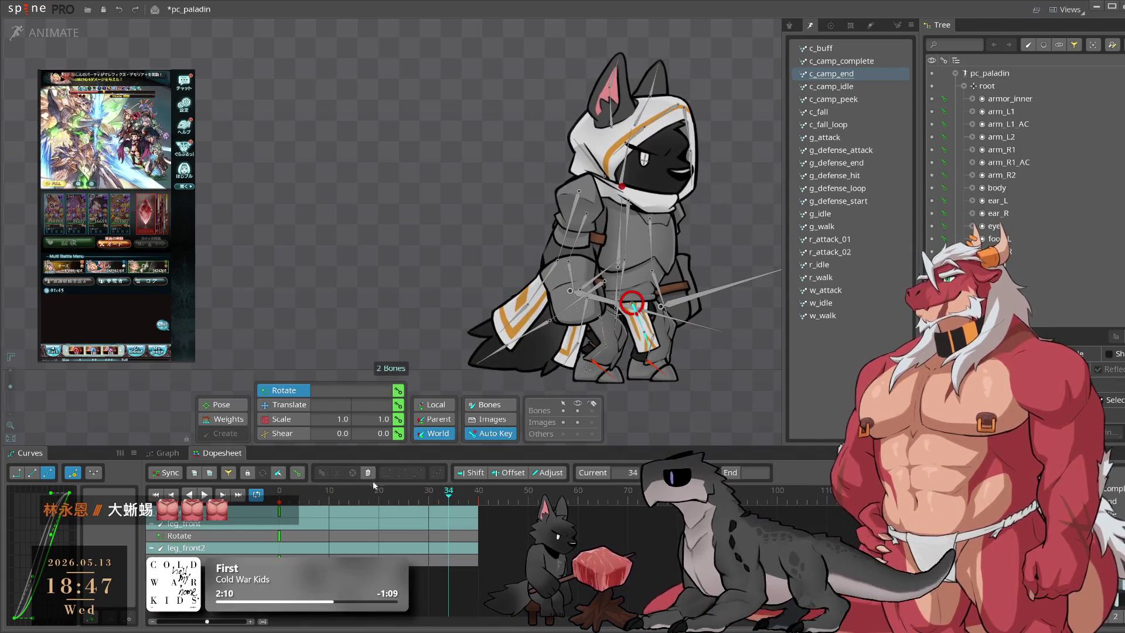
pyautogui.click(313, 498)
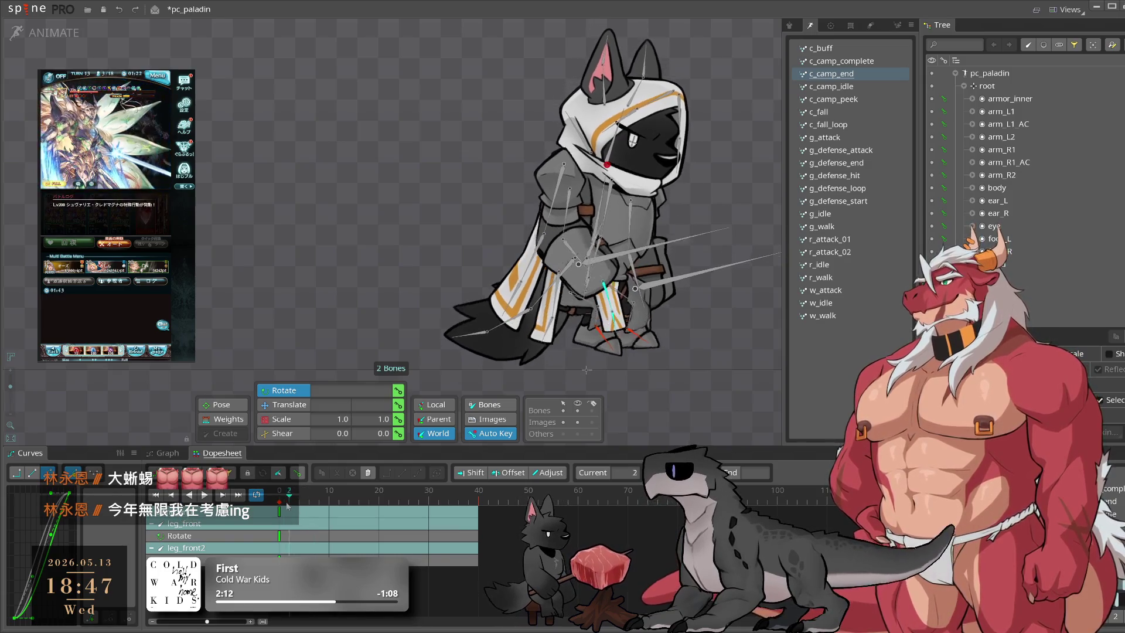
pyautogui.moveTo(317, 503); pyautogui.dragTo(321, 510)
pyautogui.moveTo(722, 387); pyautogui.dragTo(684, 406)
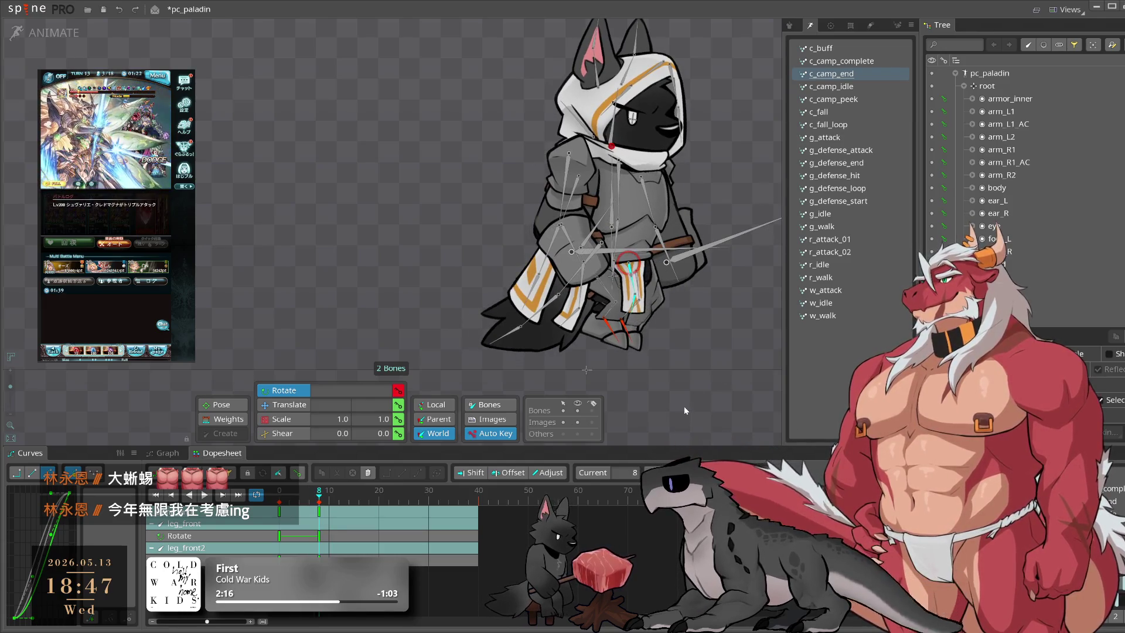
pyautogui.moveTo(339, 495); pyautogui.dragTo(360, 499)
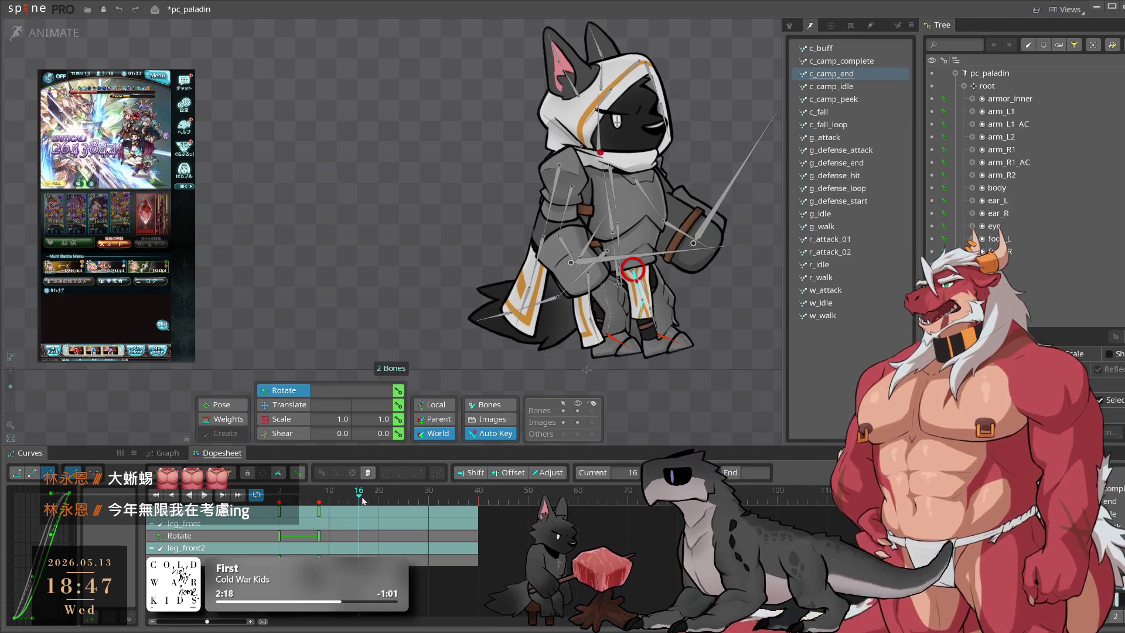
# Step: Sort through the leg bones and end with leg_front2 selected
pyautogui.click(650, 305)
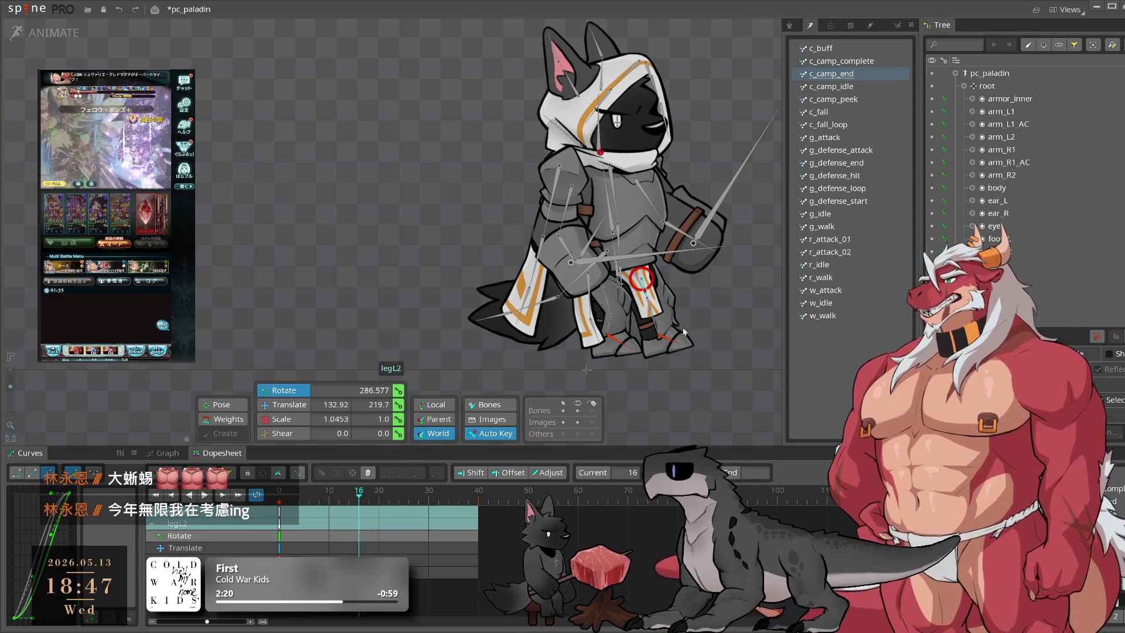
pyautogui.scroll(3, 674, 321)
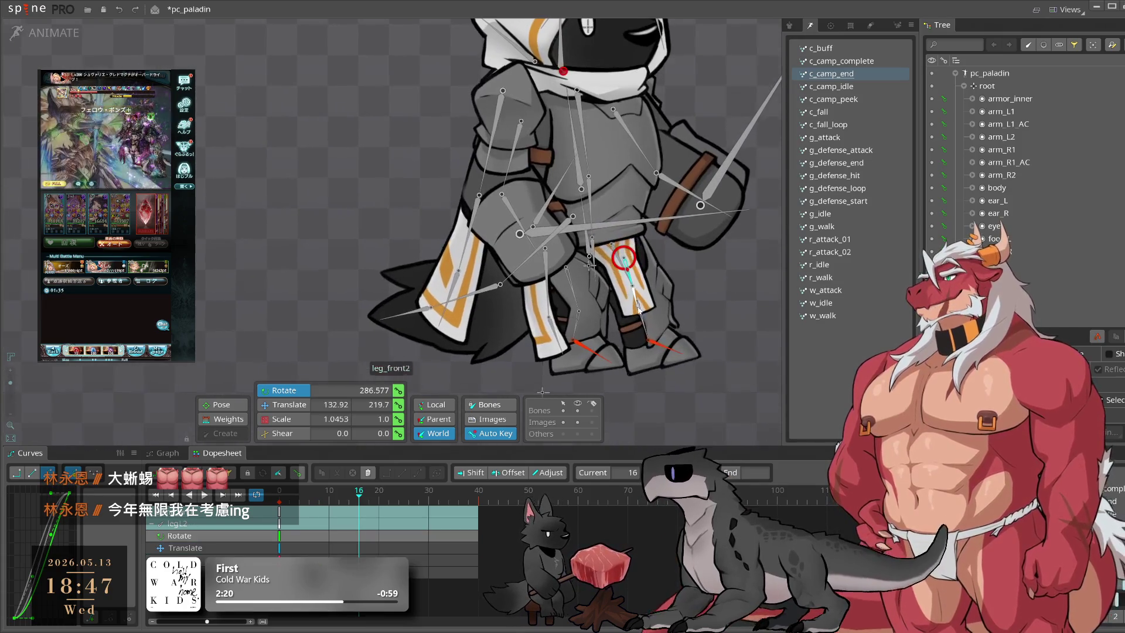
pyautogui.click(691, 301)
pyautogui.scroll(2, 638, 293)
pyautogui.click(638, 295)
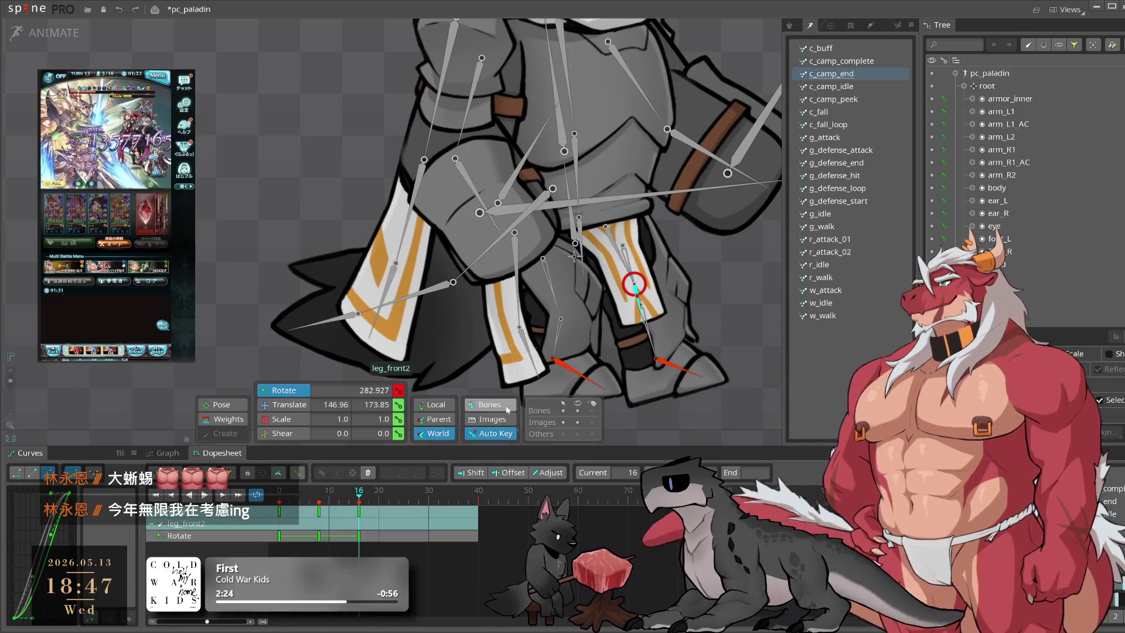
pyautogui.click(666, 368)
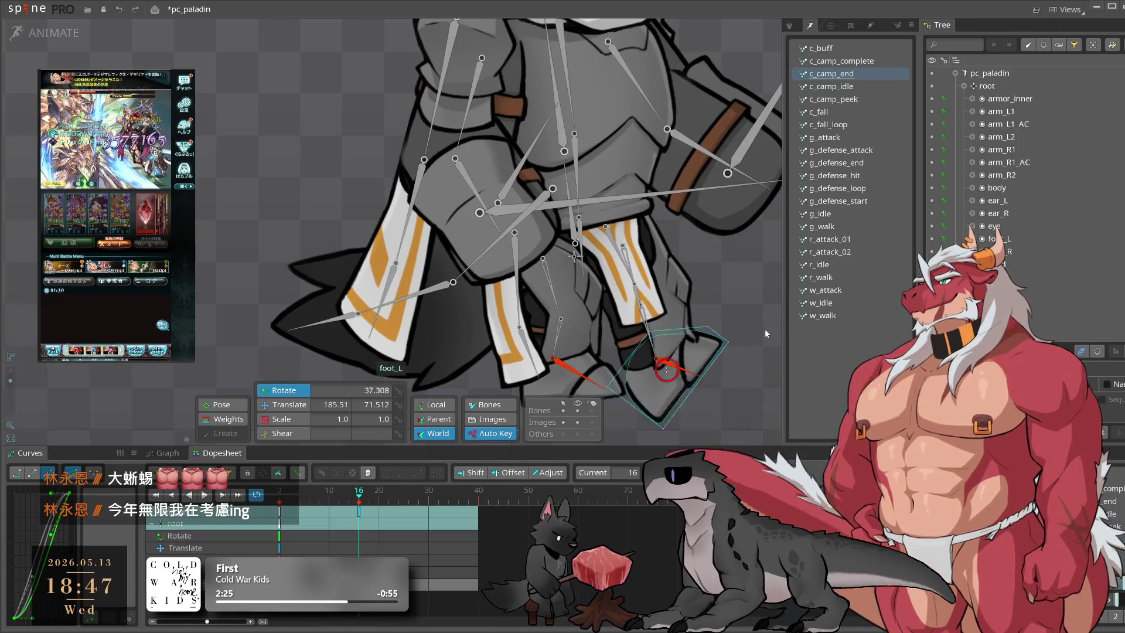
pyautogui.click(637, 292)
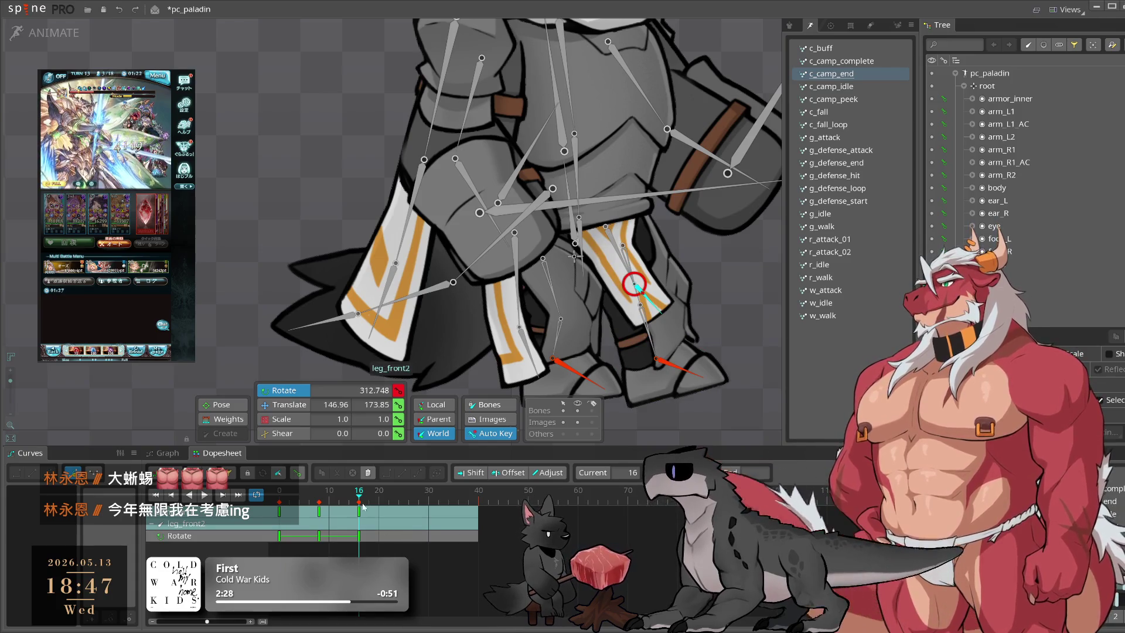
# Step: Key the front leg cloth rotations at frame 23 (leg_front 298.022°) and frame 40
pyautogui.click(384, 491)
pyautogui.moveTo(385, 491); pyautogui.dragTo(393, 493)
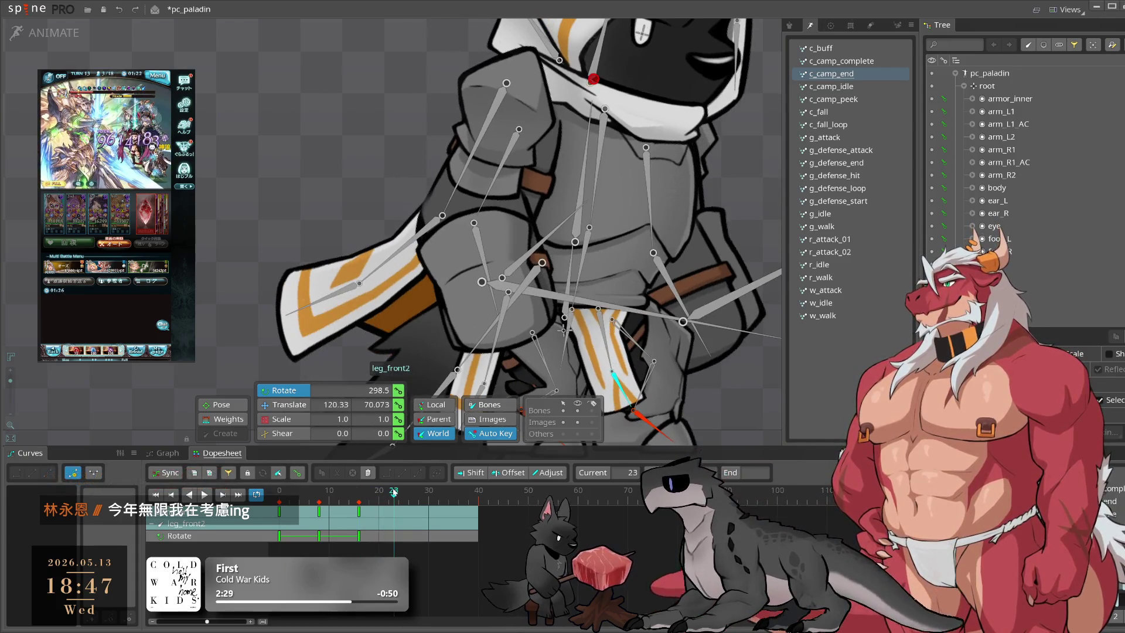
pyautogui.keyDown('ctrl'); pyautogui.click(609, 347); pyautogui.keyUp('ctrl')
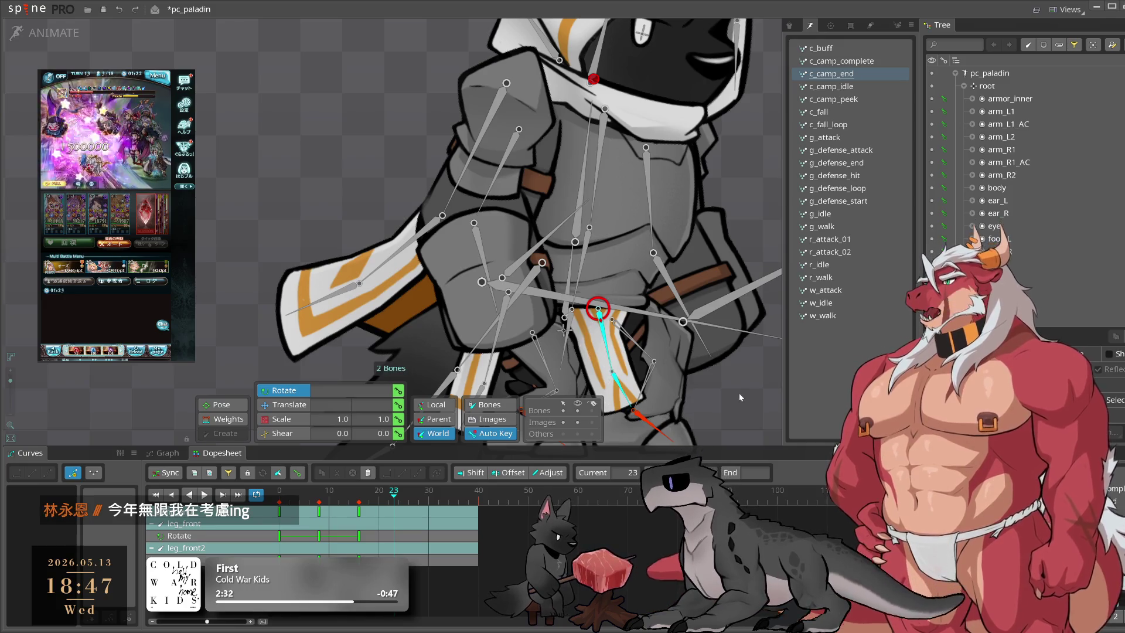
pyautogui.moveTo(739, 393); pyautogui.dragTo(754, 365)
pyautogui.moveTo(483, 498)
pyautogui.mouseDown()
pyautogui.moveTo(457, 499)
pyautogui.moveTo(478, 501)
pyautogui.mouseUp()
pyautogui.moveTo(776, 358); pyautogui.dragTo(633, 462)
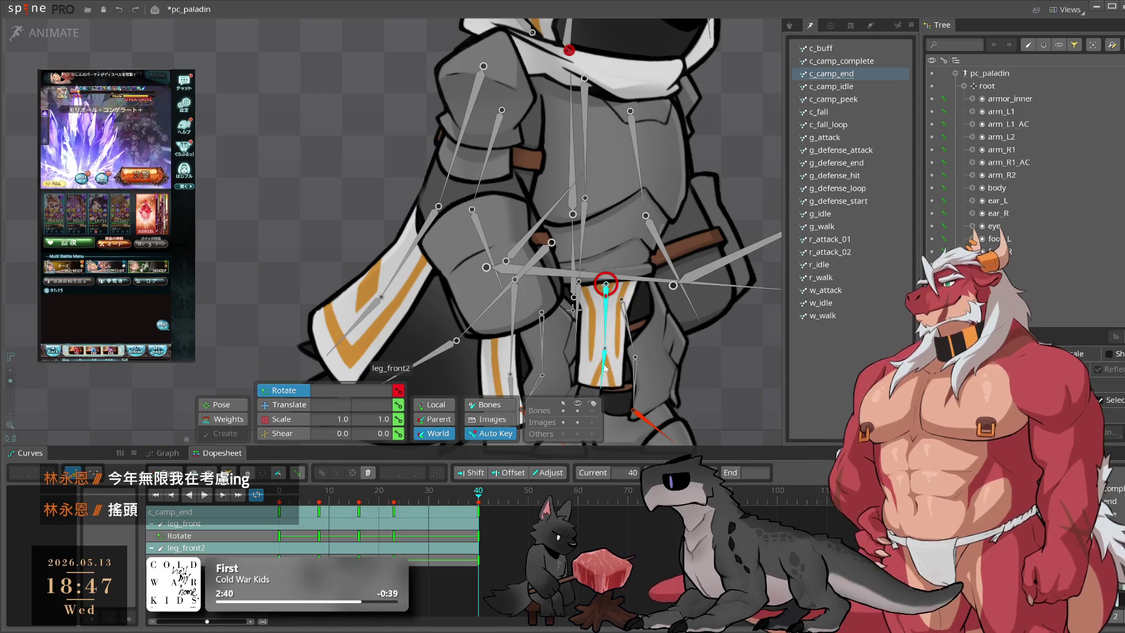
# Step: Change the leg_front2 keys' easing curve, preview playback, and select leg_front
pyautogui.click(605, 367)
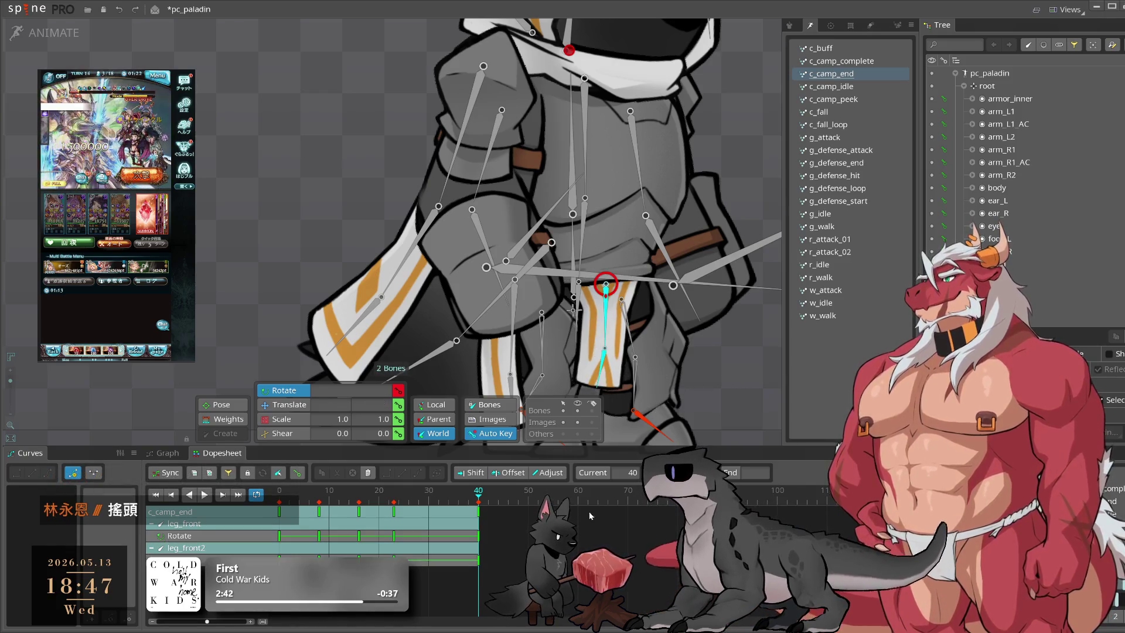
pyautogui.click(45, 475)
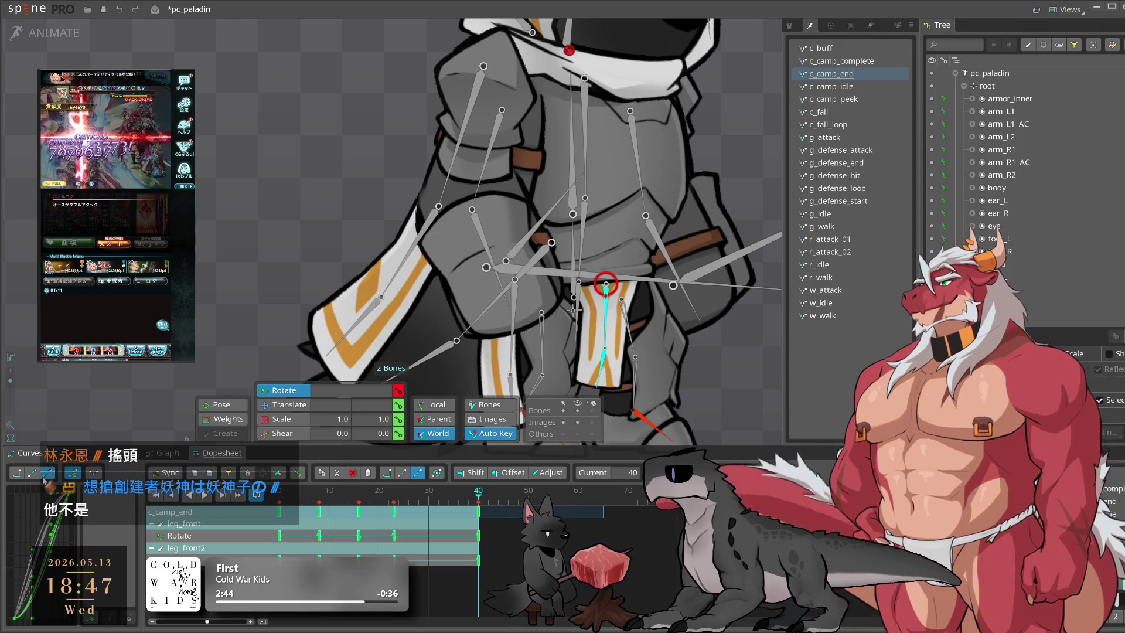
pyautogui.click(44, 480)
pyautogui.moveTo(434, 565); pyautogui.dragTo(275, 592)
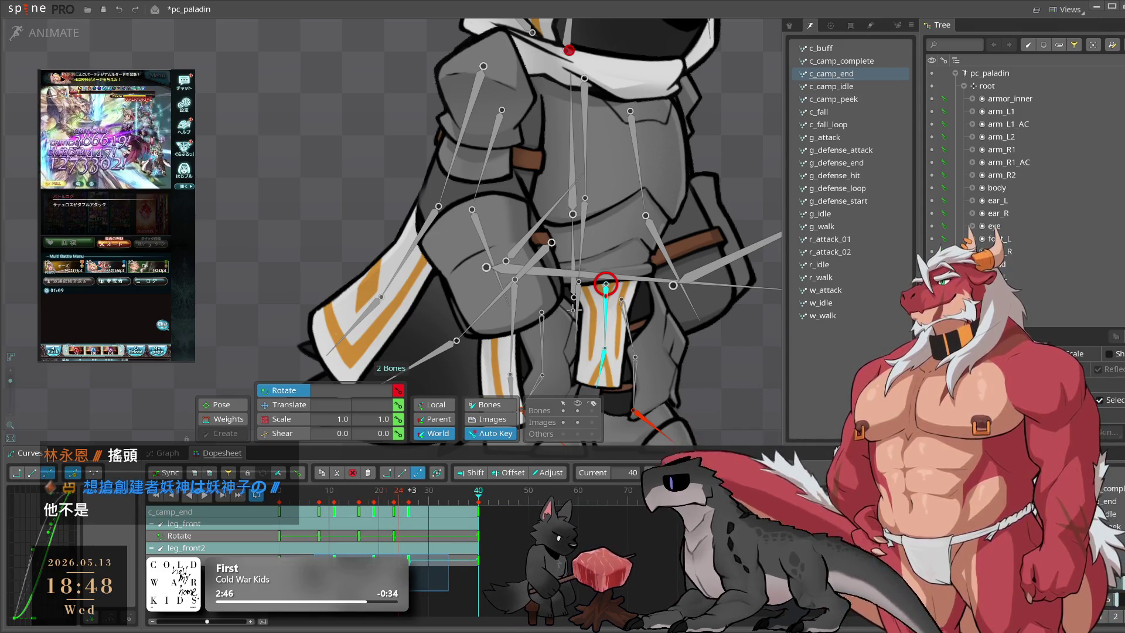
pyautogui.click(331, 554)
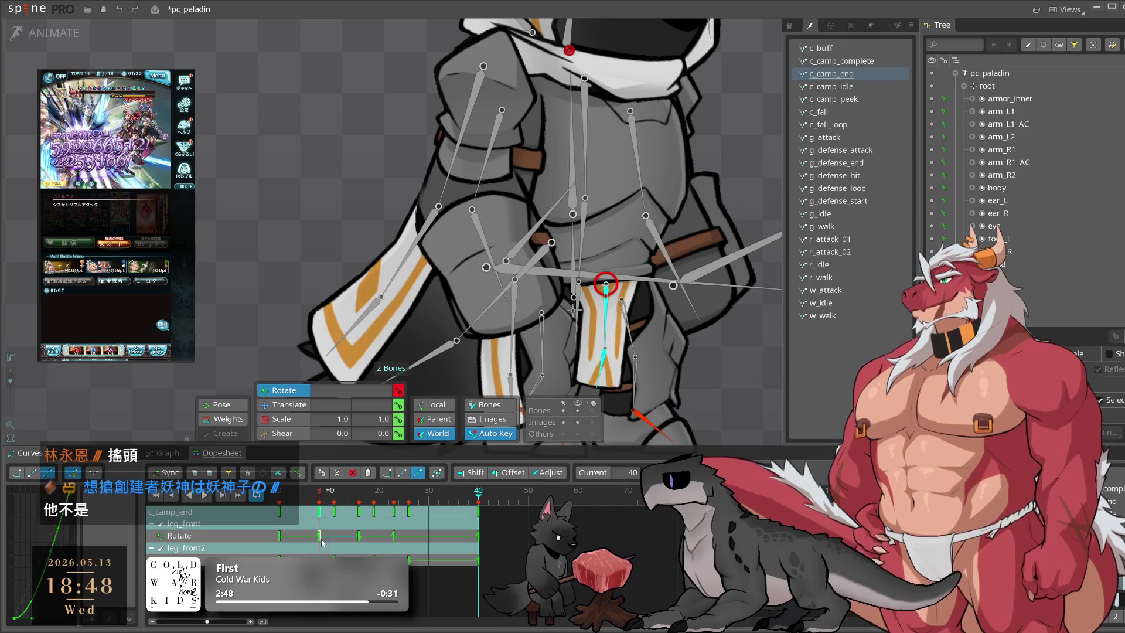
pyautogui.press('space')
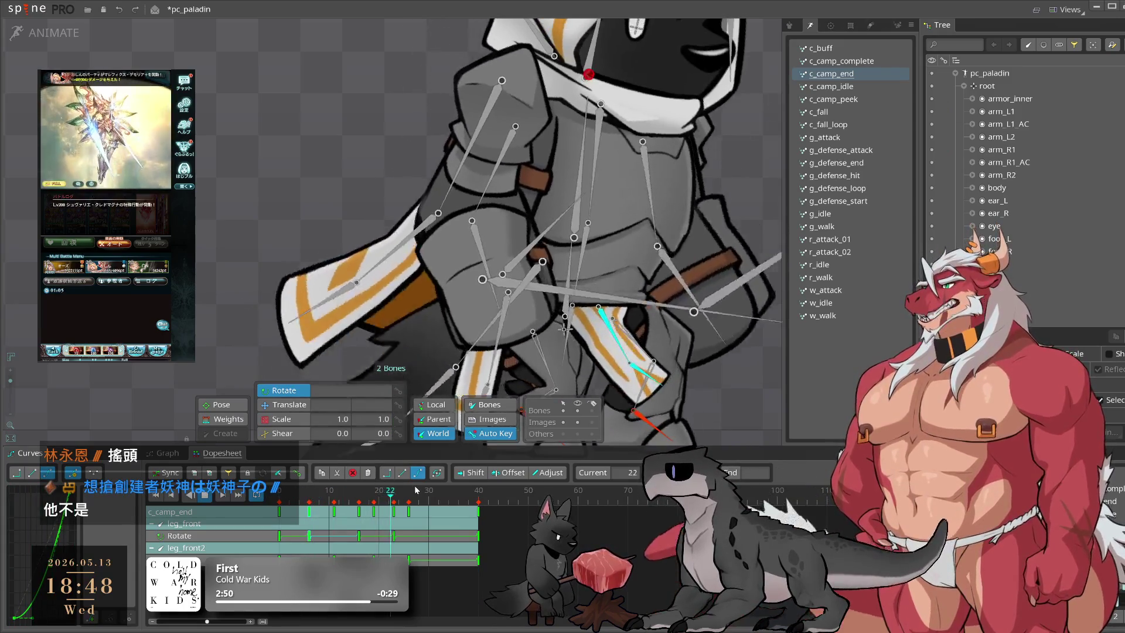
pyautogui.click(728, 401)
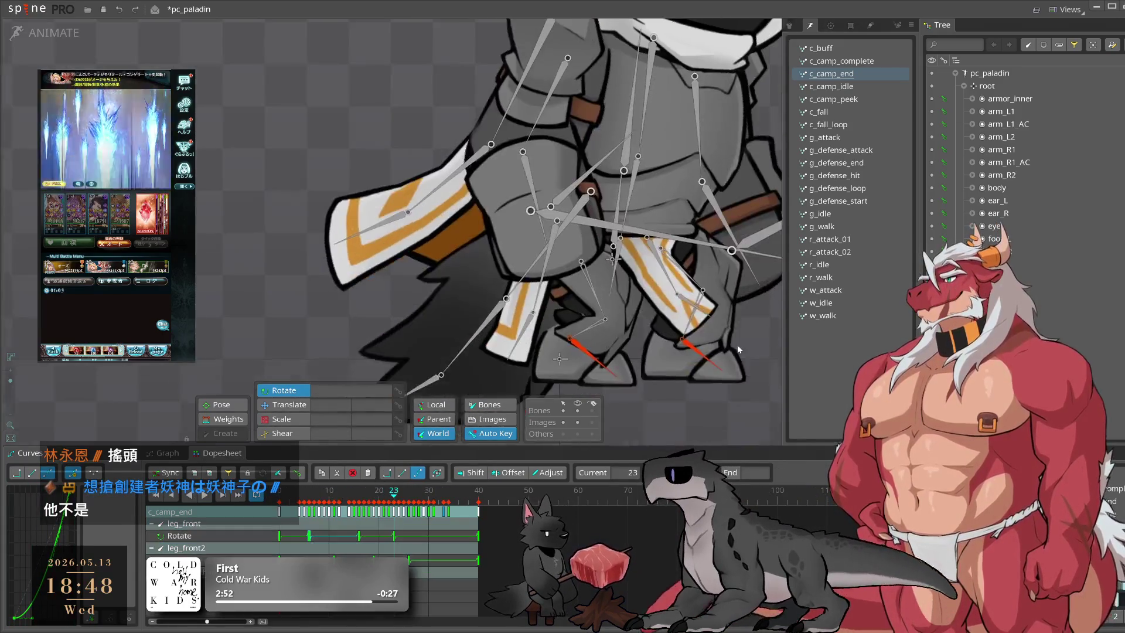
pyautogui.click(676, 268)
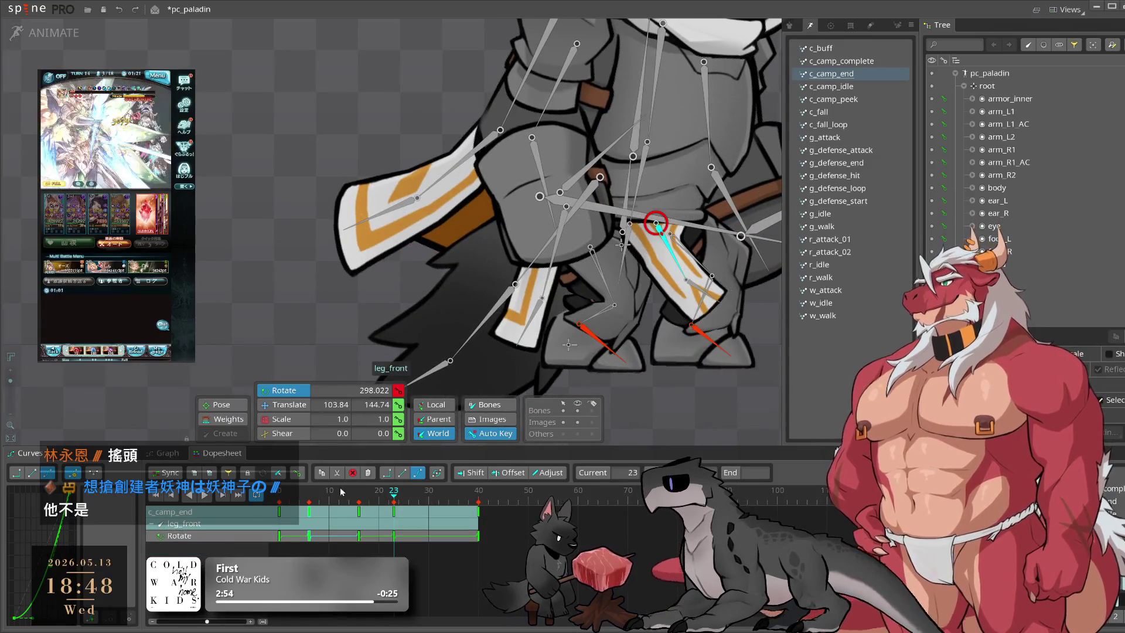
# Step: Preview the early leg motion, then key leg_front's rotation at frame 29
pyautogui.click(294, 497)
pyautogui.moveTo(294, 499)
pyautogui.mouseDown()
pyautogui.moveTo(316, 499)
pyautogui.moveTo(296, 499)
pyautogui.moveTo(317, 499)
pyautogui.moveTo(297, 509)
pyautogui.moveTo(311, 514)
pyautogui.mouseUp()
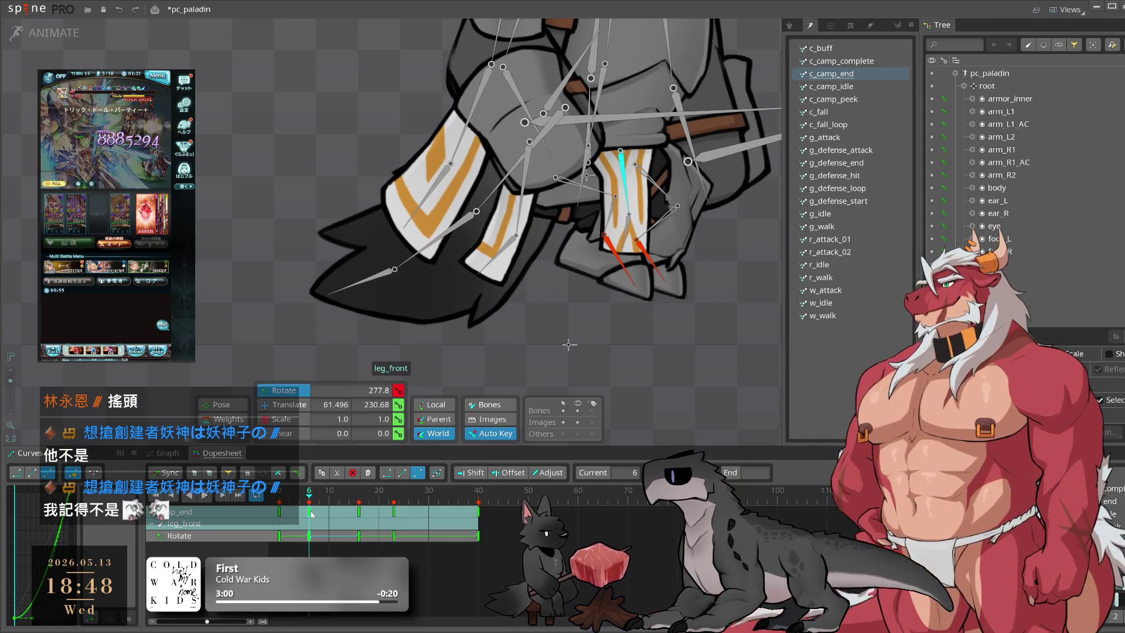
pyautogui.press('l')
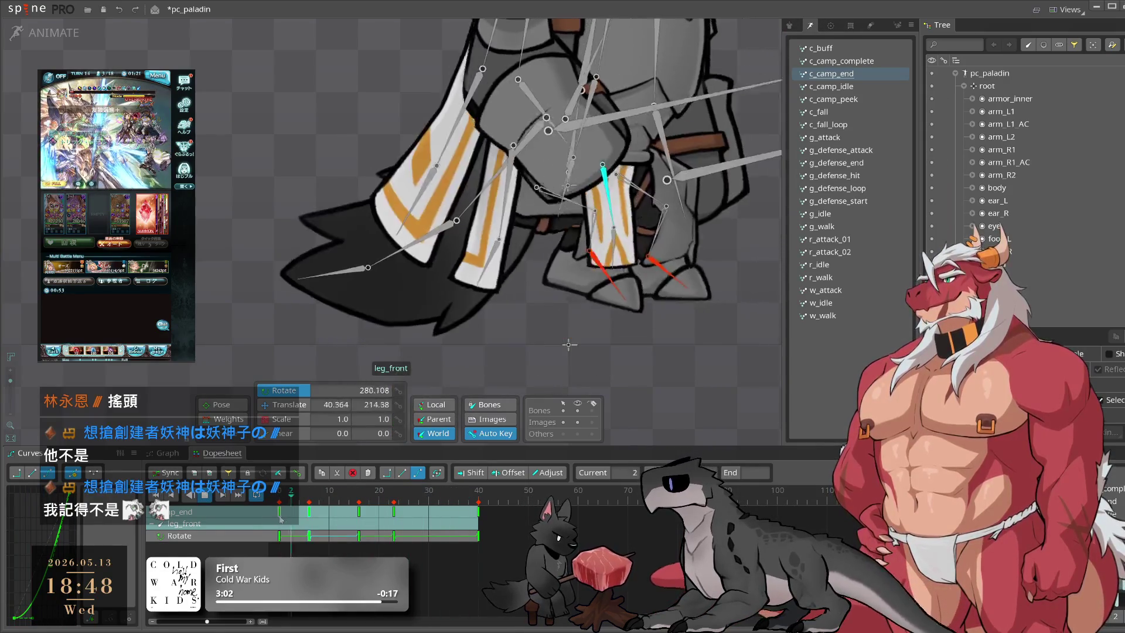
pyautogui.press('k')
pyautogui.moveTo(415, 503); pyautogui.dragTo(423, 499)
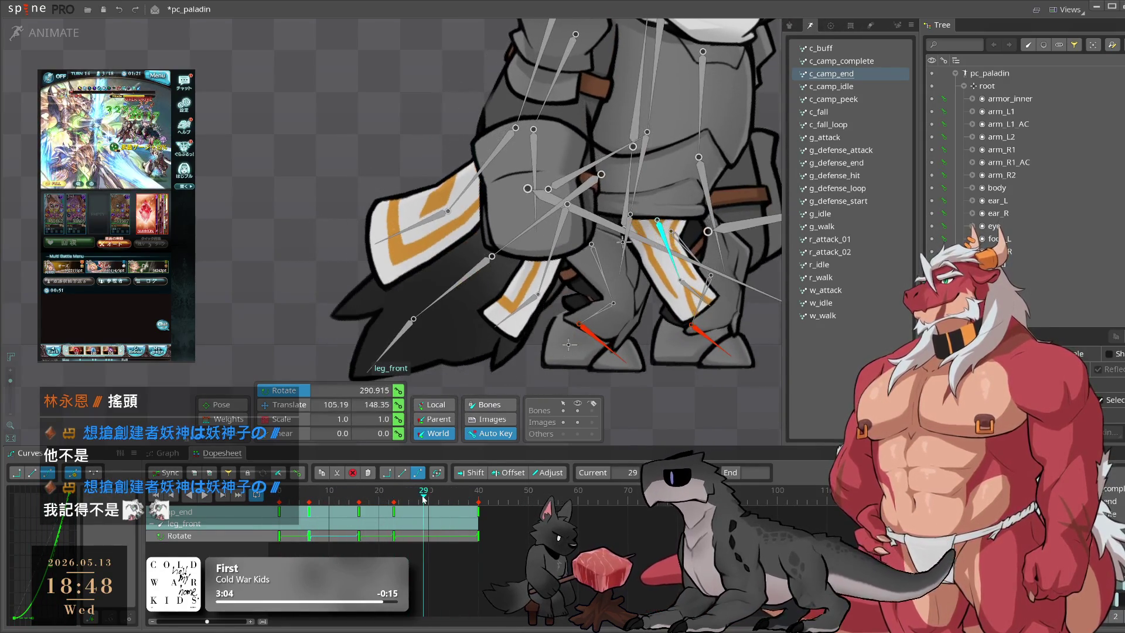
pyautogui.moveTo(698, 408); pyautogui.dragTo(609, 458)
# Step: Rotate leg_front2 to 243.95° at frame 36 and play the animation
pyautogui.moveTo(512, 493); pyautogui.dragTo(471, 503)
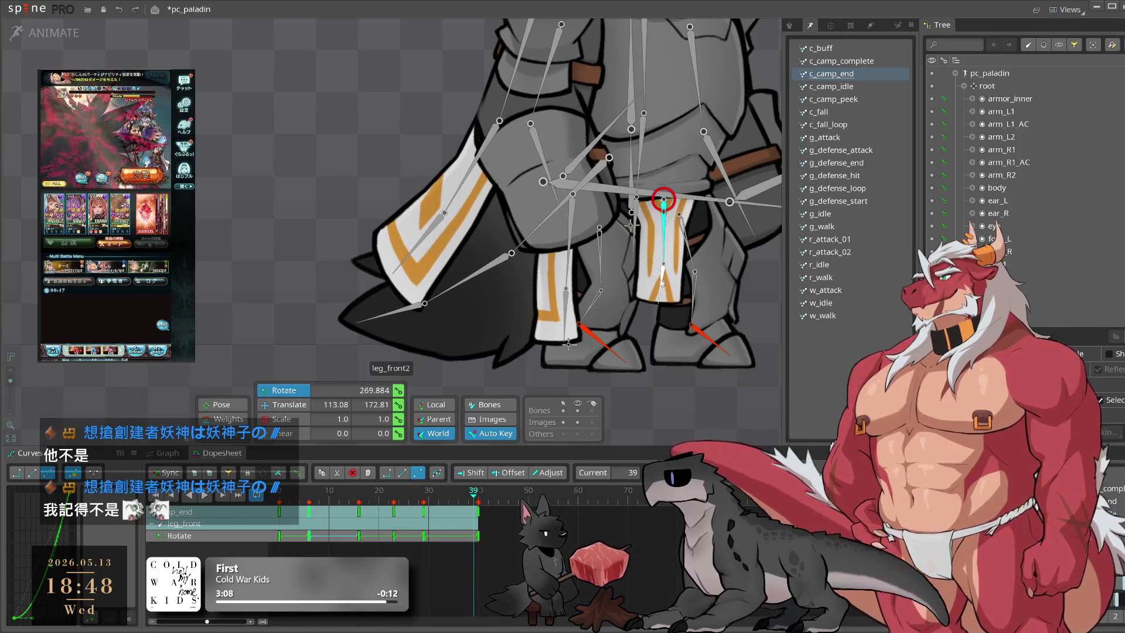
pyautogui.click(673, 291)
pyautogui.click(449, 498)
pyautogui.moveTo(451, 501)
pyautogui.mouseDown()
pyautogui.moveTo(441, 511)
pyautogui.moveTo(458, 501)
pyautogui.mouseUp()
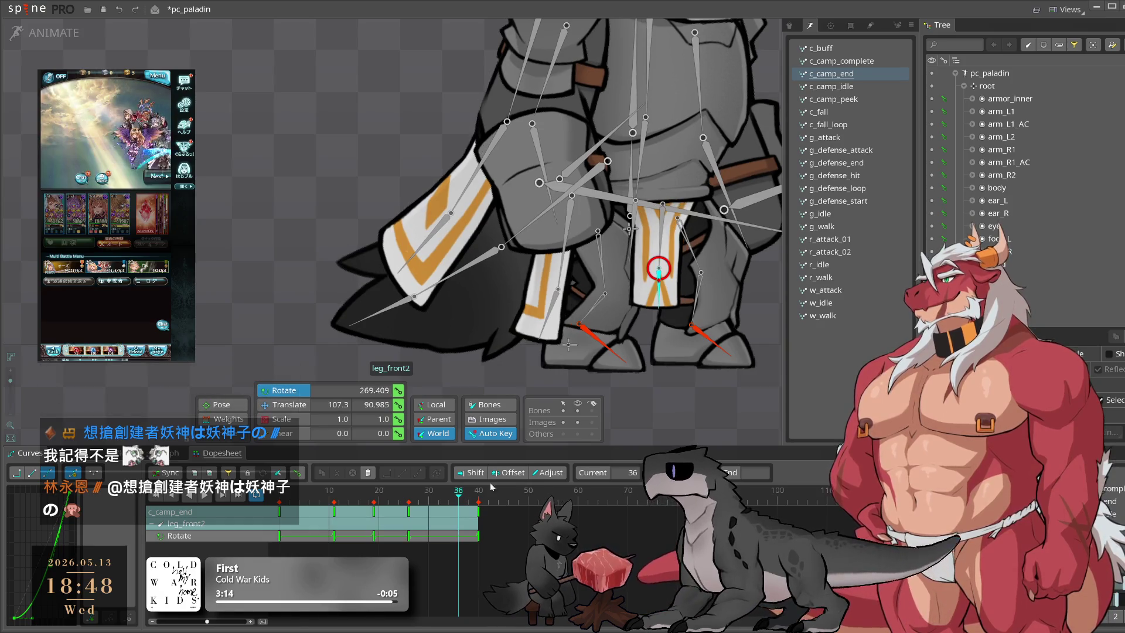
pyautogui.moveTo(705, 417)
pyautogui.mouseDown()
pyautogui.moveTo(672, 437)
pyautogui.moveTo(620, 445)
pyautogui.mouseUp()
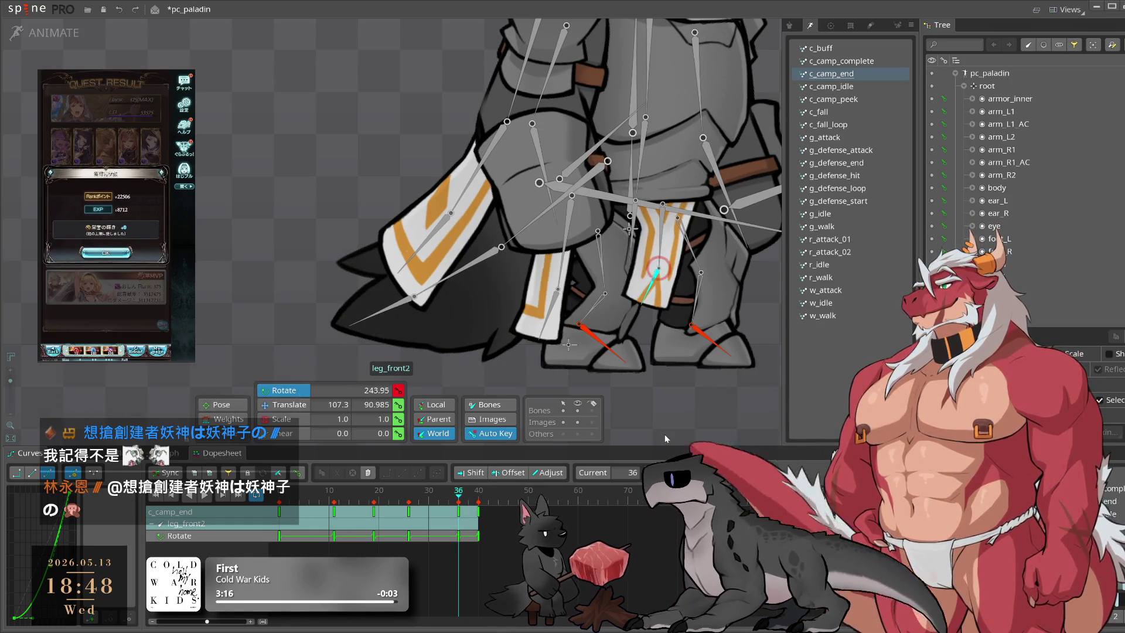
pyautogui.press('l')
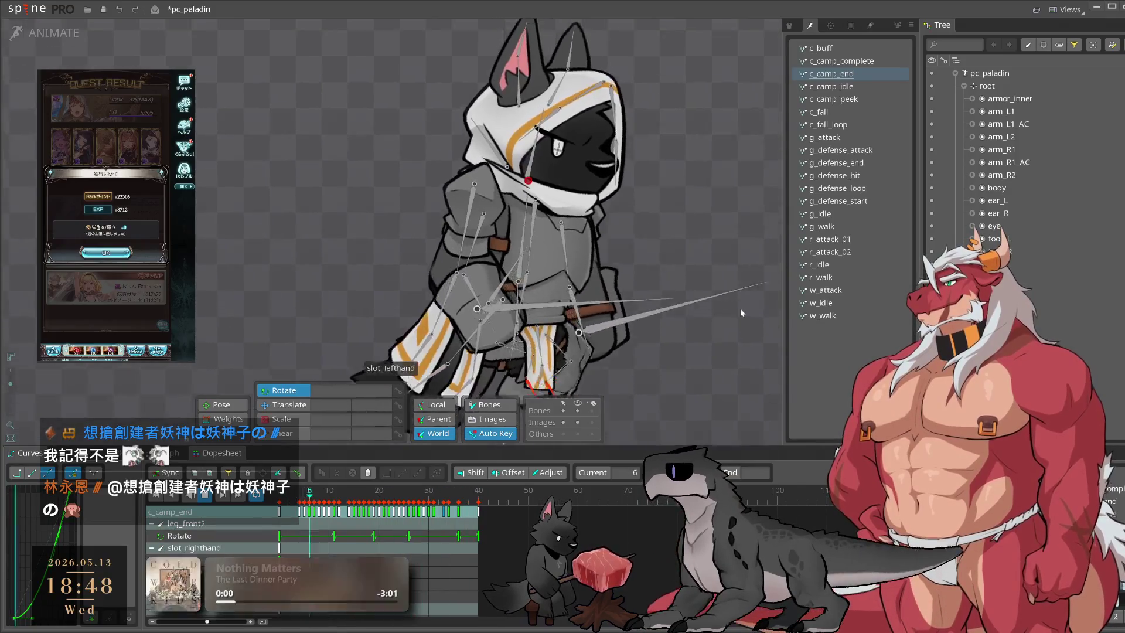
# Step: Key hood_1's translation in Local axis at frames 12 and 27
pyautogui.click(580, 76)
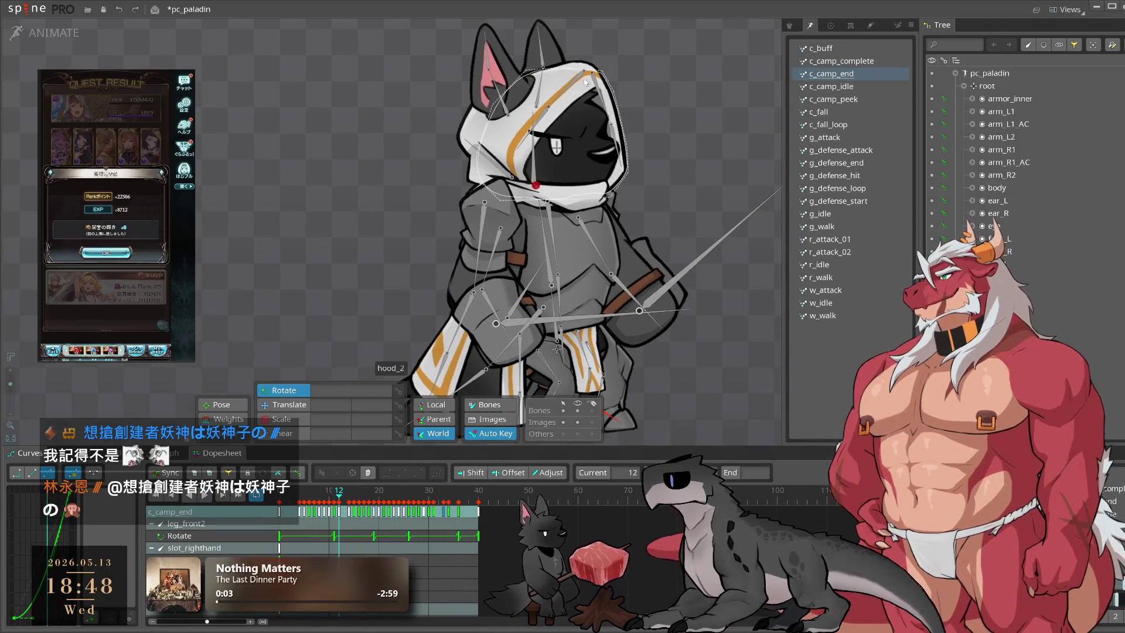
pyautogui.press('v')
pyautogui.click(438, 404)
pyautogui.moveTo(668, 83); pyautogui.dragTo(641, 115)
pyautogui.click(284, 502)
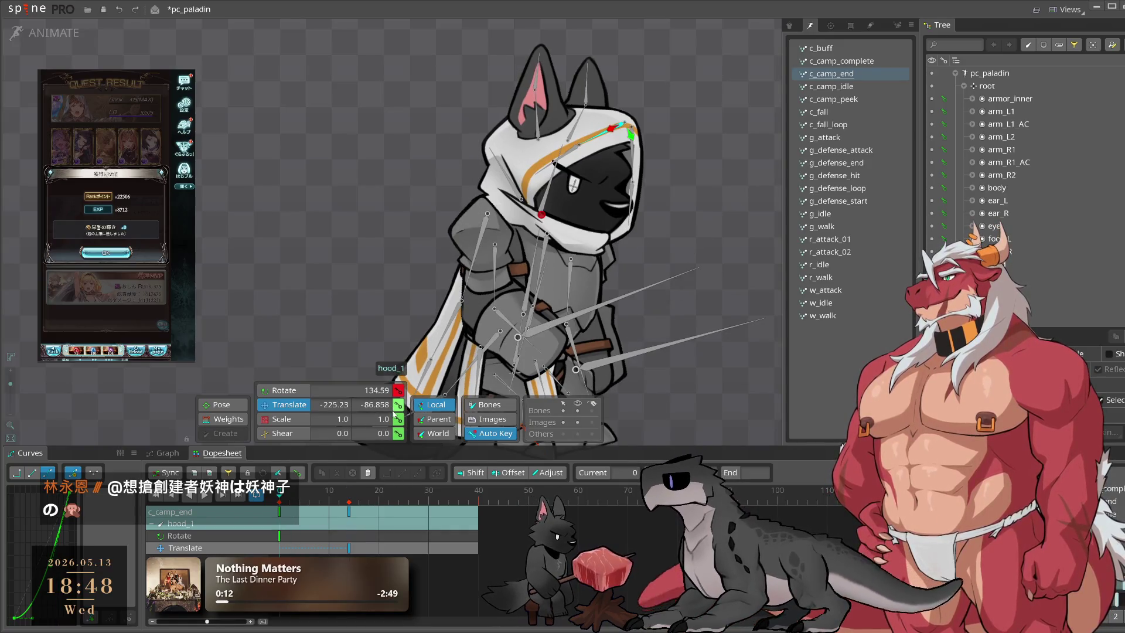
pyautogui.moveTo(283, 502); pyautogui.dragTo(414, 509)
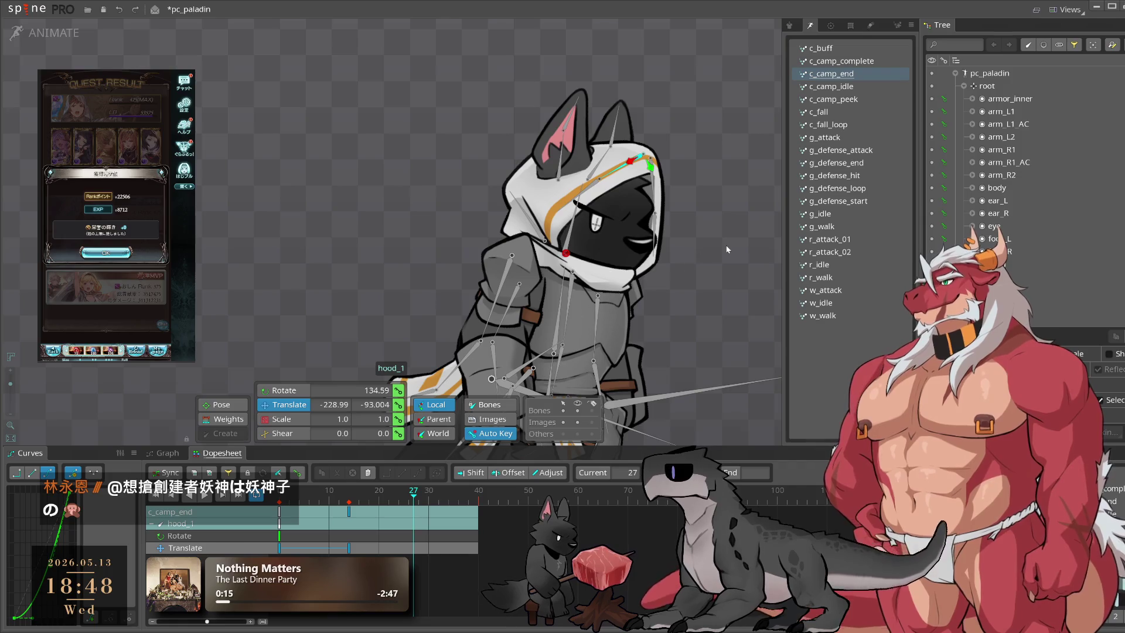
pyautogui.moveTo(723, 252); pyautogui.dragTo(716, 266)
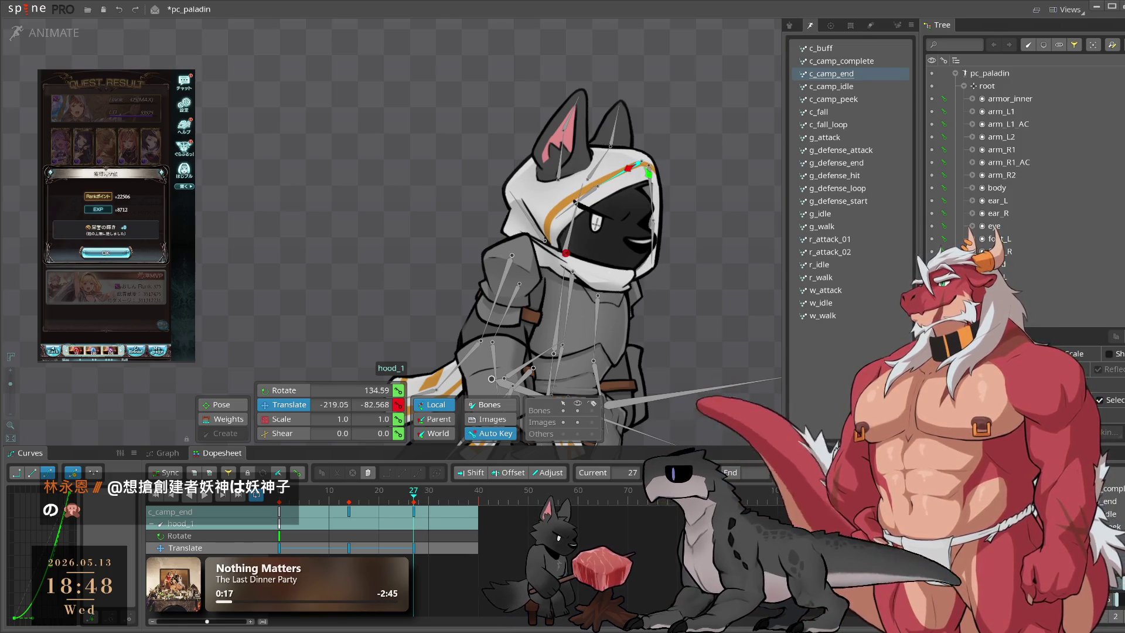
# Step: Copy hood_1's key to frame 40 and preview the hood motion
pyautogui.hotkey('ctrl', 'c')
pyautogui.click(479, 497)
pyautogui.hotkey('ctrl', 'v')
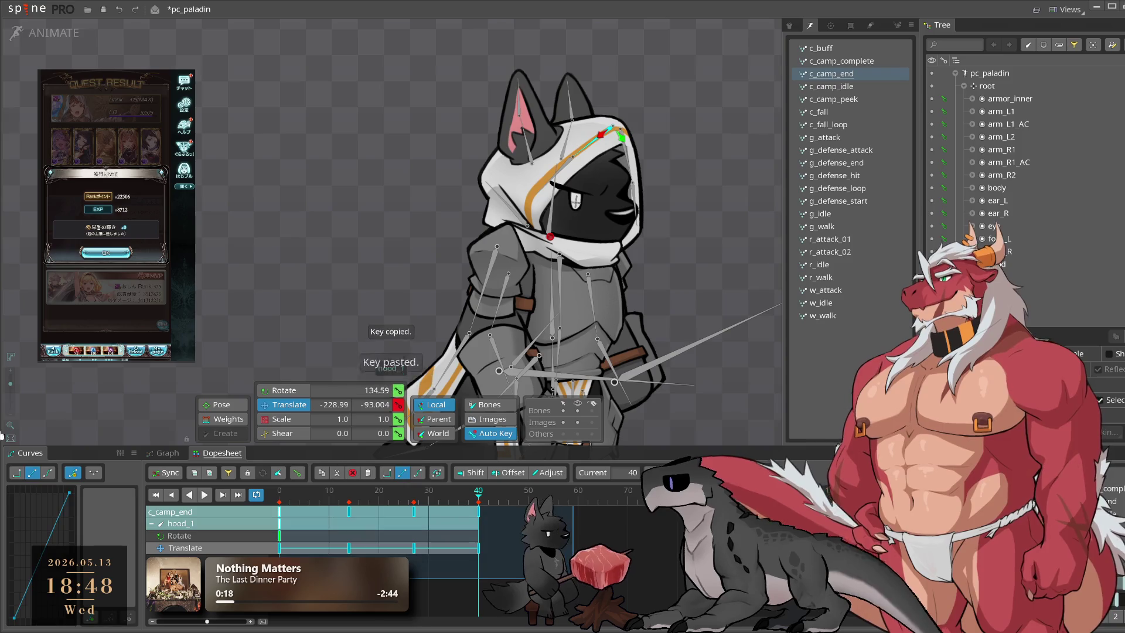
pyautogui.press('space')
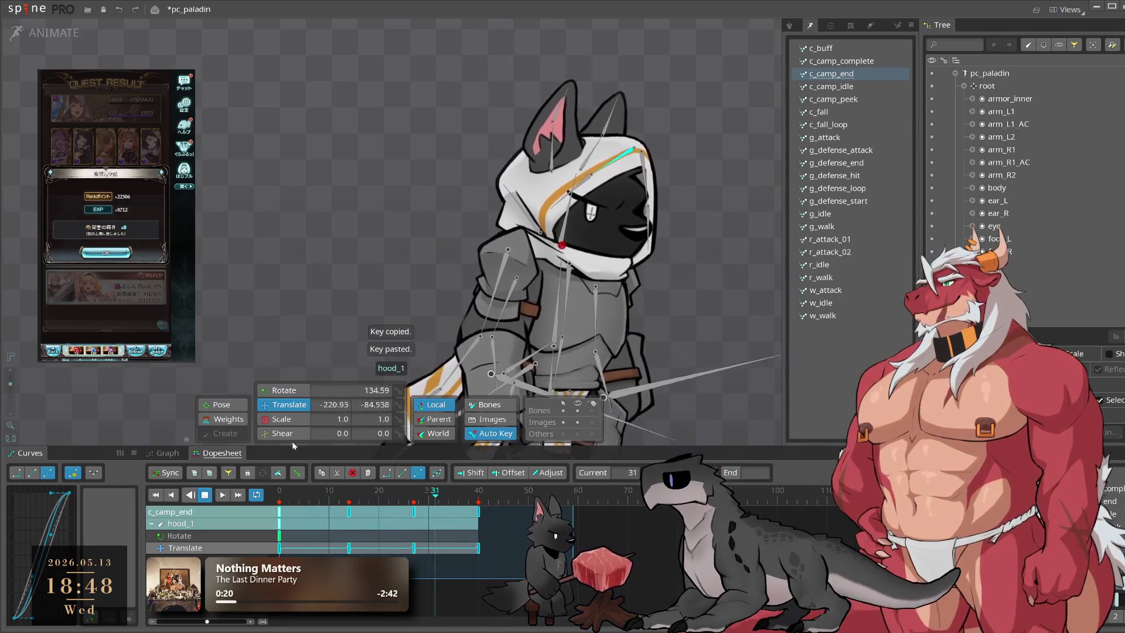
pyautogui.press('space')
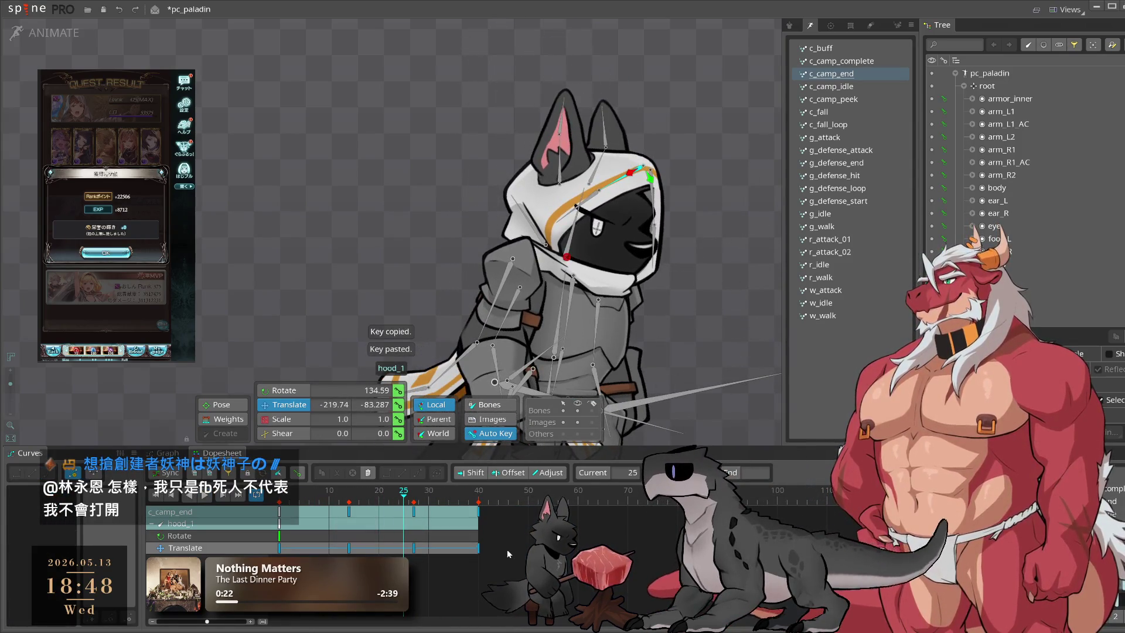
# Step: Move hood_1's frame 14 key to frame 16, nudge it, and replay in World axis
pyautogui.click(349, 493)
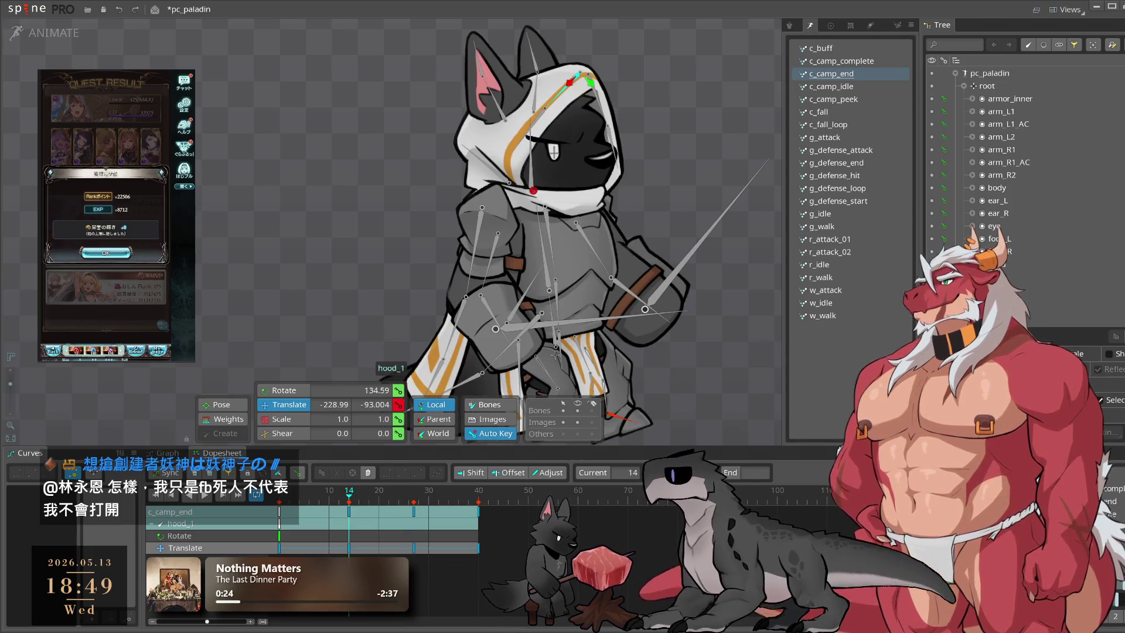
pyautogui.moveTo(349, 511); pyautogui.dragTo(413, 506)
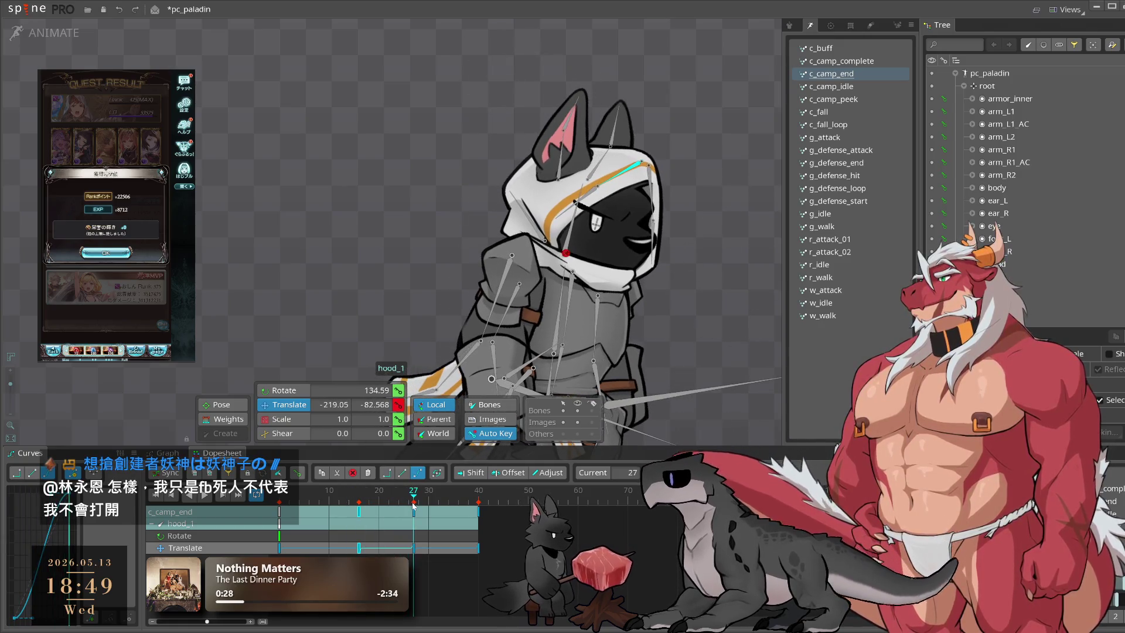
pyautogui.moveTo(746, 206); pyautogui.dragTo(745, 206)
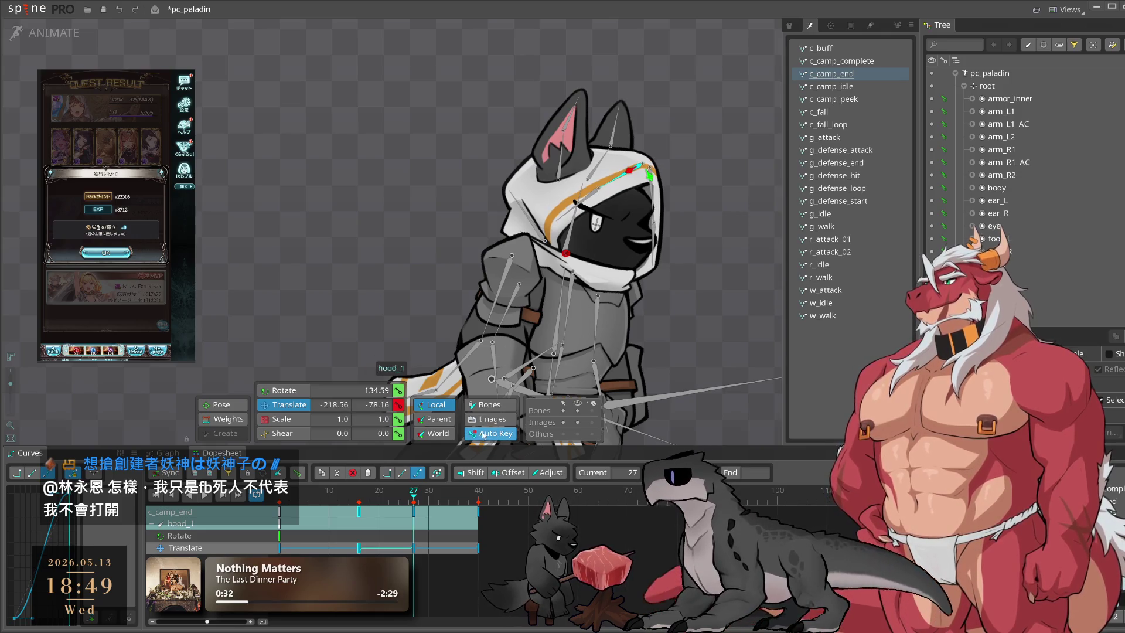
pyautogui.click(438, 432)
pyautogui.press('space')
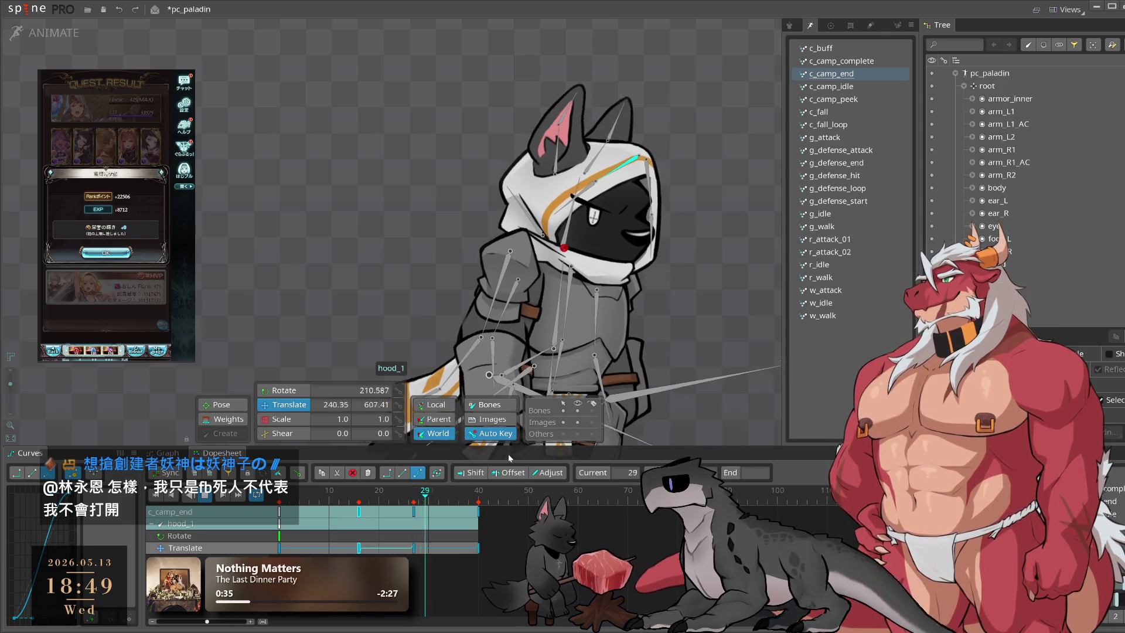
pyautogui.press('space')
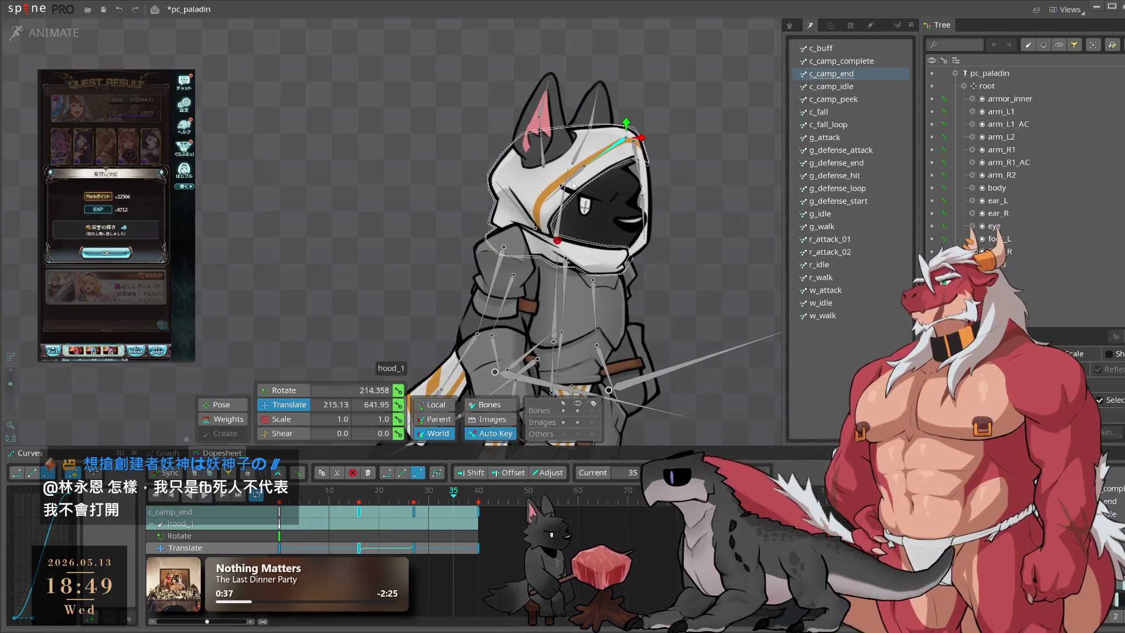
pyautogui.click(573, 179)
# Step: Key hood_2's rotation at frames 19, 29 and 40, then preview
pyautogui.moveTo(331, 501); pyautogui.dragTo(376, 508)
pyautogui.click(284, 390)
pyautogui.moveTo(305, 246); pyautogui.dragTo(287, 153)
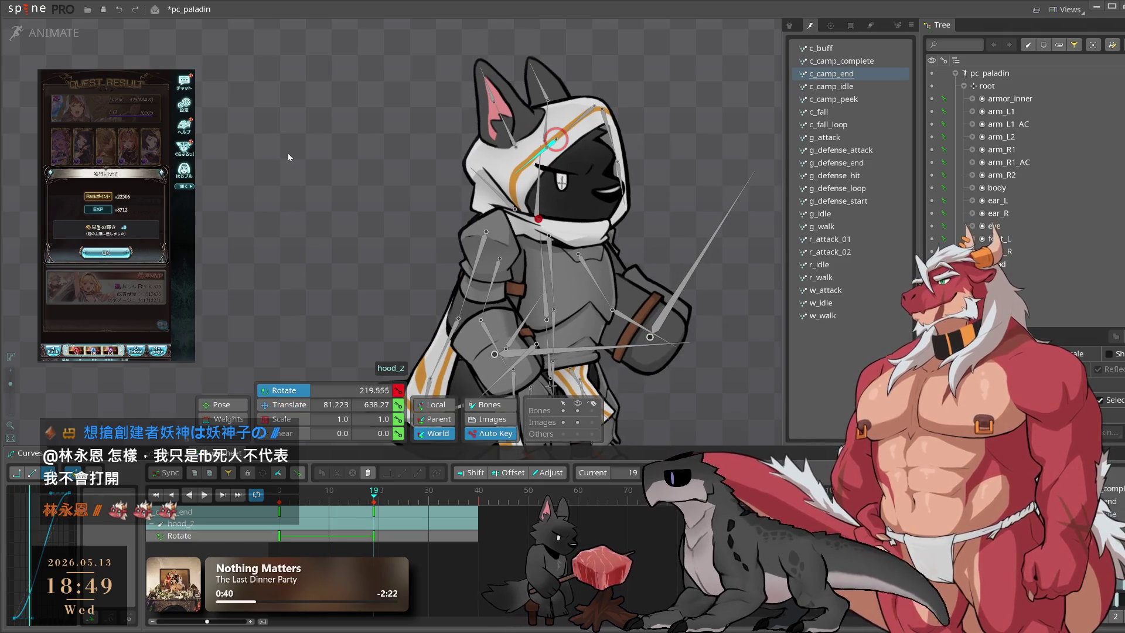
pyautogui.moveTo(375, 508); pyautogui.dragTo(427, 513)
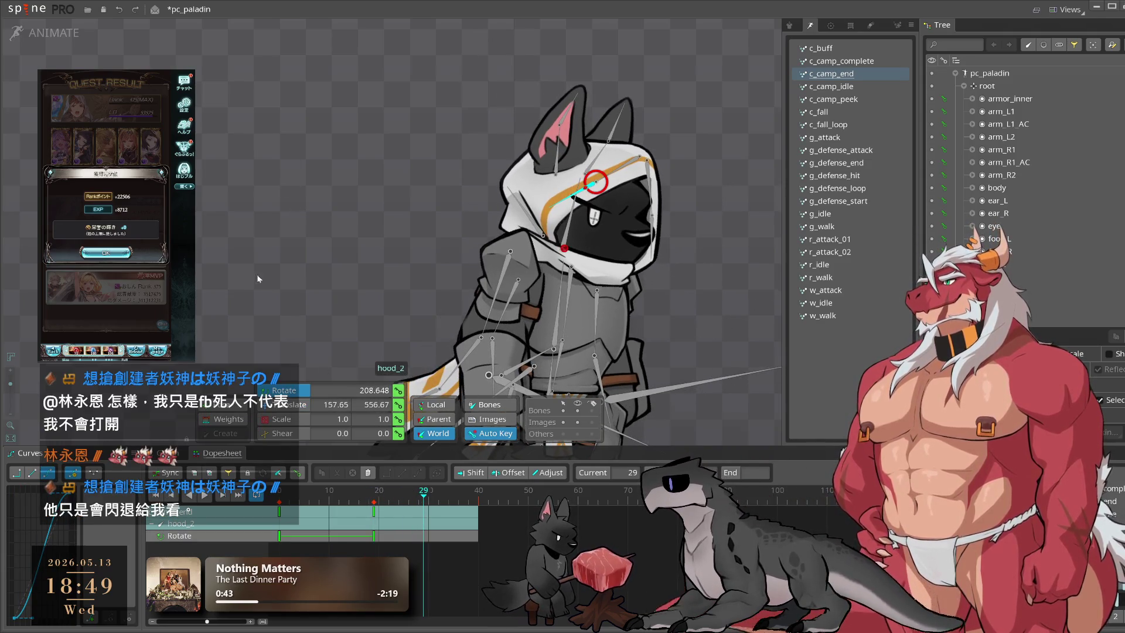
pyautogui.moveTo(259, 279); pyautogui.dragTo(275, 228)
pyautogui.click(478, 501)
pyautogui.moveTo(732, 292); pyautogui.dragTo(687, 259)
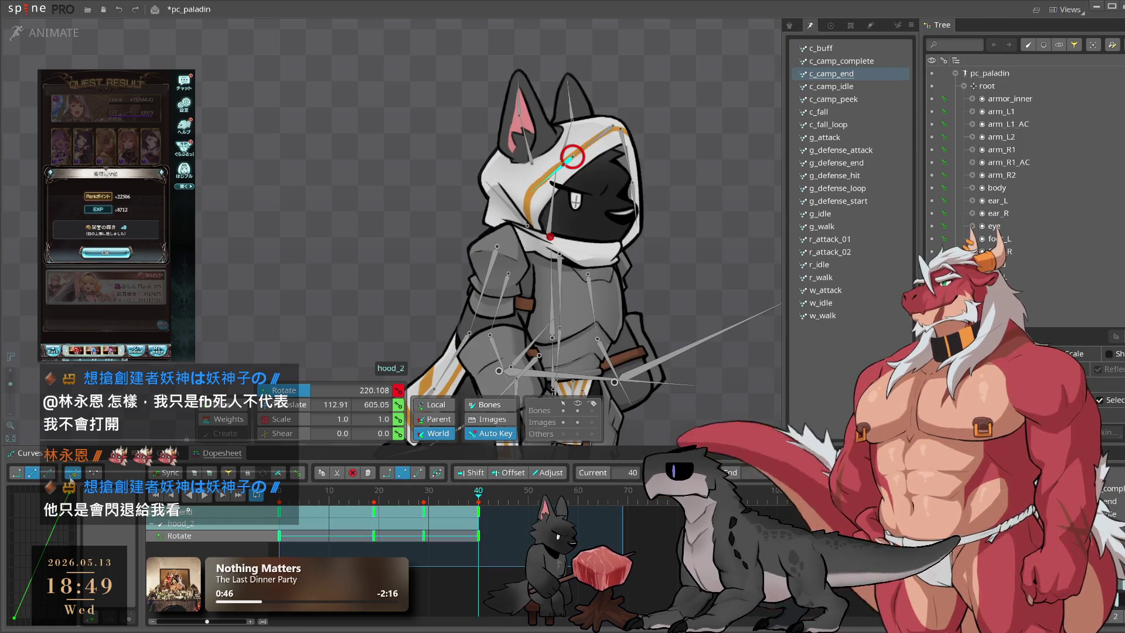
pyautogui.press('space')
# Step: Key hood_4's rotation at frames 14 and 8
pyautogui.click(649, 225)
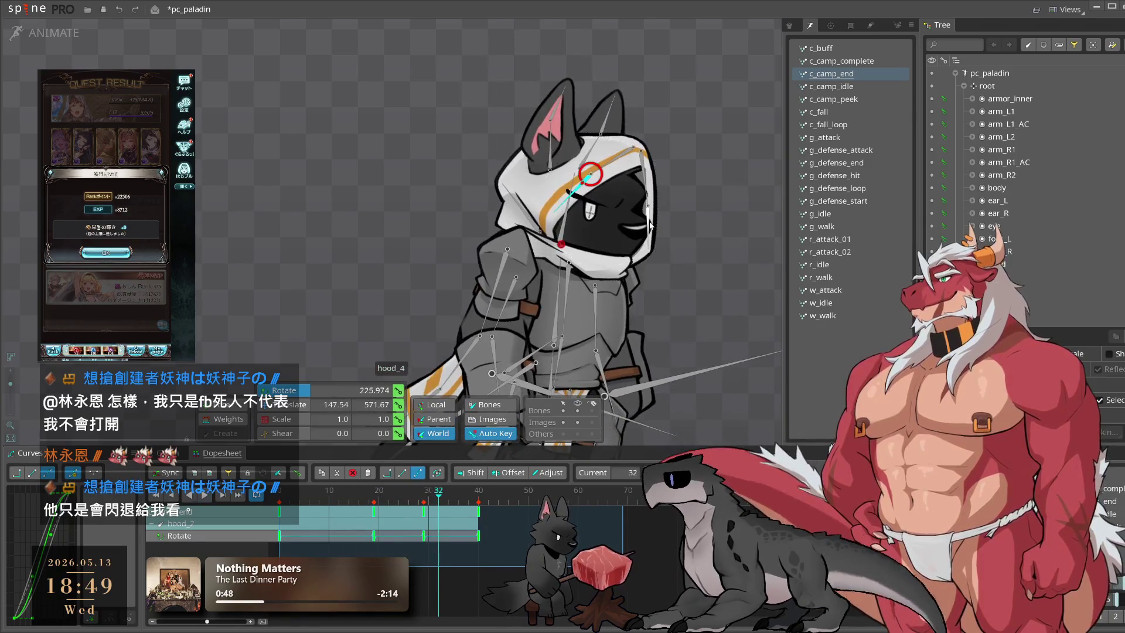
pyautogui.moveTo(493, 492)
pyautogui.mouseDown()
pyautogui.moveTo(337, 518)
pyautogui.moveTo(350, 514)
pyautogui.mouseUp()
pyautogui.moveTo(684, 189); pyautogui.dragTo(675, 215)
pyautogui.moveTo(367, 505); pyautogui.dragTo(319, 503)
pyautogui.click(622, 287)
pyautogui.moveTo(630, 153)
pyautogui.mouseDown()
pyautogui.moveTo(715, 244)
pyautogui.moveTo(697, 276)
pyautogui.mouseUp()
# Step: Add hood_4 rotation keys at frames 23 and 31, select keys 27-40, and preview
pyautogui.moveTo(329, 510); pyautogui.dragTo(393, 508)
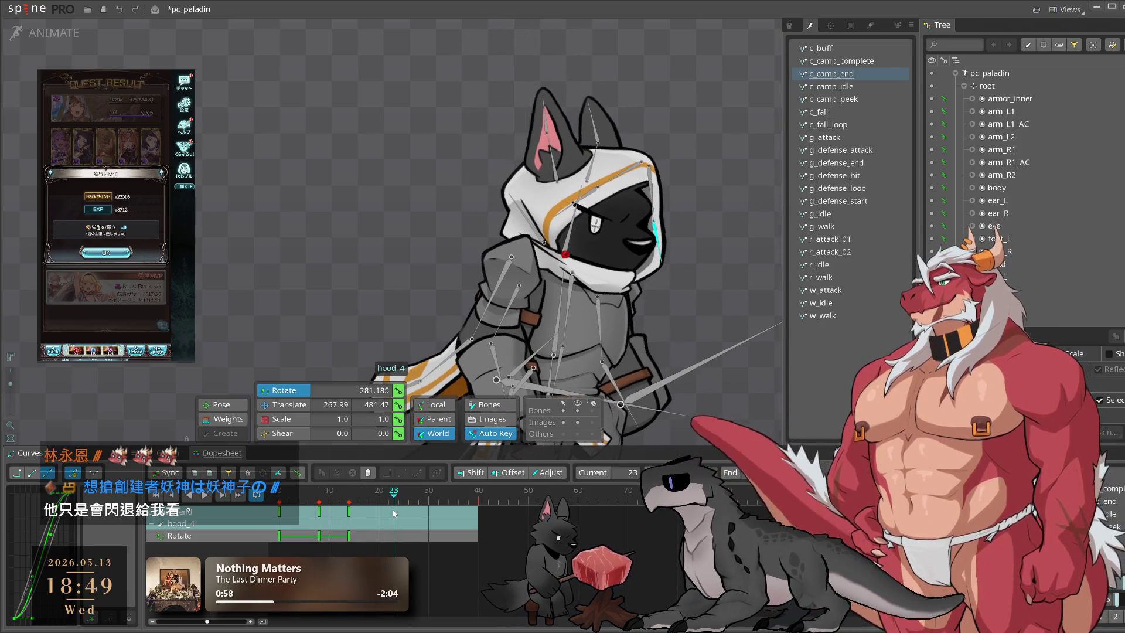
pyautogui.moveTo(674, 312)
pyautogui.mouseDown()
pyautogui.moveTo(709, 300)
pyautogui.moveTo(692, 331)
pyautogui.mouseUp()
pyautogui.click(434, 501)
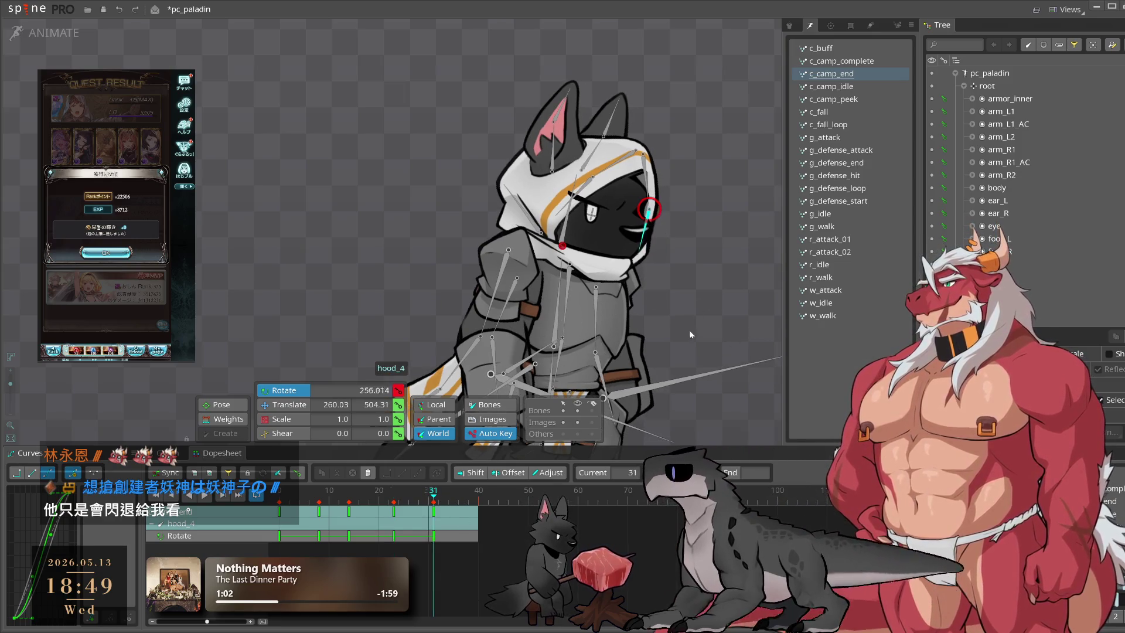
pyautogui.click(479, 500)
pyautogui.moveTo(484, 541); pyautogui.dragTo(410, 463)
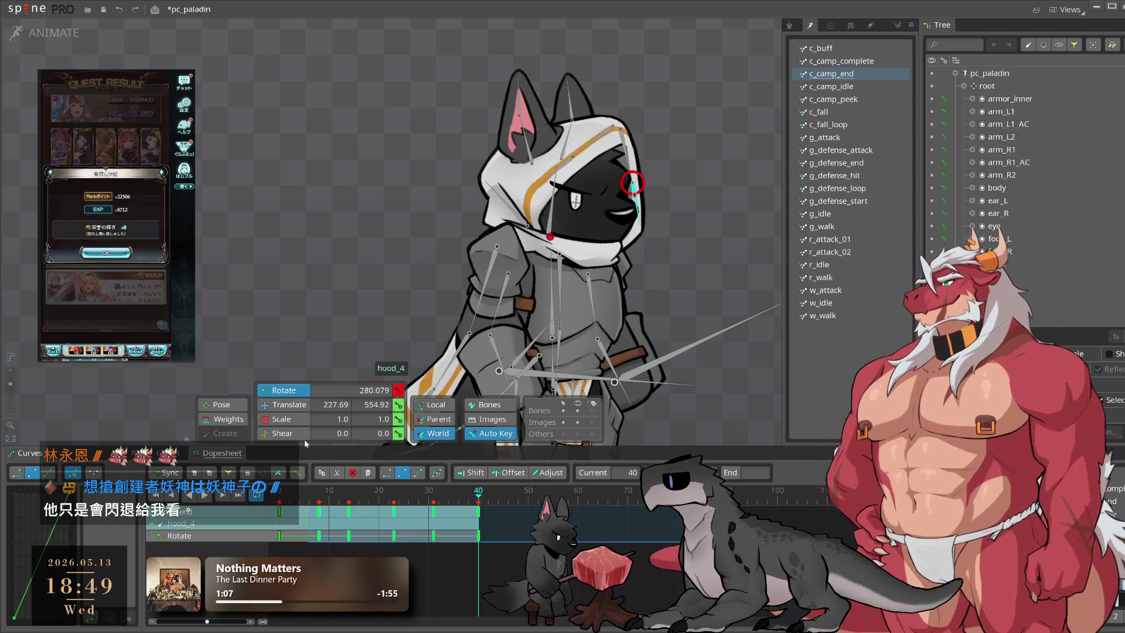
pyautogui.press('space')
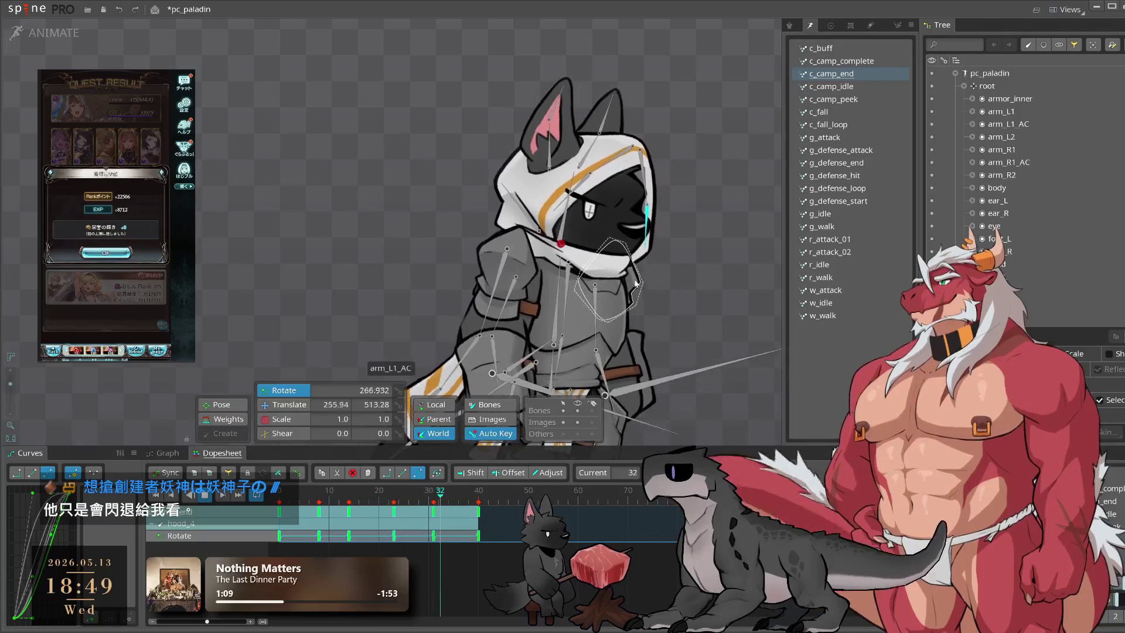
# Step: Key hood_3's rotation at frames 11, 21 and 34, preview, and save the project
pyautogui.click(622, 134)
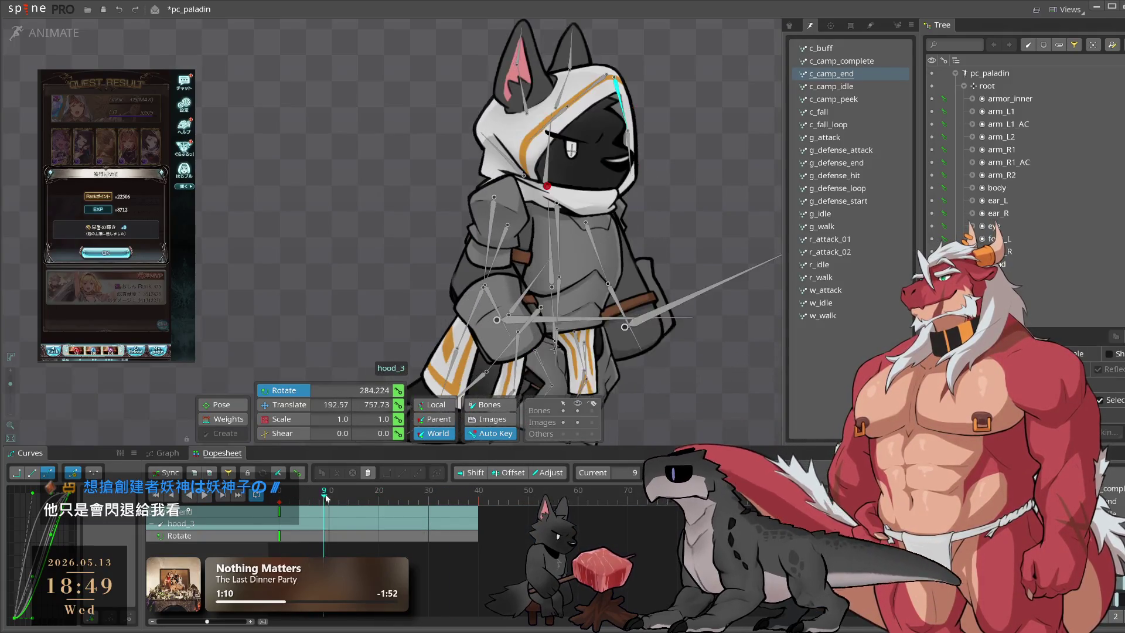
pyautogui.click(331, 510)
pyautogui.press('Right')
pyautogui.moveTo(655, 149); pyautogui.dragTo(631, 183)
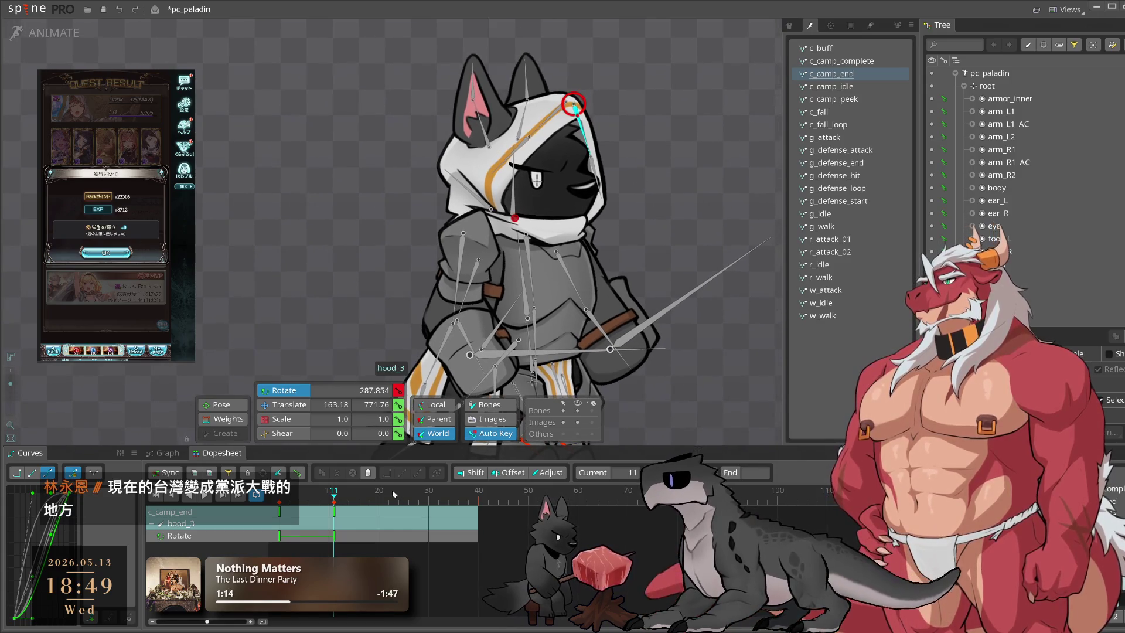
pyautogui.moveTo(346, 497); pyautogui.dragTo(384, 512)
pyautogui.moveTo(626, 284)
pyautogui.mouseDown()
pyautogui.moveTo(666, 242)
pyautogui.moveTo(659, 252)
pyautogui.mouseUp()
pyautogui.moveTo(415, 487); pyautogui.dragTo(448, 491)
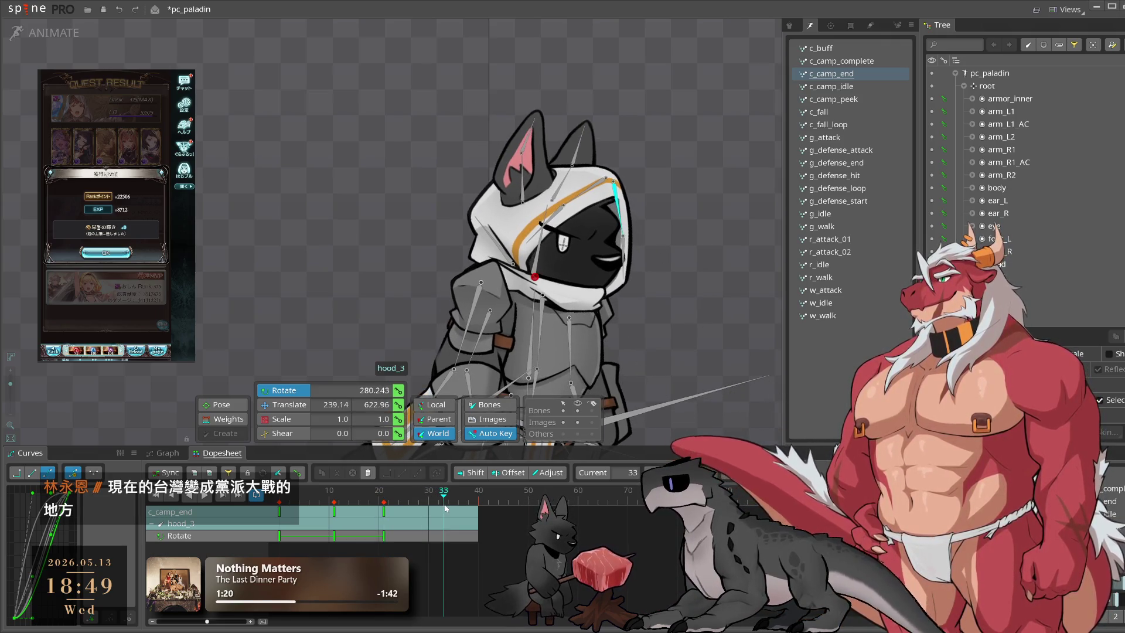
pyautogui.moveTo(572, 333); pyautogui.dragTo(674, 250)
pyautogui.press('space')
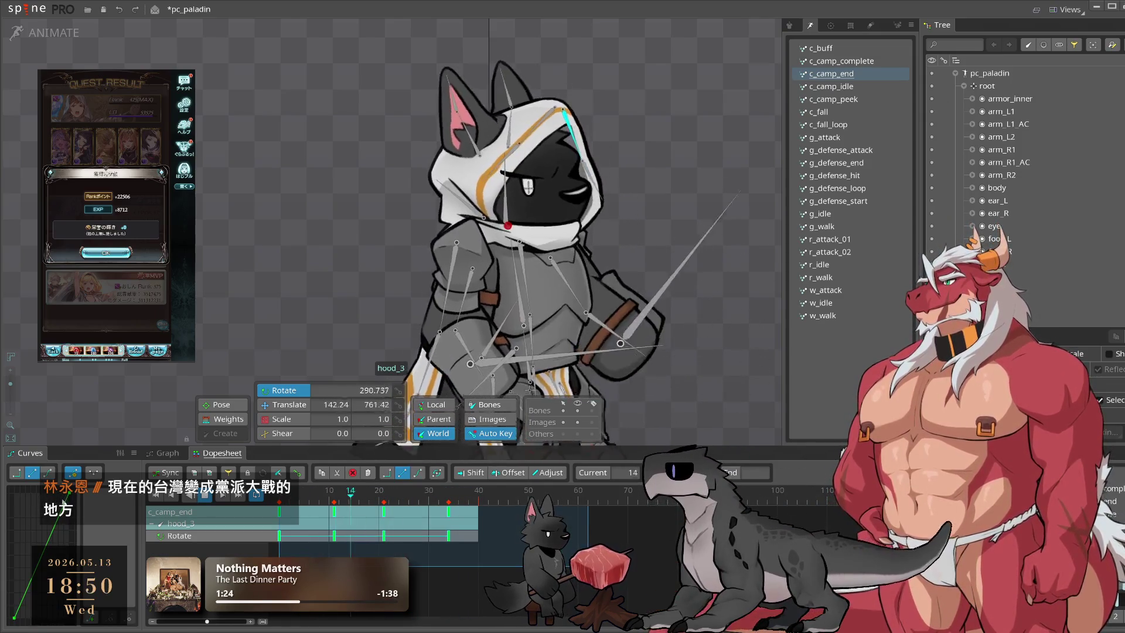
pyautogui.hotkey('ctrl', 's')
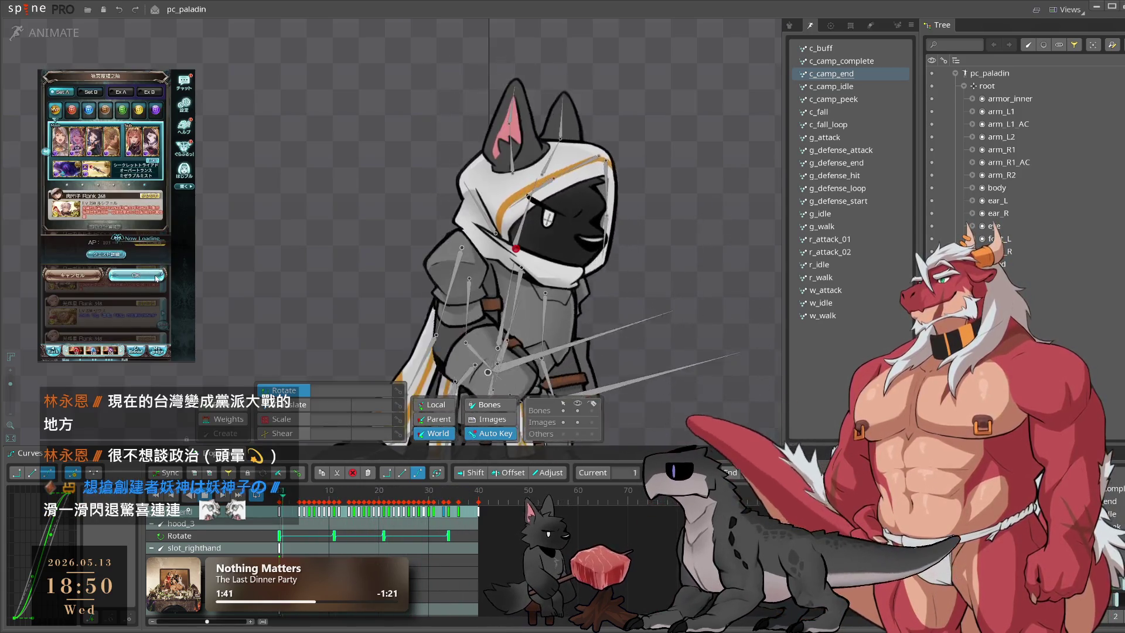
pyautogui.click(157, 278)
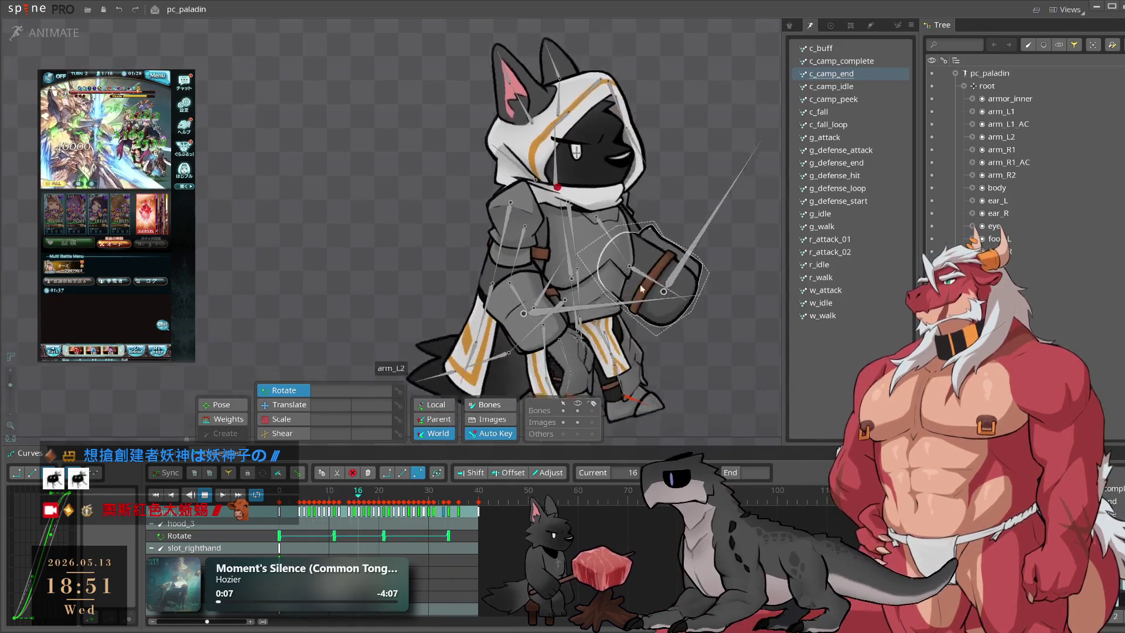
pyautogui.moveTo(641, 357); pyautogui.dragTo(704, 350)
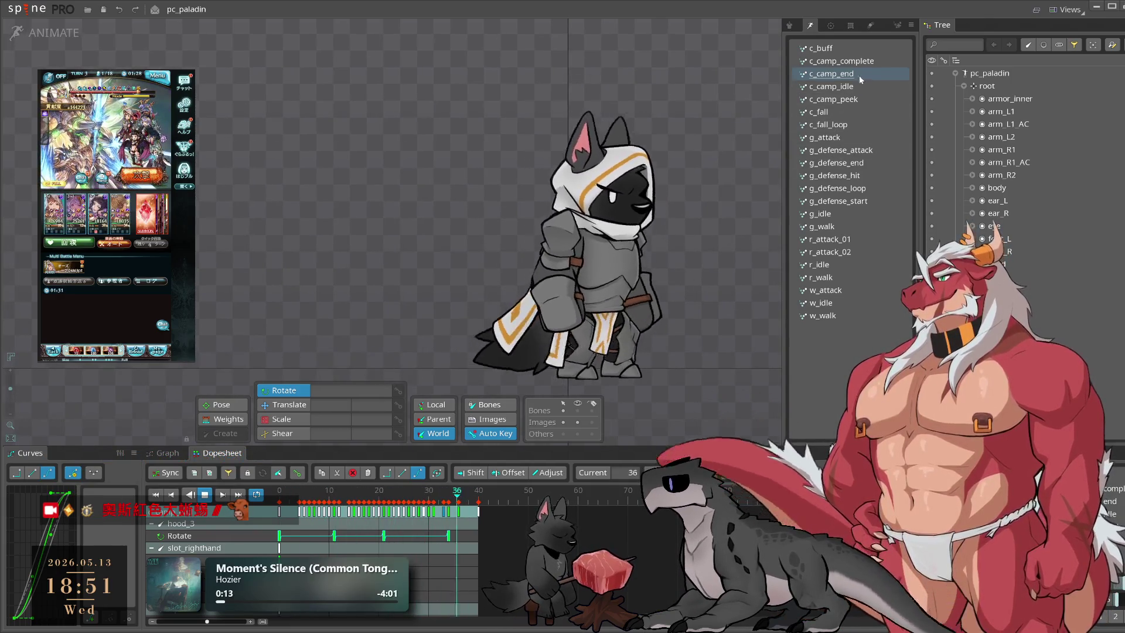
# Step: Play c_camp_end, then open c_camp_complete at frame 0
pyautogui.click(859, 67)
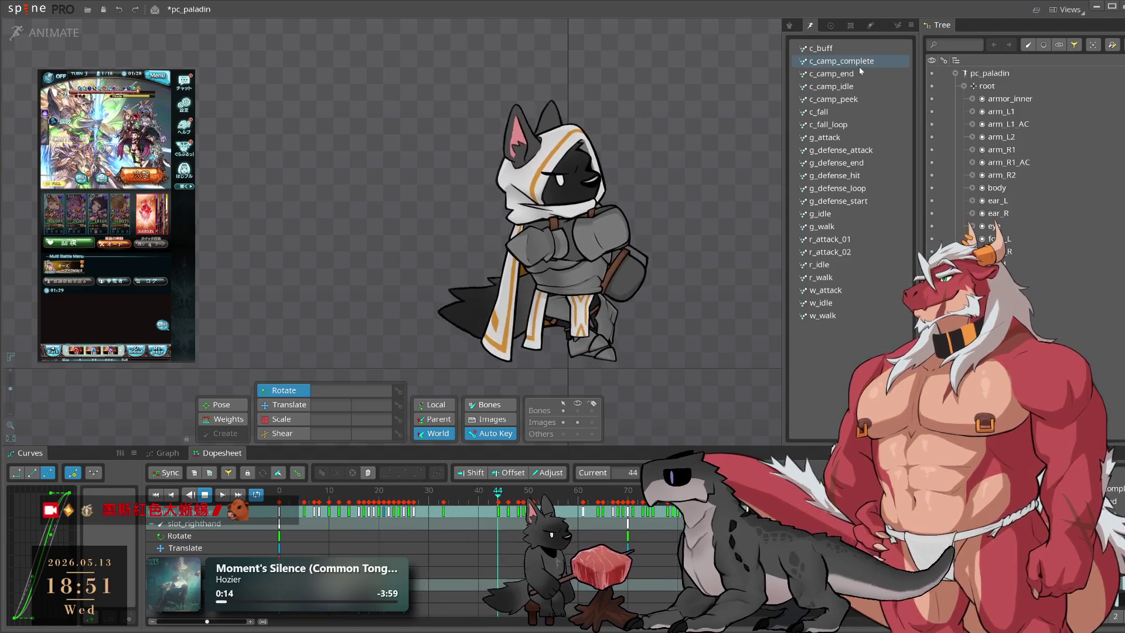
pyautogui.click(860, 73)
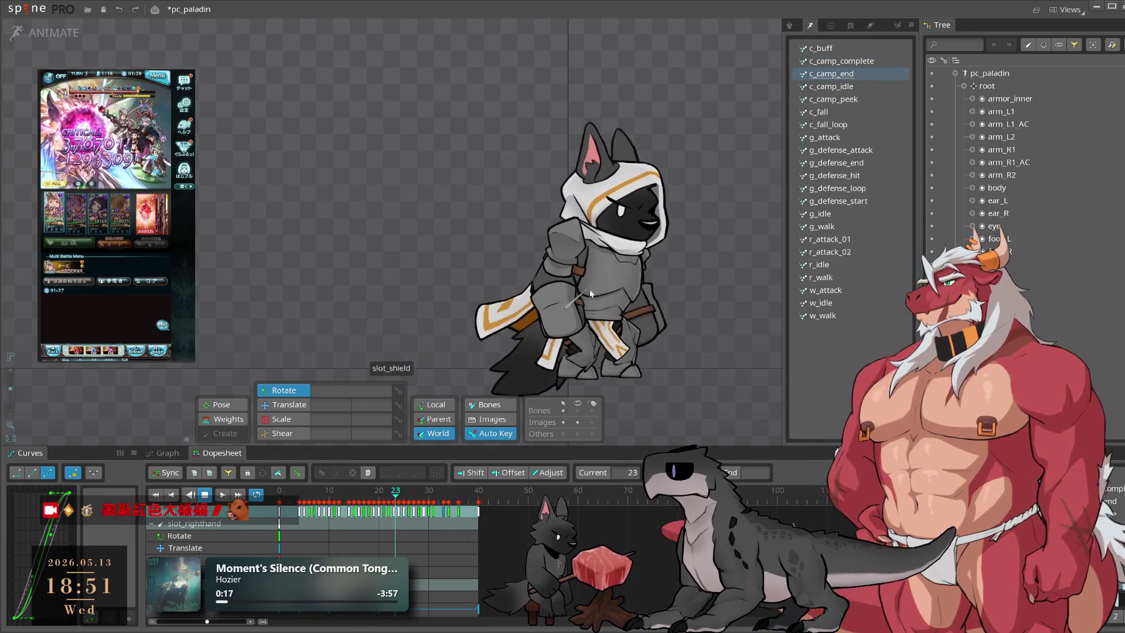
pyautogui.press('space')
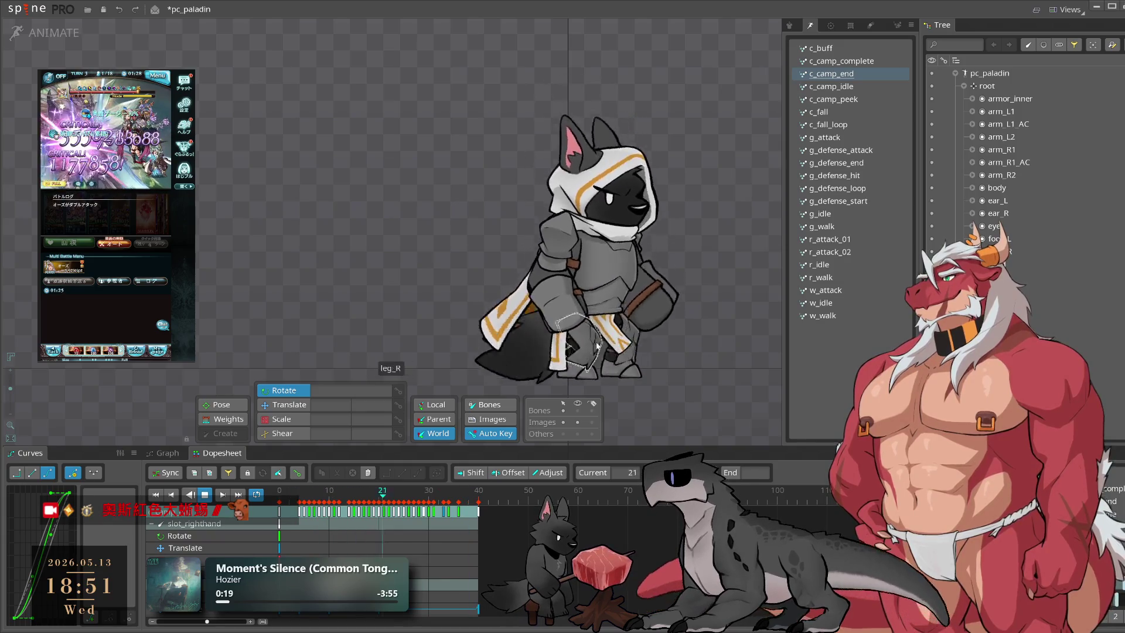
pyautogui.click(872, 60)
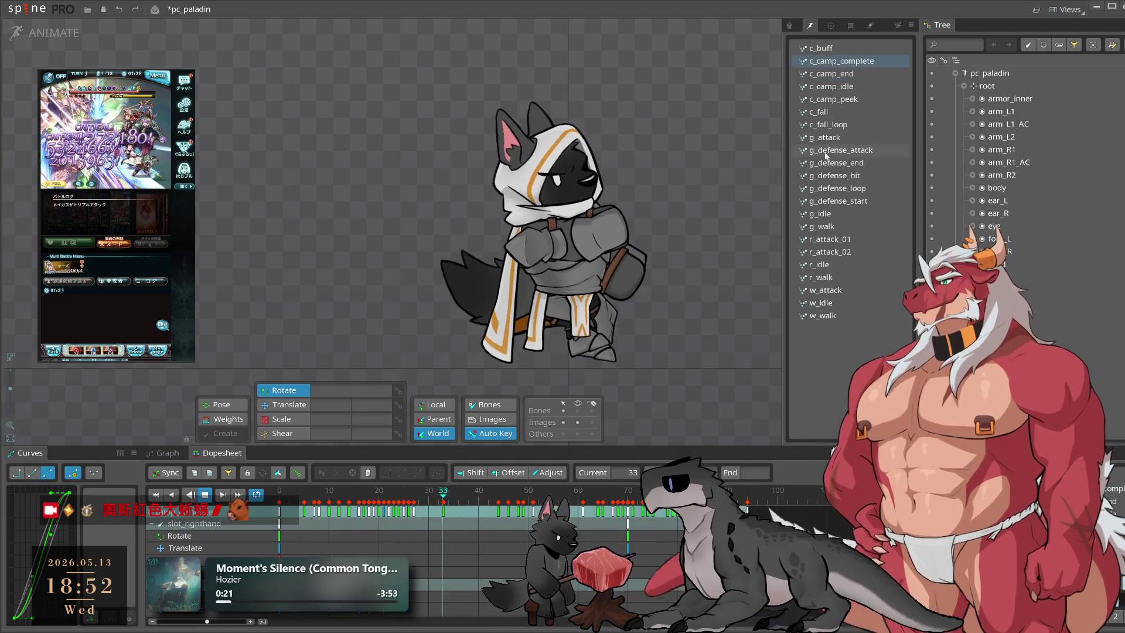
pyautogui.click(279, 496)
# Step: Copy the 15 cape and hood bone keys from c_camp_idle into c_camp_complete
pyautogui.click(861, 88)
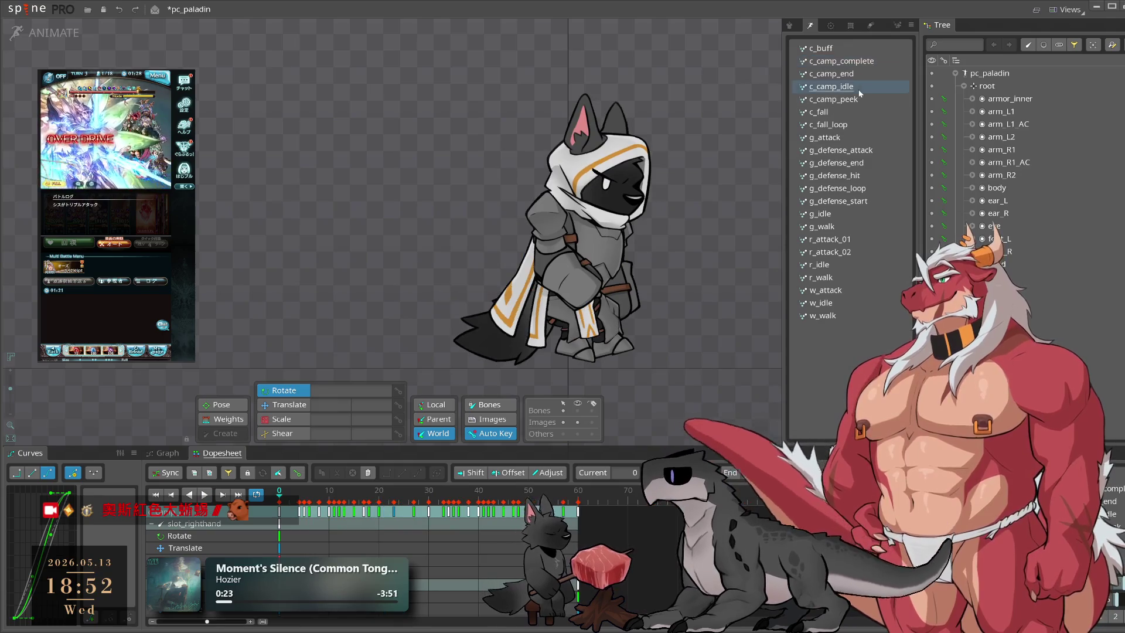
pyautogui.hotkey('ctrl', 'a')
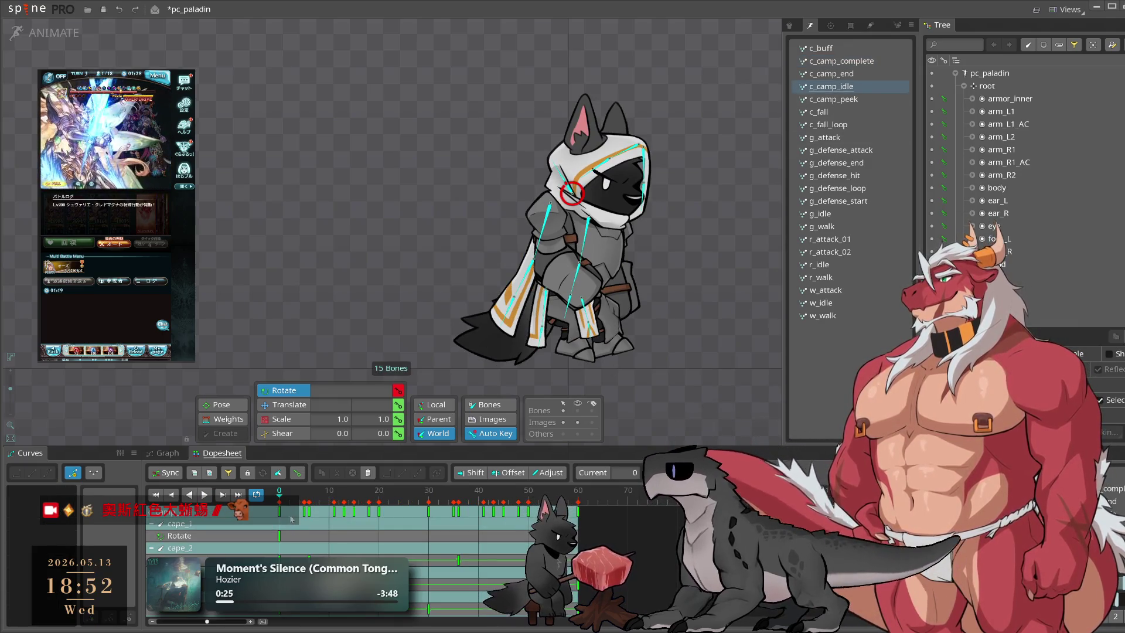
pyautogui.click(869, 63)
pyautogui.hotkey('ctrl', 'v')
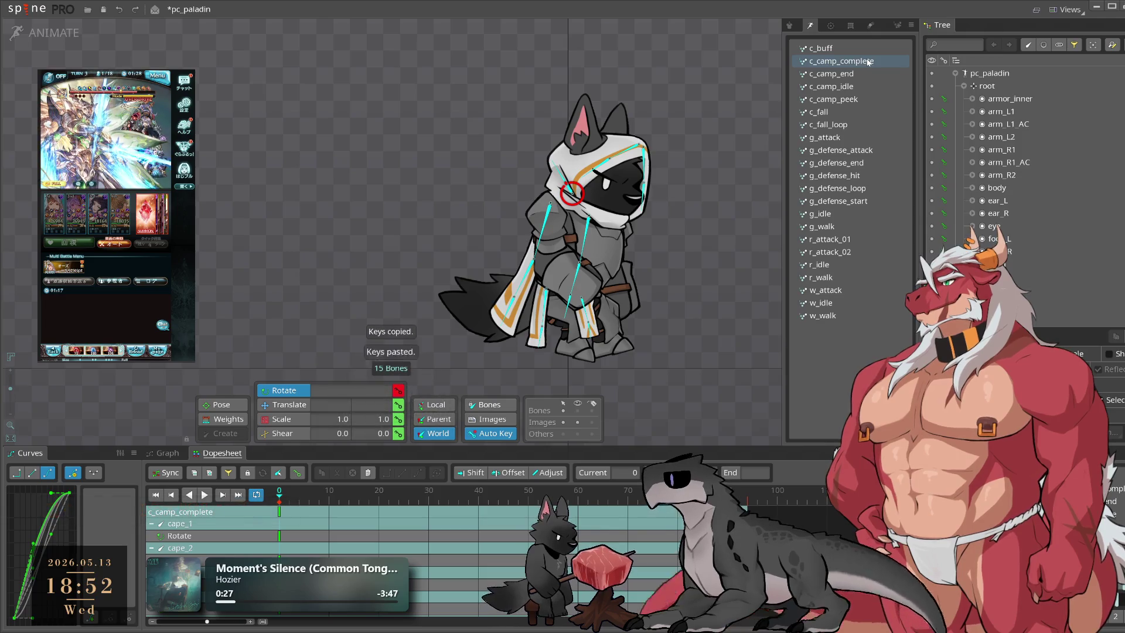
# Step: Play c_camp_peek, return to frame 0, and select the head bone
pyautogui.click(855, 88)
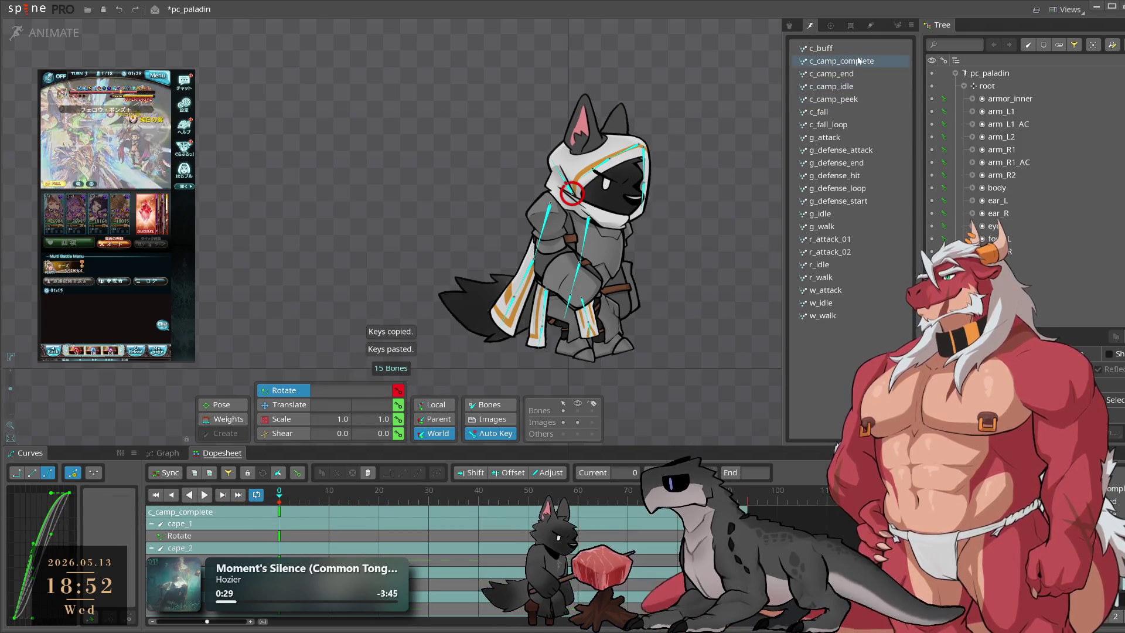
pyautogui.click(846, 101)
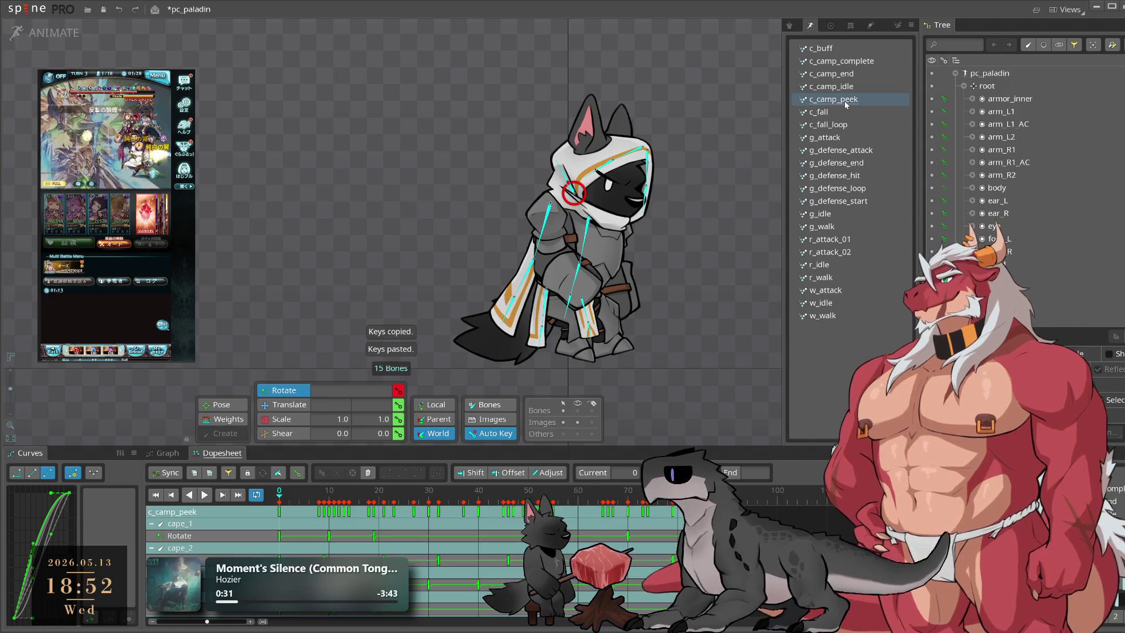
pyautogui.press('space')
pyautogui.click(280, 493)
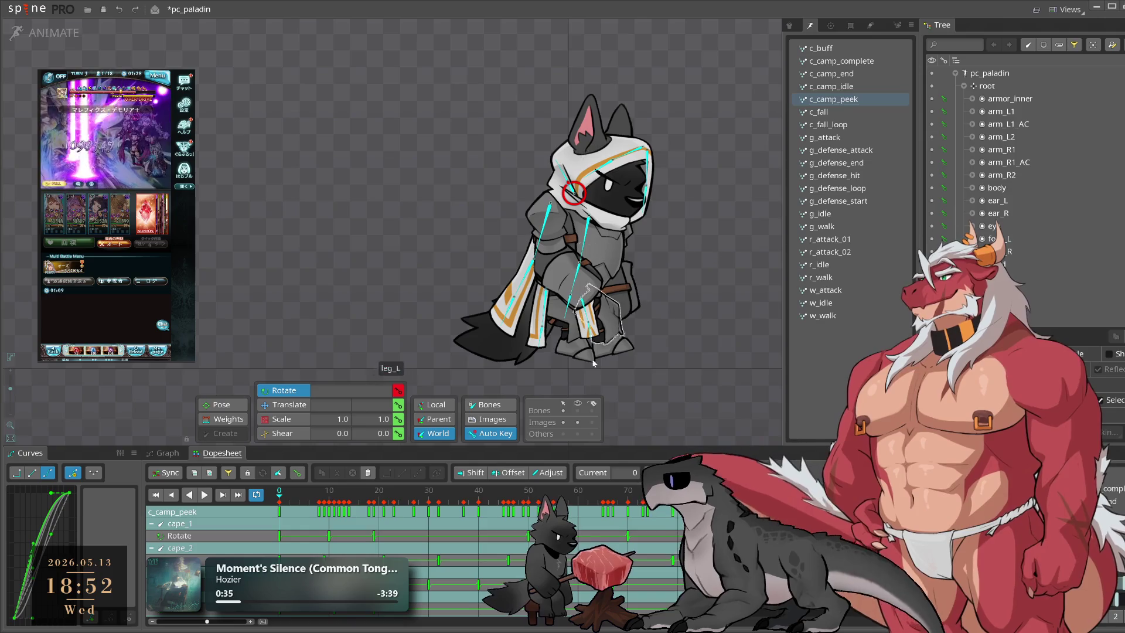
pyautogui.scroll(3, 577, 188)
pyautogui.click(592, 195)
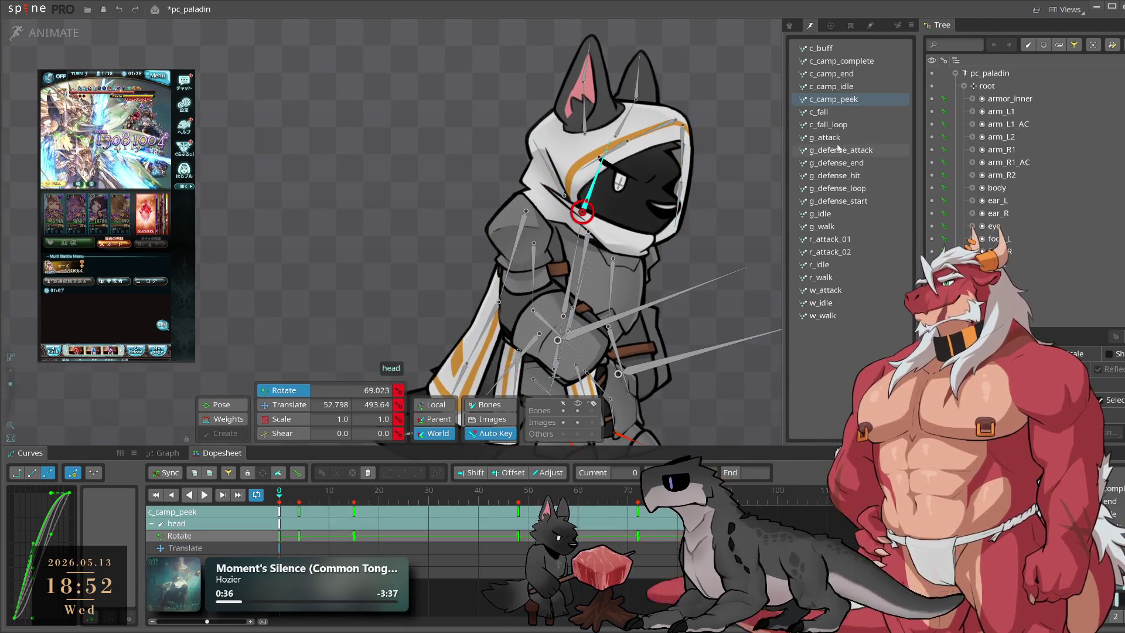
# Step: Compare poses between c_camp_idle and c_camp_peek, then play c_camp_idle
pyautogui.click(862, 87)
pyautogui.click(853, 100)
pyautogui.click(855, 86)
pyautogui.click(853, 99)
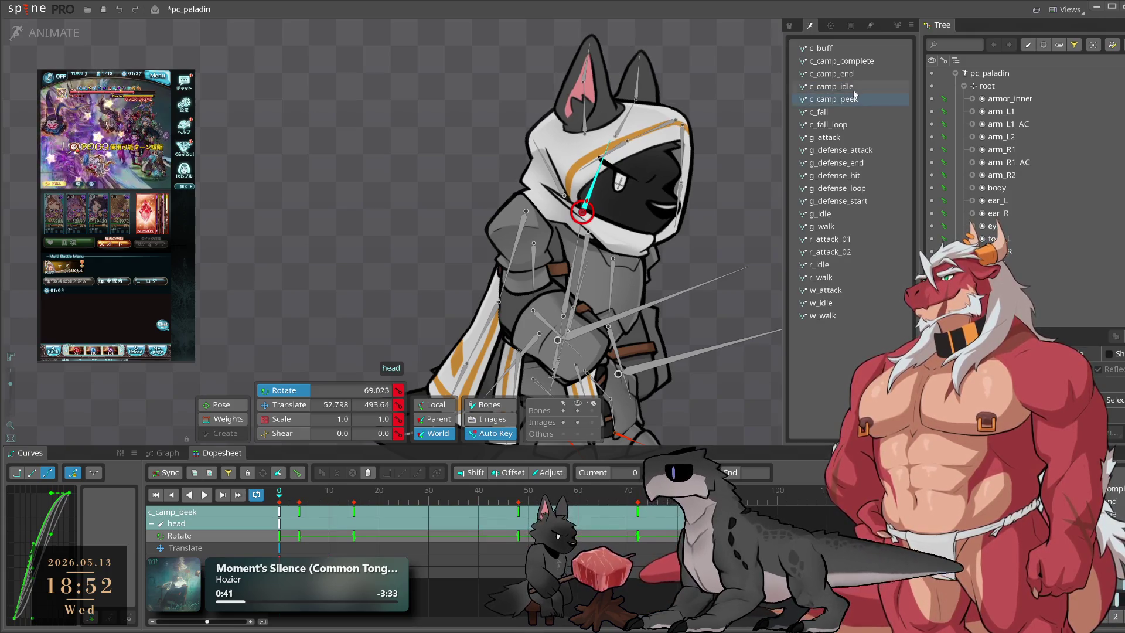
pyautogui.click(854, 88)
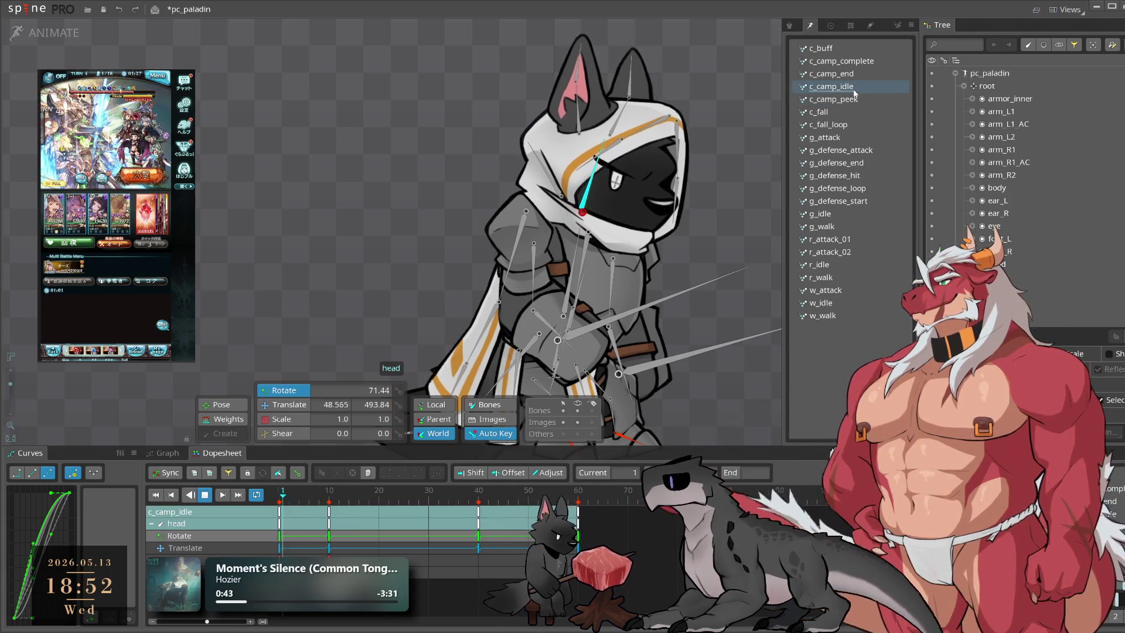
pyautogui.press('space')
pyautogui.click(578, 209)
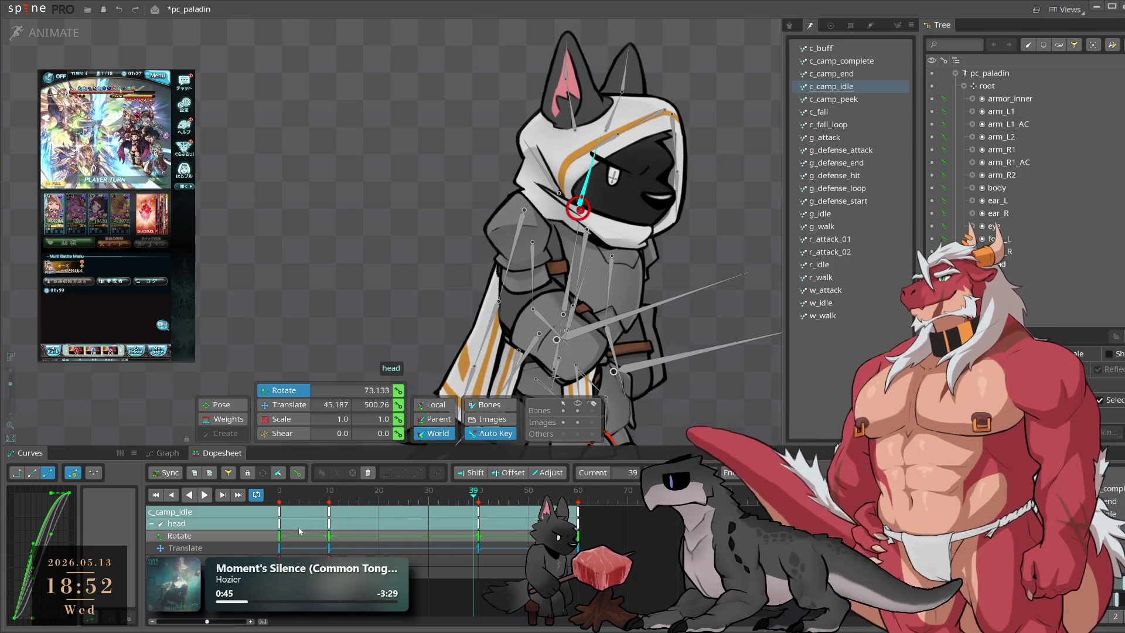
# Step: Paste the head's frame-0 key from c_camp_idle into c_camp_peek and play it back
pyautogui.click(279, 536)
pyautogui.click(859, 100)
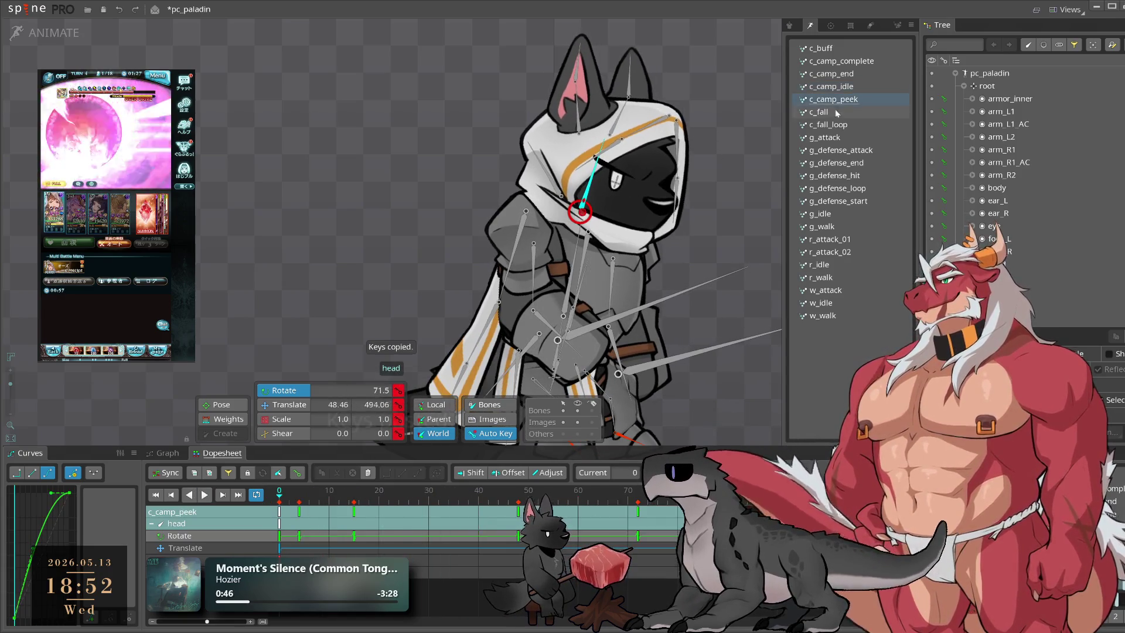
pyautogui.hotkey('ctrl', 'v')
pyautogui.press('Escape')
pyautogui.press('space')
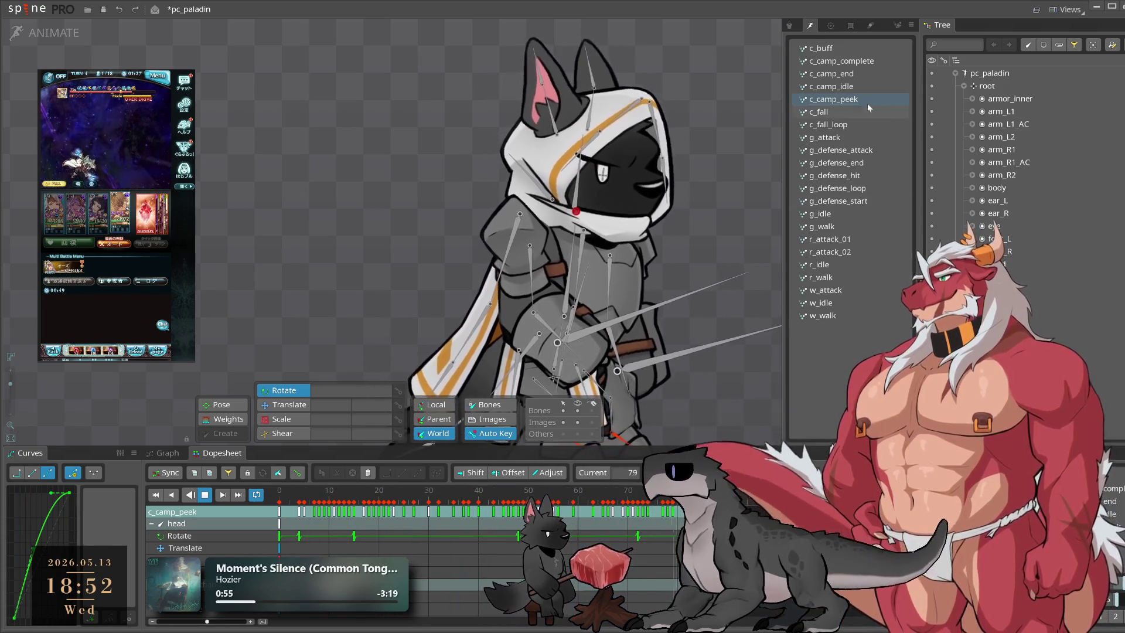
pyautogui.click(862, 74)
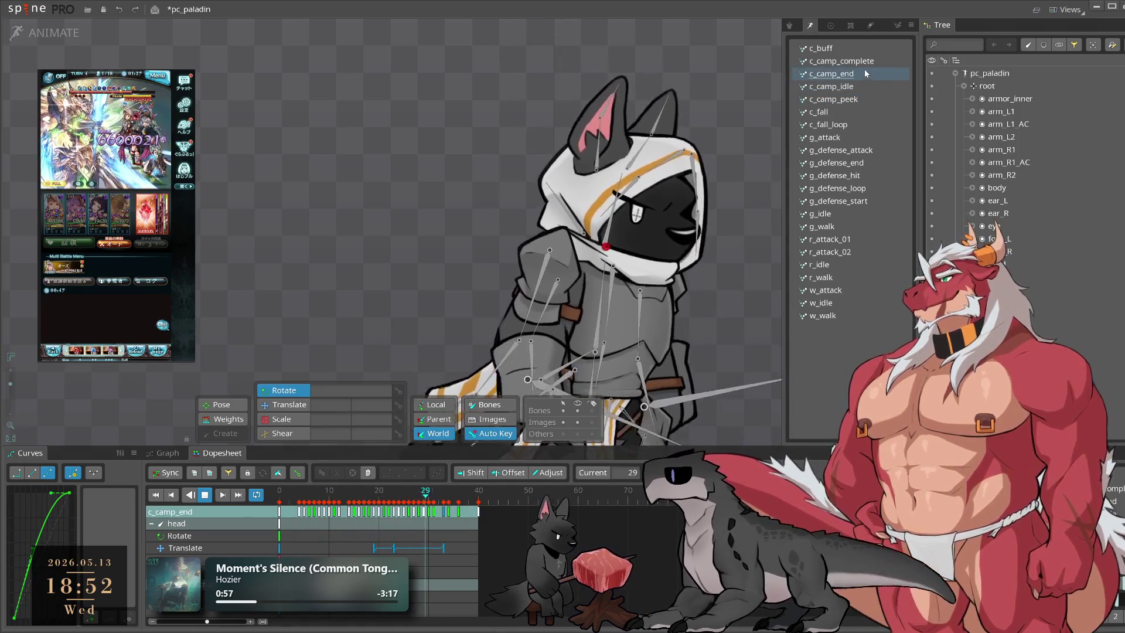
# Step: In c_camp_complete, rotate the tail slightly at frame 26 to key it, then play back the swing
pyautogui.click(863, 62)
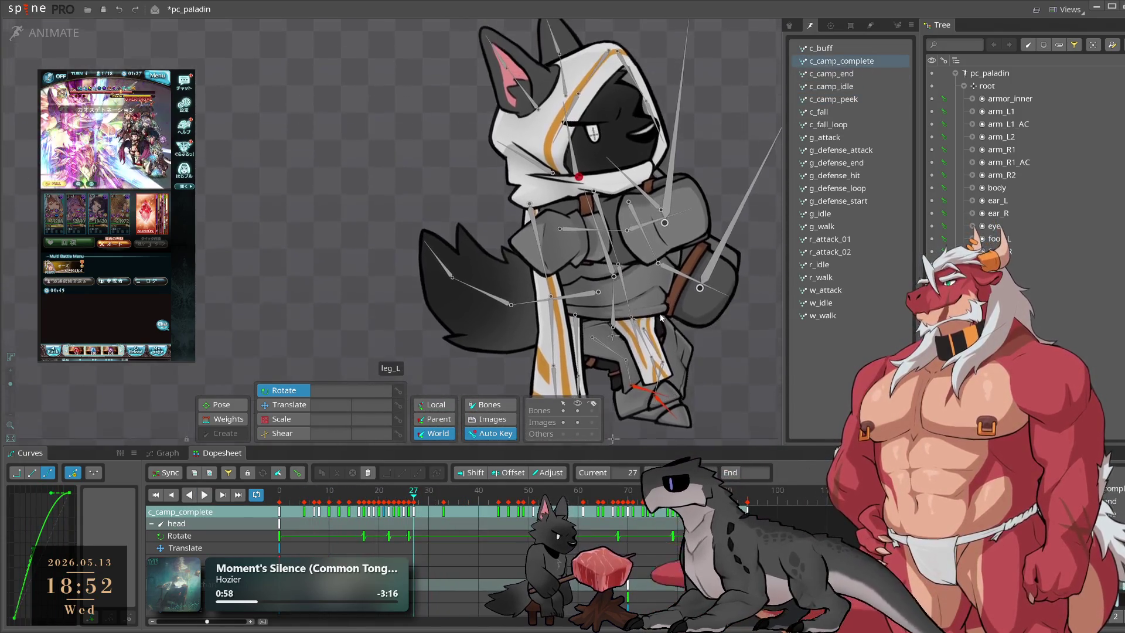
pyautogui.click(533, 290)
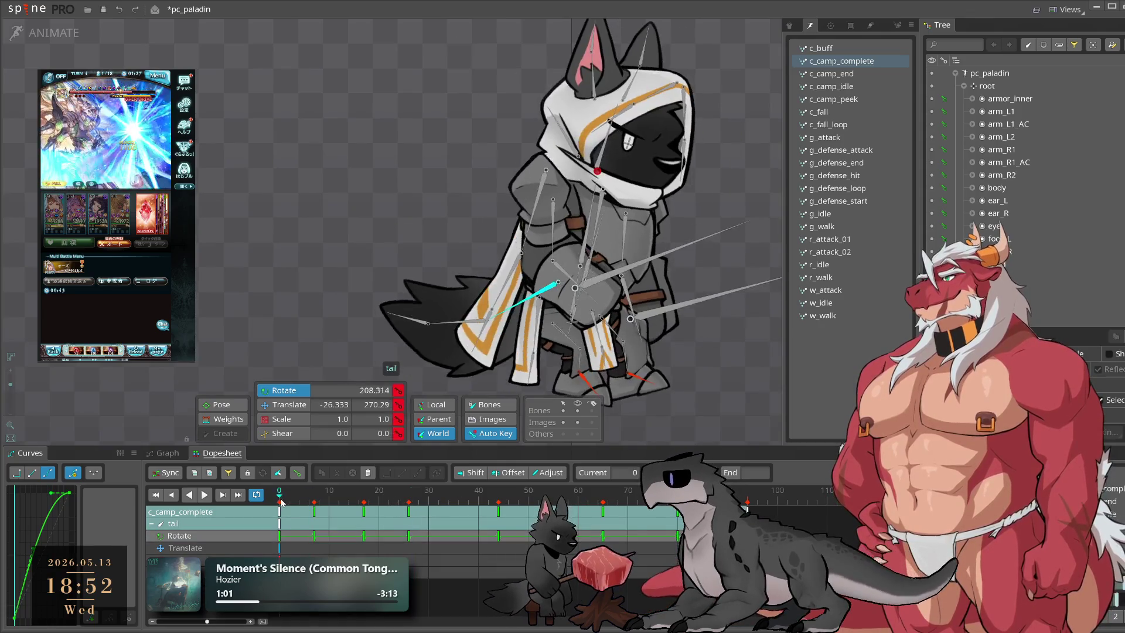
pyautogui.click(364, 520)
pyautogui.click(408, 521)
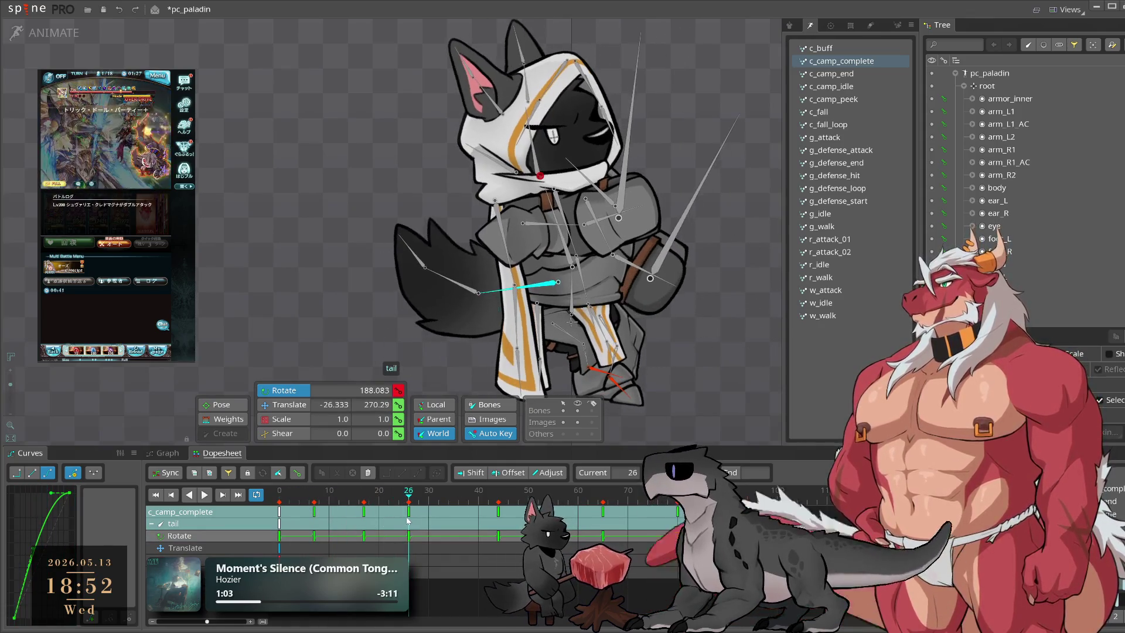
pyautogui.moveTo(772, 195); pyautogui.dragTo(772, 206)
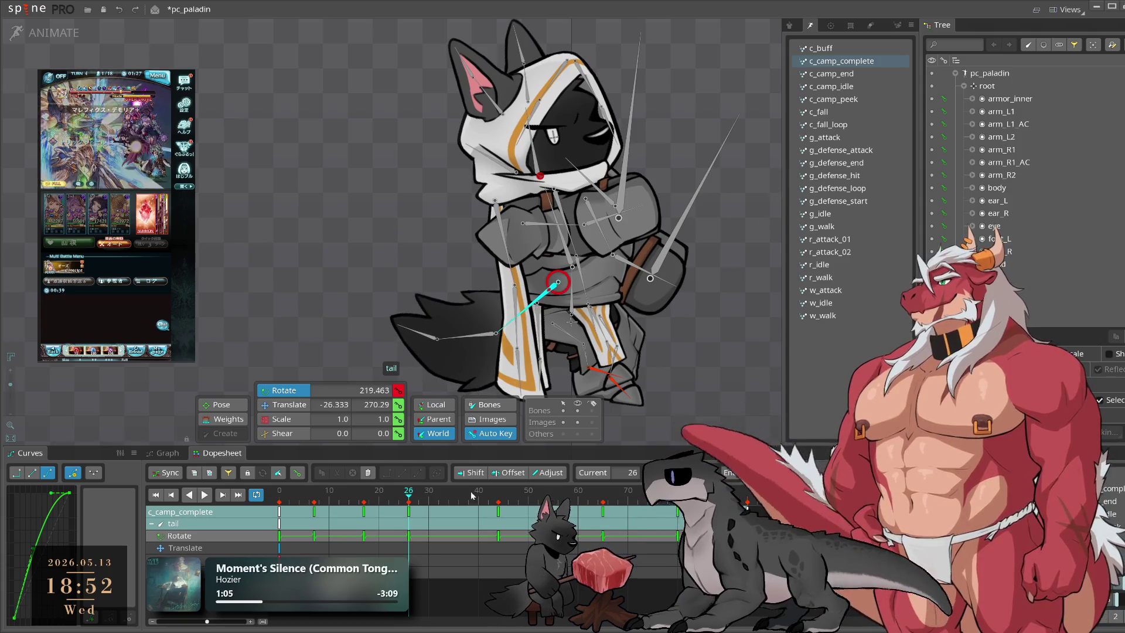
pyautogui.click(410, 501)
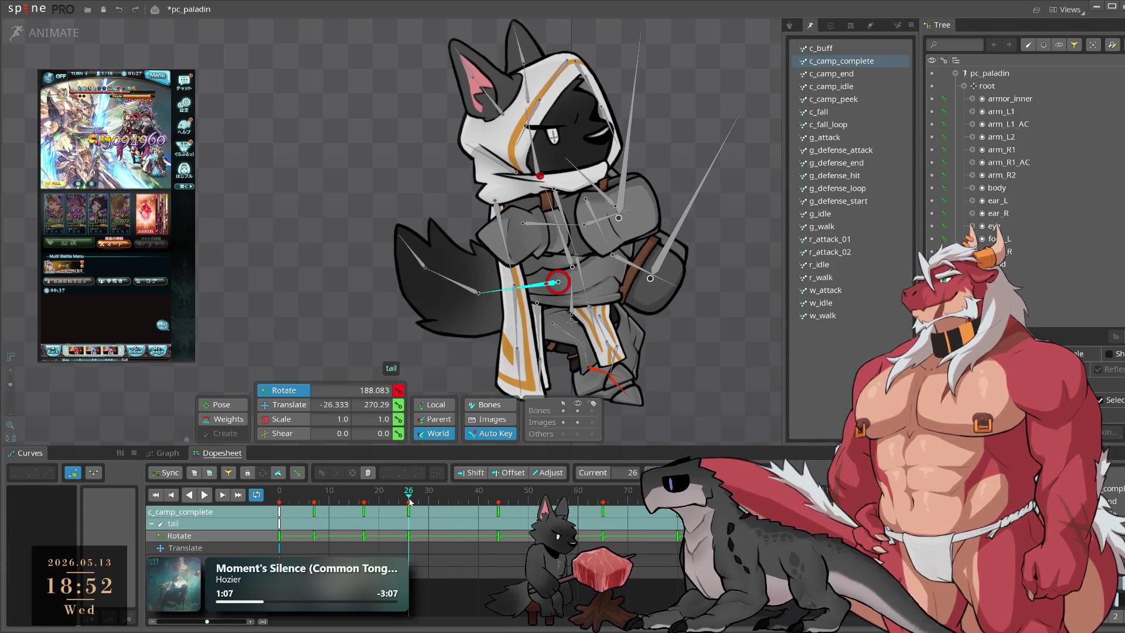
pyautogui.press('space')
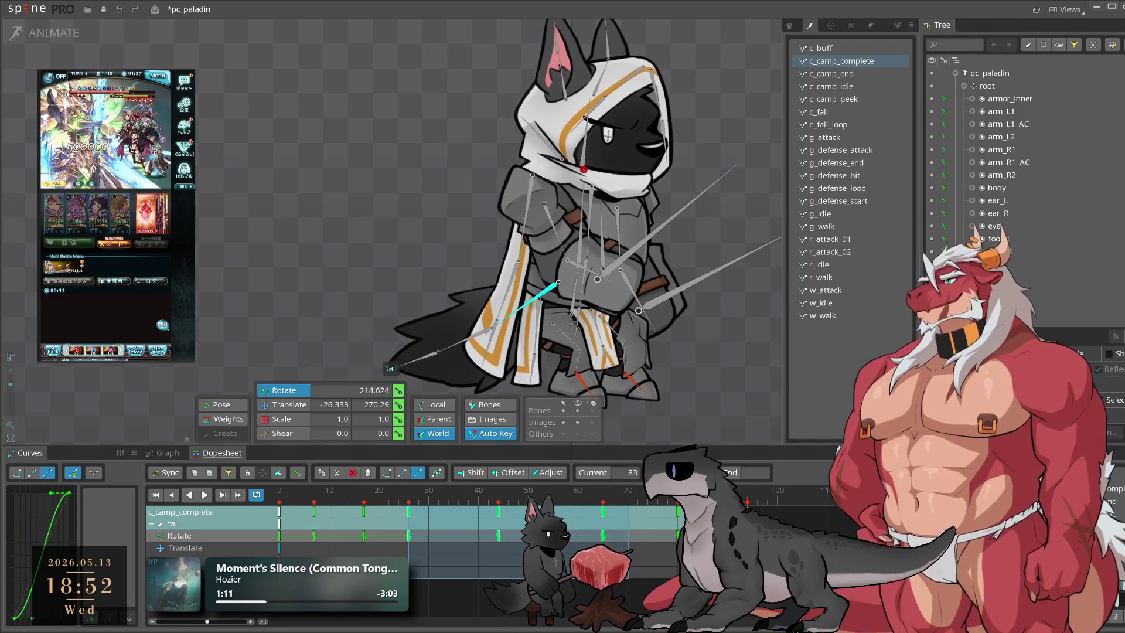
pyautogui.click(410, 497)
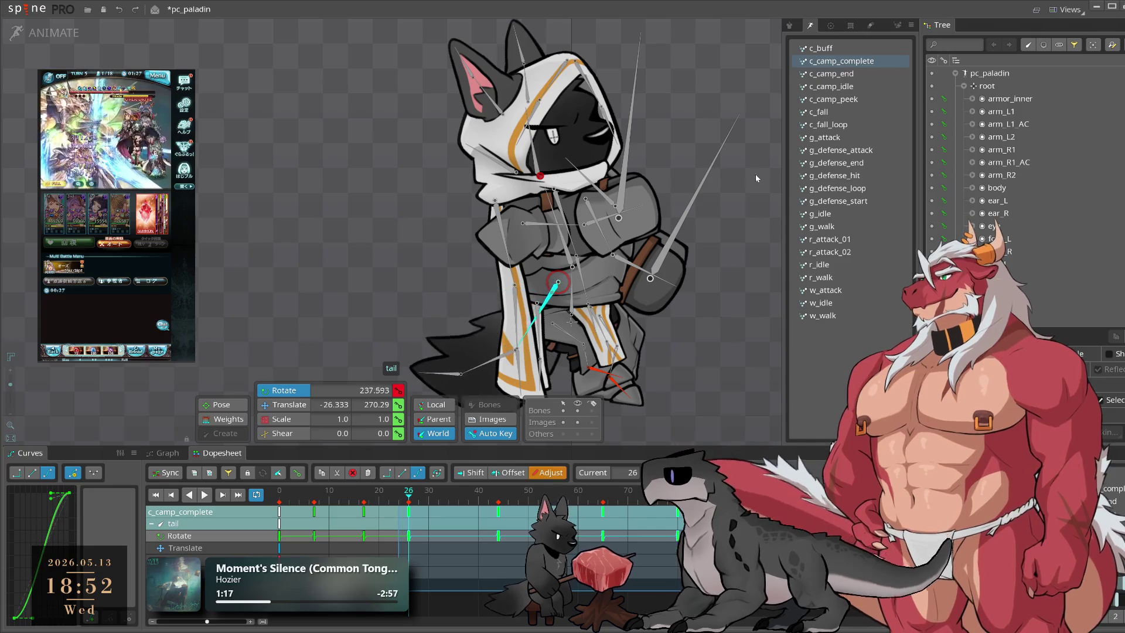
pyautogui.press('space')
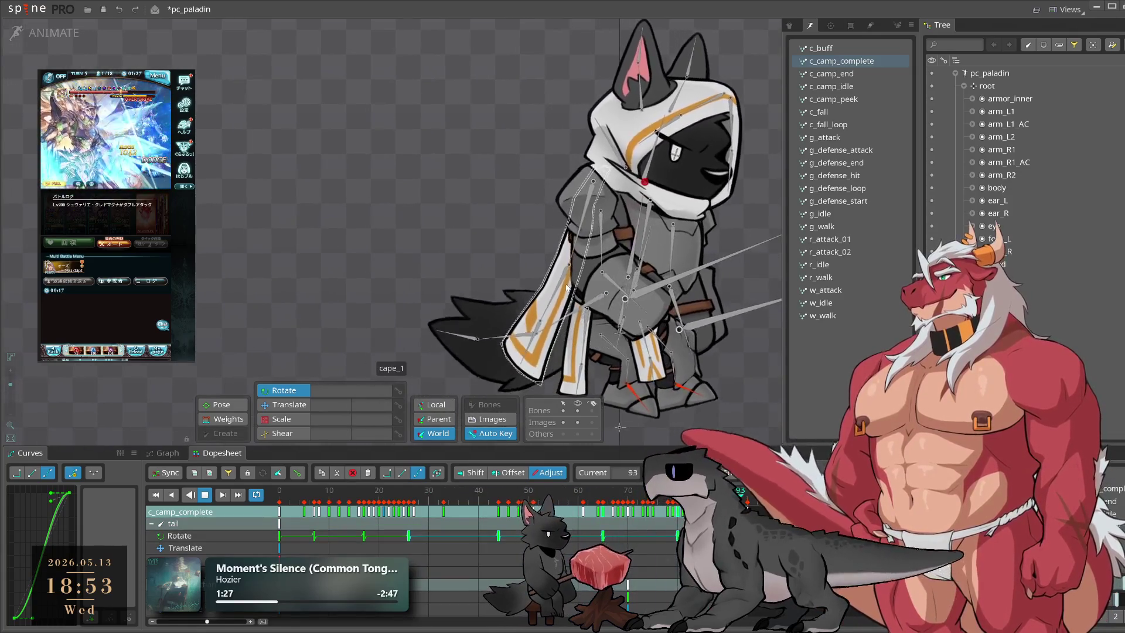
# Step: Select cape_1 and preview its motion, scrubbing through frames 11 to 18
pyautogui.press('space')
pyautogui.click(585, 248)
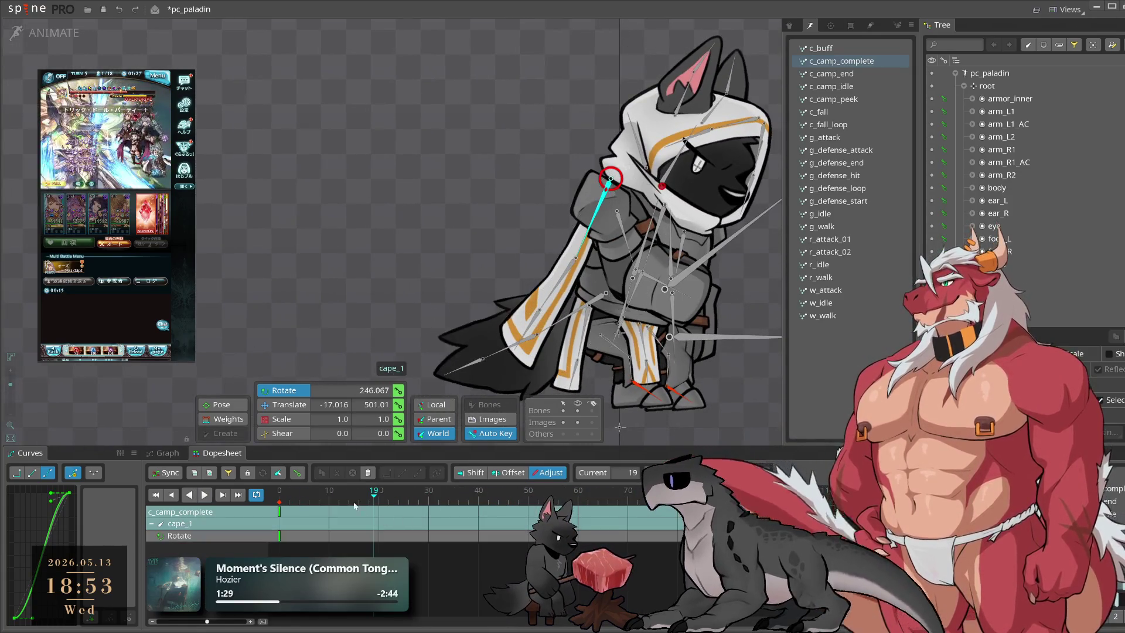
pyautogui.press('space')
pyautogui.press('space')
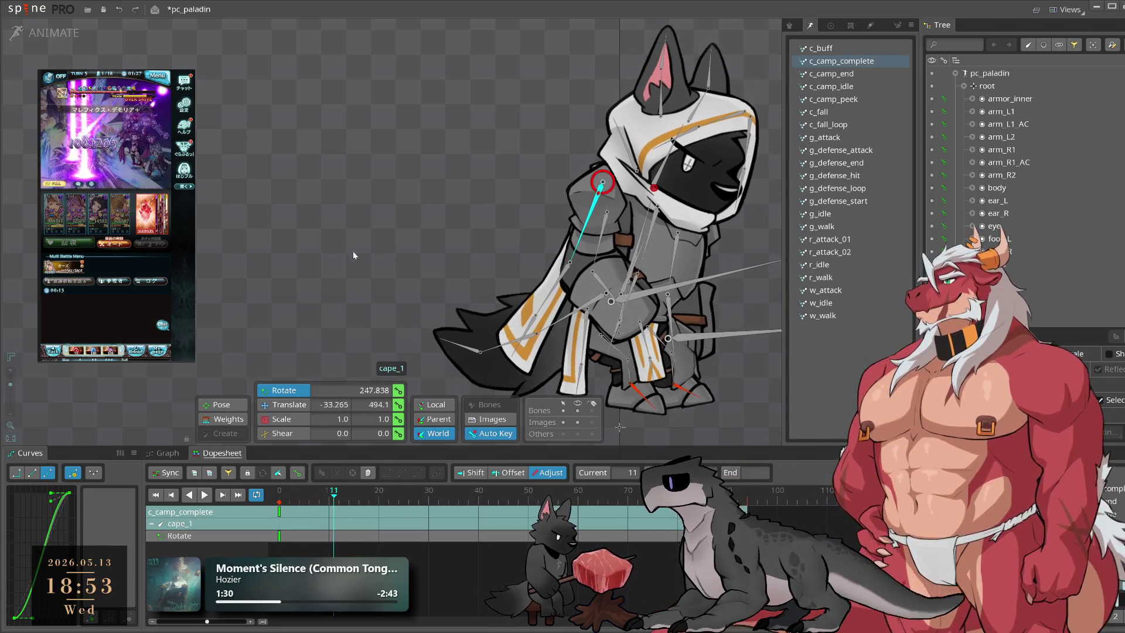
pyautogui.moveTo(346, 494)
pyautogui.mouseDown()
pyautogui.moveTo(374, 506)
pyautogui.moveTo(359, 509)
pyautogui.moveTo(400, 494)
pyautogui.mouseUp()
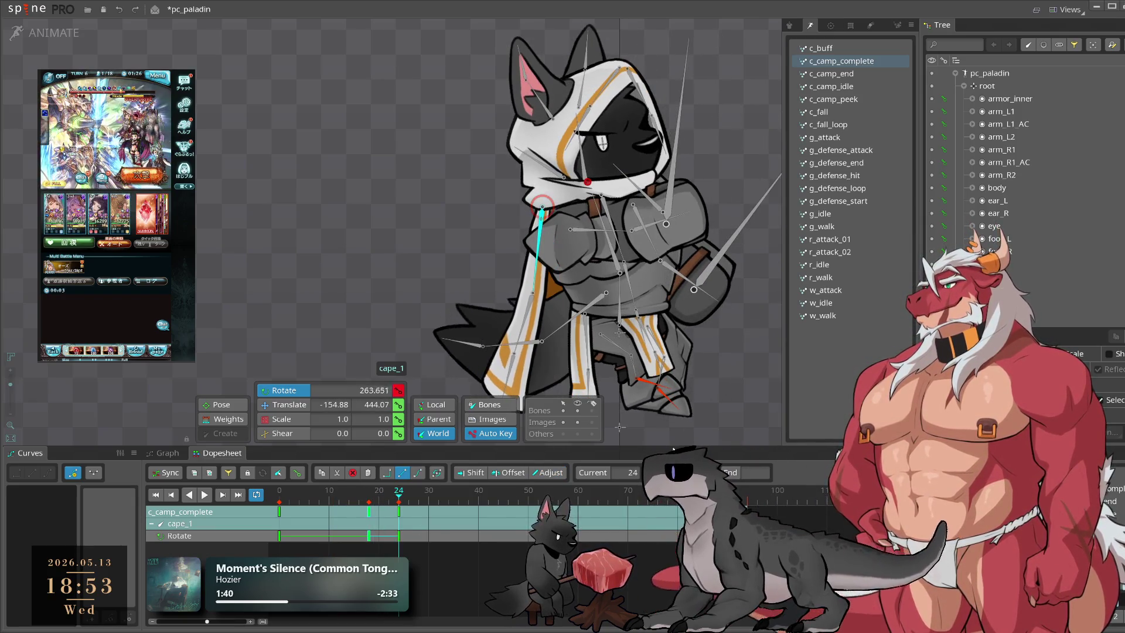
pyautogui.press('space')
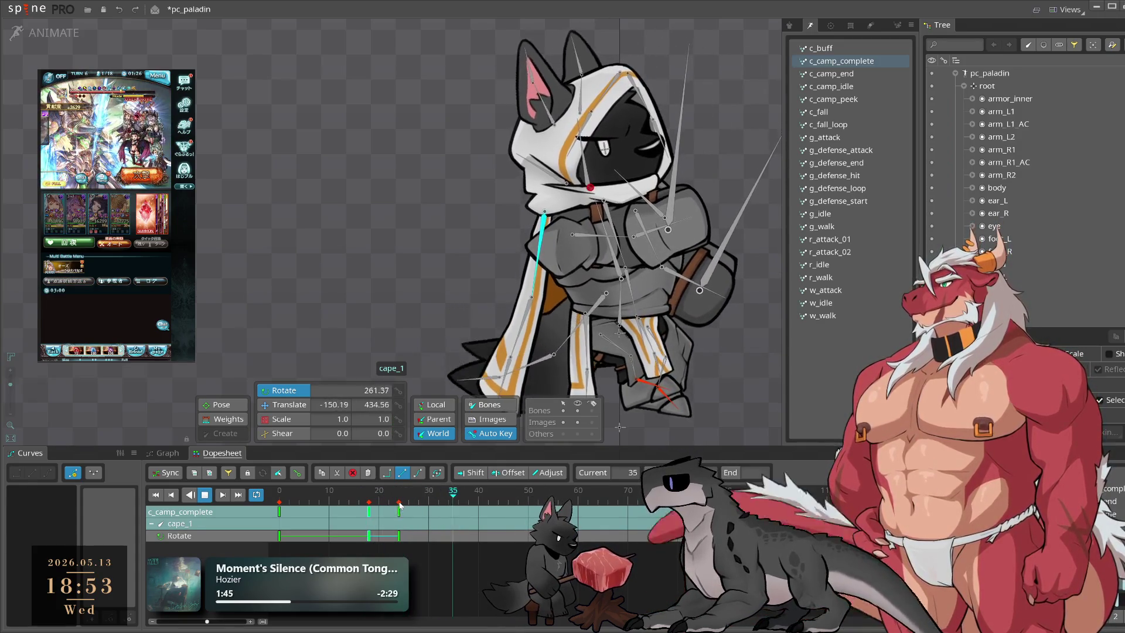
pyautogui.press('space')
# Step: Move cape_1's last key to frame 27, key a new rotated pose at frame 78, and preview
pyautogui.moveTo(399, 502)
pyautogui.mouseDown()
pyautogui.moveTo(479, 514)
pyautogui.moveTo(488, 496)
pyautogui.mouseUp()
pyautogui.click(417, 501)
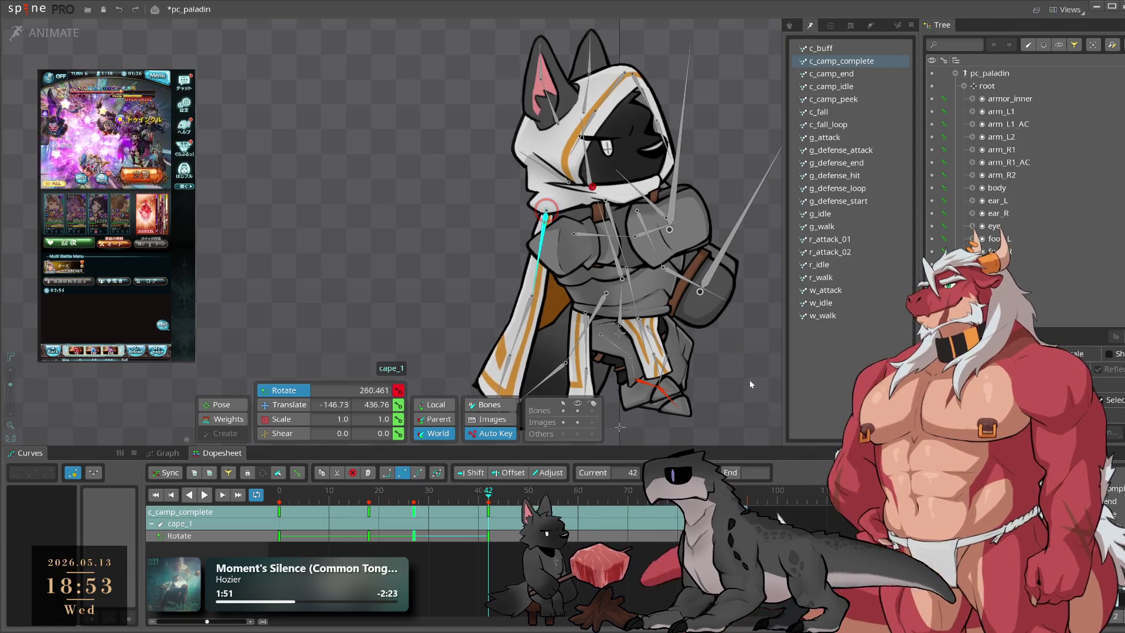
pyautogui.click(609, 497)
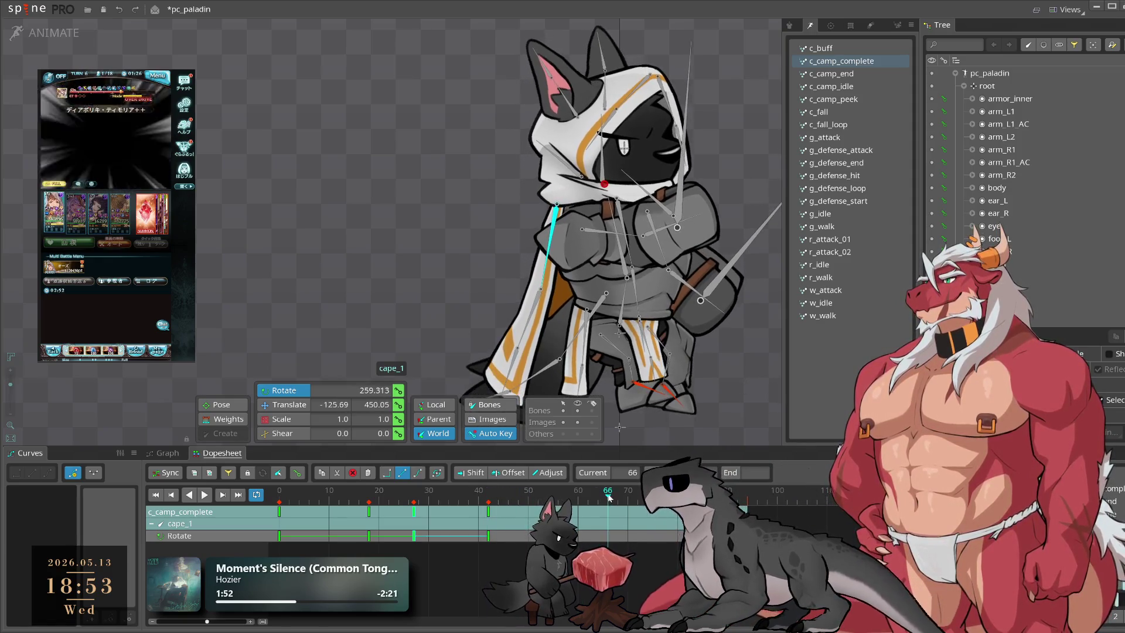
pyautogui.click(631, 496)
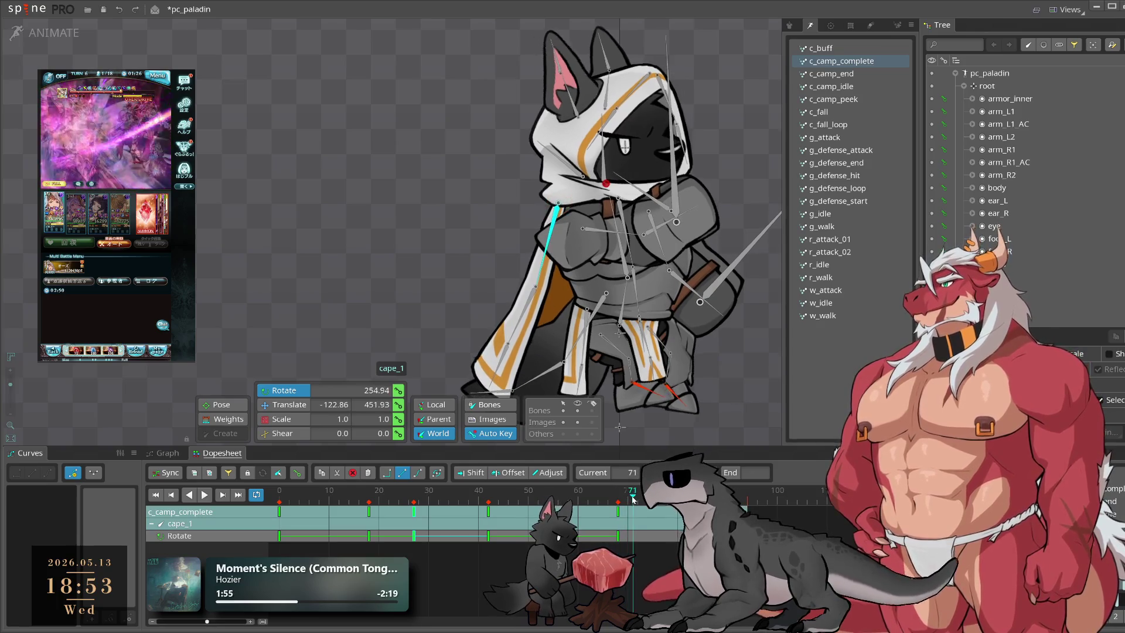
pyautogui.click(668, 497)
pyautogui.moveTo(741, 436)
pyautogui.mouseDown()
pyautogui.moveTo(782, 360)
pyautogui.moveTo(754, 382)
pyautogui.mouseUp()
pyautogui.click(713, 496)
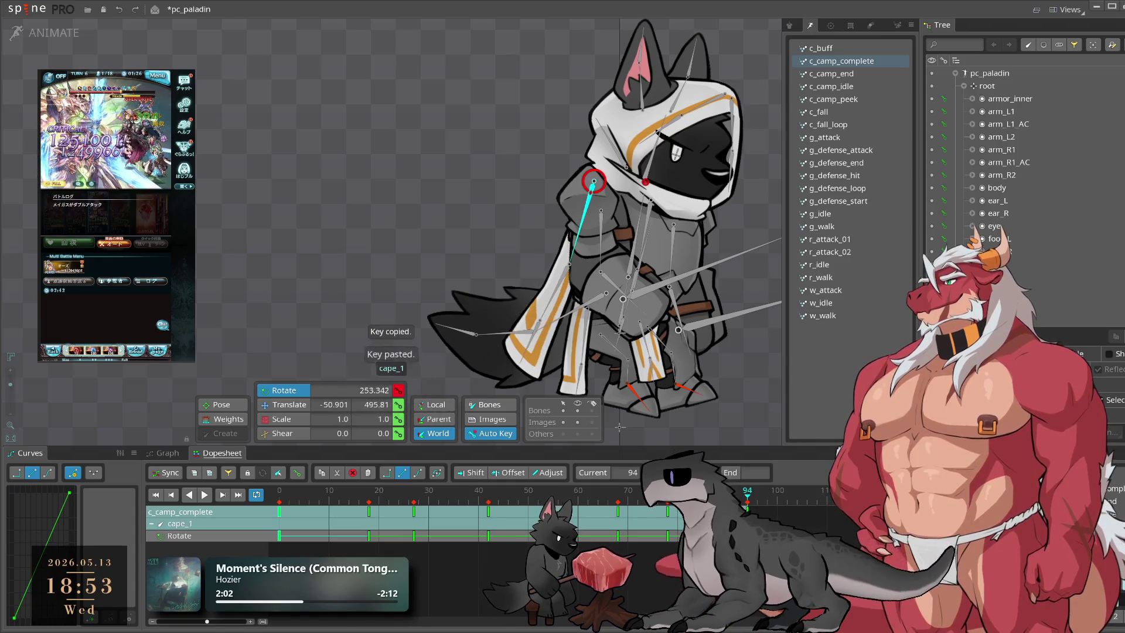
pyautogui.press('space')
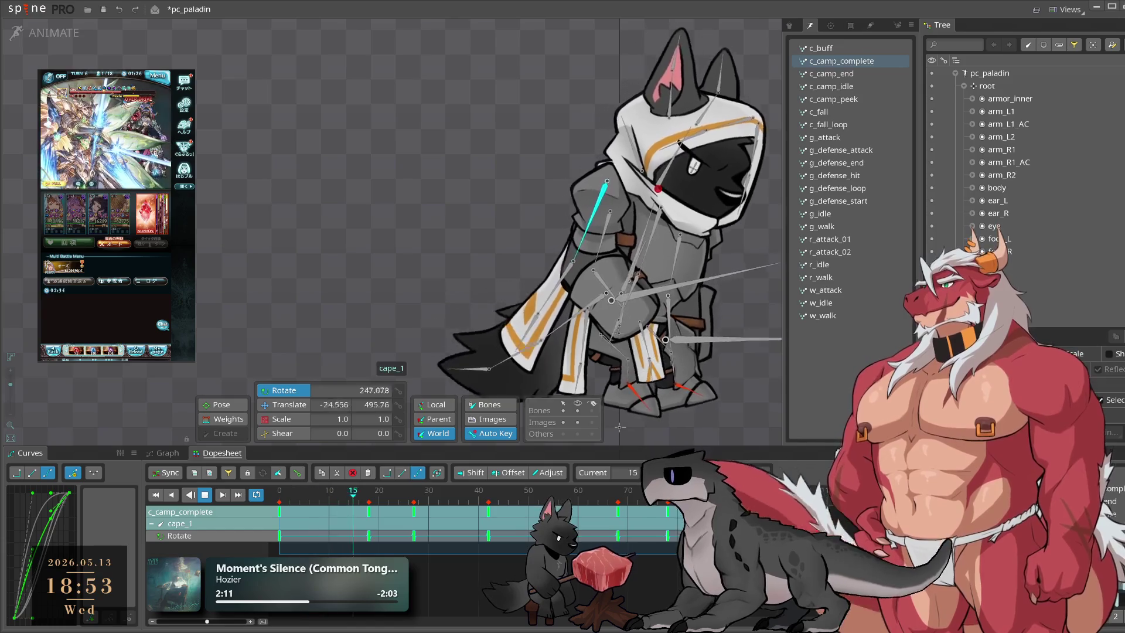
# Step: Paste the copied cape keys onto cape_2 and cape_3 and preview the capes
pyautogui.click(527, 318)
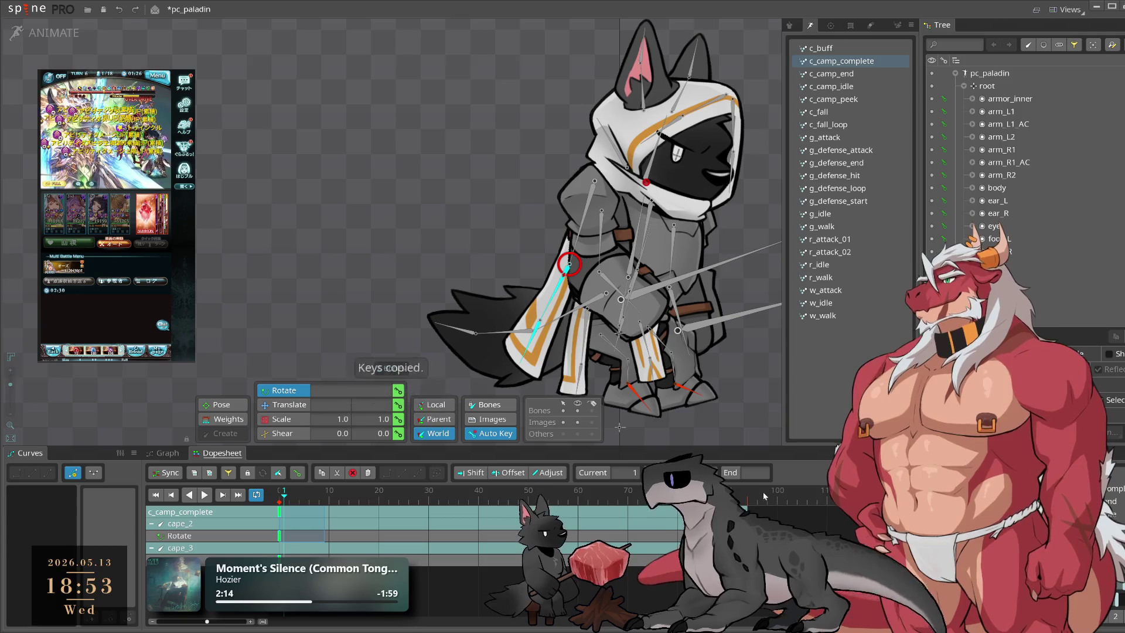
pyautogui.press('Escape')
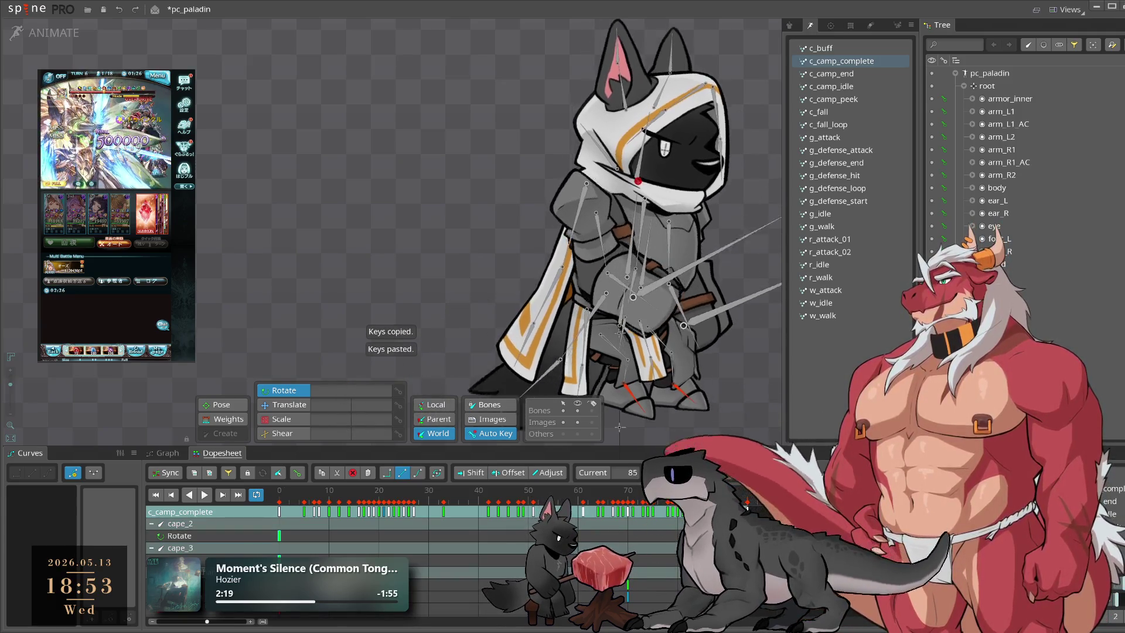
pyautogui.press('space')
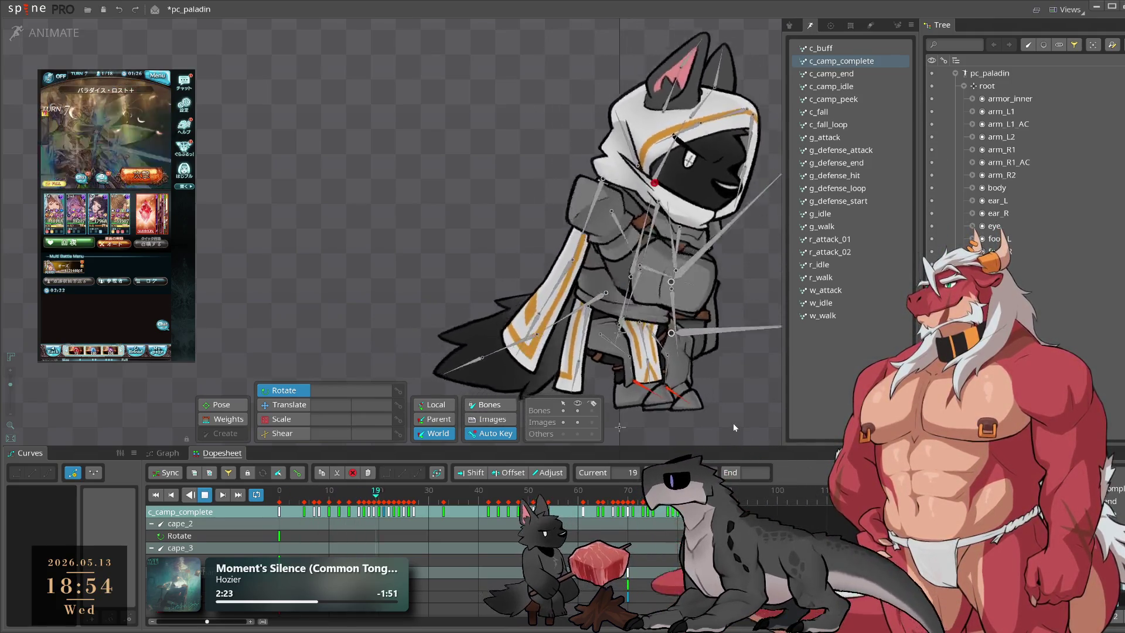
pyautogui.press('space')
pyautogui.click(498, 392)
pyautogui.keyDown('ctrl'); pyautogui.click(511, 360); pyautogui.keyUp('ctrl')
pyautogui.moveTo(352, 509); pyautogui.dragTo(278, 509)
# Step: Check the c_camp_idle animation, return to c_camp_complete, and select the tail bone
pyautogui.click(846, 88)
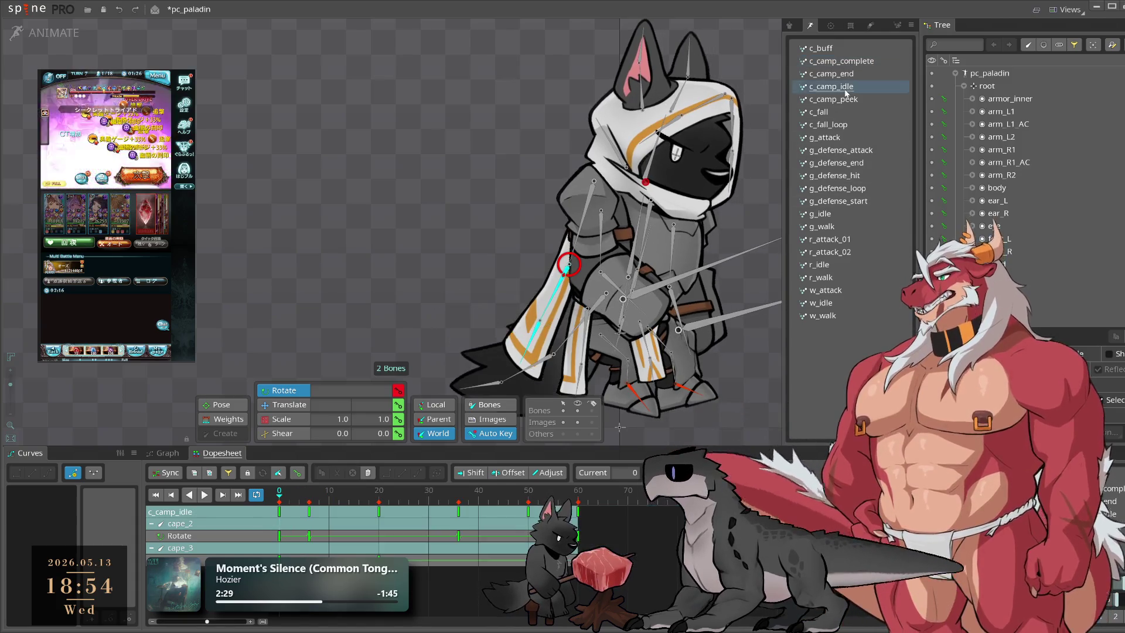
pyautogui.click(854, 61)
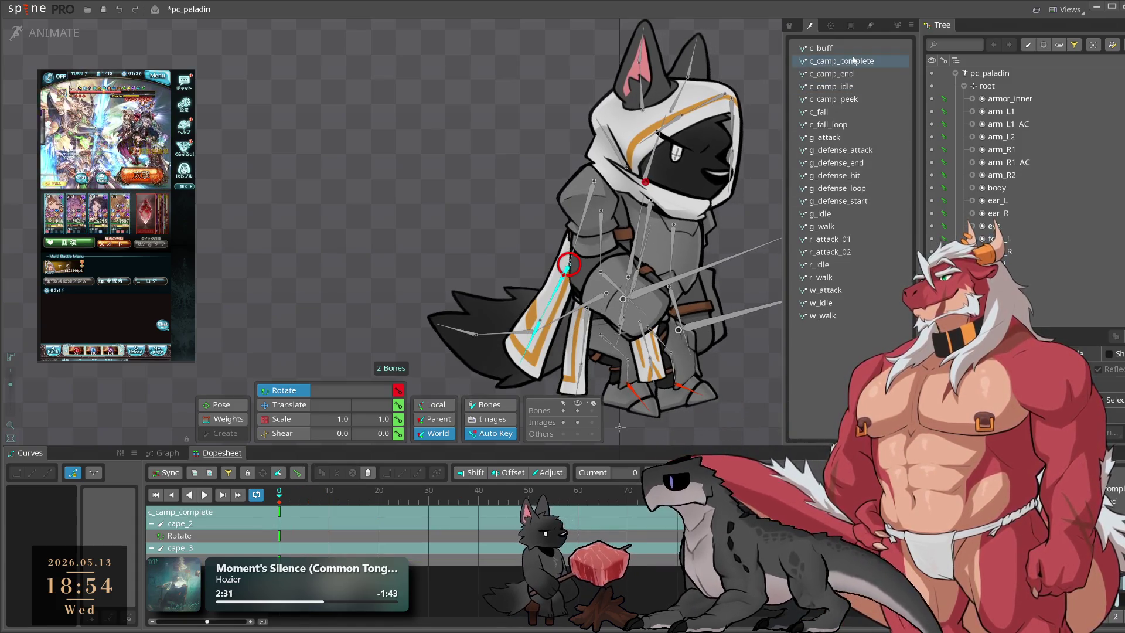
pyautogui.click(598, 301)
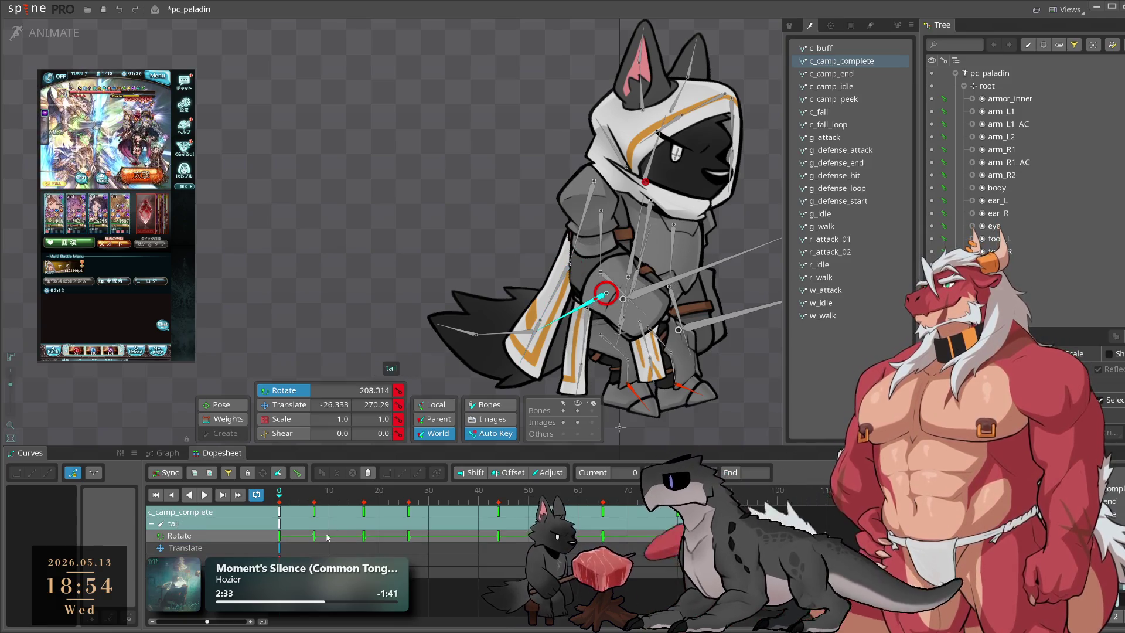
# Step: Copy the tail keys from c_camp_idle into c_camp_complete and preview the tail
pyautogui.click(280, 512)
pyautogui.click(871, 62)
pyautogui.hotkey('ctrl', 'v')
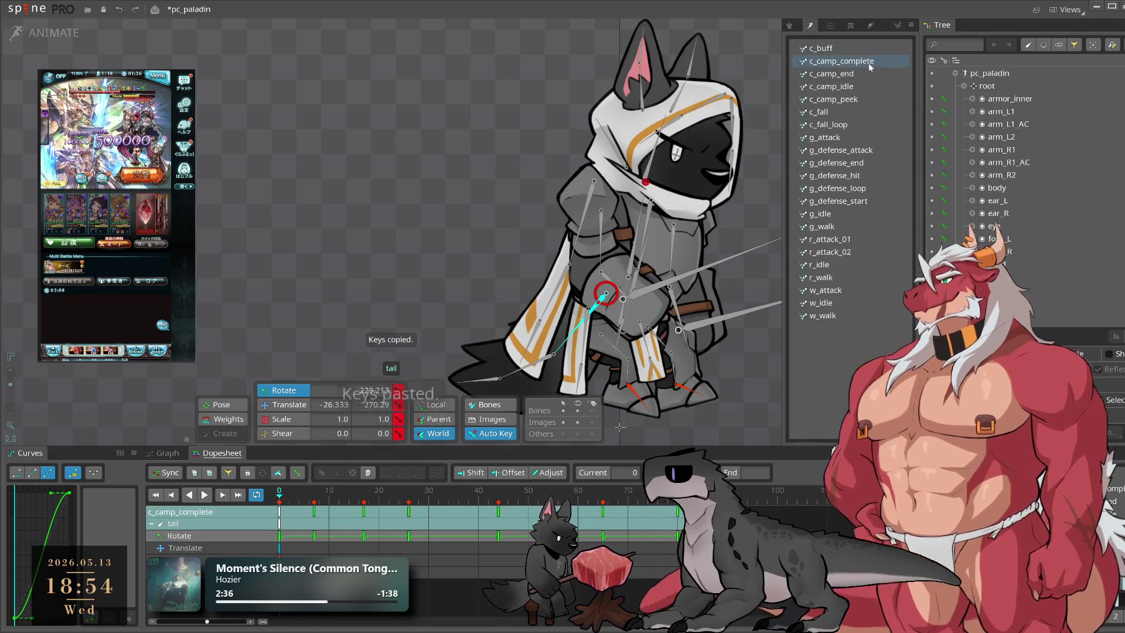
pyautogui.click(316, 511)
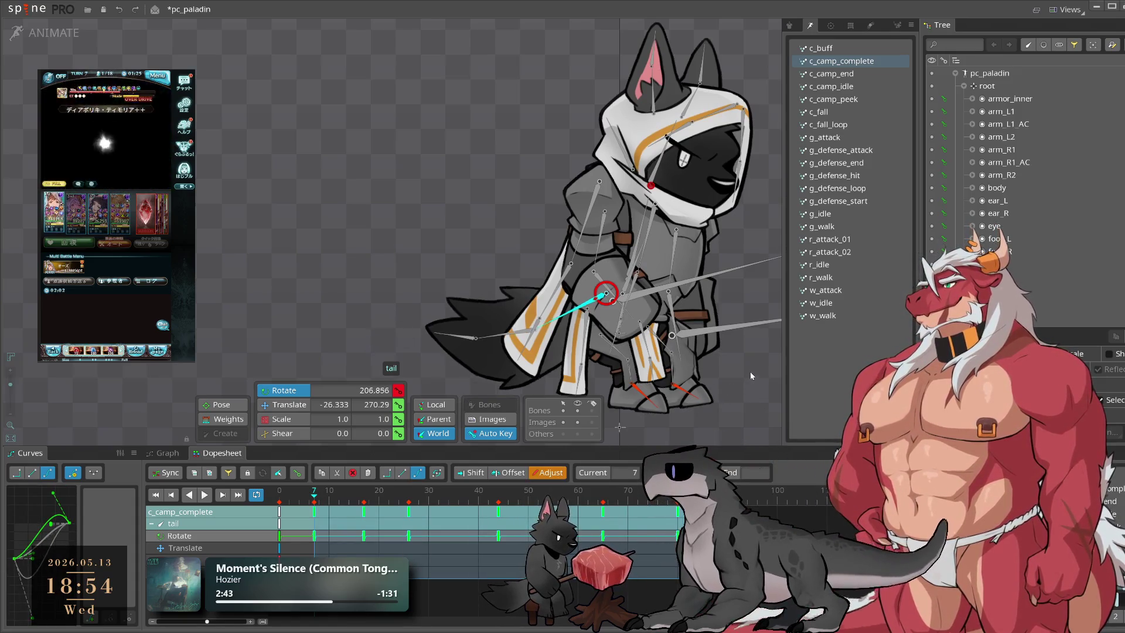
pyautogui.press('space')
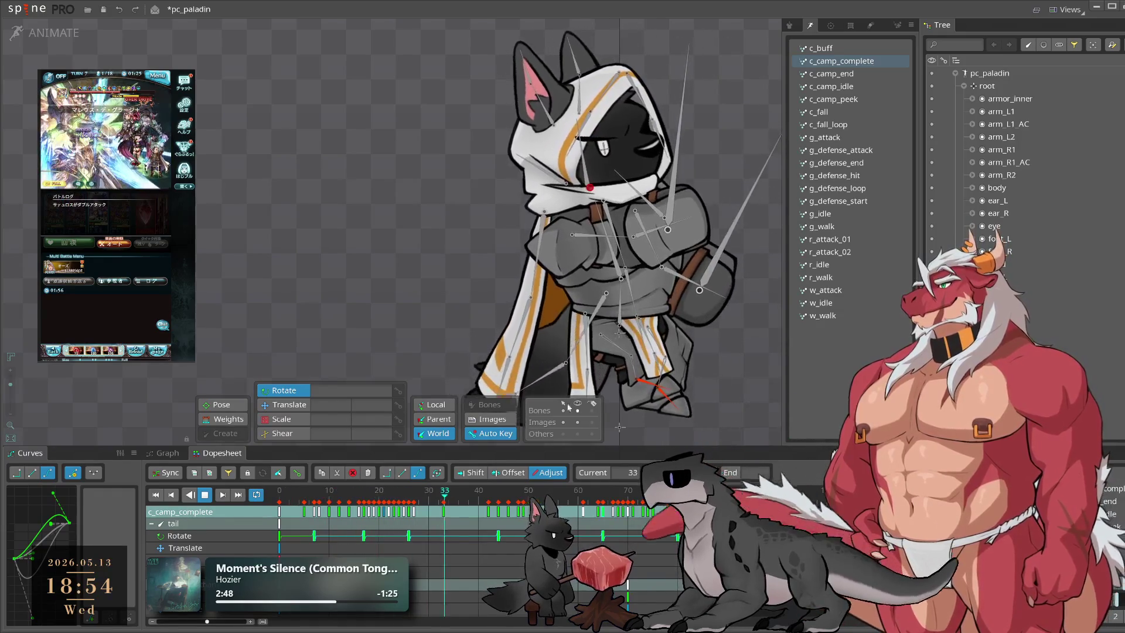
pyautogui.press('space')
# Step: Review the tail's keys around frames 45 and 80 with repeated playback
pyautogui.click(598, 326)
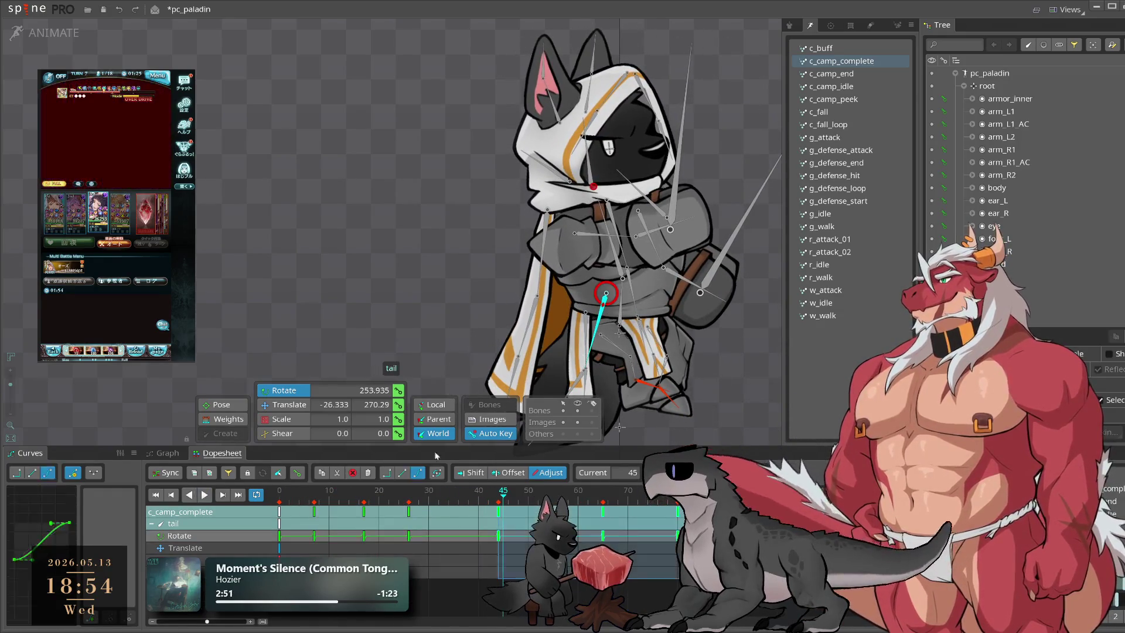
pyautogui.press('space')
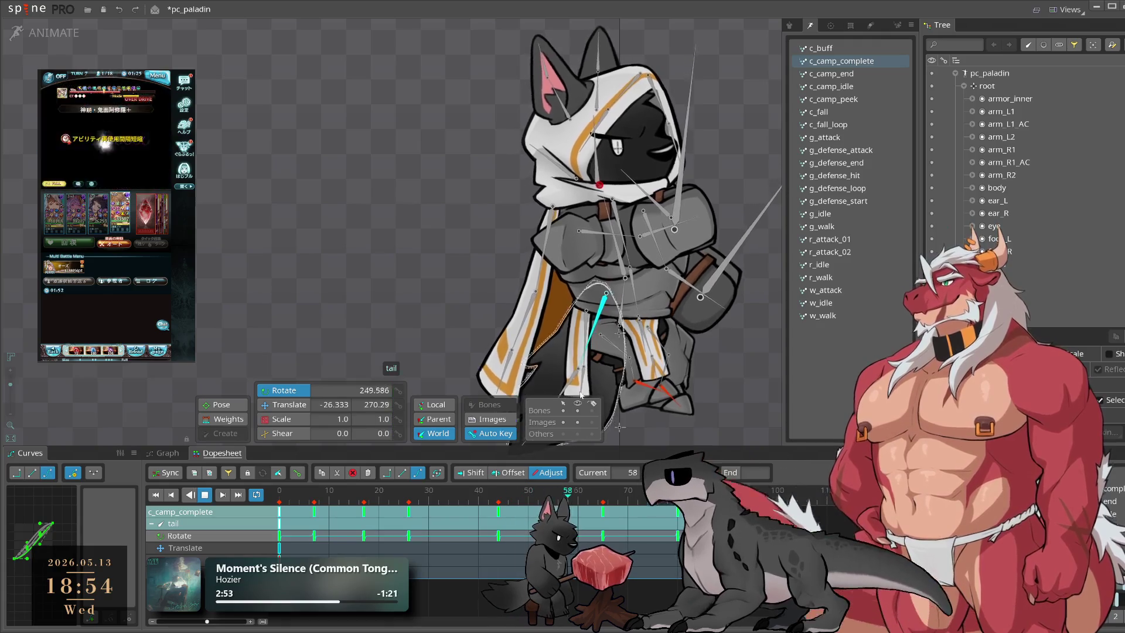
pyautogui.click(740, 396)
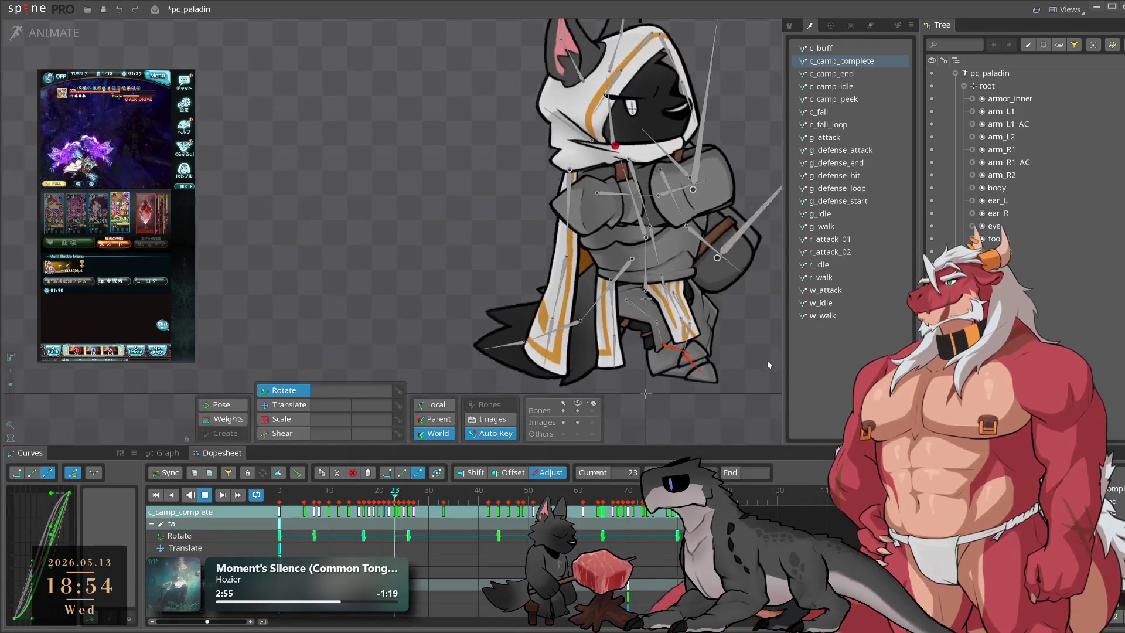
pyautogui.press('space')
pyautogui.click(499, 536)
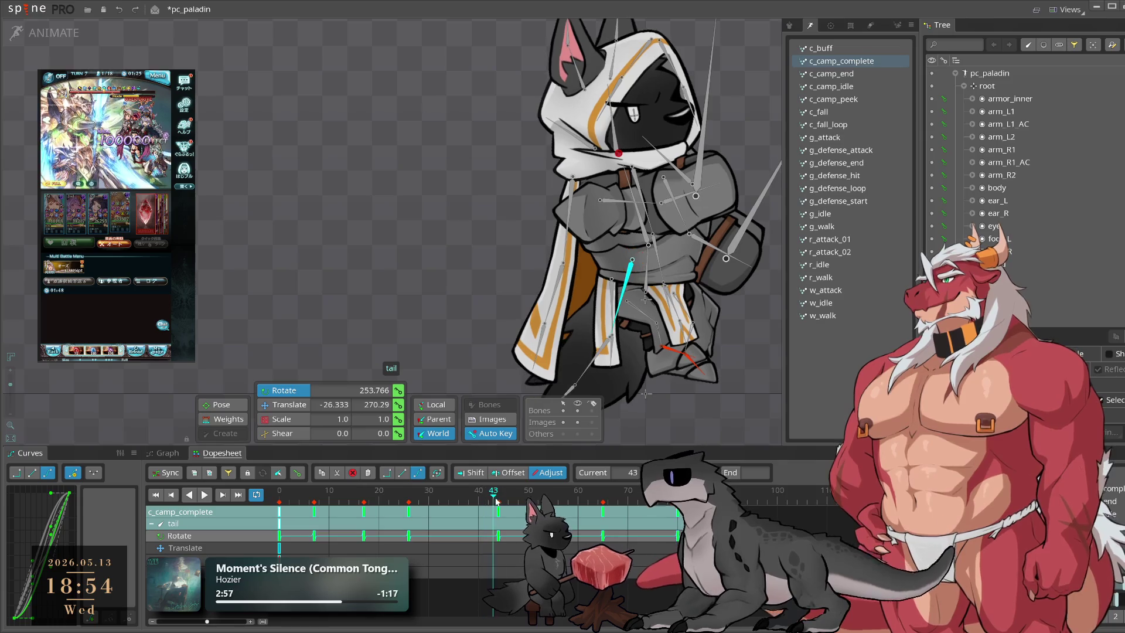
pyautogui.click(506, 512)
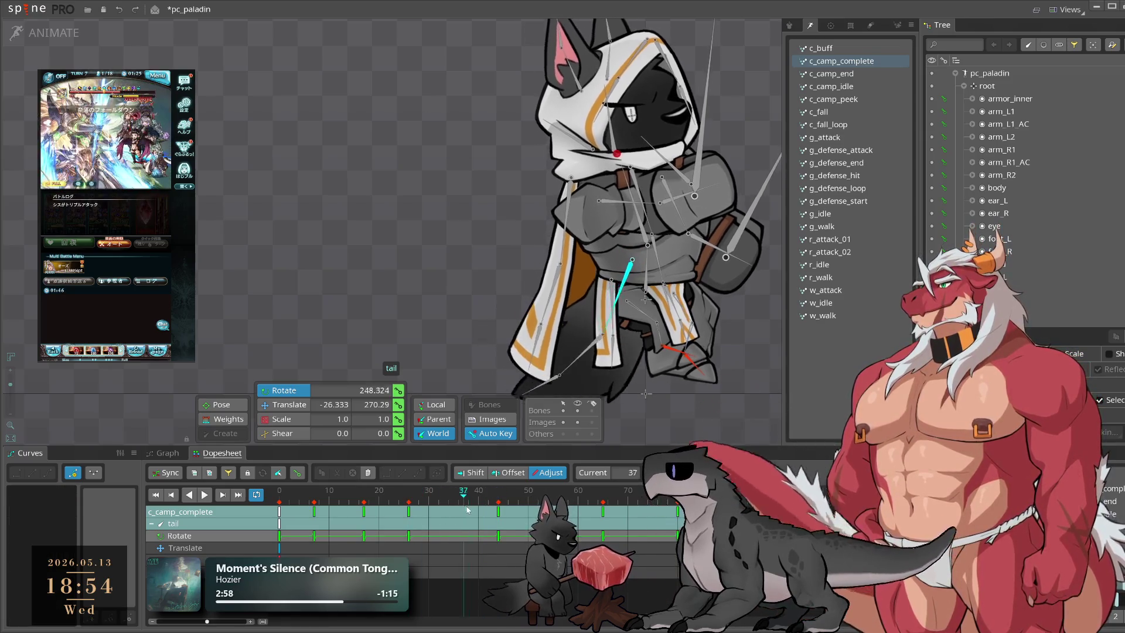
pyautogui.moveTo(506, 512); pyautogui.dragTo(680, 515)
pyautogui.click(680, 515)
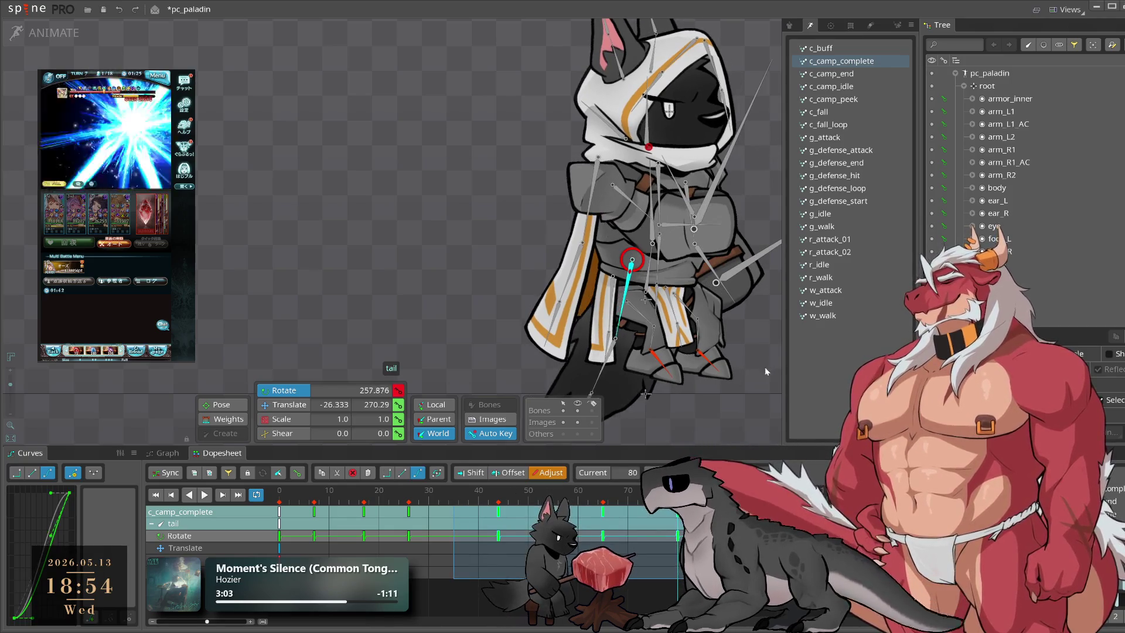
pyautogui.press('space')
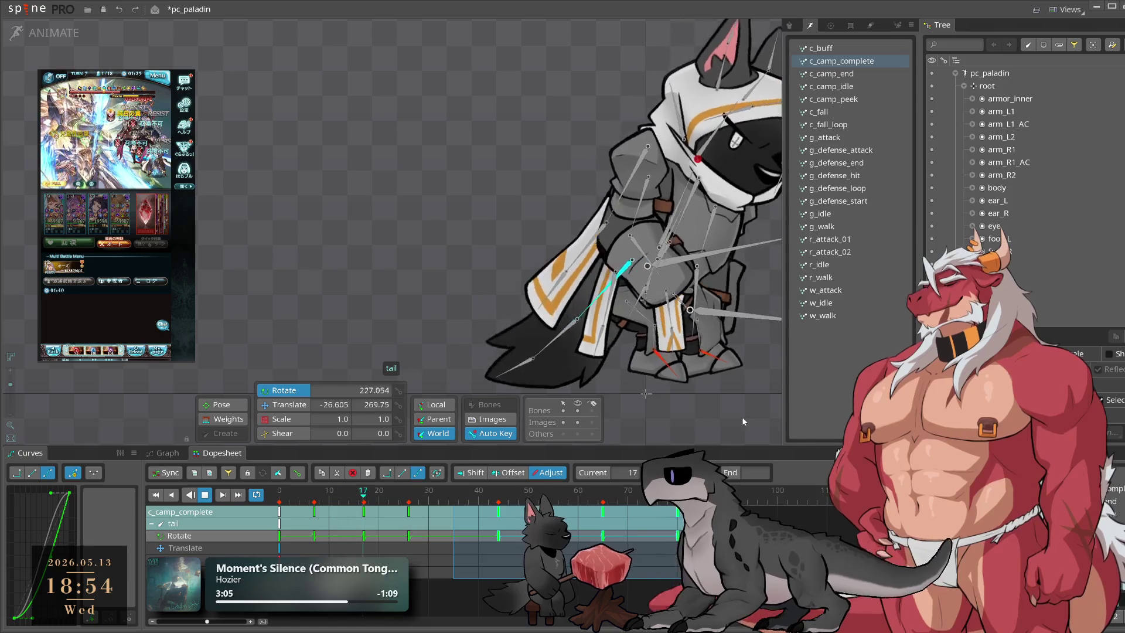
pyautogui.click(678, 512)
pyautogui.press('space')
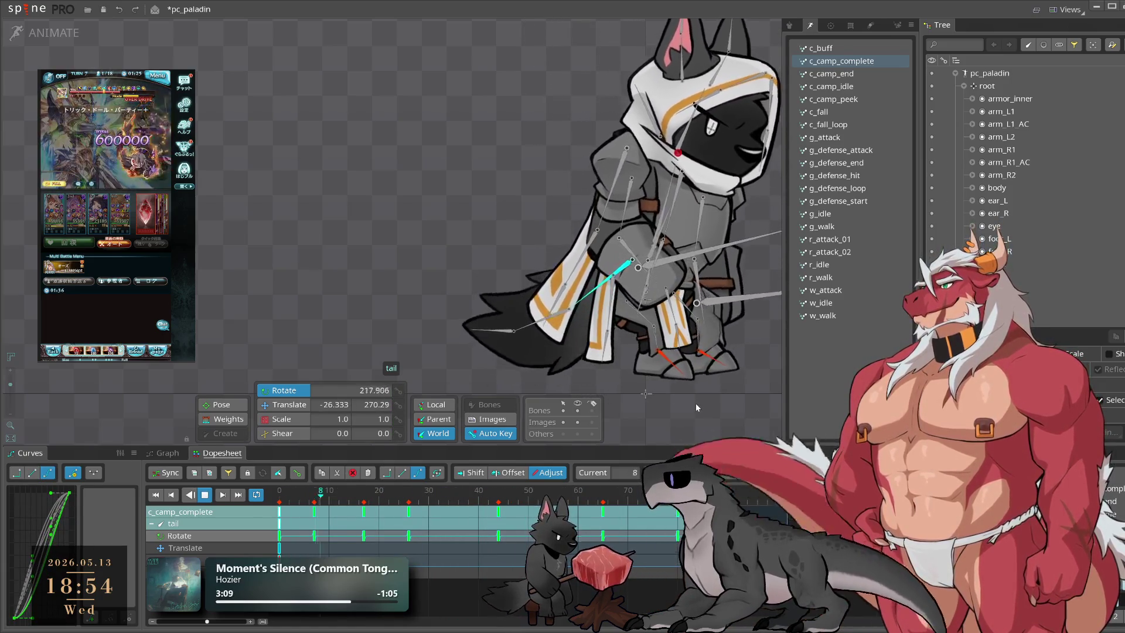
pyautogui.press('space')
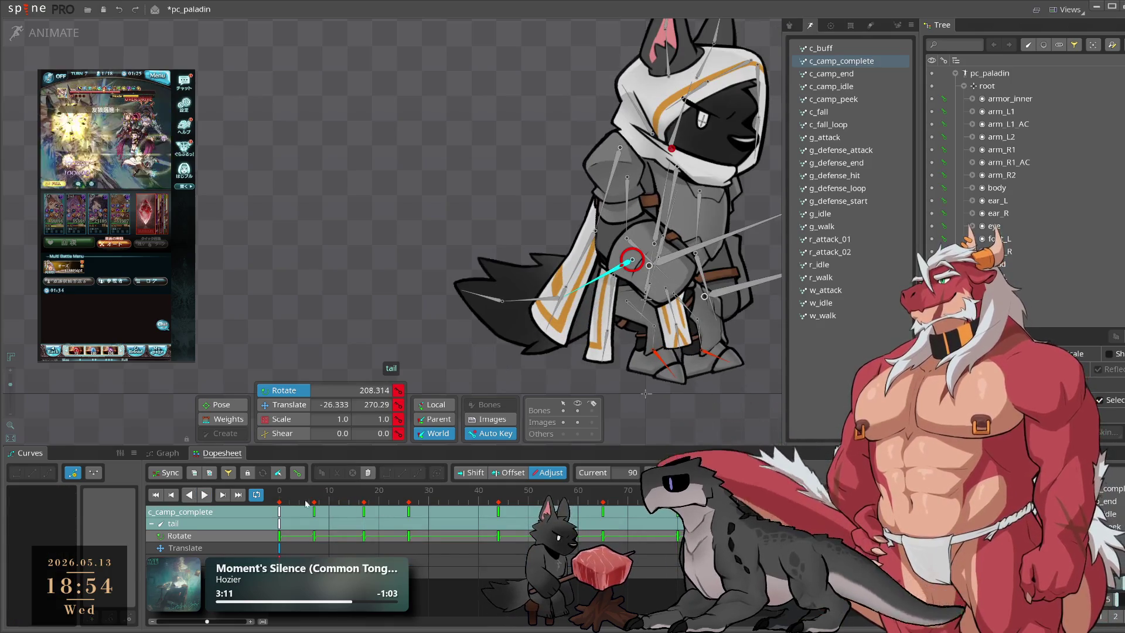
# Step: Copy the tail's frame-0 rotation key and paste it at frame 45 (236.219°), then preview
pyautogui.click(275, 493)
pyautogui.hotkey('ctrl', 'c')
pyautogui.hotkey('ctrl', 'v')
pyautogui.press('space')
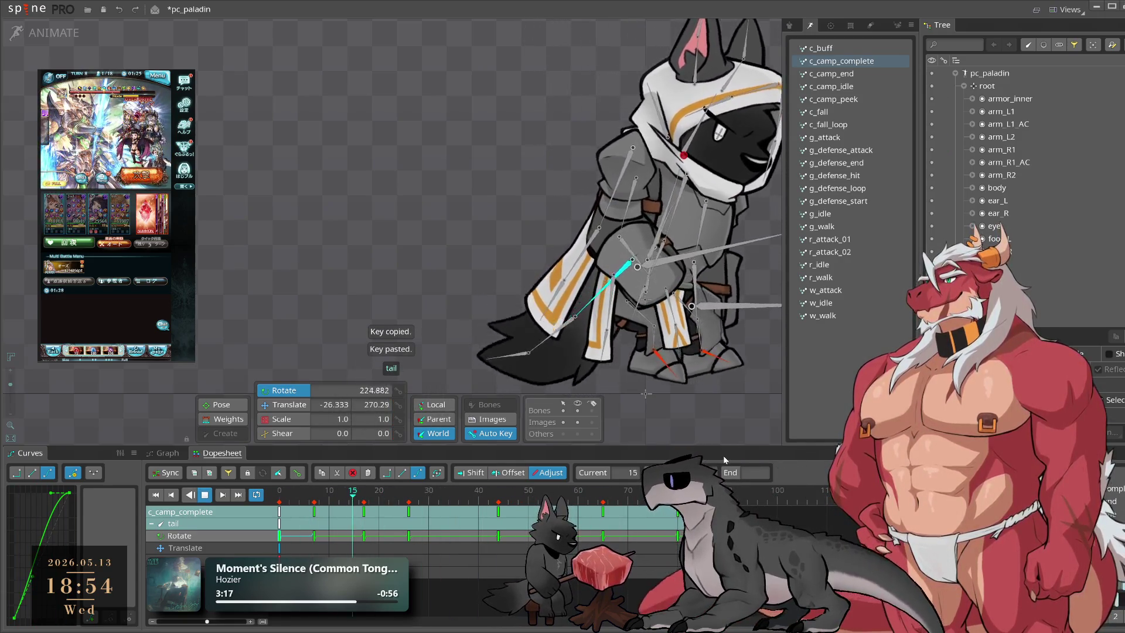
# Step: Select the cape_2 and cape_3 bones together
pyautogui.click(557, 297)
pyautogui.keyDown('ctrl'); pyautogui.click(557, 297); pyautogui.keyUp('ctrl')
pyautogui.click(315, 498)
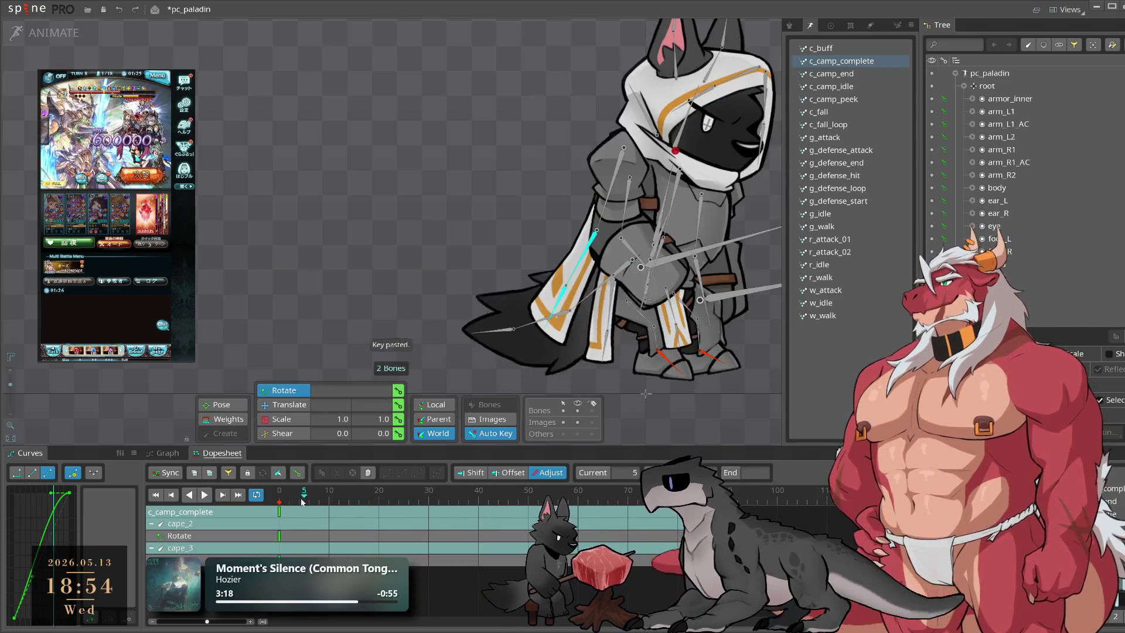
# Step: Rotate cape_2 and cape_3 to key poses at frame 8 and frame 30
pyautogui.click(319, 498)
pyautogui.moveTo(562, 270); pyautogui.dragTo(529, 242)
pyautogui.click(555, 281)
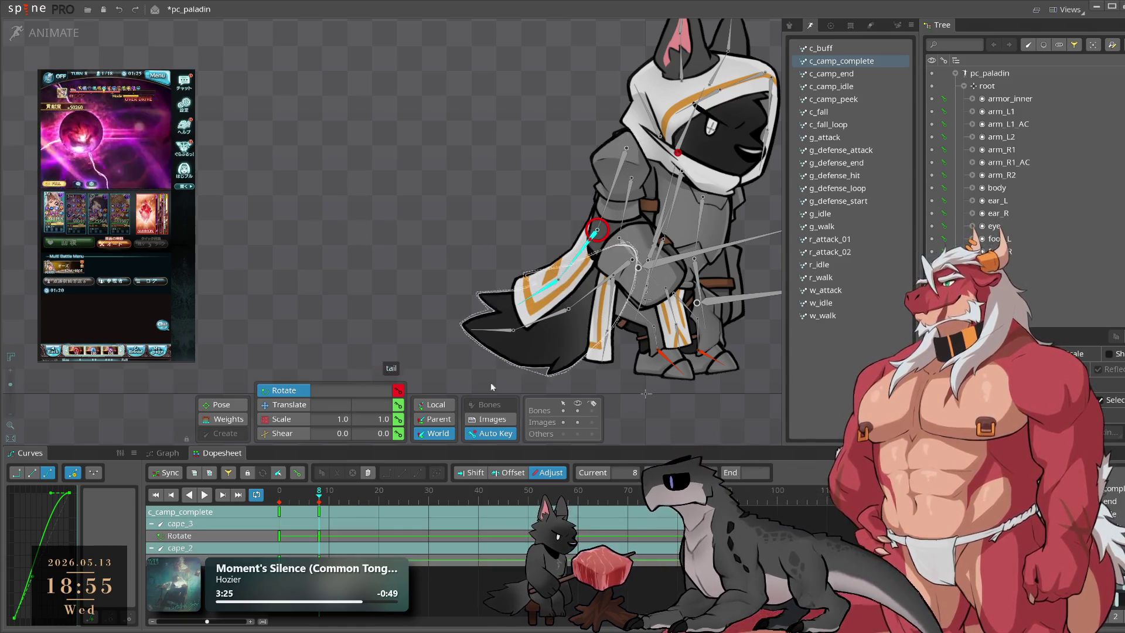
pyautogui.moveTo(326, 508); pyautogui.dragTo(366, 505)
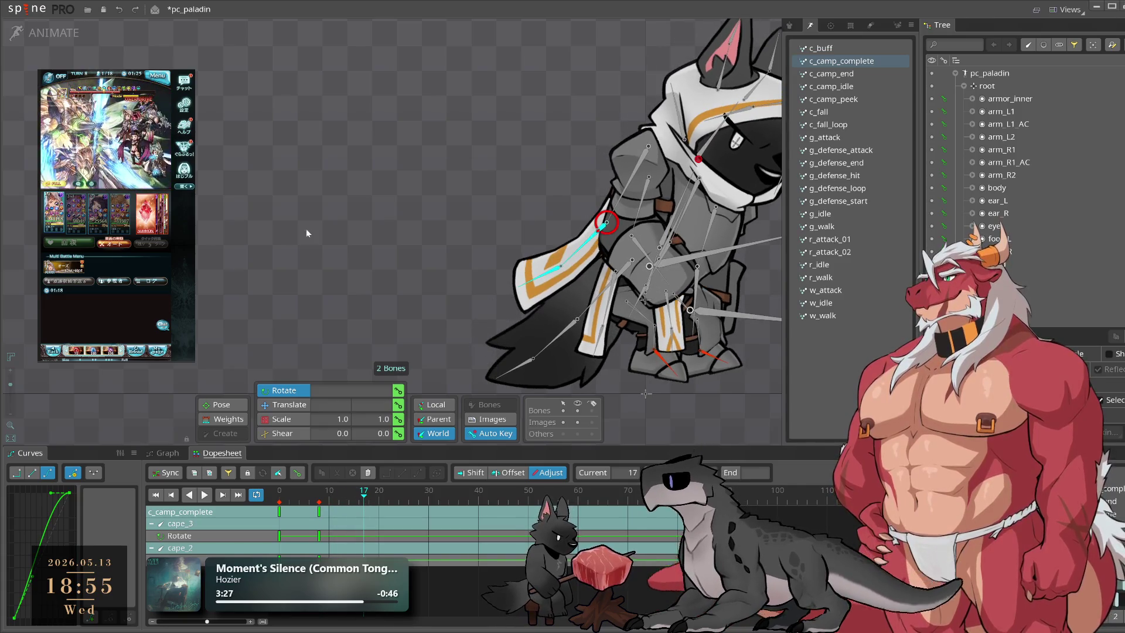
pyautogui.moveTo(386, 498); pyautogui.dragTo(388, 498)
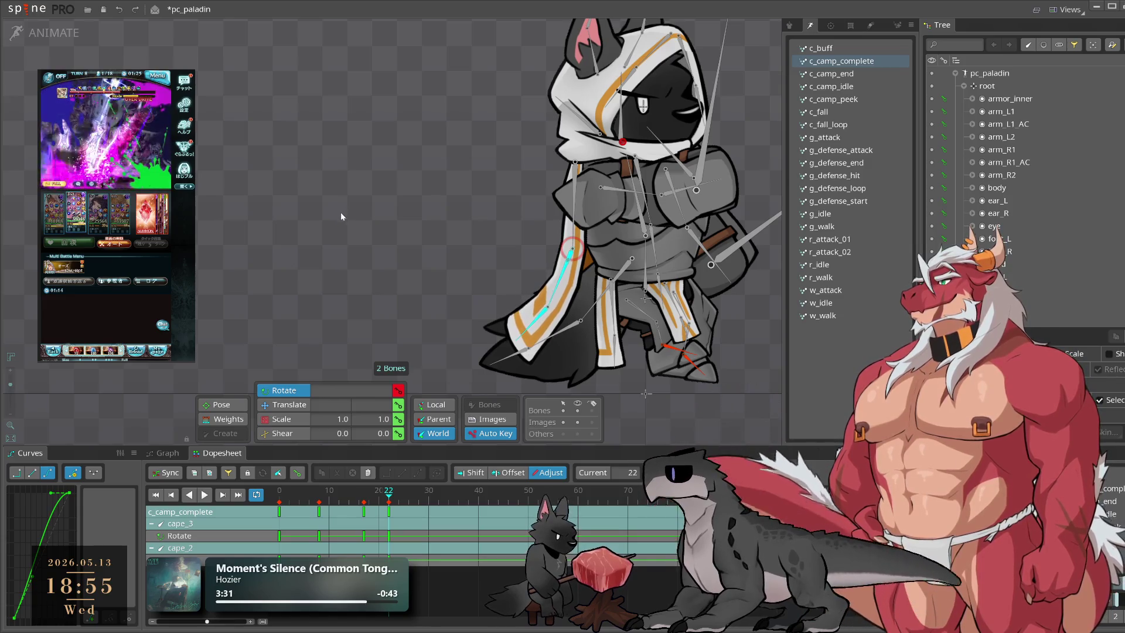
pyautogui.click(398, 499)
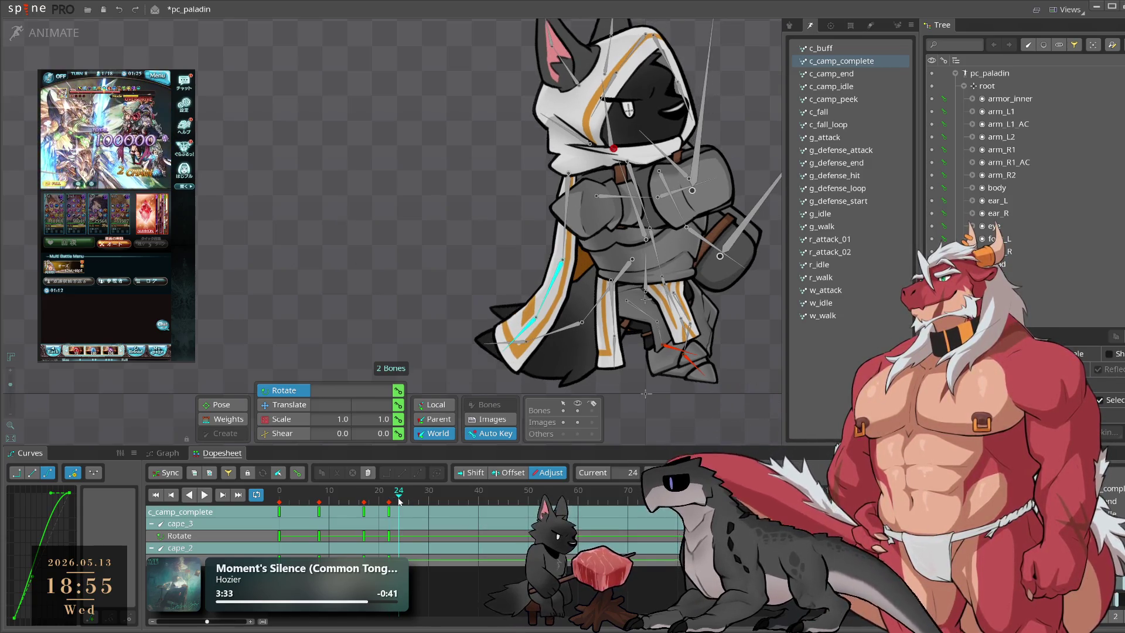
pyautogui.click(428, 498)
pyautogui.moveTo(387, 345)
pyautogui.mouseDown()
pyautogui.moveTo(368, 291)
pyautogui.moveTo(373, 267)
pyautogui.mouseUp()
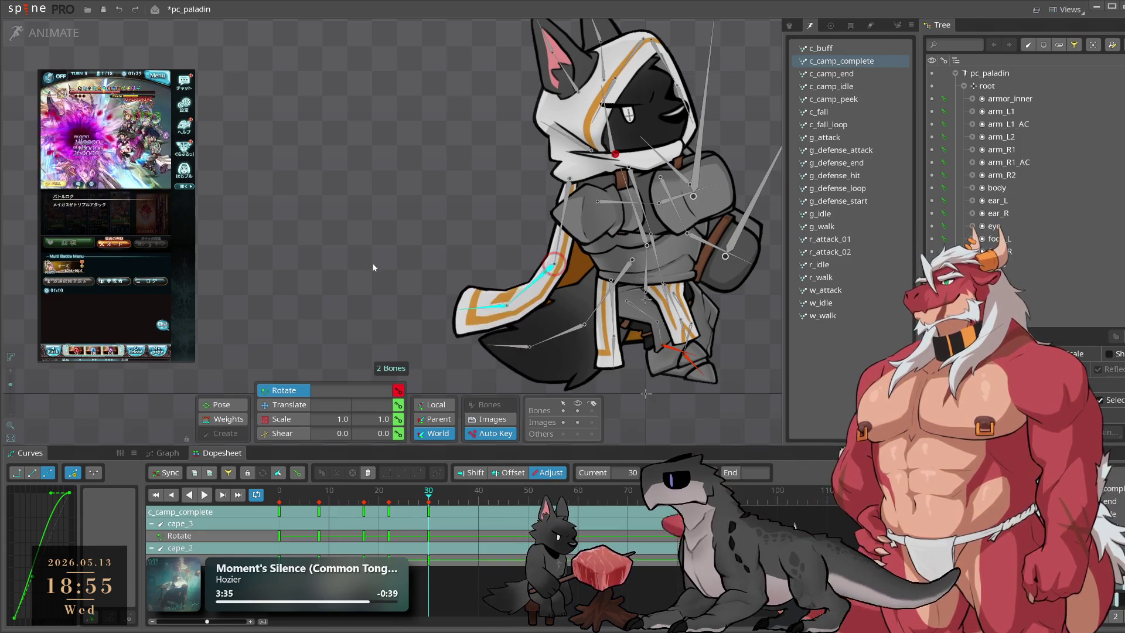
# Step: Swing the capes left at frame 44, move those keys to frame 38, and play it back
pyautogui.moveTo(459, 504); pyautogui.dragTo(498, 498)
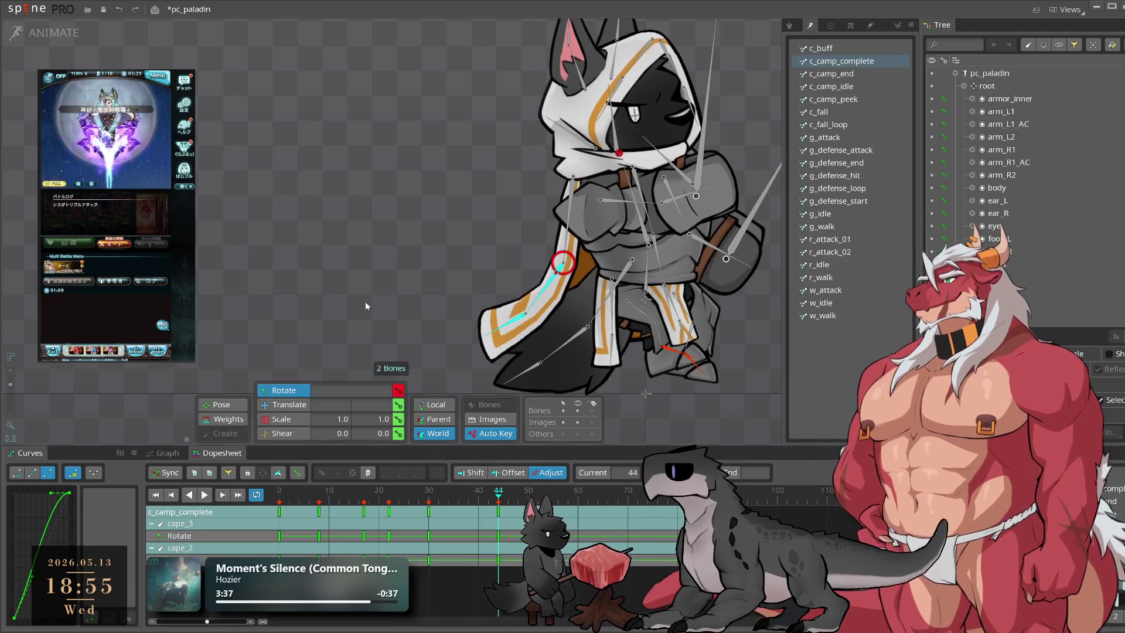
pyautogui.moveTo(417, 378); pyautogui.dragTo(375, 347)
pyautogui.moveTo(500, 517); pyautogui.dragTo(471, 514)
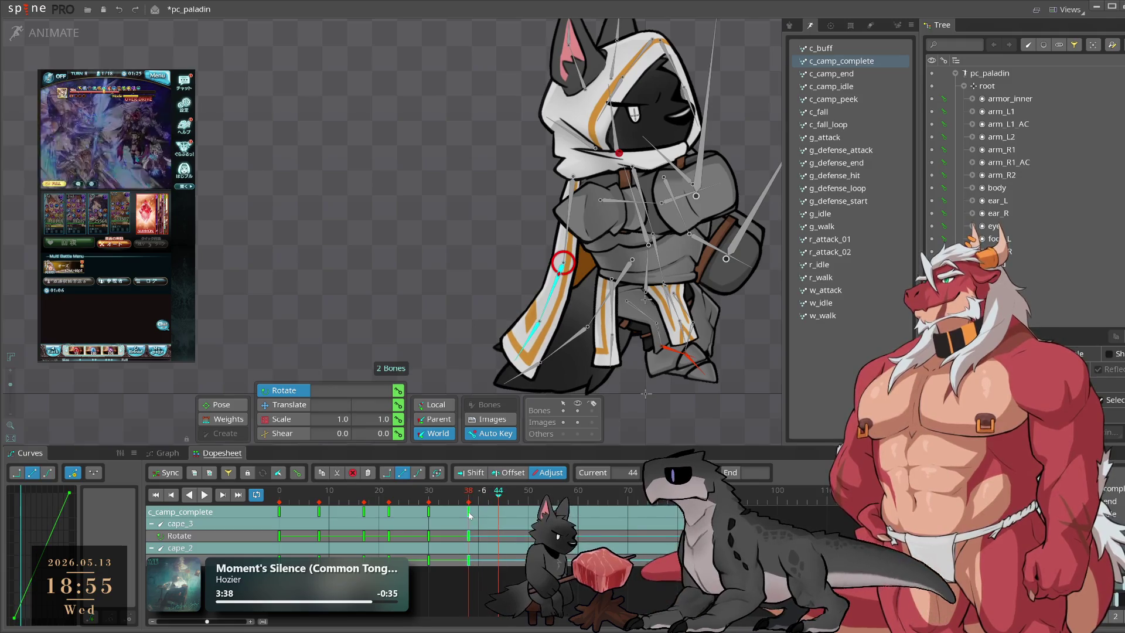
pyautogui.click(546, 476)
pyautogui.press('space')
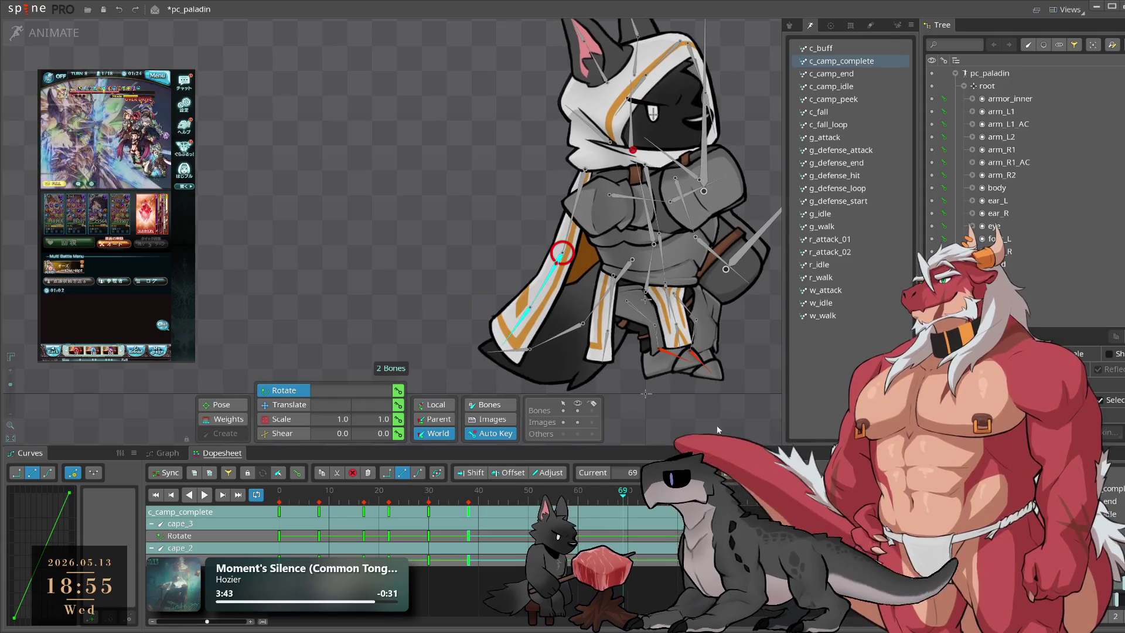
# Step: Reselect the cape_2 and cape_3 bones and play the animation to check the cape
pyautogui.click(655, 503)
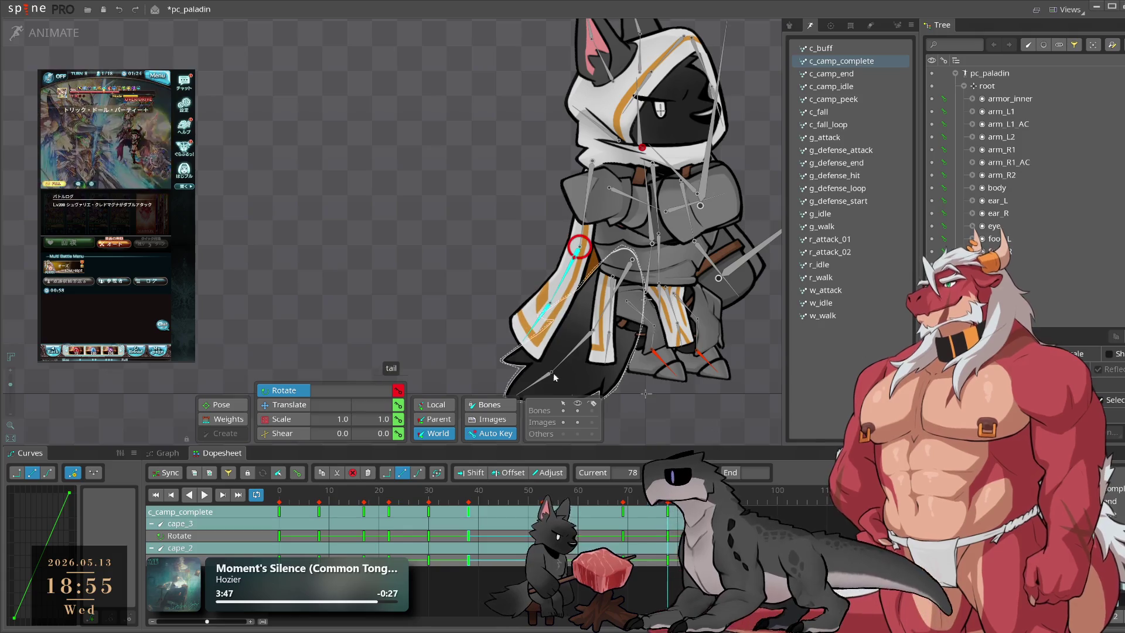
pyautogui.click(545, 320)
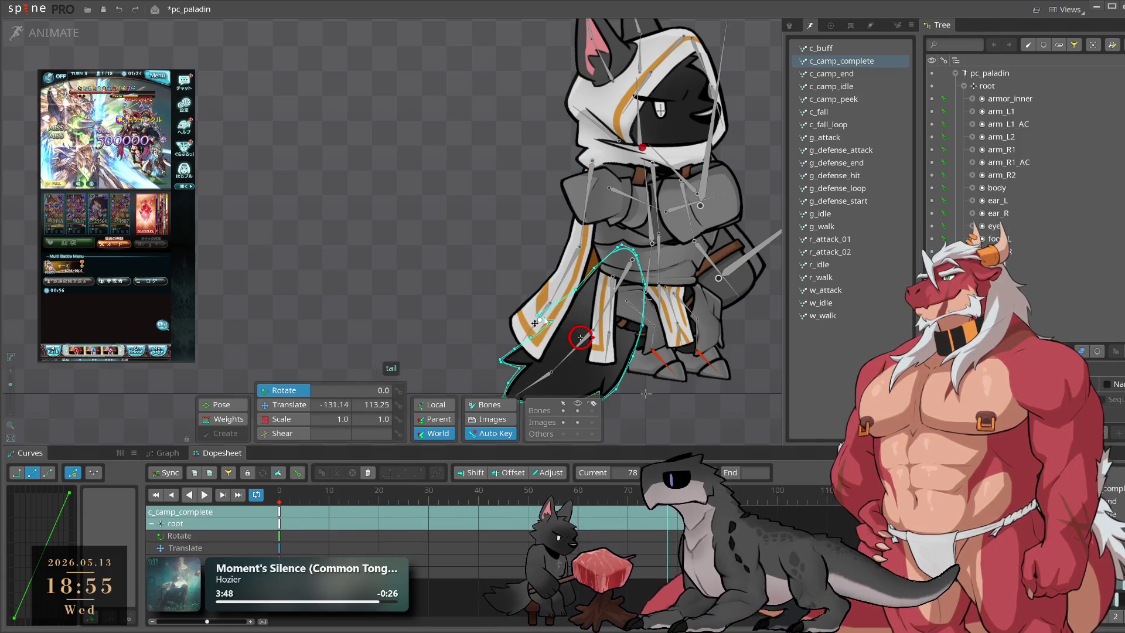
pyautogui.click(416, 288)
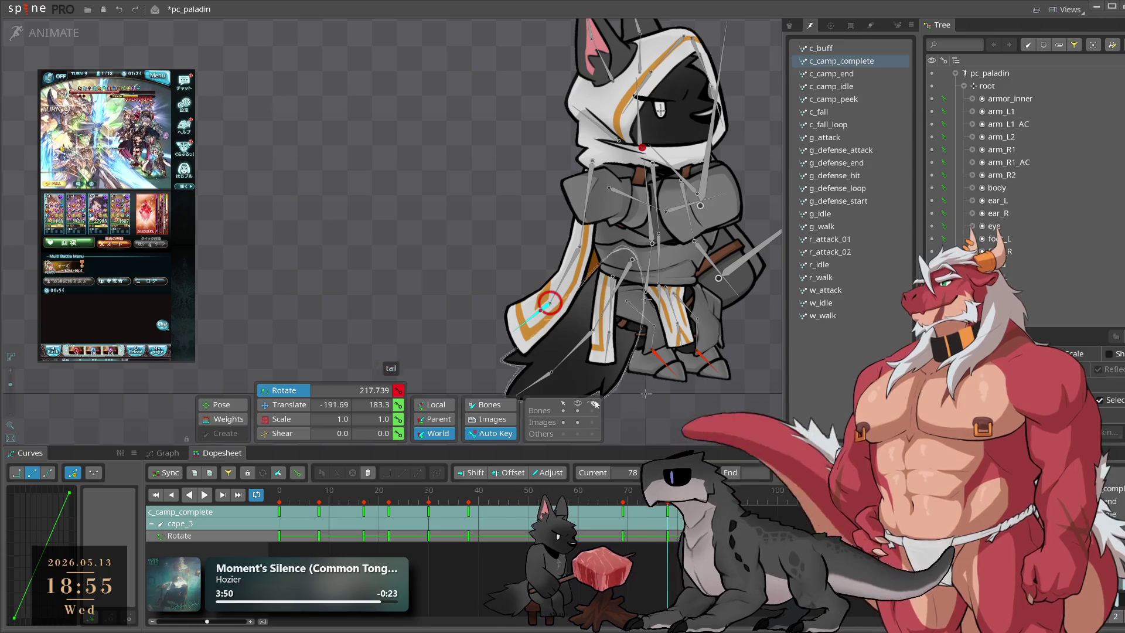
pyautogui.click(545, 314)
pyautogui.click(557, 301)
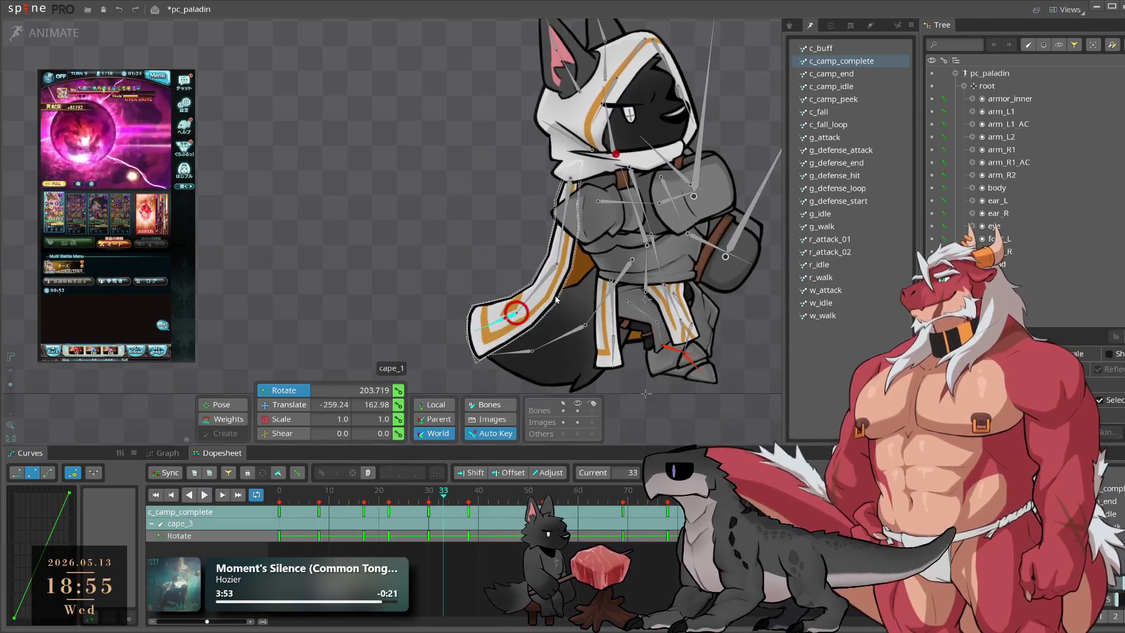
pyautogui.keyDown('ctrl'); pyautogui.click(518, 313); pyautogui.keyUp('ctrl')
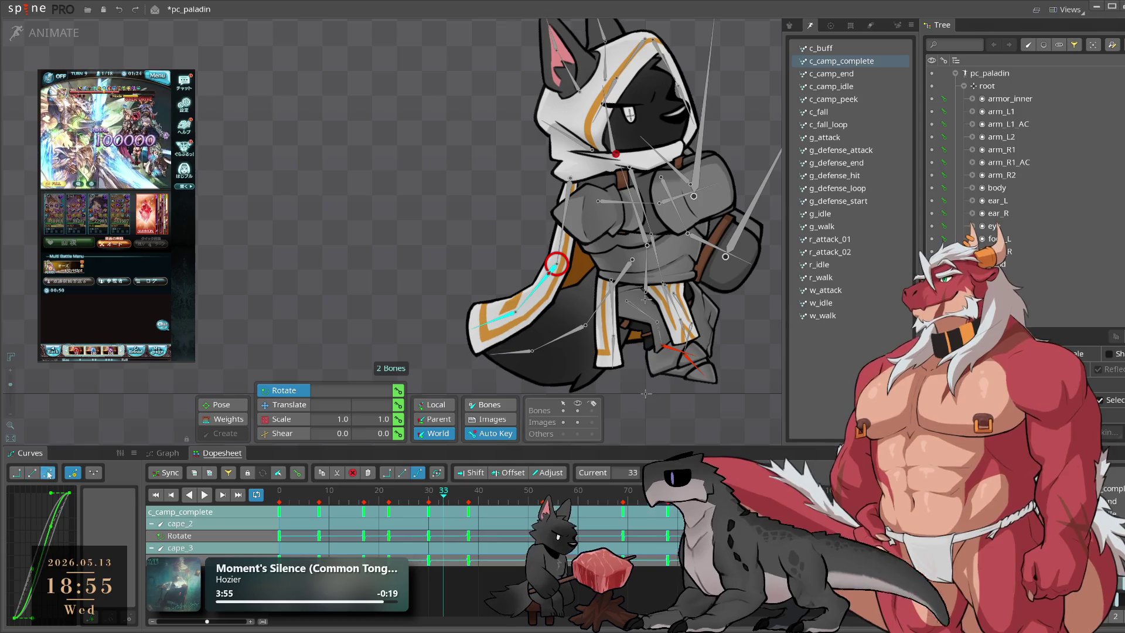
pyautogui.press('space')
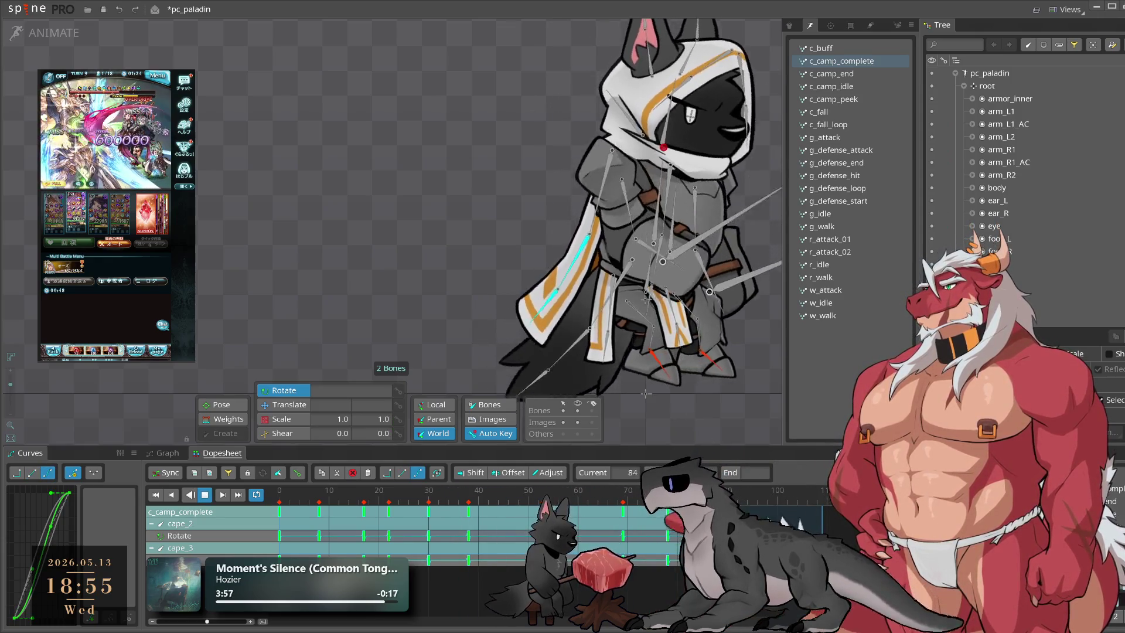
# Step: Shift cape_3's keys 4 frames later in the Dopesheet for overlap and replay
pyautogui.click(304, 494)
pyautogui.moveTo(304, 493); pyautogui.dragTo(464, 565)
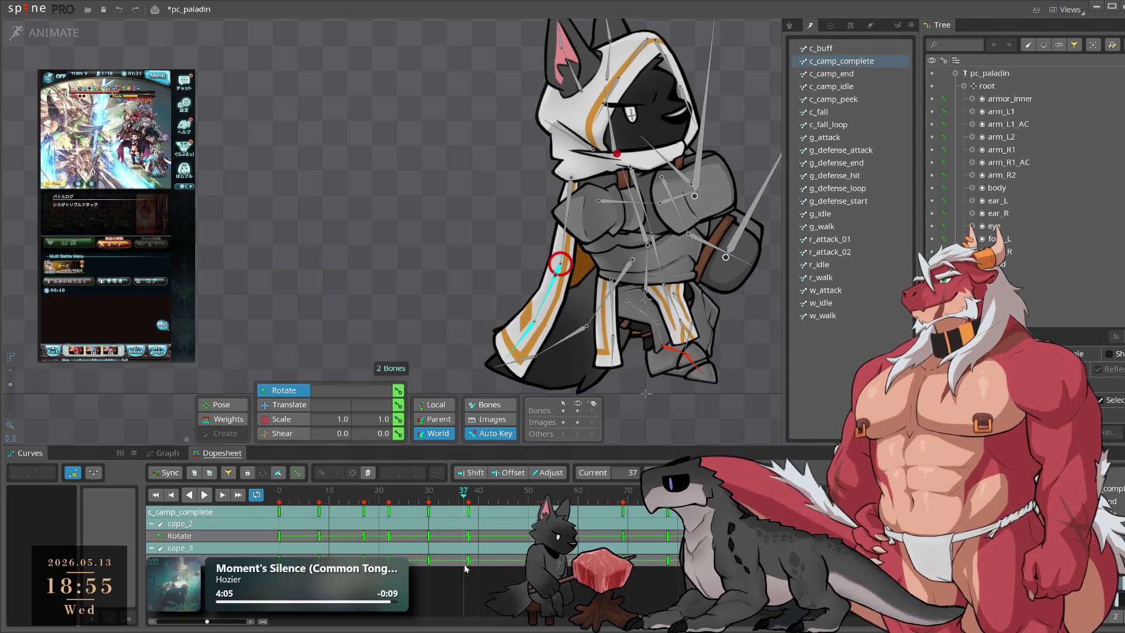
pyautogui.click(441, 592)
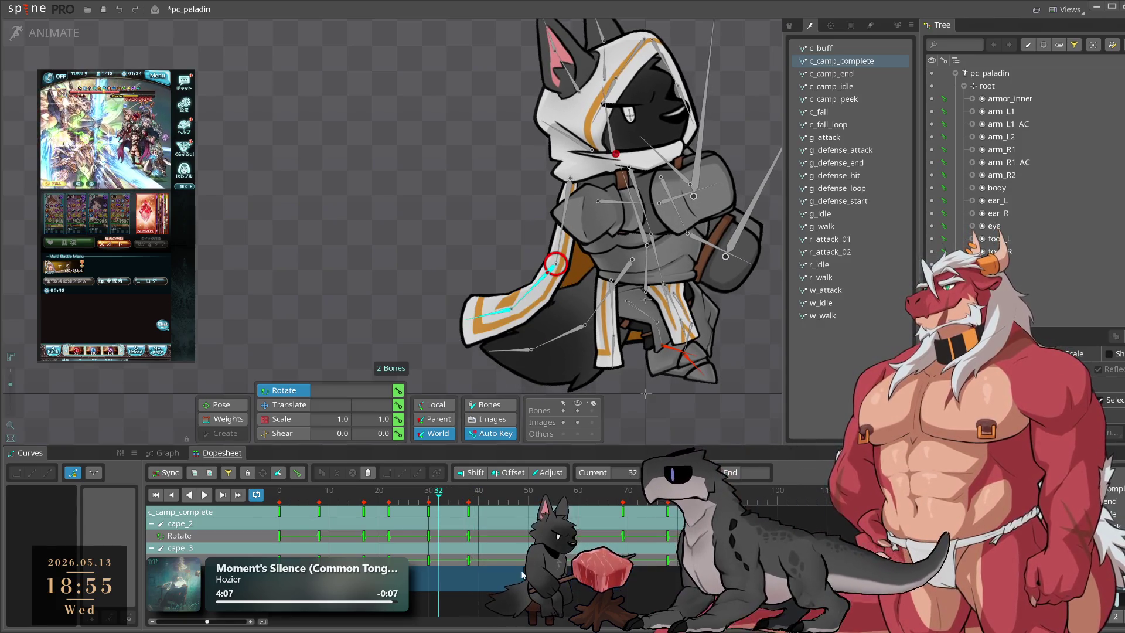
pyautogui.click(442, 563)
pyautogui.moveTo(443, 564); pyautogui.dragTo(442, 564)
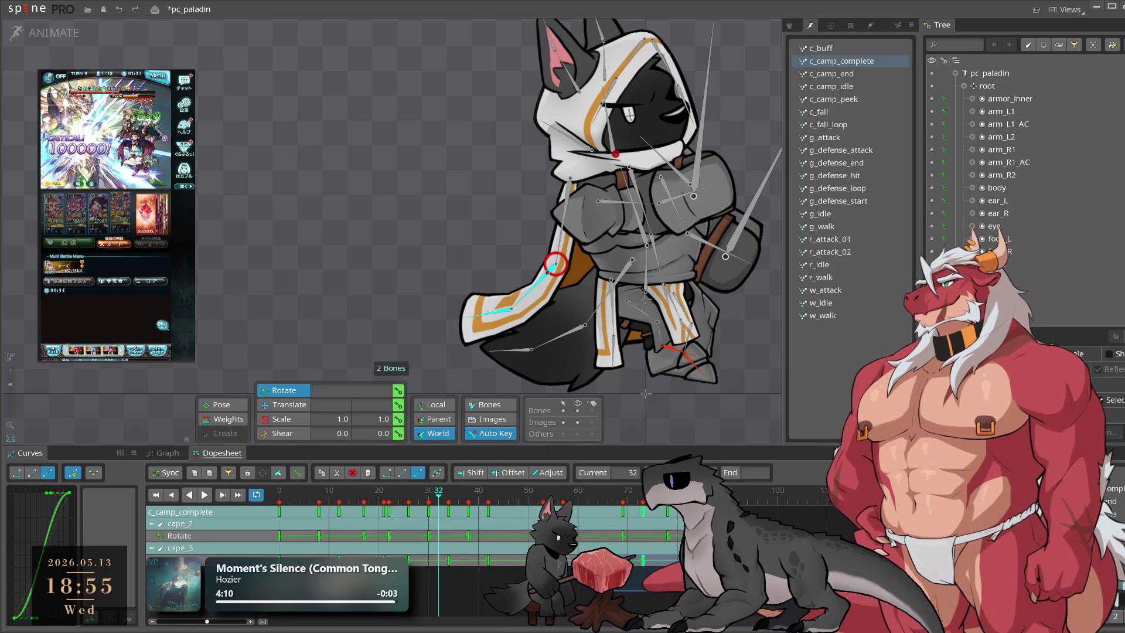
pyautogui.press('space')
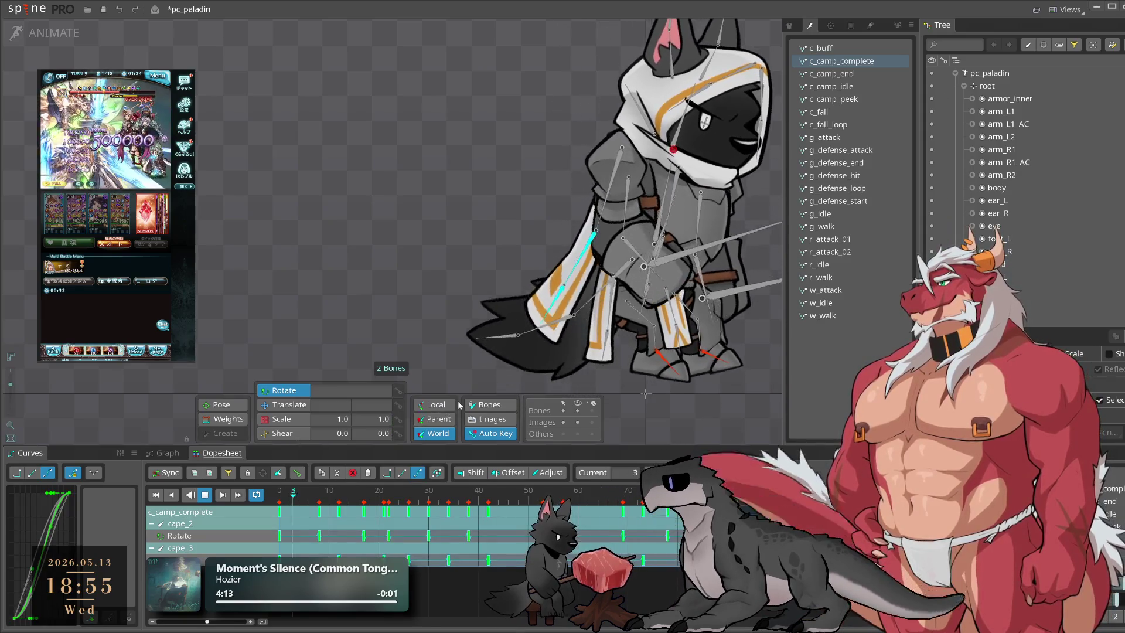
pyautogui.click(570, 273)
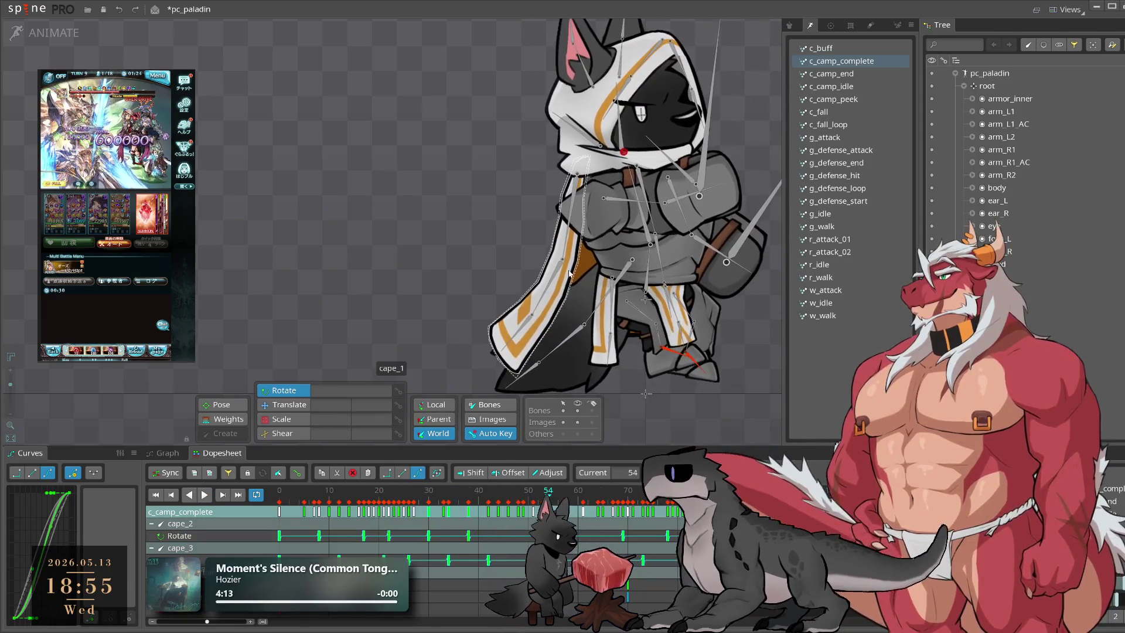
# Step: Delete cape_2's rotation key at frame 38 and play back the change
pyautogui.press('space')
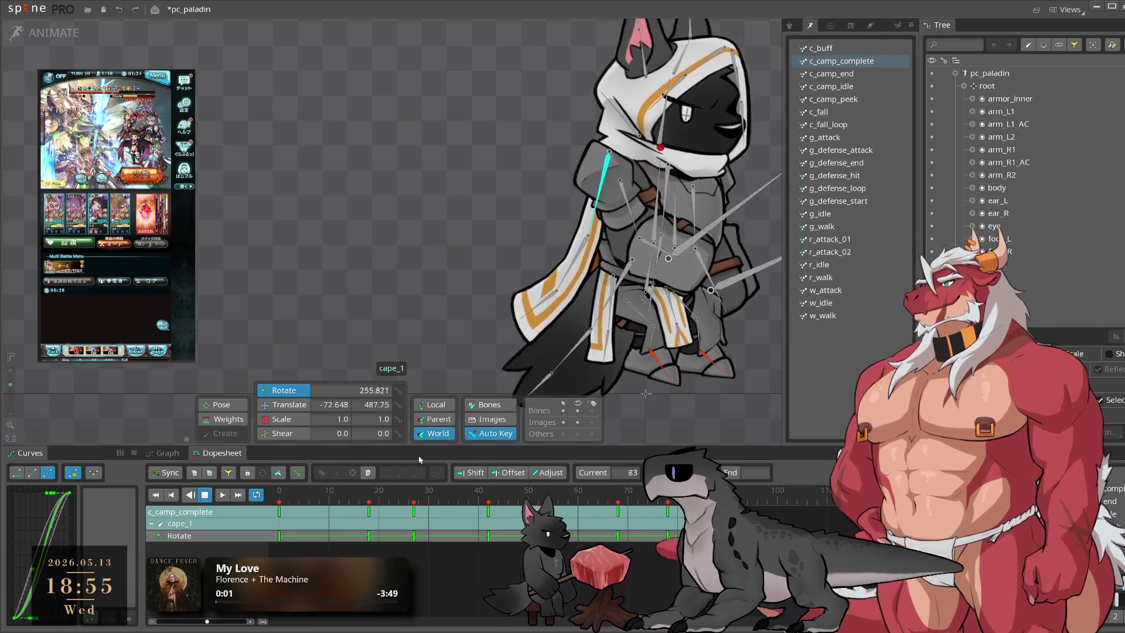
pyautogui.click(534, 290)
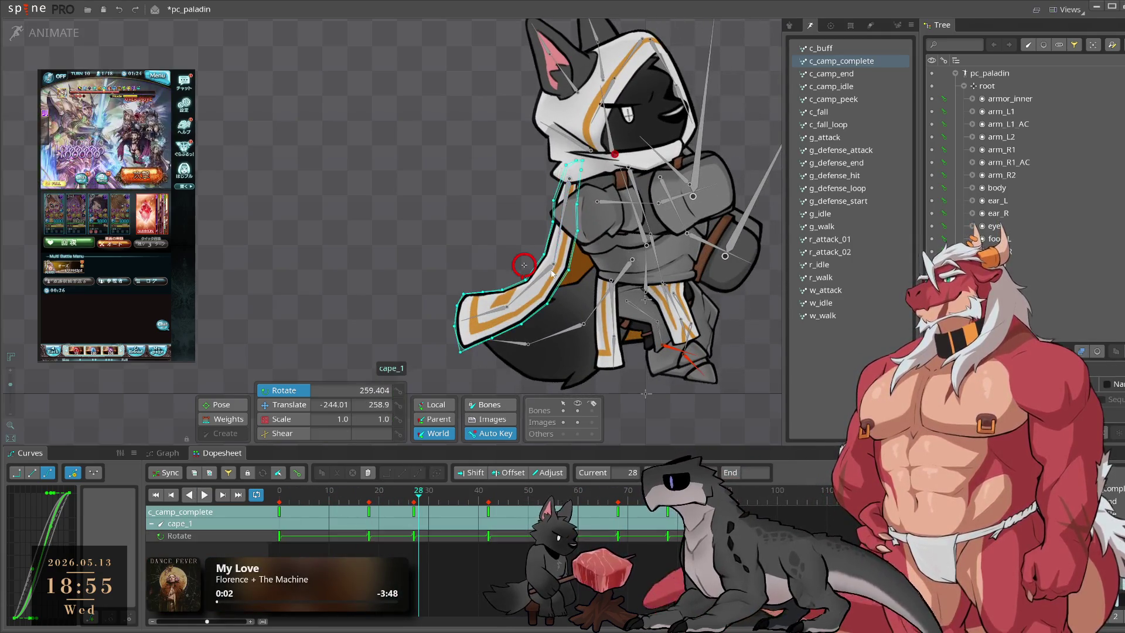
pyautogui.moveTo(419, 495)
pyautogui.mouseDown()
pyautogui.moveTo(469, 504)
pyautogui.moveTo(279, 511)
pyautogui.mouseUp()
pyautogui.press('Delete')
pyautogui.press('l')
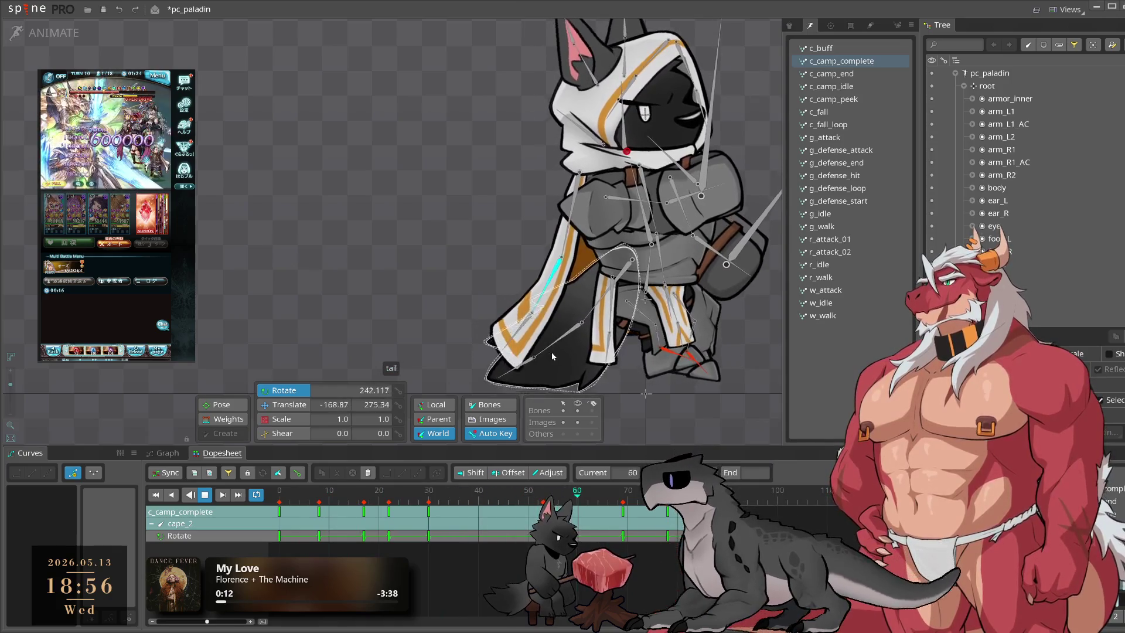
pyautogui.press('k')
# Step: Select cape_3 and review its motion from frame 69 with playback
pyautogui.click(552, 300)
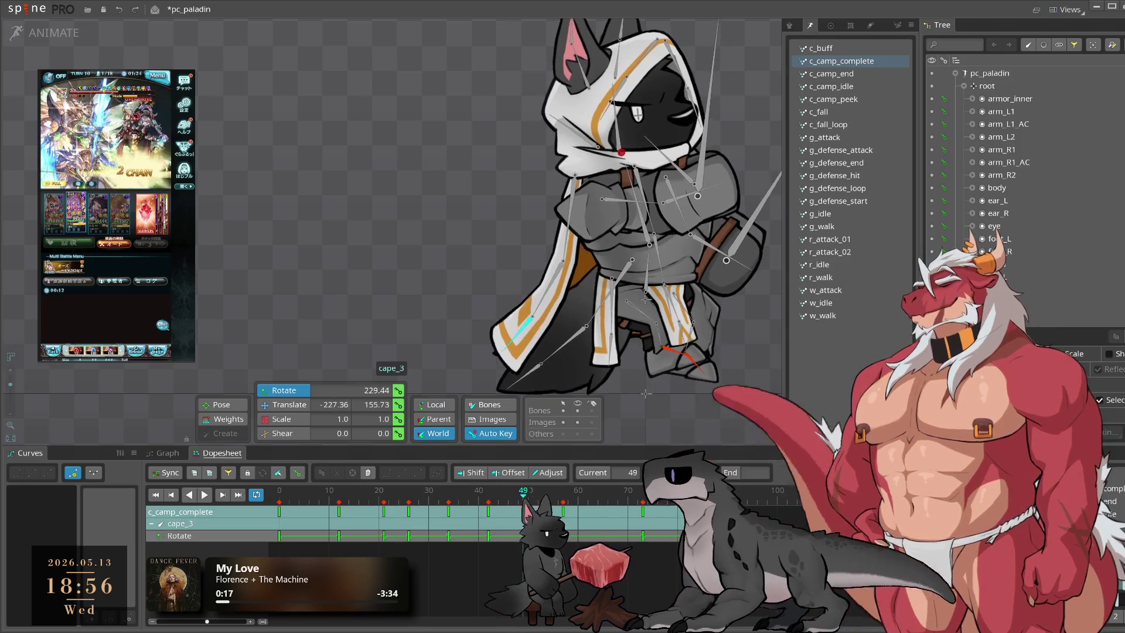
pyautogui.click(622, 525)
pyautogui.press('l')
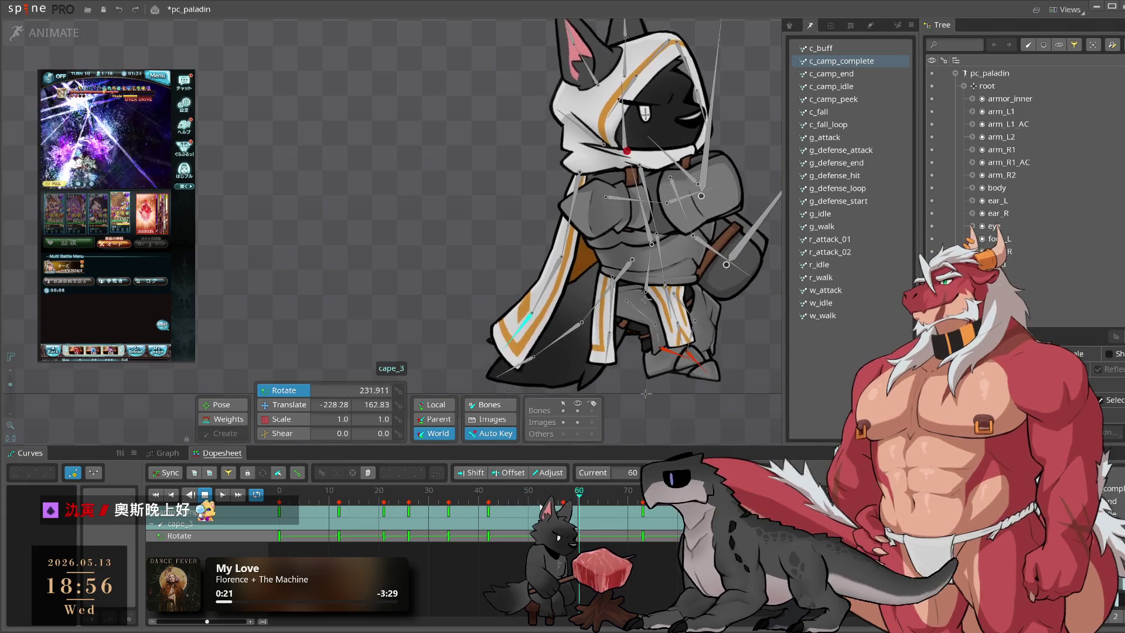
pyautogui.press('k')
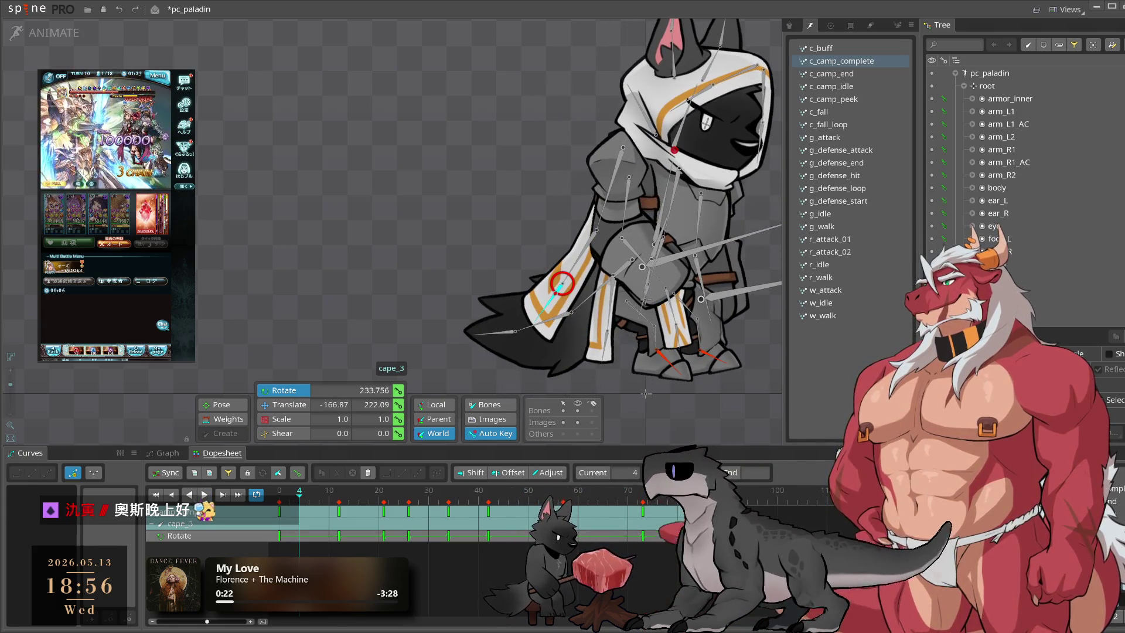
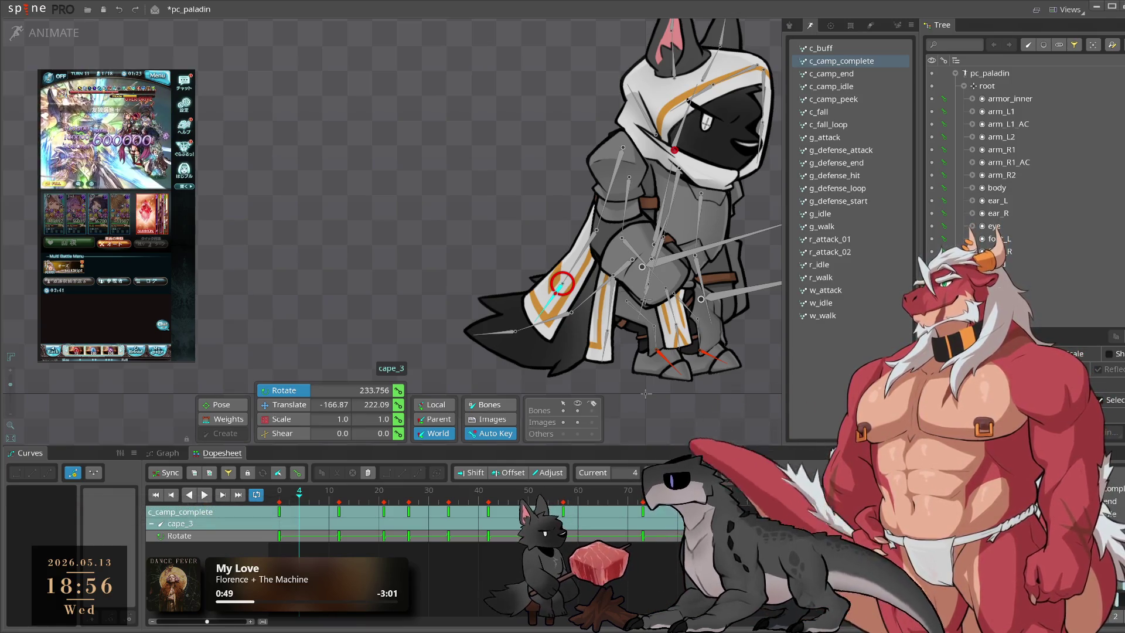
# Step: Move cape_3's frame-73 rotation key to frame 66 and check the timing across frames 68–76
pyautogui.press('space')
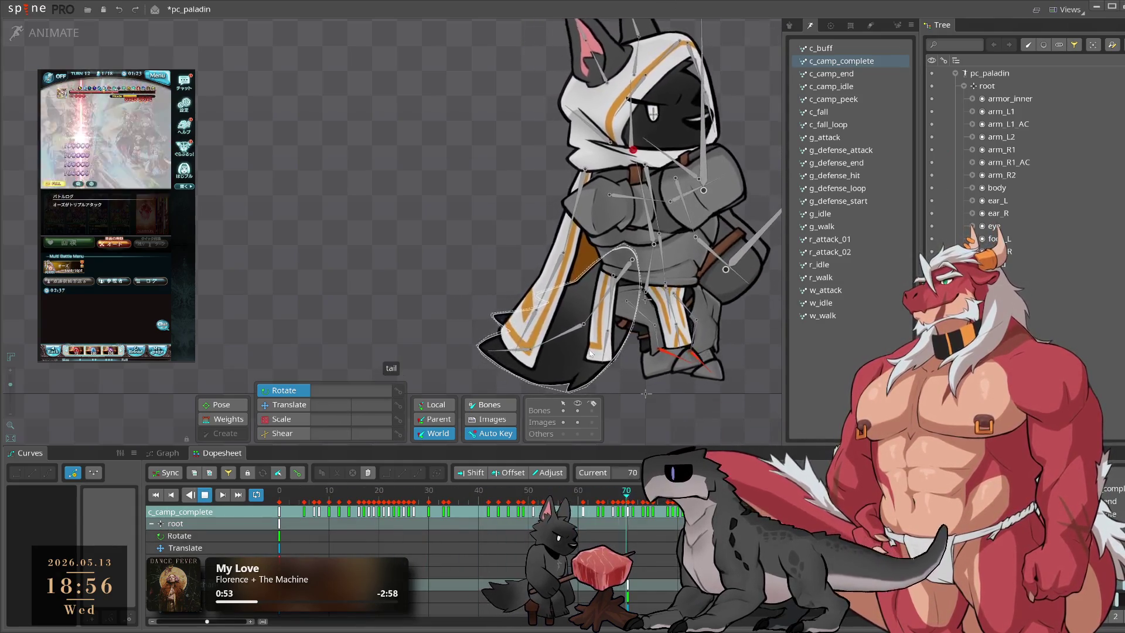
pyautogui.click(560, 310)
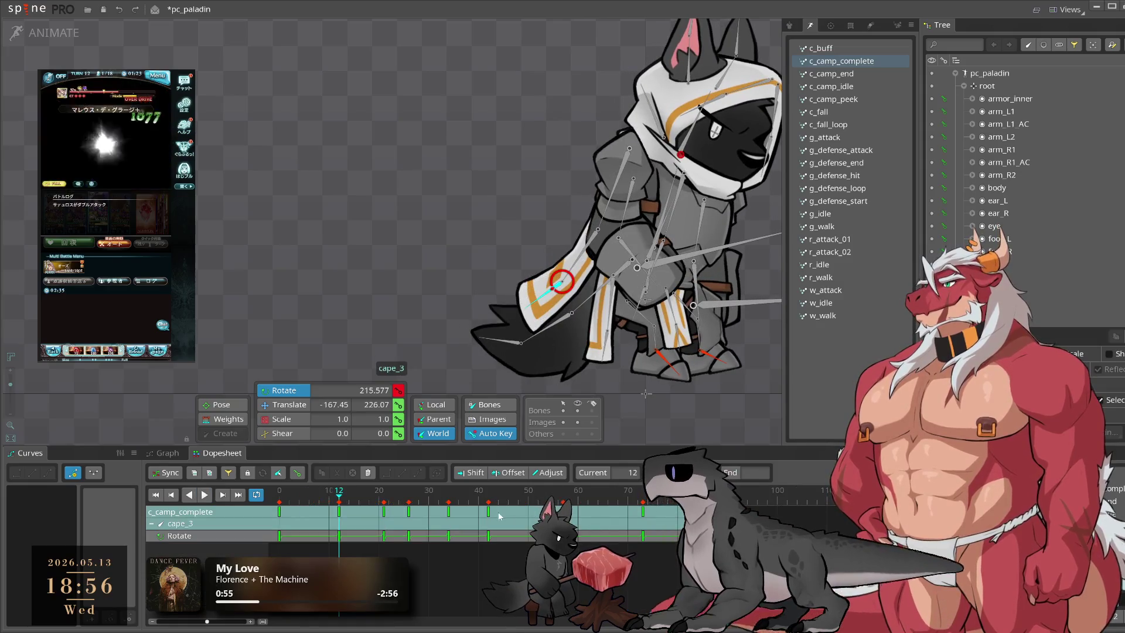
pyautogui.press('space')
pyautogui.moveTo(590, 526)
pyautogui.mouseDown()
pyautogui.moveTo(643, 538)
pyautogui.moveTo(601, 545)
pyautogui.mouseUp()
pyautogui.moveTo(643, 511); pyautogui.dragTo(609, 516)
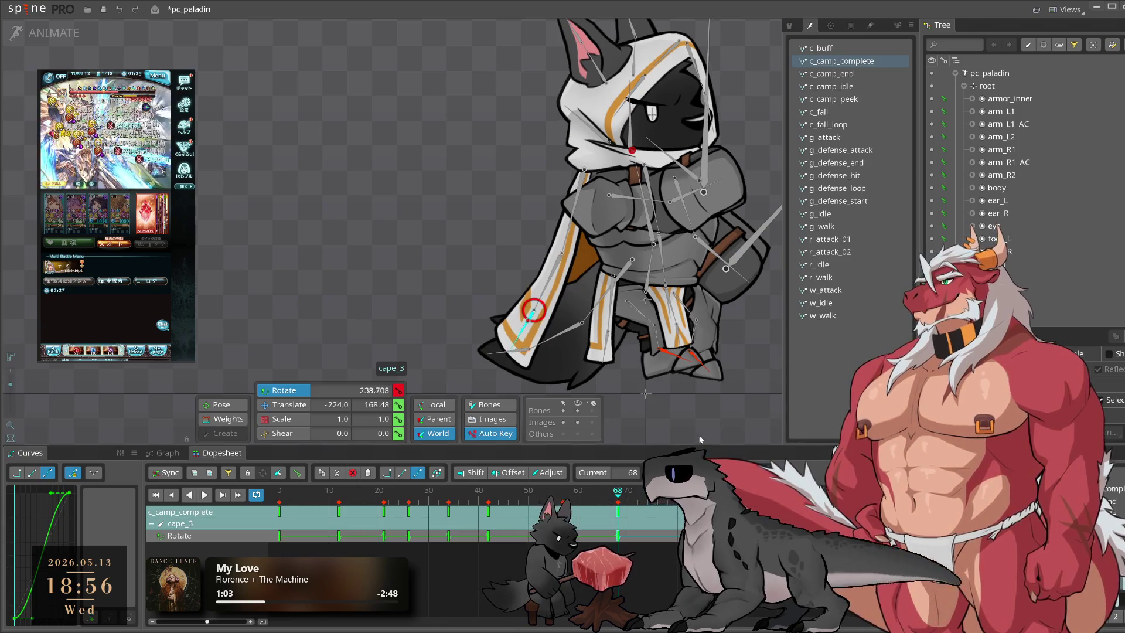
pyautogui.moveTo(645, 510); pyautogui.dragTo(687, 511)
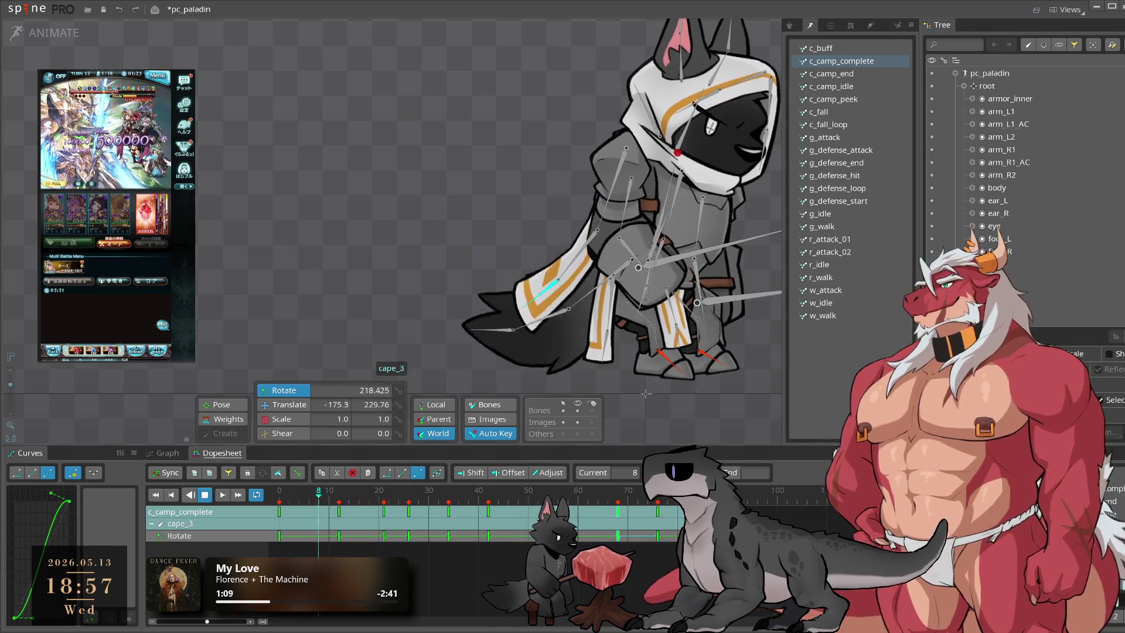
# Step: Inspect cape_2's pose at frames 23, 25, 30 and 32, then play back the cape swing
pyautogui.click(570, 308)
pyautogui.moveTo(332, 498); pyautogui.dragTo(405, 516)
pyautogui.click(403, 503)
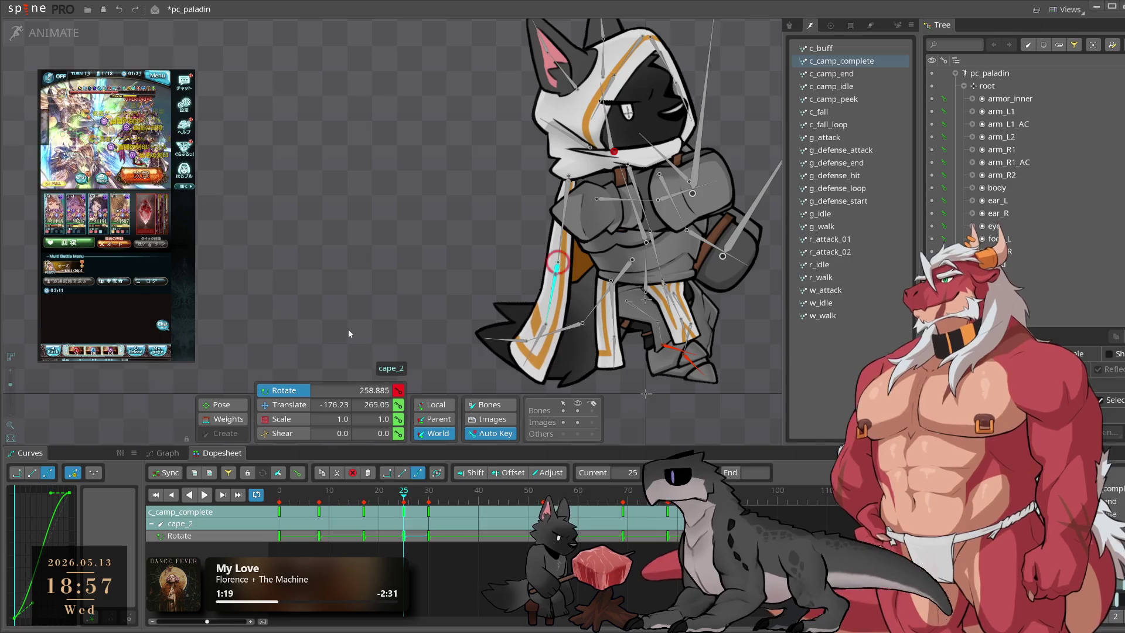
pyautogui.click(429, 495)
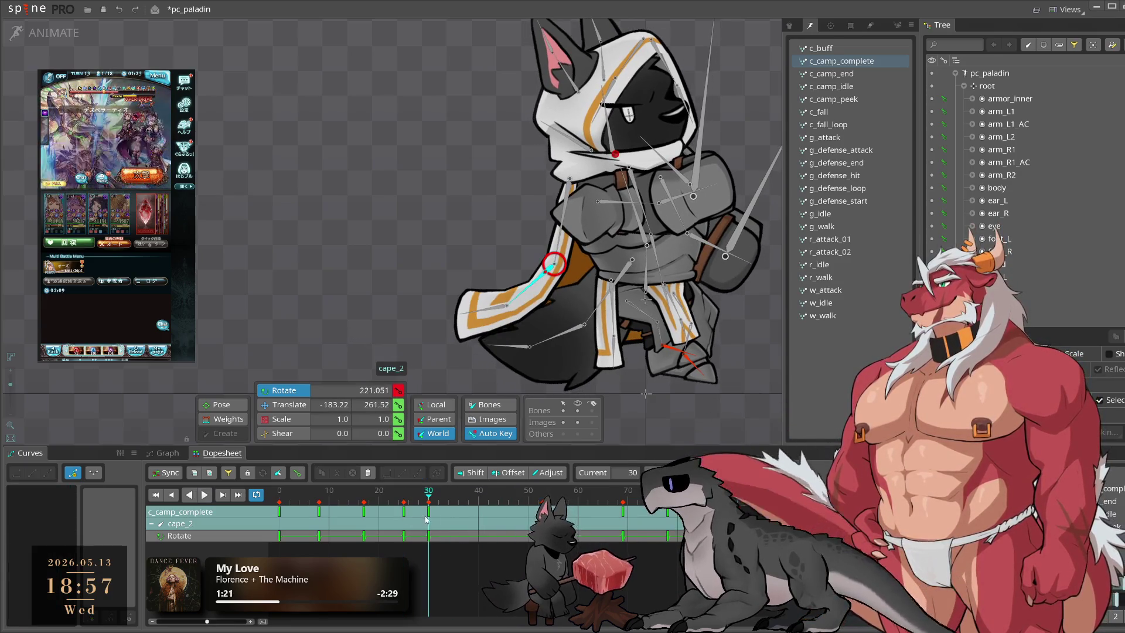
pyautogui.click(440, 503)
pyautogui.press('space')
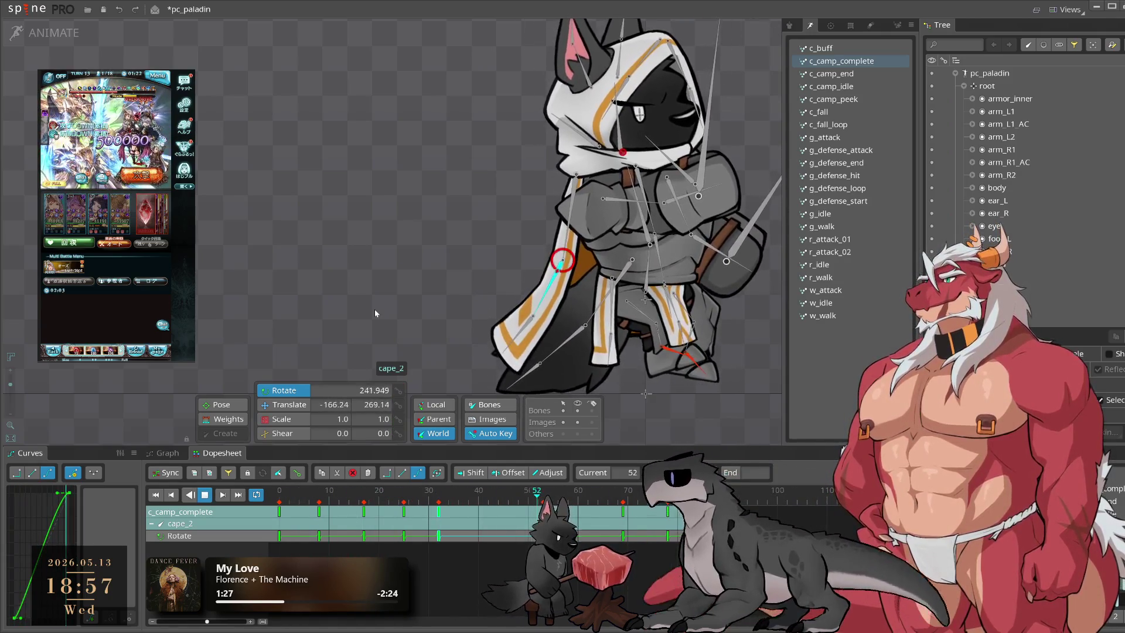
pyautogui.click(375, 308)
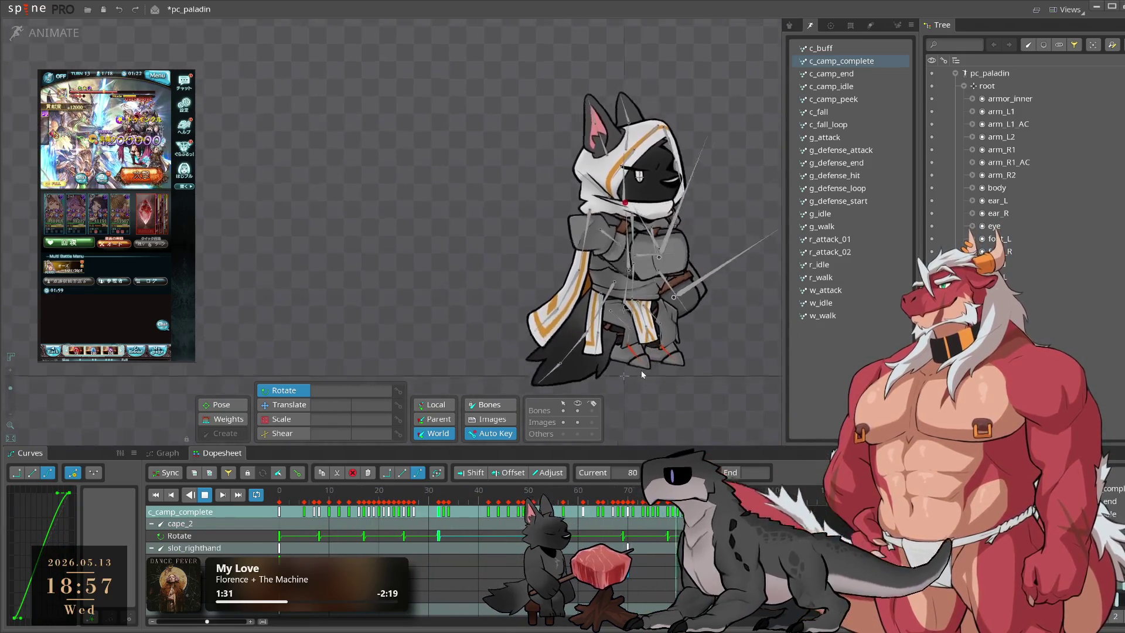
# Step: Copy and paste the leg_cape and leg_cape2 keys at frame 5, checking the pose at frame 13
pyautogui.scroll(2, 563, 353)
pyautogui.click(564, 353)
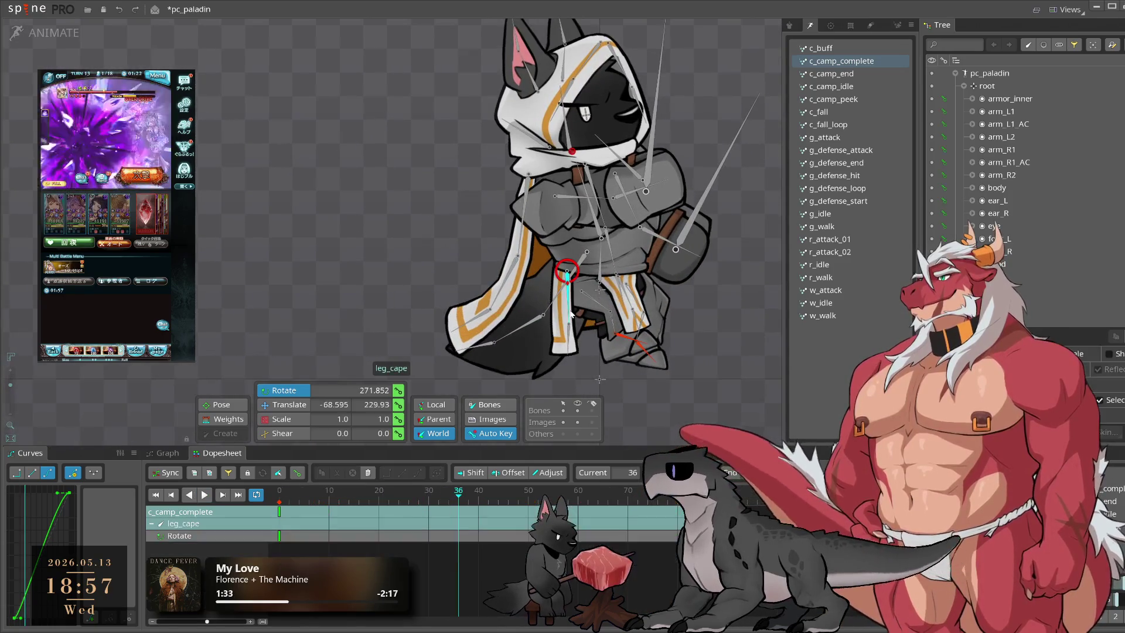
pyautogui.moveTo(343, 491); pyautogui.dragTo(304, 491)
pyautogui.hotkey('ctrl', 'c')
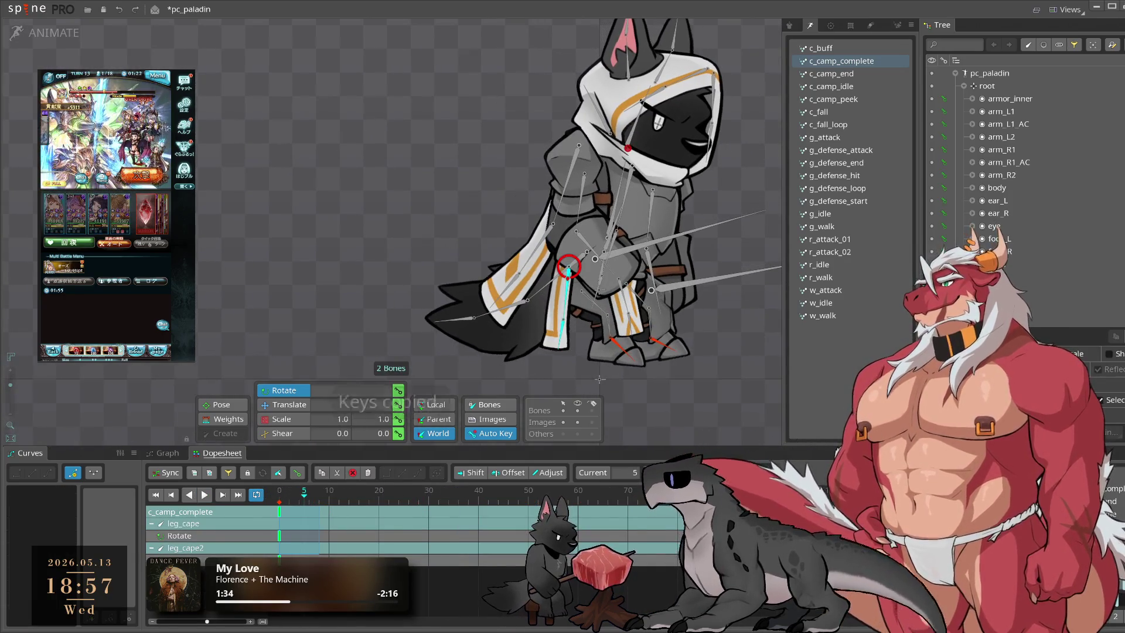
pyautogui.hotkey('ctrl', 'v')
pyautogui.moveTo(308, 504); pyautogui.dragTo(343, 504)
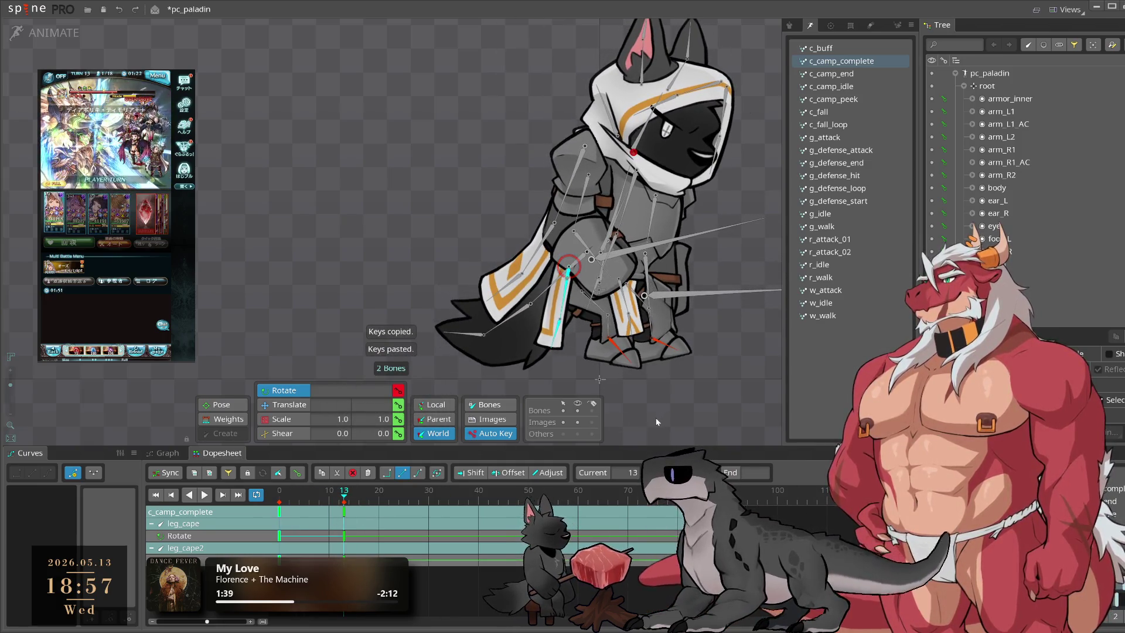
# Step: Review leg_cape2 at frames 16, 21, 44 and 64, and rotate it to key frame 75
pyautogui.click(557, 337)
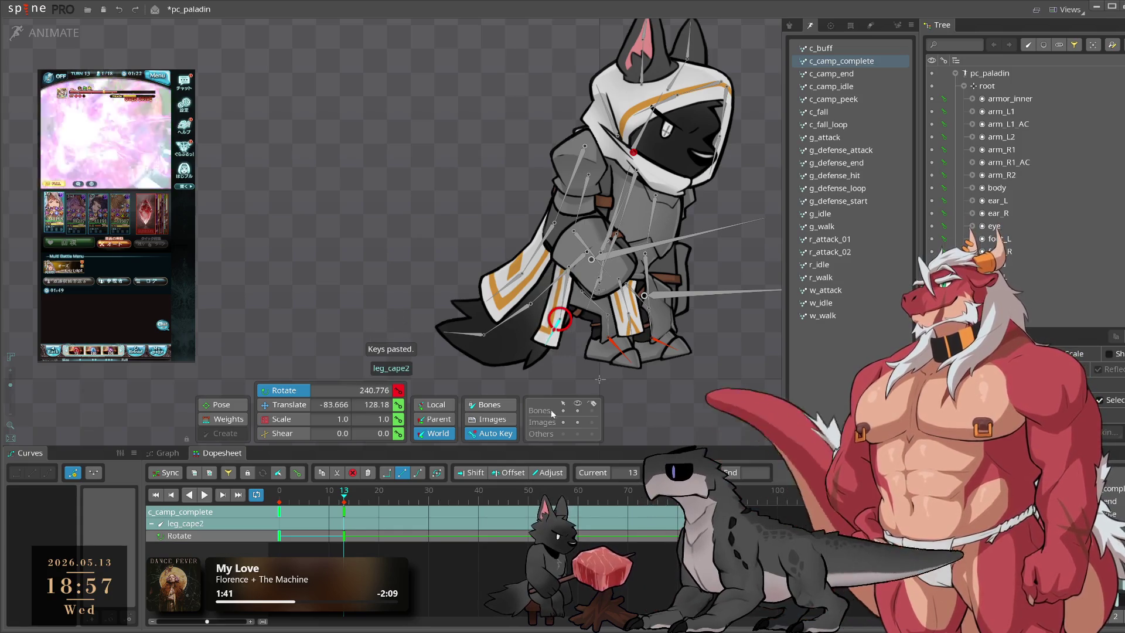
pyautogui.click(359, 497)
pyautogui.moveTo(359, 497); pyautogui.dragTo(423, 505)
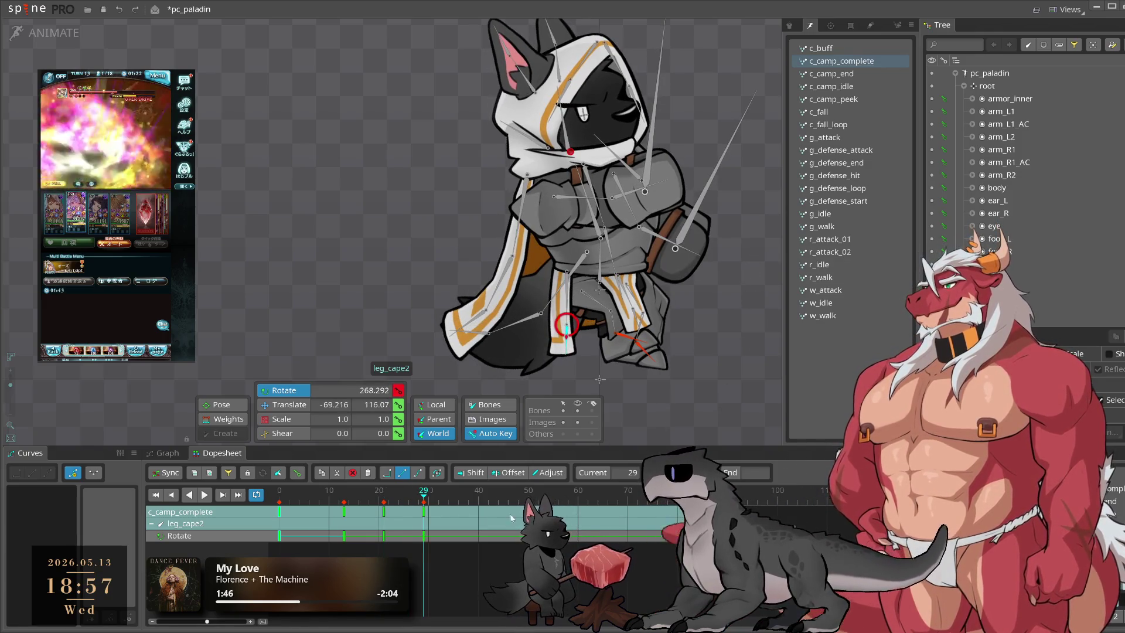
pyautogui.press('Right')
pyautogui.press('Right')
pyautogui.press('Right')
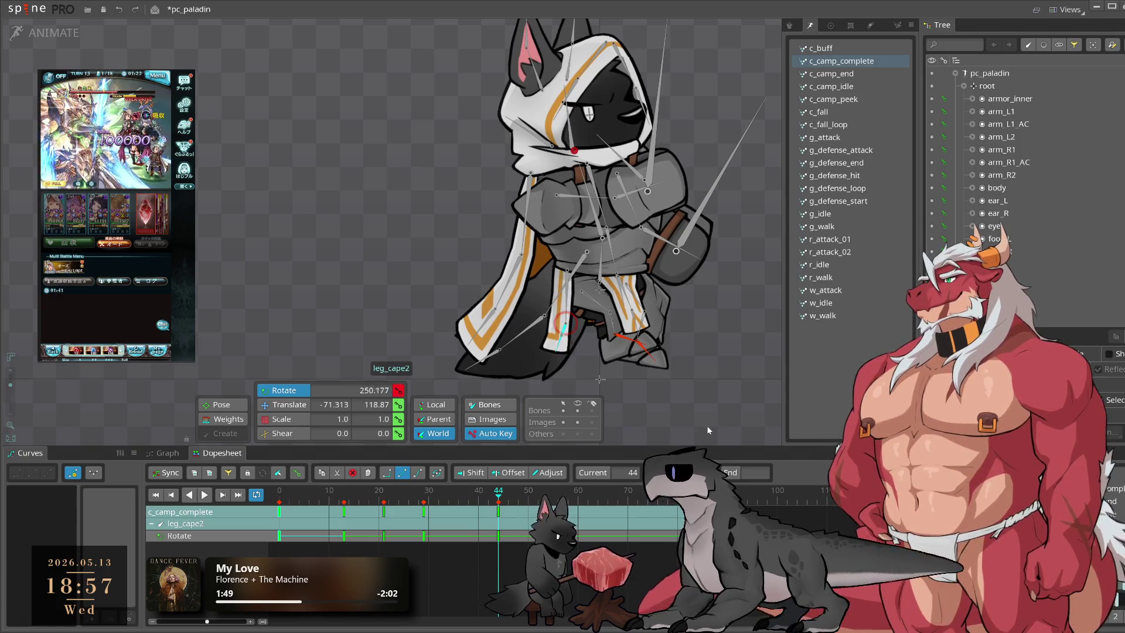
pyautogui.moveTo(531, 499); pyautogui.dragTo(597, 501)
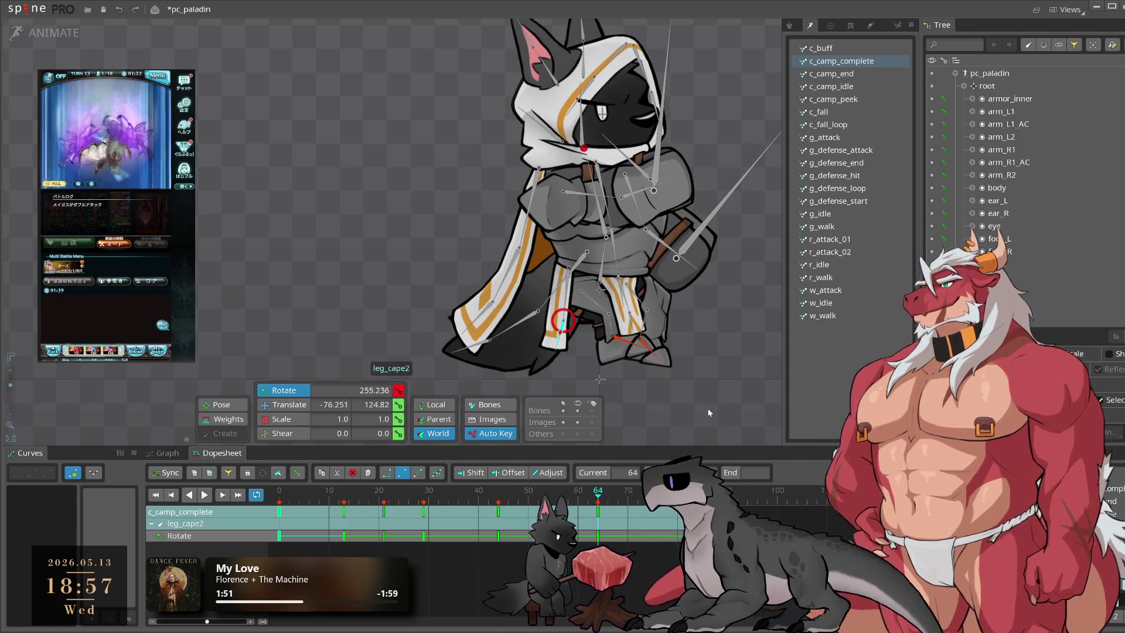
pyautogui.press('Right')
pyautogui.press('Right')
pyautogui.press('Right')
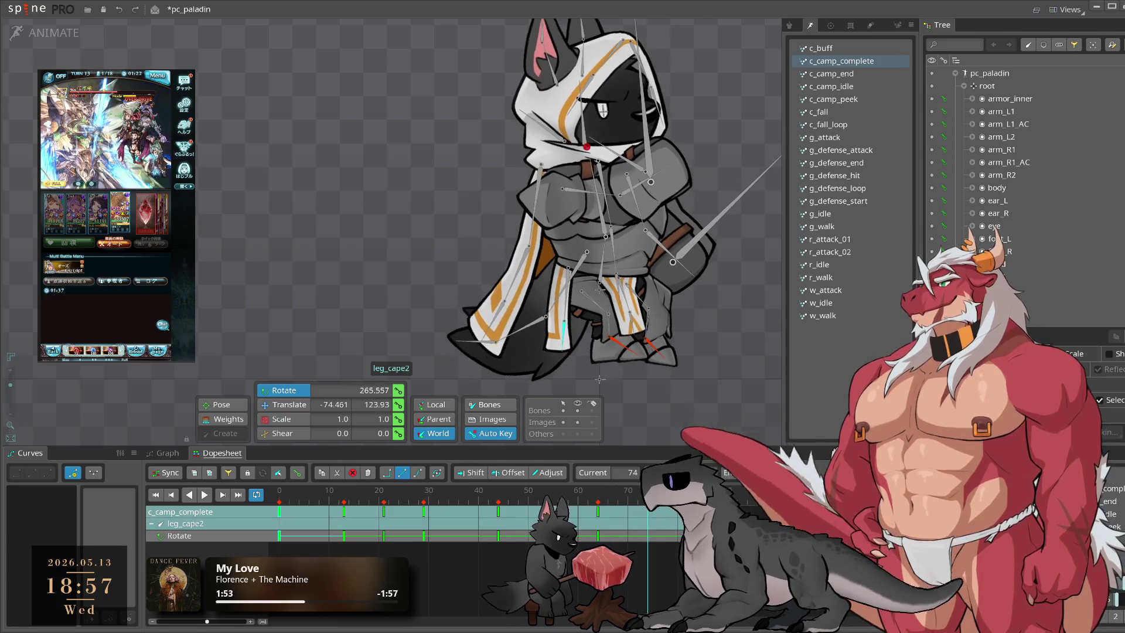
pyautogui.moveTo(722, 396); pyautogui.dragTo(729, 424)
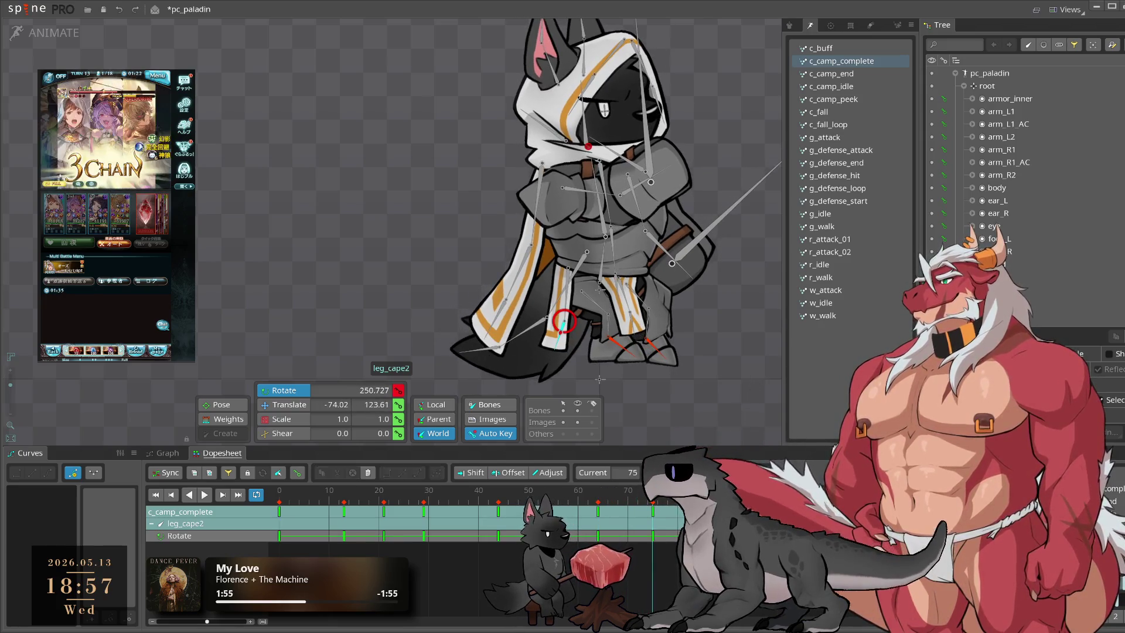
# Step: Rotate leg_cape slightly to set a rotation key at frame 23
pyautogui.click(567, 300)
pyautogui.moveTo(380, 499)
pyautogui.mouseDown()
pyautogui.moveTo(364, 506)
pyautogui.moveTo(402, 513)
pyautogui.moveTo(338, 513)
pyautogui.moveTo(366, 521)
pyautogui.moveTo(394, 502)
pyautogui.mouseUp()
pyautogui.moveTo(705, 424); pyautogui.dragTo(711, 418)
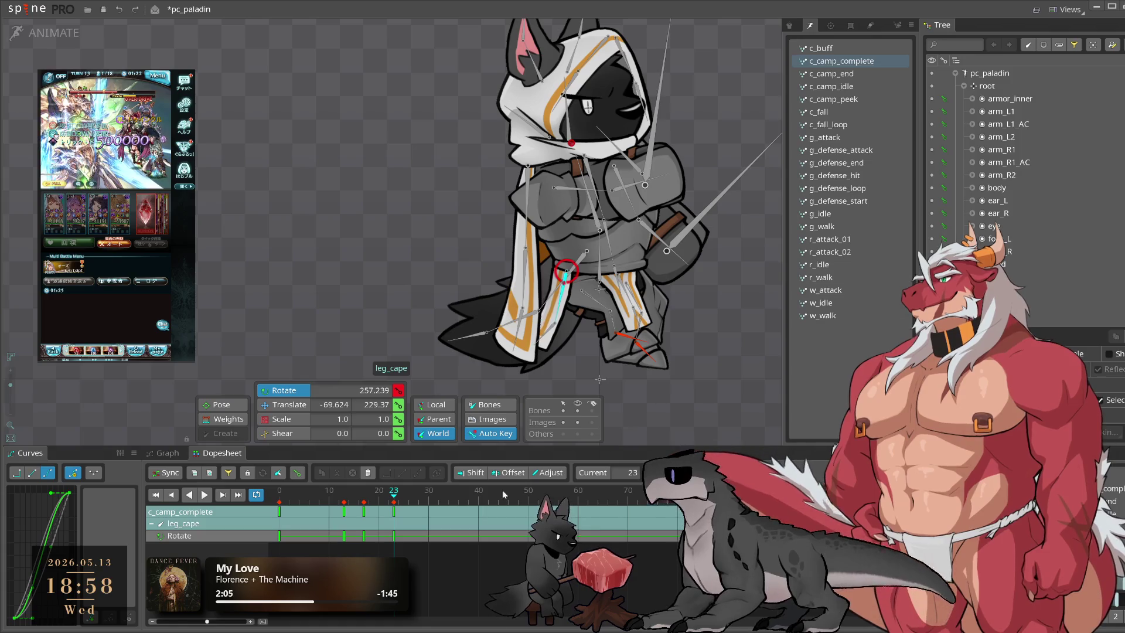
pyautogui.moveTo(370, 501)
pyautogui.mouseDown()
pyautogui.moveTo(438, 507)
pyautogui.moveTo(389, 515)
pyautogui.moveTo(444, 519)
pyautogui.mouseUp()
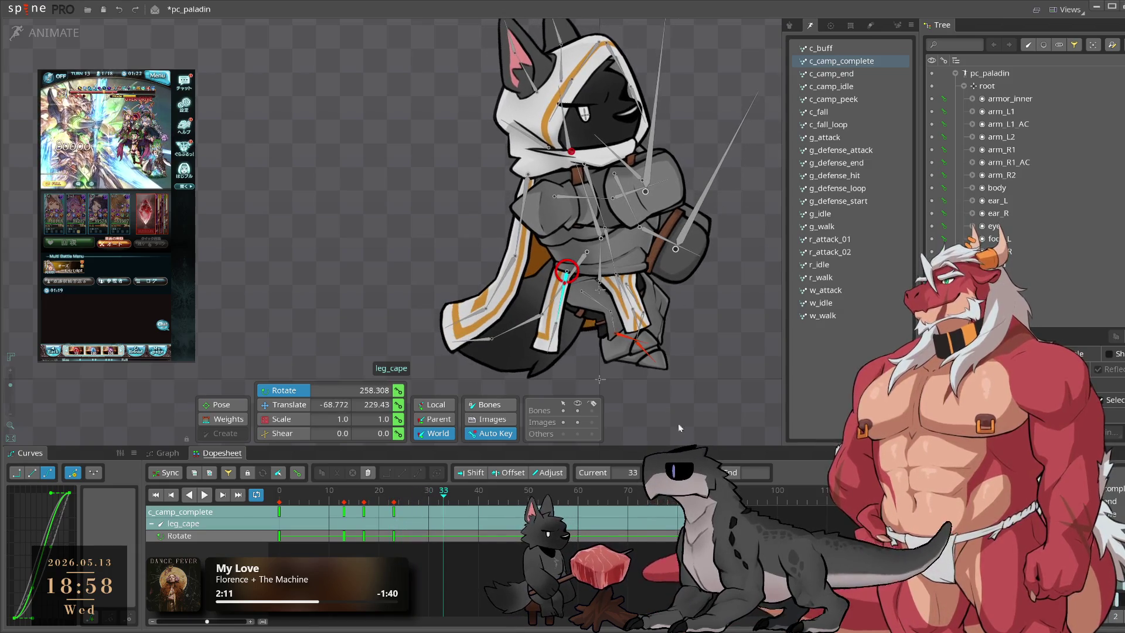
# Step: Move leg_cape's frame-13 rotation key to frame 11 and preview the change
pyautogui.click(338, 495)
pyautogui.moveTo(344, 511); pyautogui.dragTo(334, 511)
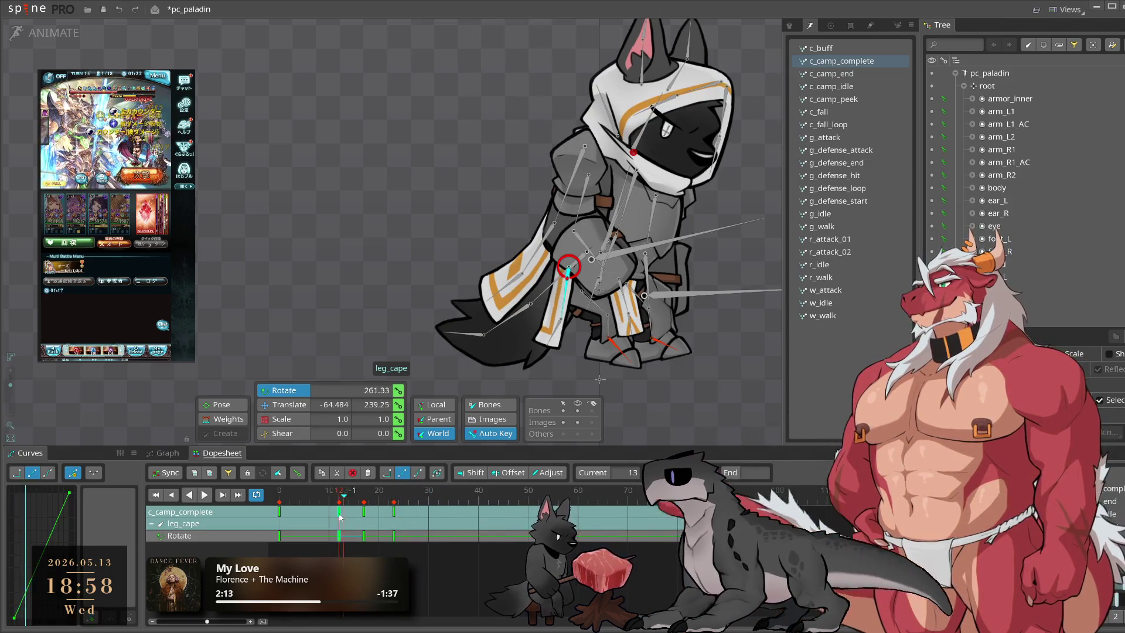
pyautogui.press('space')
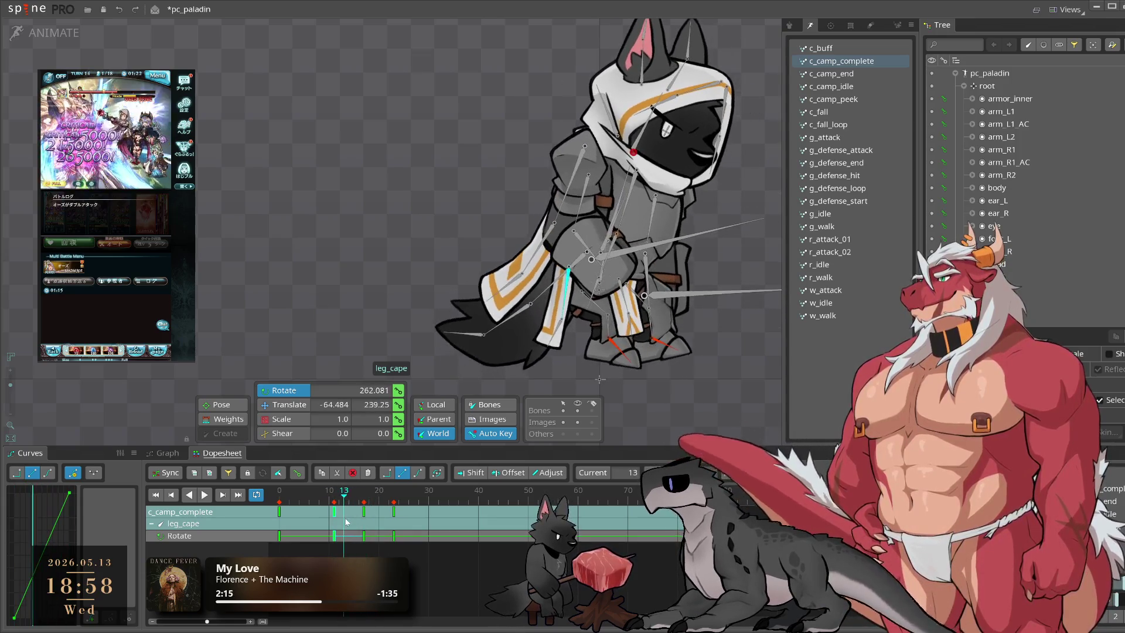
pyautogui.press('space')
pyautogui.click(527, 361)
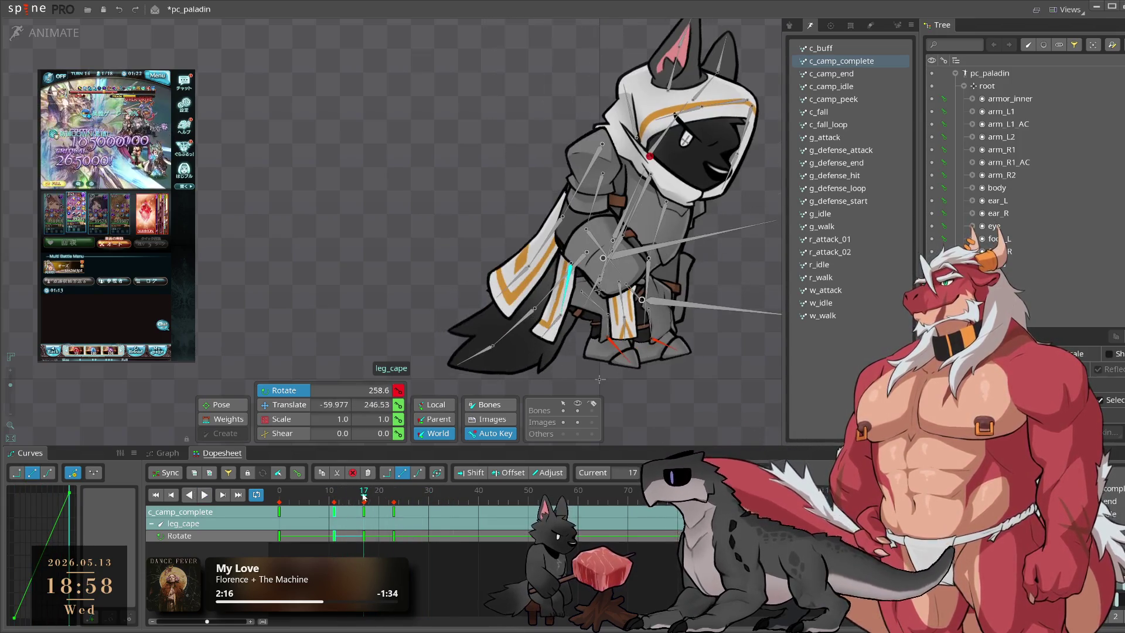
# Step: Nudge leg_cape's rotation, key it at frame 77, and add leg_cape2 to the selection
pyautogui.moveTo(373, 500); pyautogui.dragTo(387, 503)
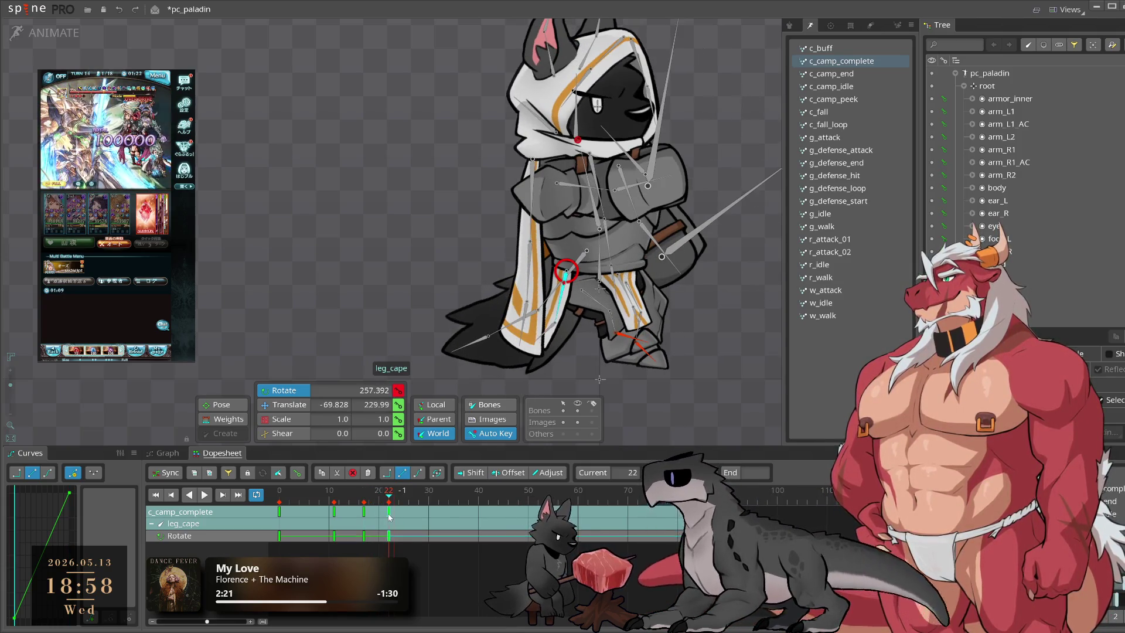
pyautogui.moveTo(429, 499)
pyautogui.mouseDown()
pyautogui.moveTo(419, 501)
pyautogui.moveTo(425, 513)
pyautogui.moveTo(587, 506)
pyautogui.mouseUp()
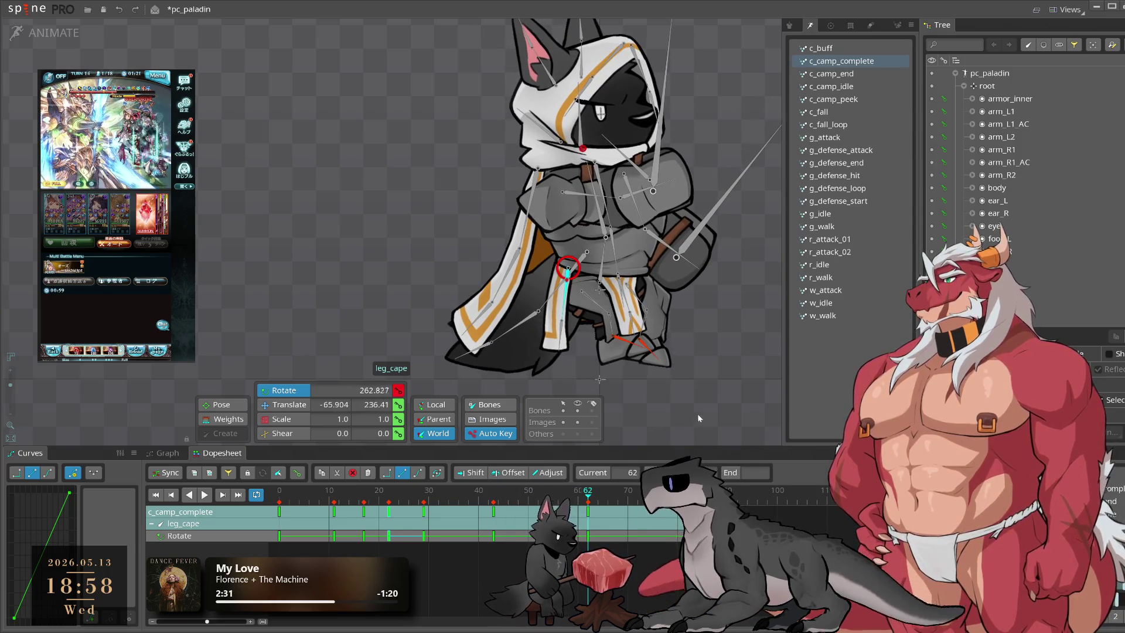
pyautogui.moveTo(567, 267); pyautogui.dragTo(569, 268)
pyautogui.click(662, 492)
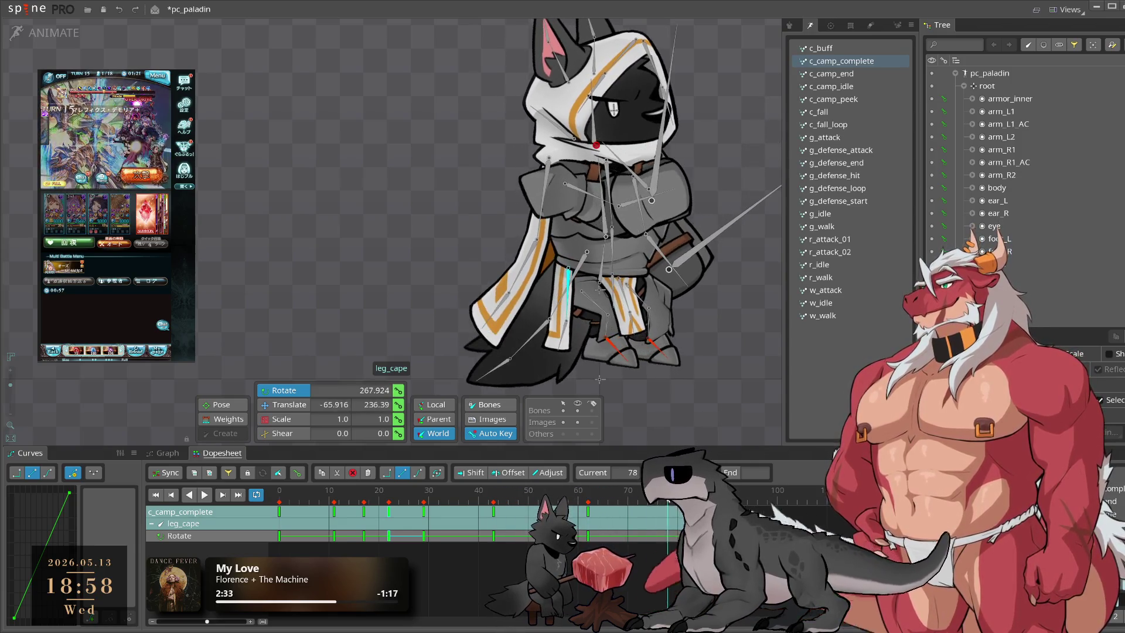
pyautogui.moveTo(570, 293); pyautogui.dragTo(565, 293)
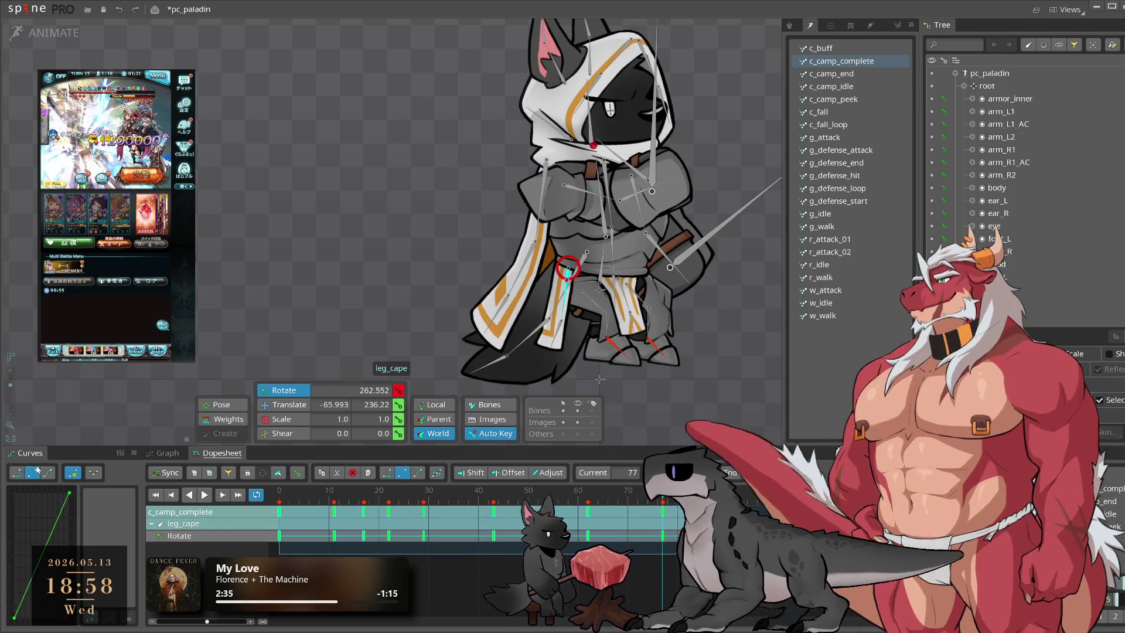
pyautogui.hotkey('shift', 'Down')
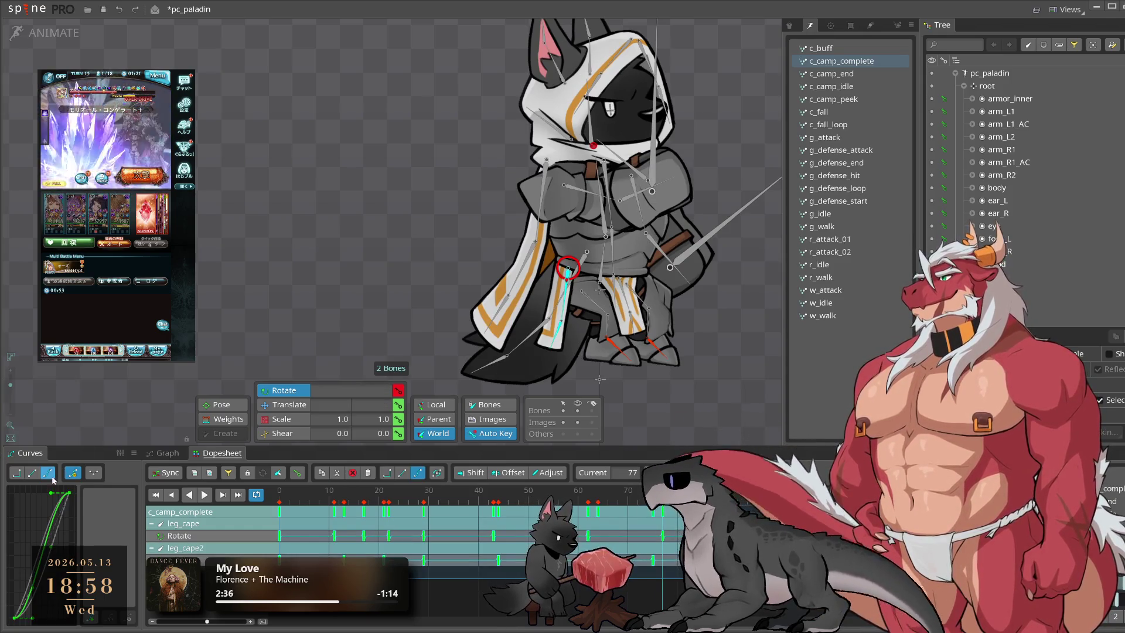
# Step: Rotate leg_cape2 to add a key at frame 35, then check the pose at frame 77
pyautogui.press('space')
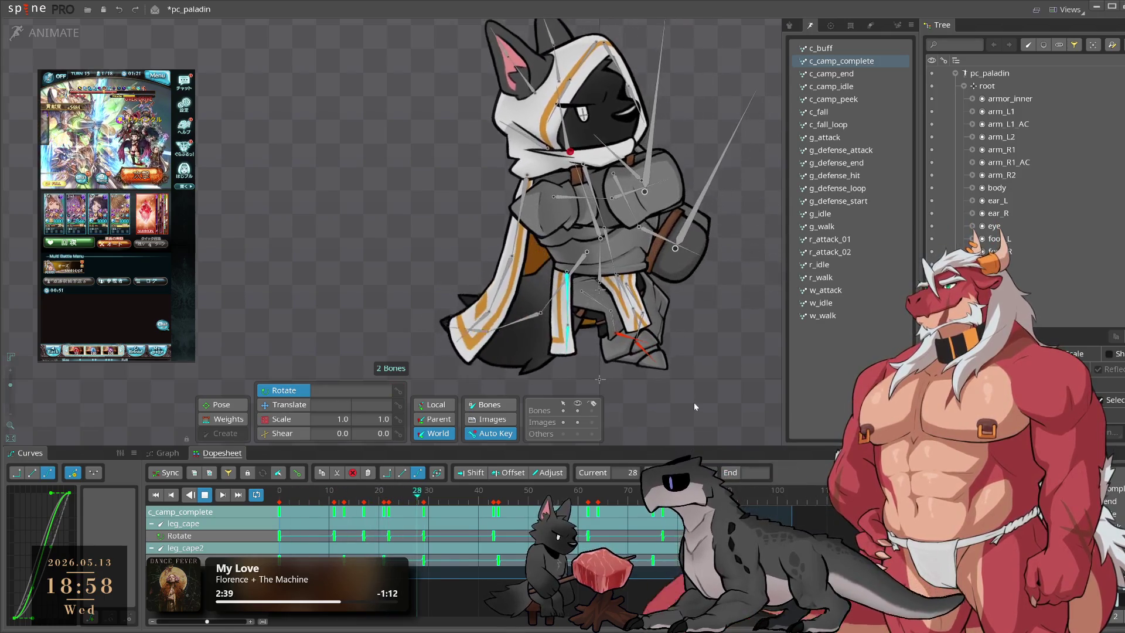
pyautogui.click(386, 357)
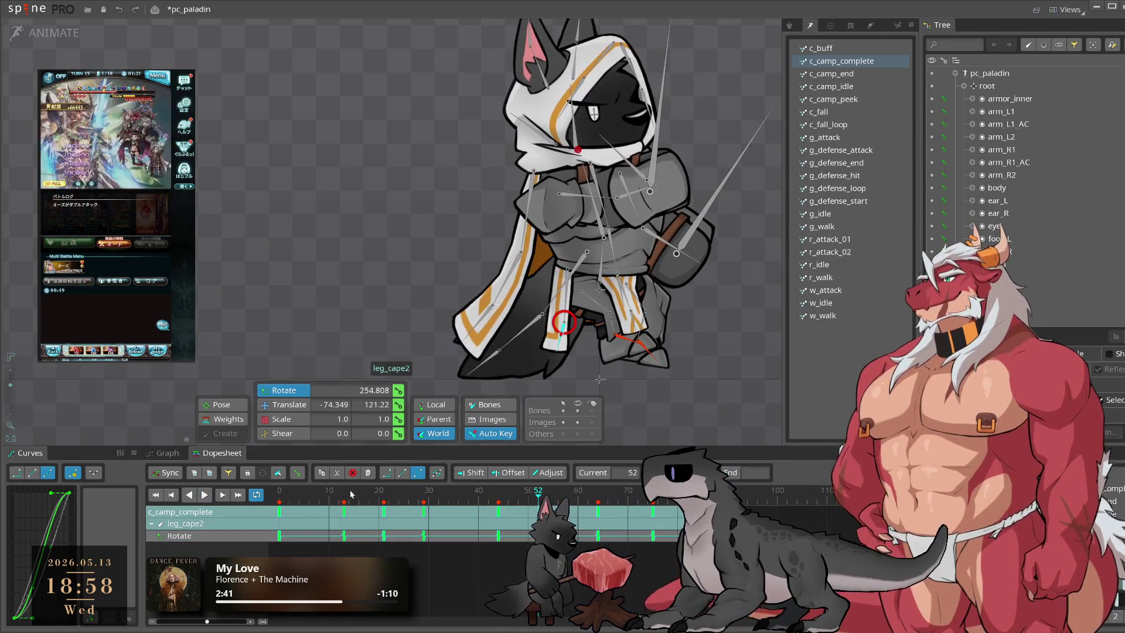
pyautogui.click(315, 502)
pyautogui.moveTo(315, 504)
pyautogui.mouseDown()
pyautogui.moveTo(382, 513)
pyautogui.moveTo(374, 520)
pyautogui.moveTo(414, 511)
pyautogui.moveTo(403, 502)
pyautogui.moveTo(453, 513)
pyautogui.mouseUp()
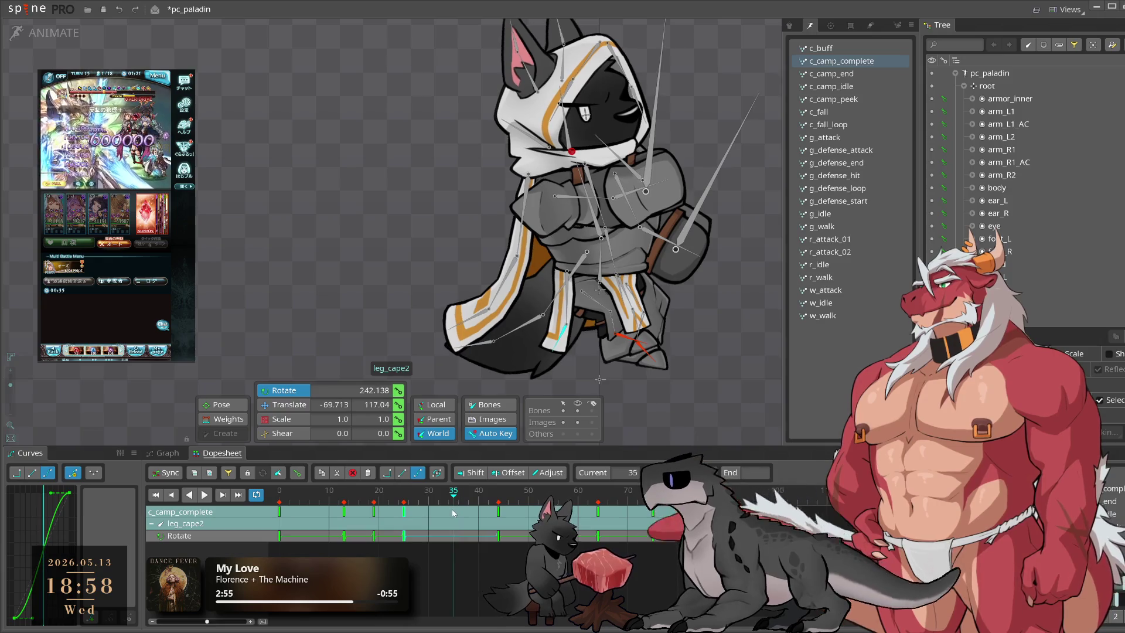
pyautogui.moveTo(704, 414); pyautogui.dragTo(736, 334)
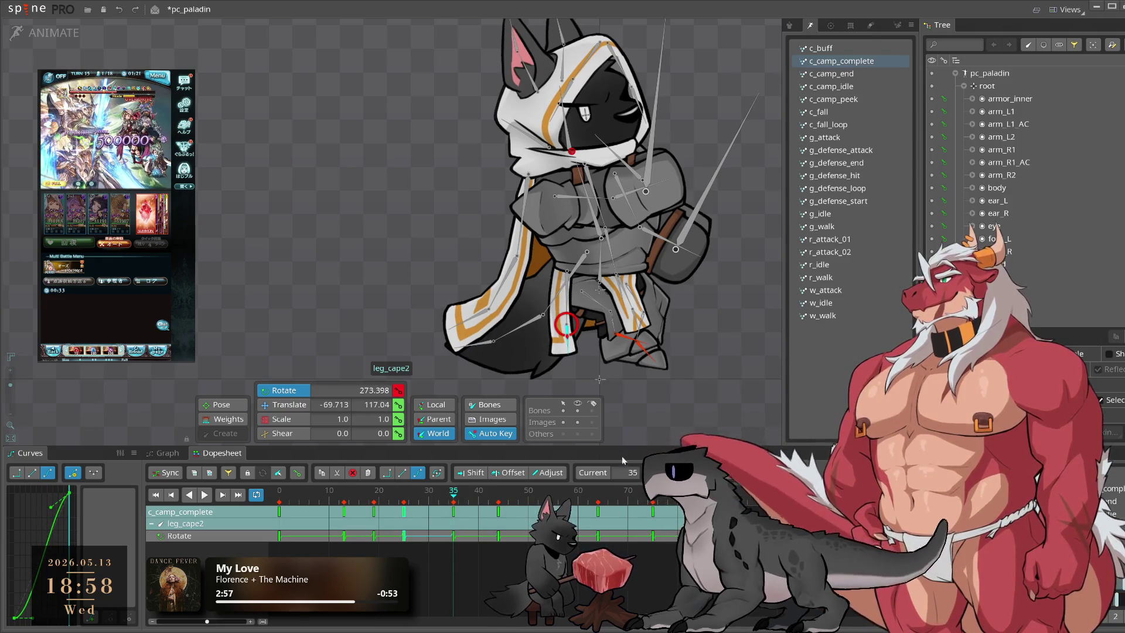
pyautogui.moveTo(453, 502); pyautogui.dragTo(671, 508)
# Step: Play back the leg_cape2 swing, stopping at frames 43 and 56 to inspect it
pyautogui.press('l')
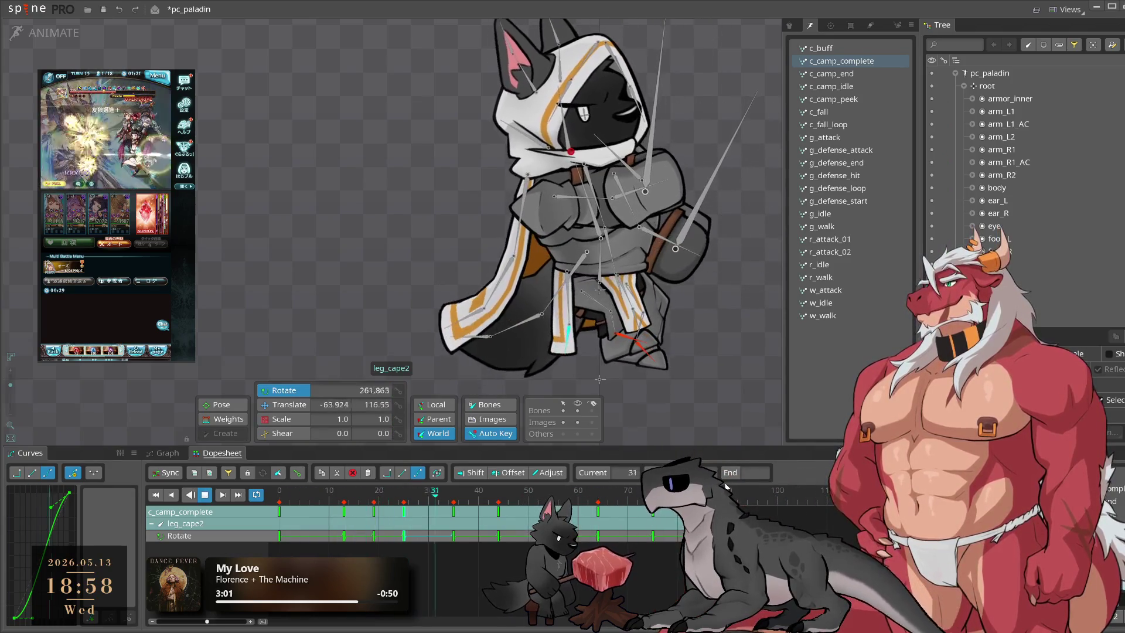
pyautogui.click(721, 423)
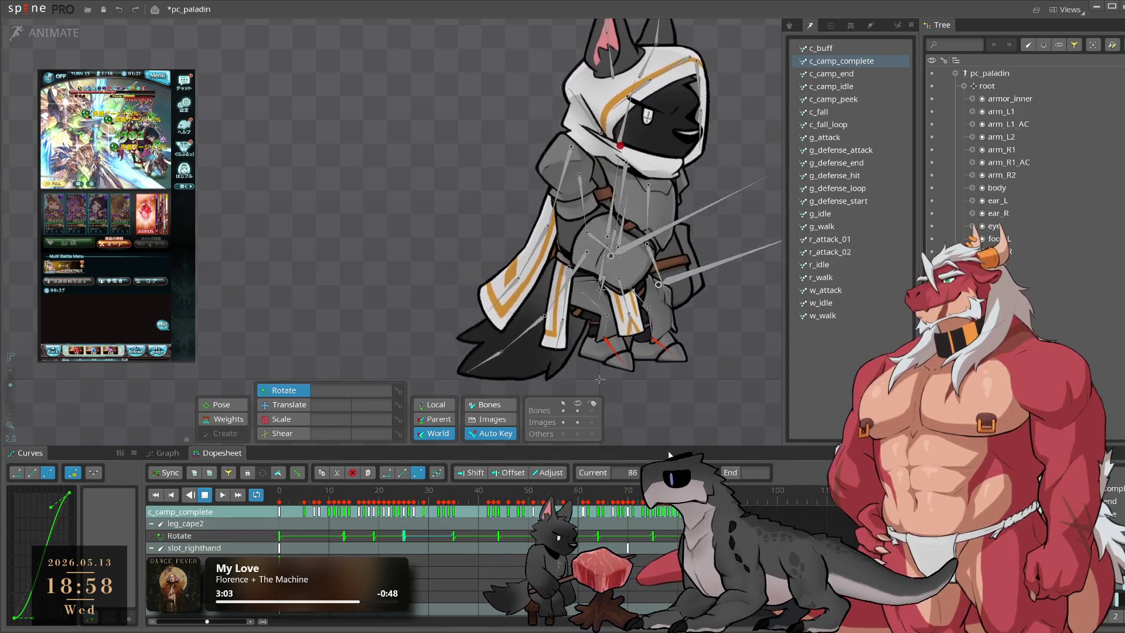
pyautogui.click(494, 498)
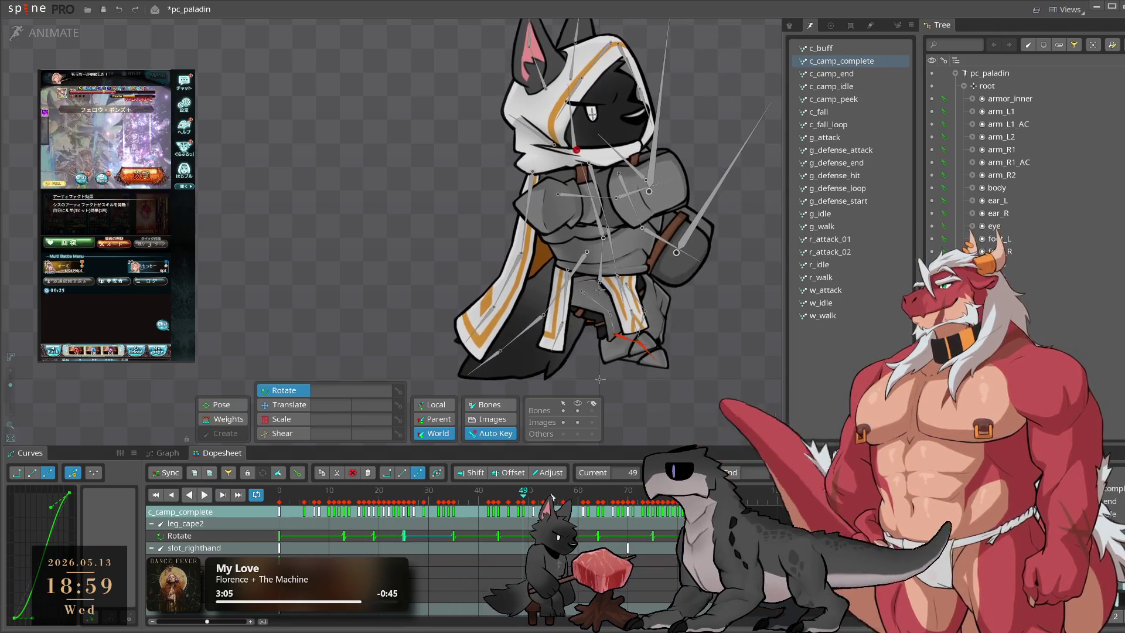
pyautogui.click(497, 495)
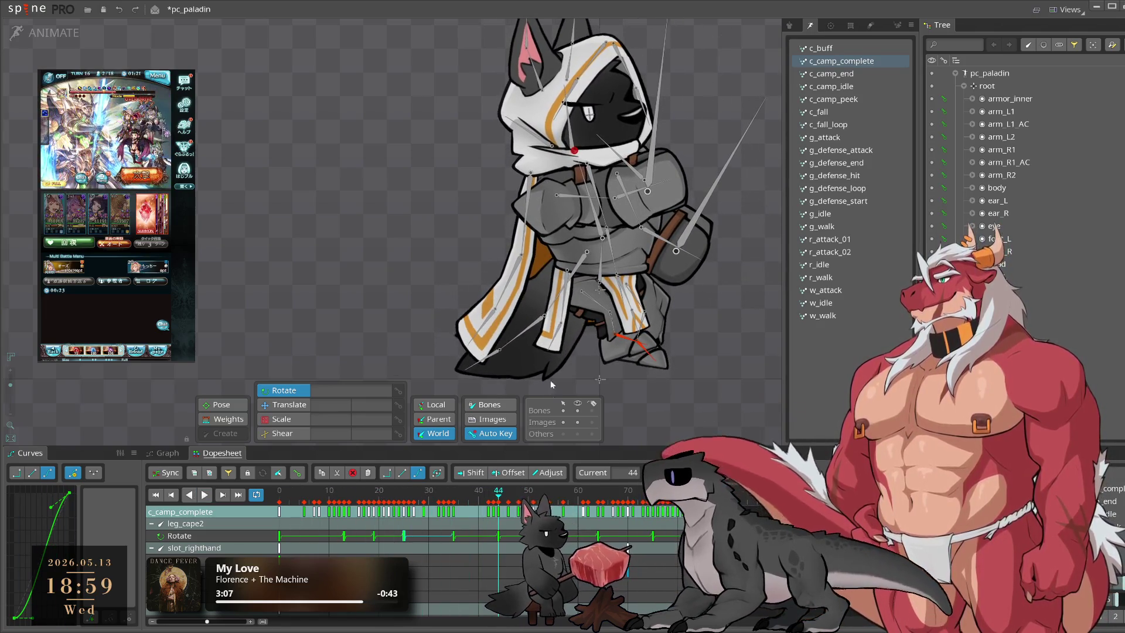
pyautogui.click(558, 332)
pyautogui.press('l')
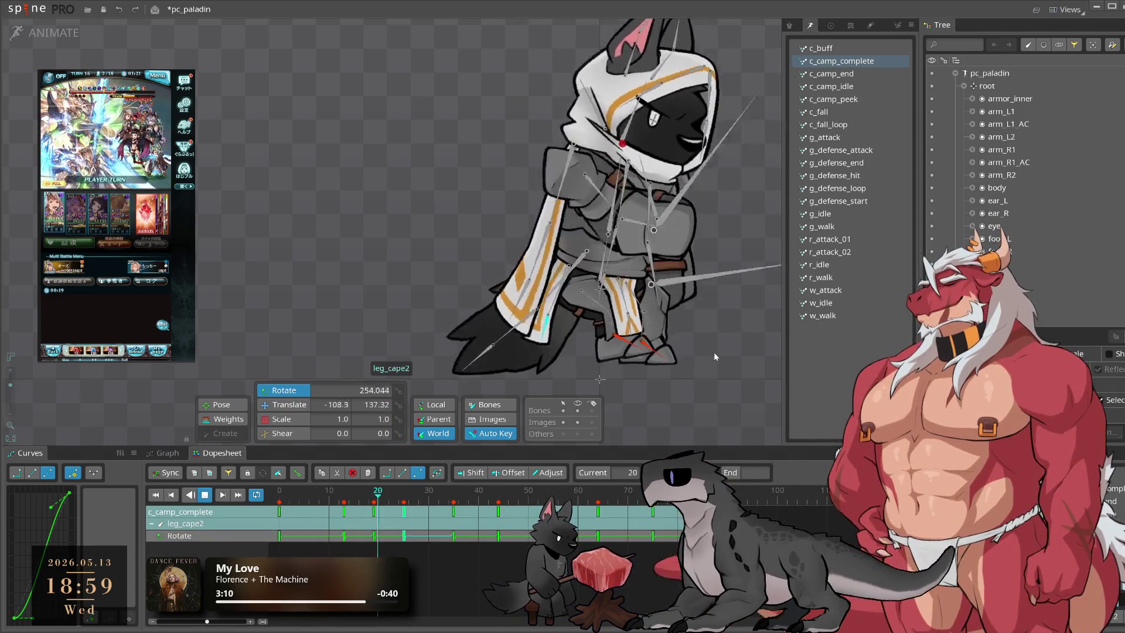
pyautogui.click(713, 353)
# Step: Select both leg_front and leg_front2 bones at frame 14
pyautogui.press('k')
pyautogui.click(619, 287)
pyautogui.keyDown('ctrl'); pyautogui.click(632, 317); pyautogui.keyUp('ctrl')
pyautogui.click(348, 509)
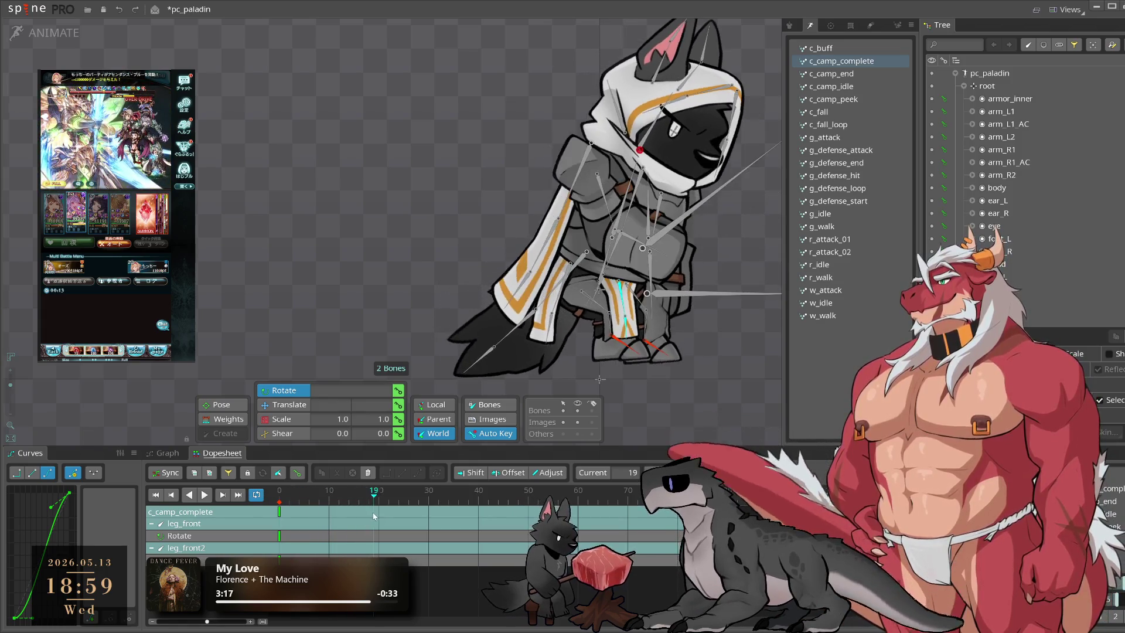
# Step: Rotate the front legs to set a rotation key at frame 12
pyautogui.click(329, 519)
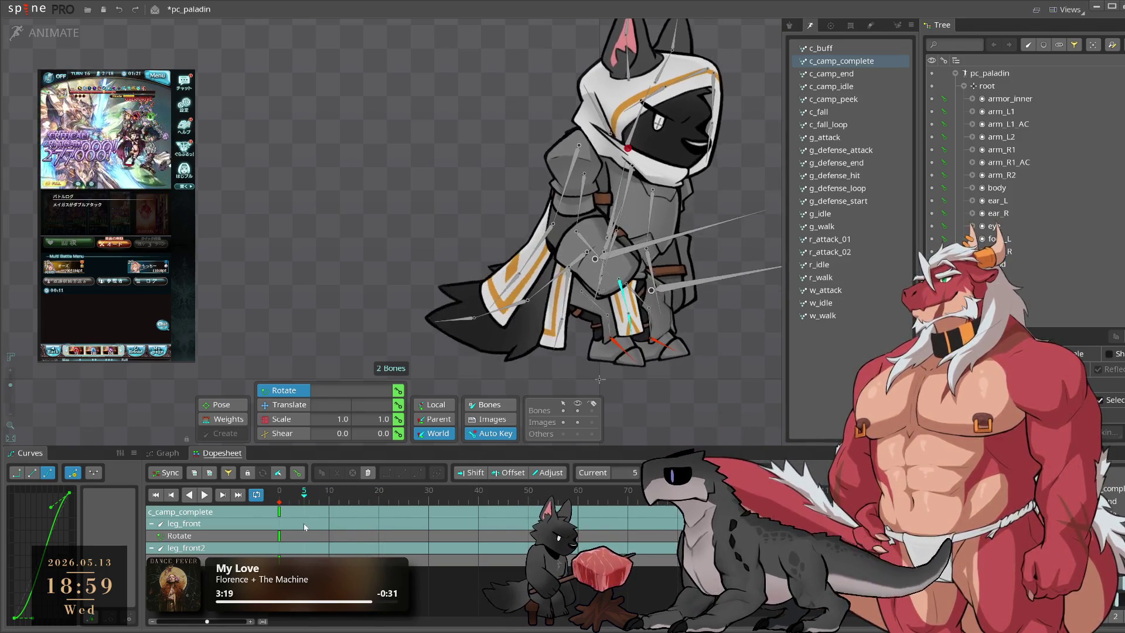
pyautogui.click(375, 533)
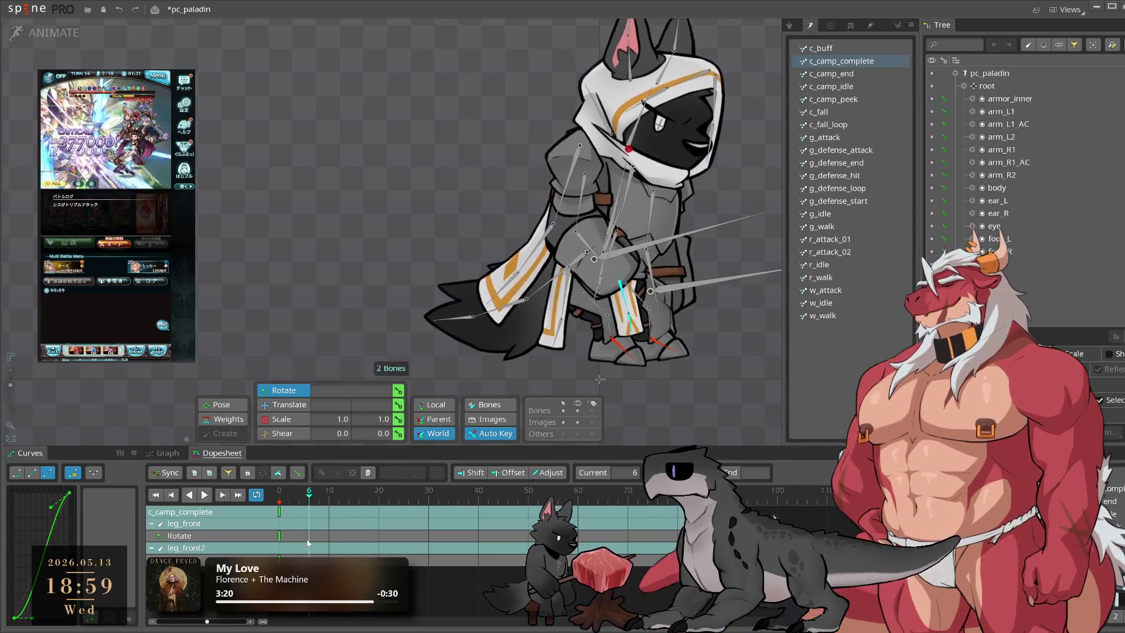
pyautogui.click(342, 544)
pyautogui.moveTo(342, 546); pyautogui.dragTo(360, 547)
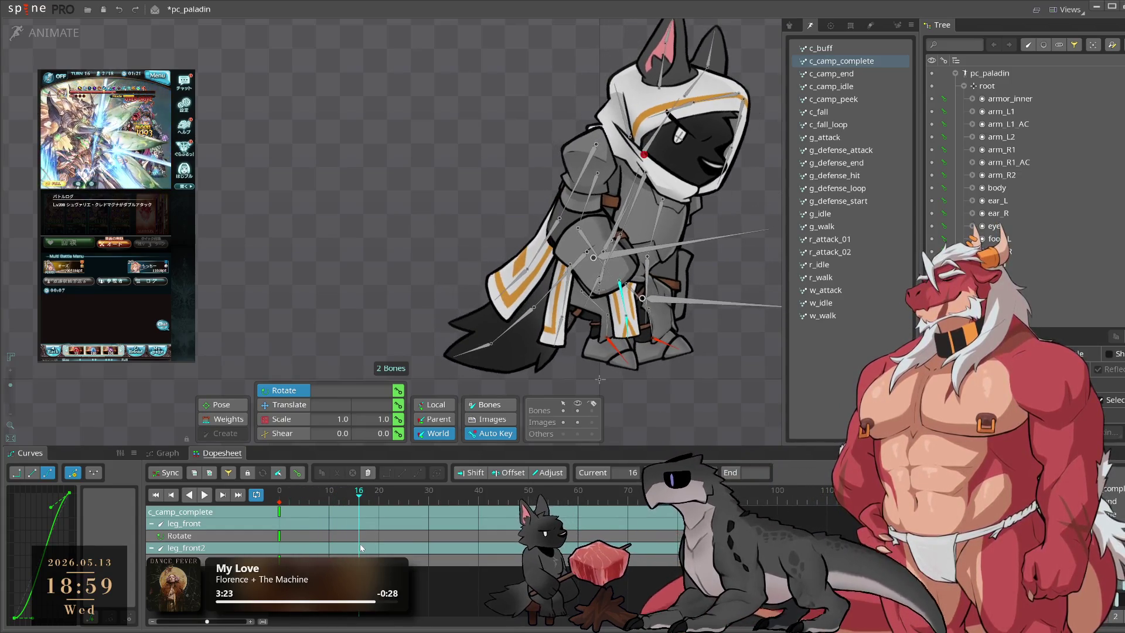
pyautogui.press('Left')
pyautogui.press('Left')
pyautogui.press('Left')
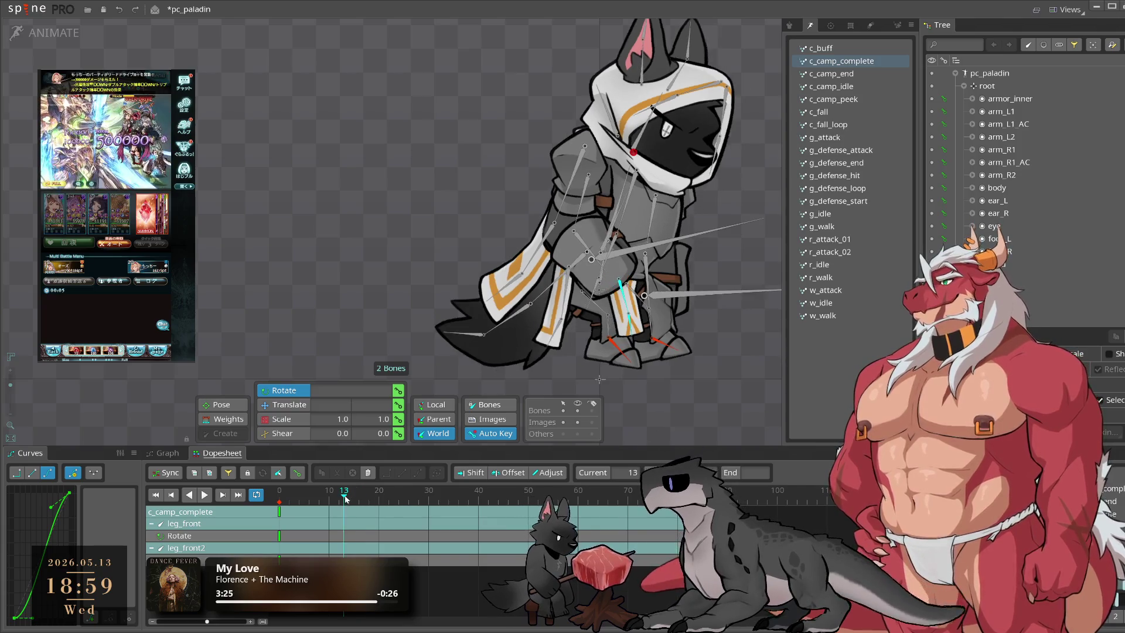
pyautogui.moveTo(713, 404)
pyautogui.mouseDown()
pyautogui.moveTo(697, 413)
pyautogui.moveTo(715, 404)
pyautogui.mouseUp()
# Step: Add a rotation key for both front-leg bones at frame 25
pyautogui.click(369, 498)
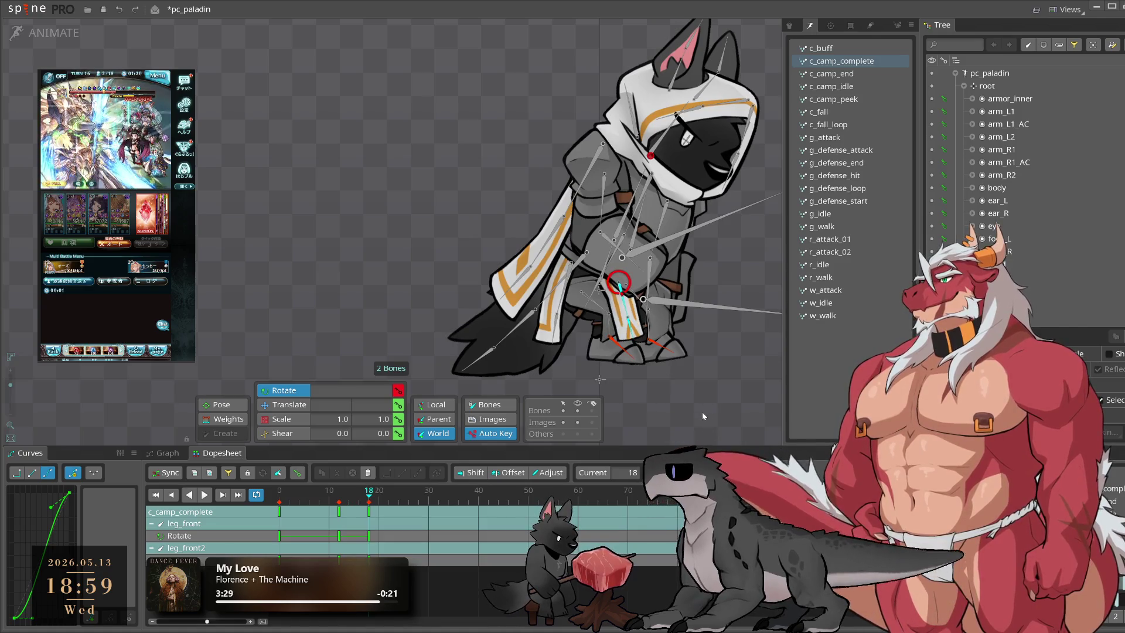
pyautogui.click(629, 316)
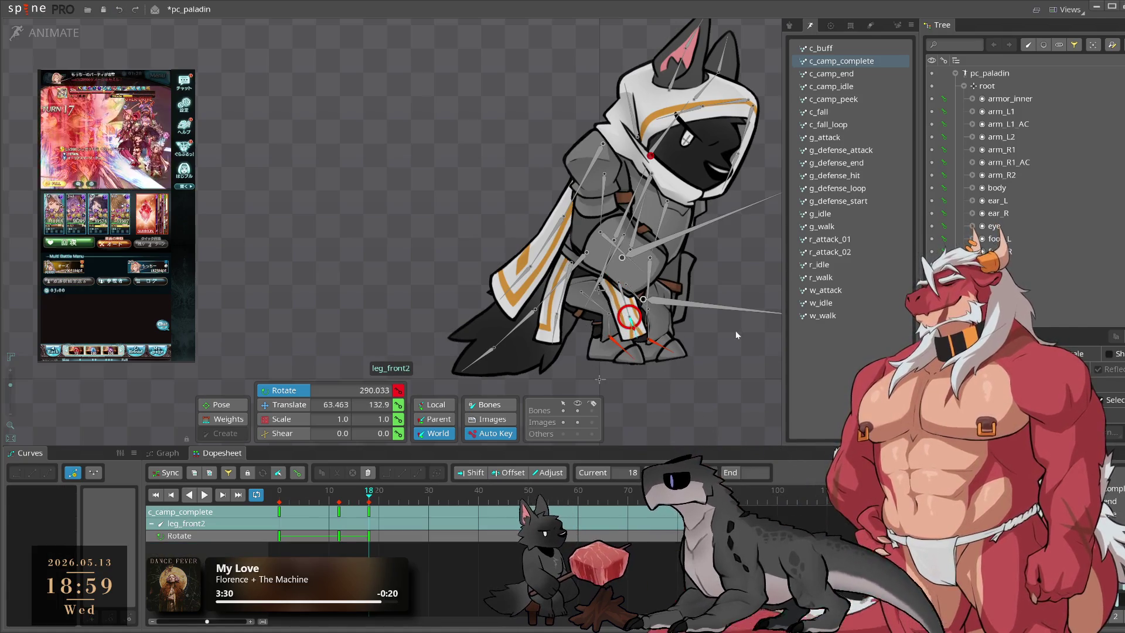
pyautogui.click(396, 498)
pyautogui.moveTo(392, 499); pyautogui.dragTo(386, 504)
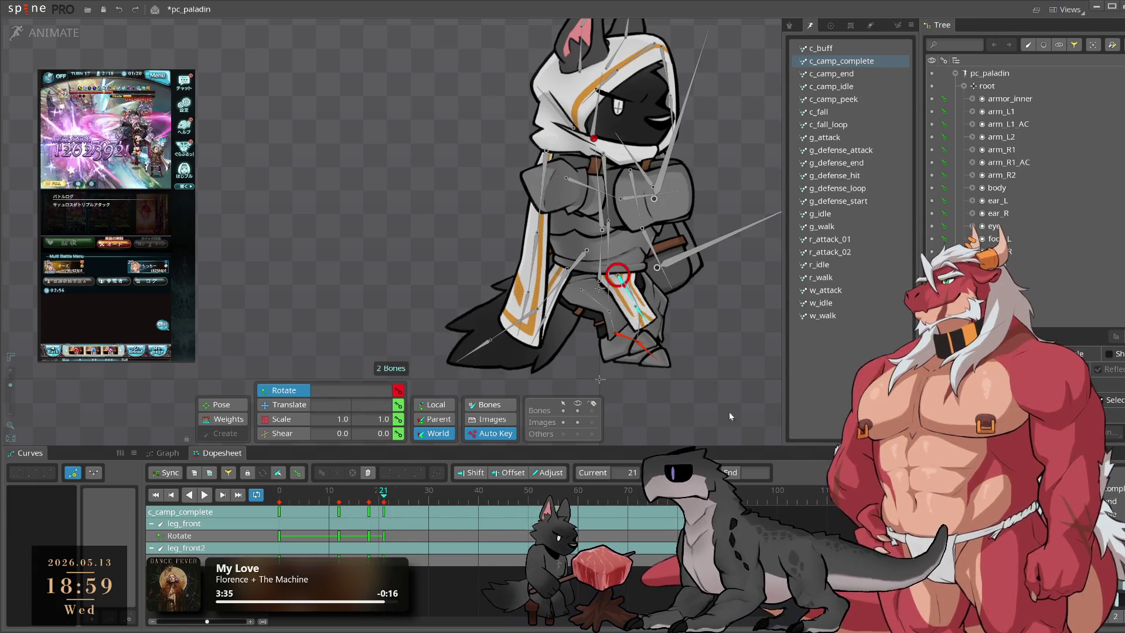
pyautogui.click(403, 499)
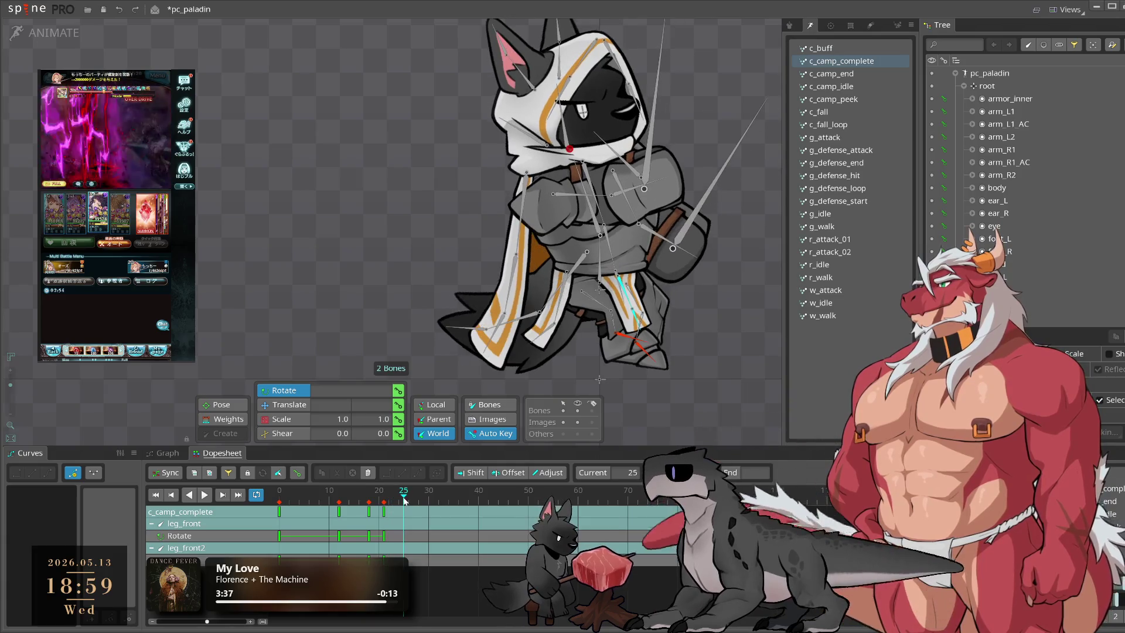
pyautogui.hotkey('ctrl', 'v')
# Step: Copy the front legs' keys at frame 80 and paste them at frame 90
pyautogui.click(429, 499)
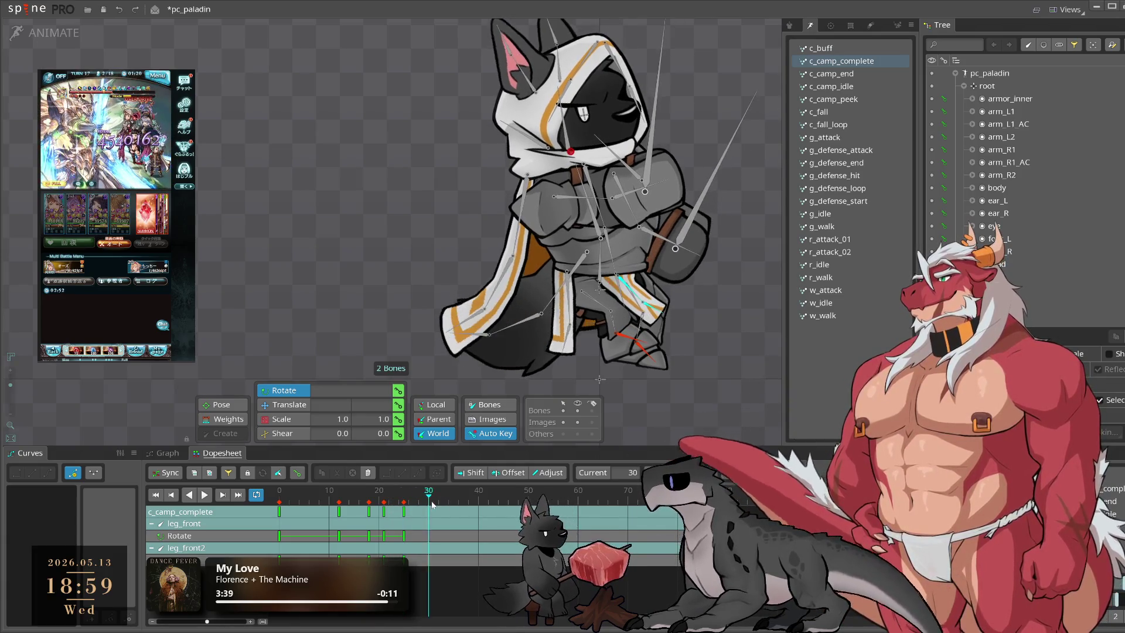
pyautogui.click(445, 501)
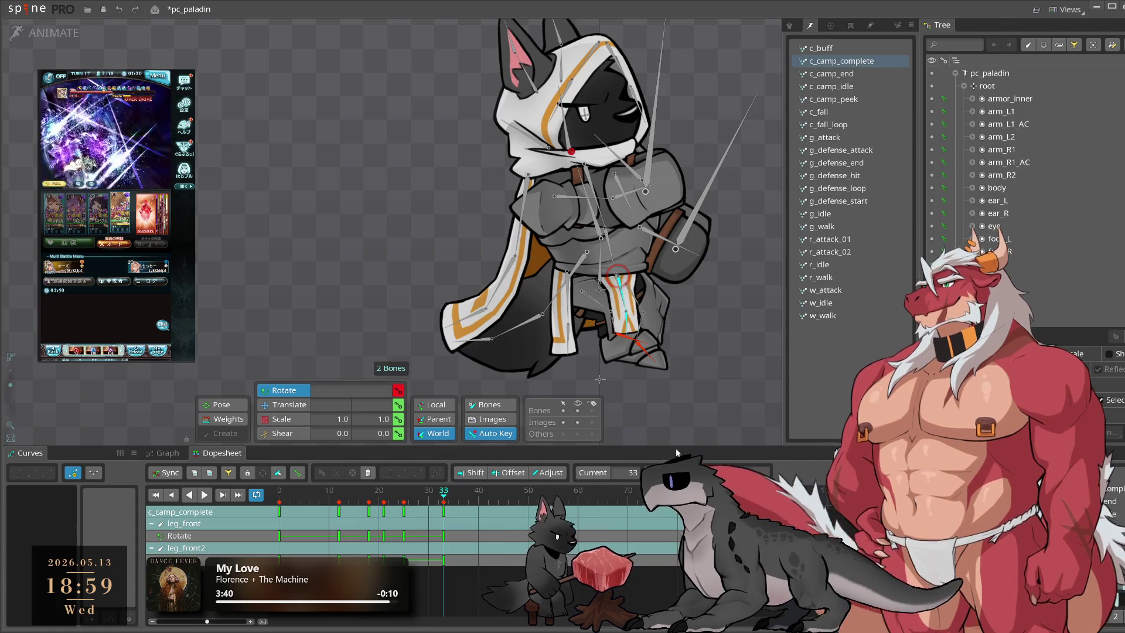
pyautogui.moveTo(503, 502); pyautogui.dragTo(553, 495)
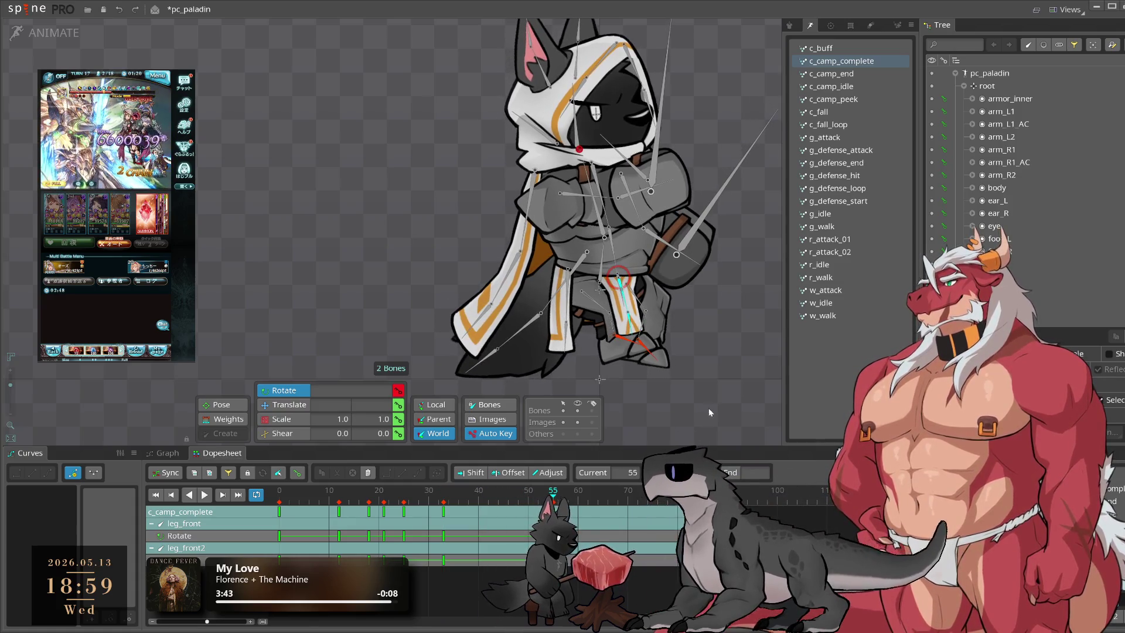
pyautogui.click(677, 515)
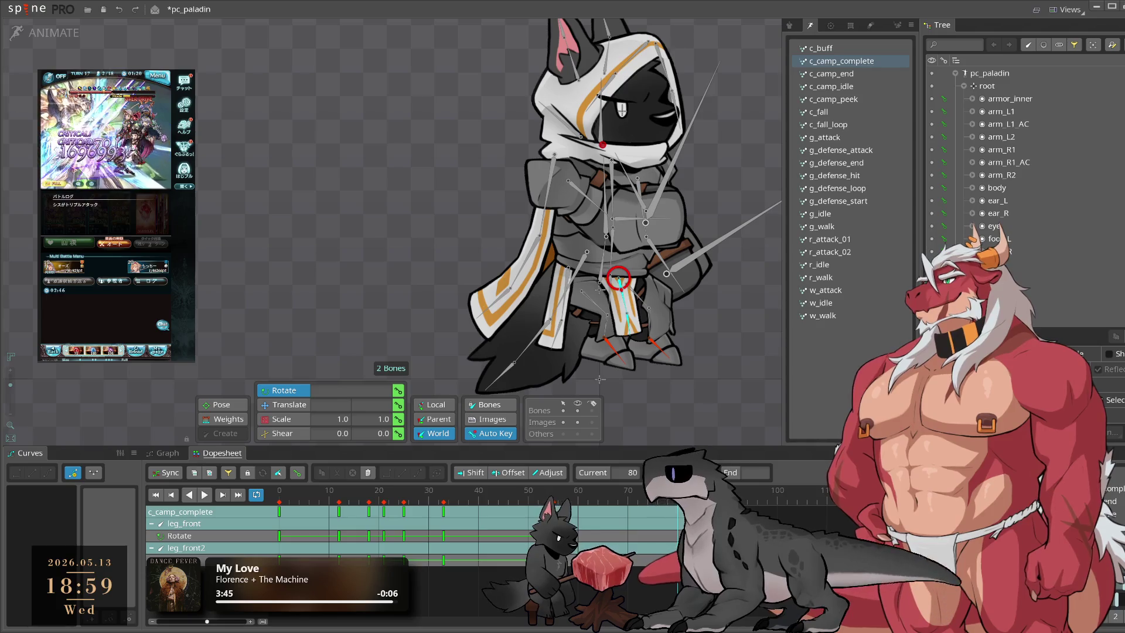
pyautogui.hotkey('ctrl', 'c')
pyautogui.click(727, 502)
pyautogui.hotkey('ctrl', 'v')
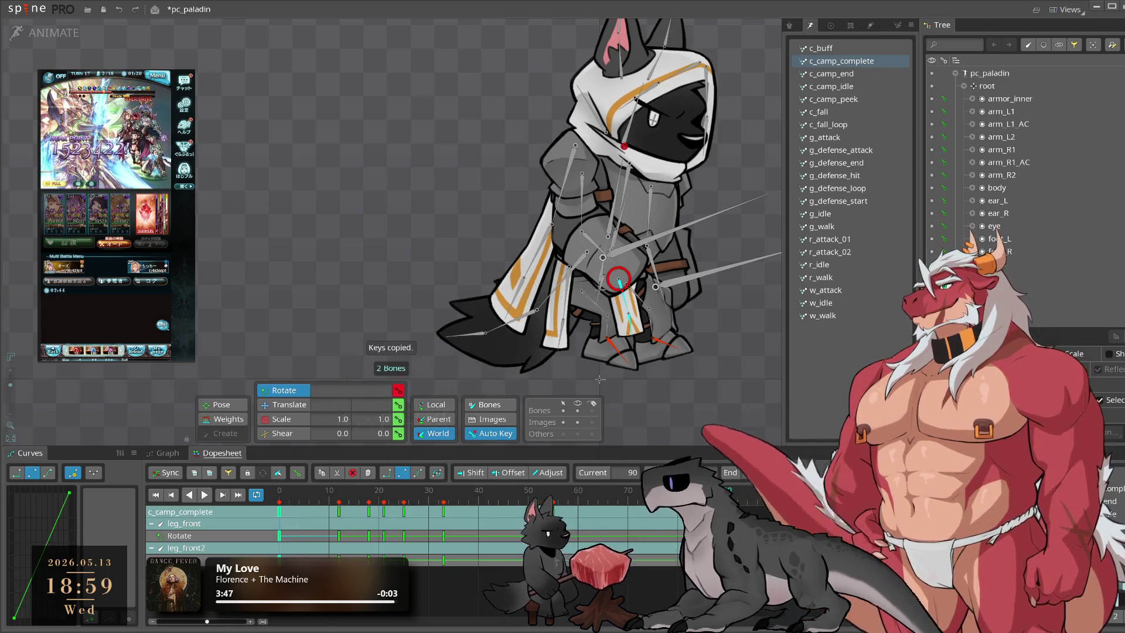
# Step: Apply an eased curve preset to the front-leg keys and play back the motion
pyautogui.moveTo(660, 502); pyautogui.dragTo(647, 502)
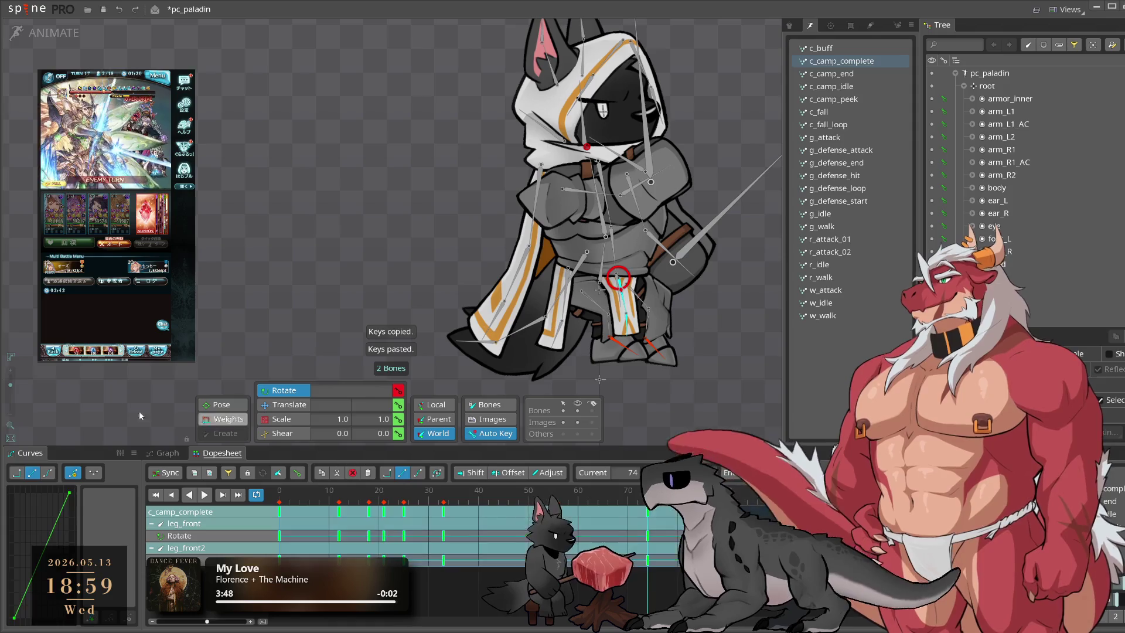
pyautogui.click(48, 472)
pyautogui.press('space')
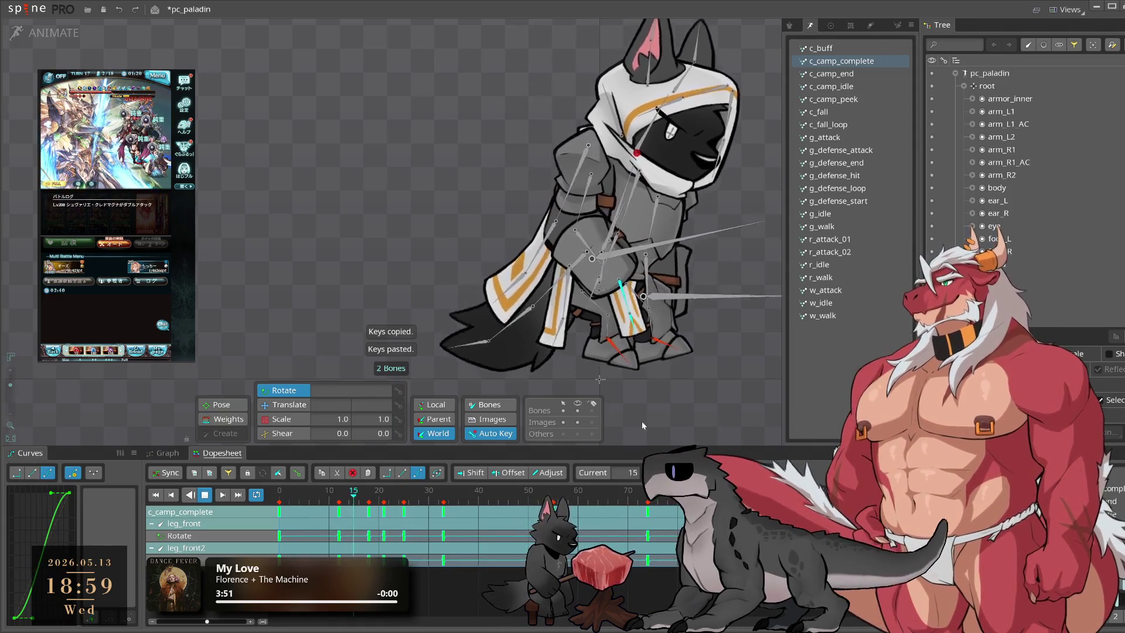
pyautogui.press('space')
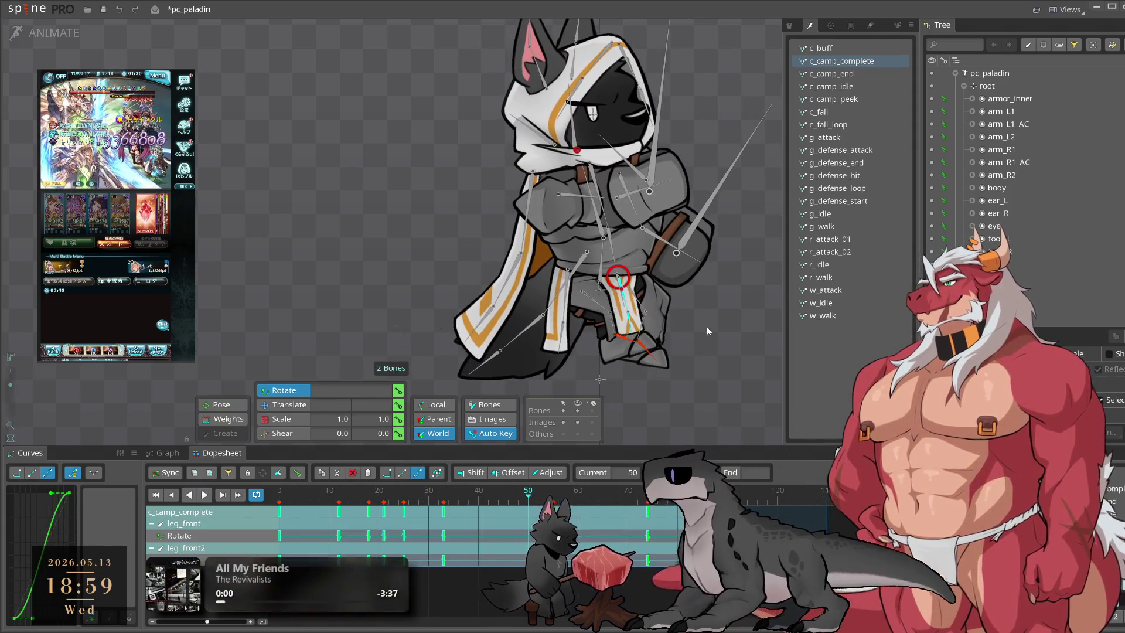
pyautogui.click(631, 330)
pyautogui.click(616, 307)
# Step: Review leg_front in playback, then shift its frame-33 rotation key to frame 37
pyautogui.moveTo(398, 515)
pyautogui.mouseDown()
pyautogui.moveTo(359, 515)
pyautogui.moveTo(405, 513)
pyautogui.mouseUp()
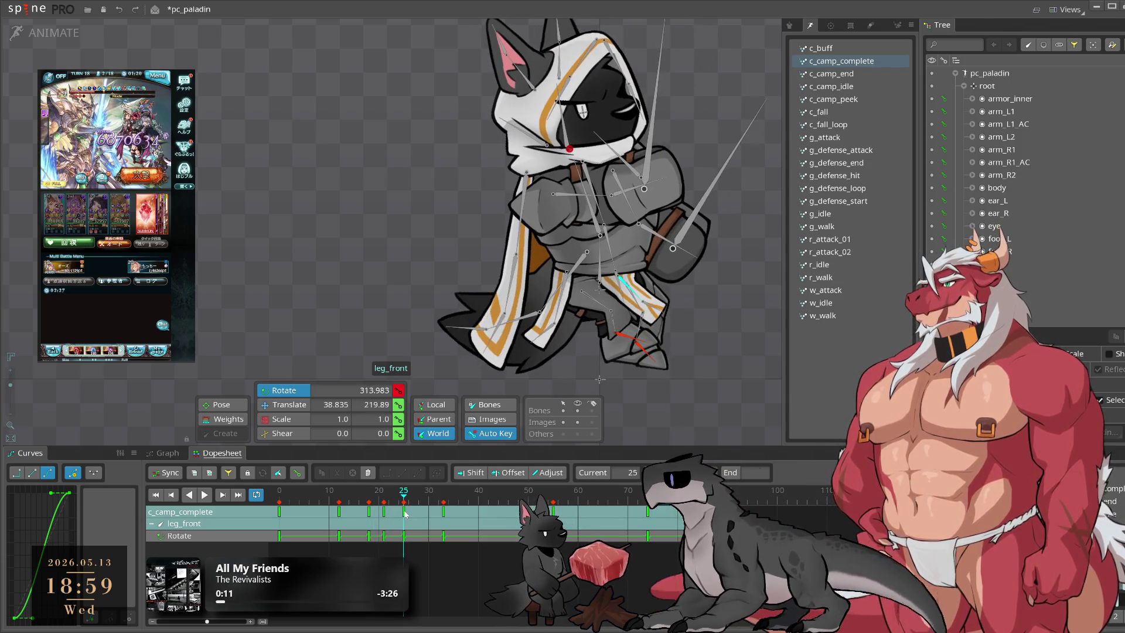
pyautogui.click(438, 497)
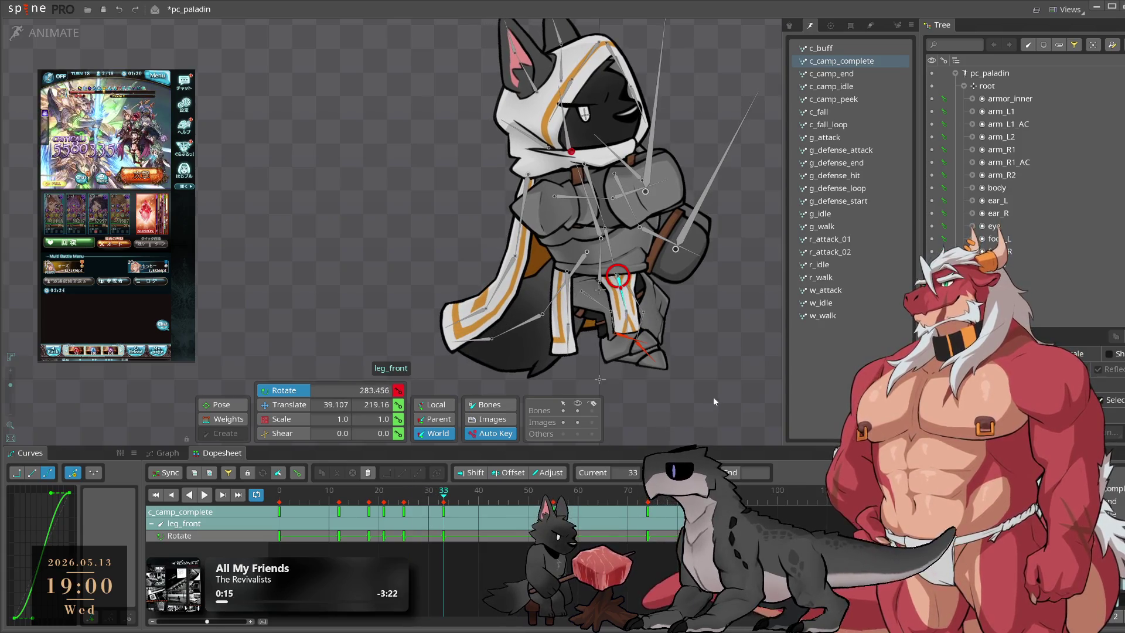
pyautogui.press('space')
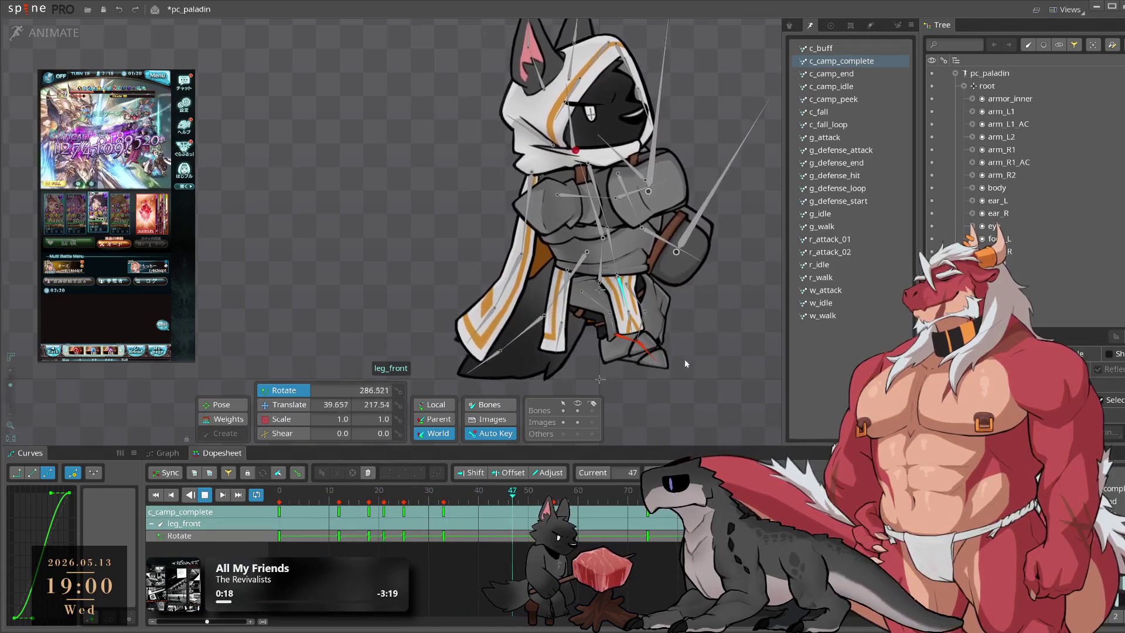
pyautogui.press('space')
pyautogui.press('space')
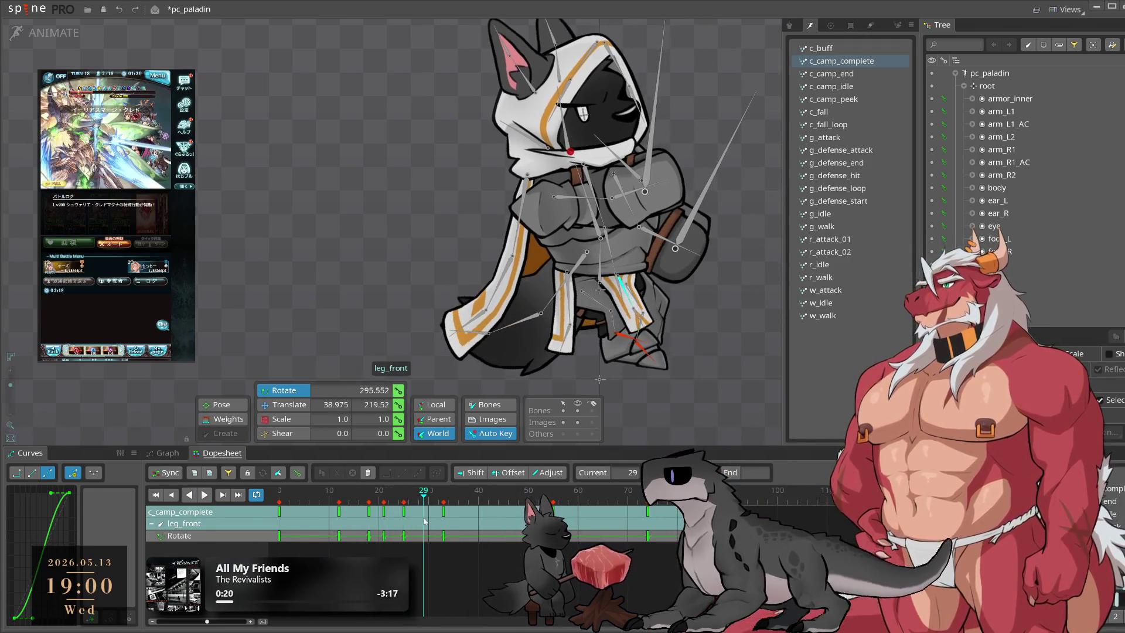
pyautogui.moveTo(448, 544); pyautogui.dragTo(483, 530)
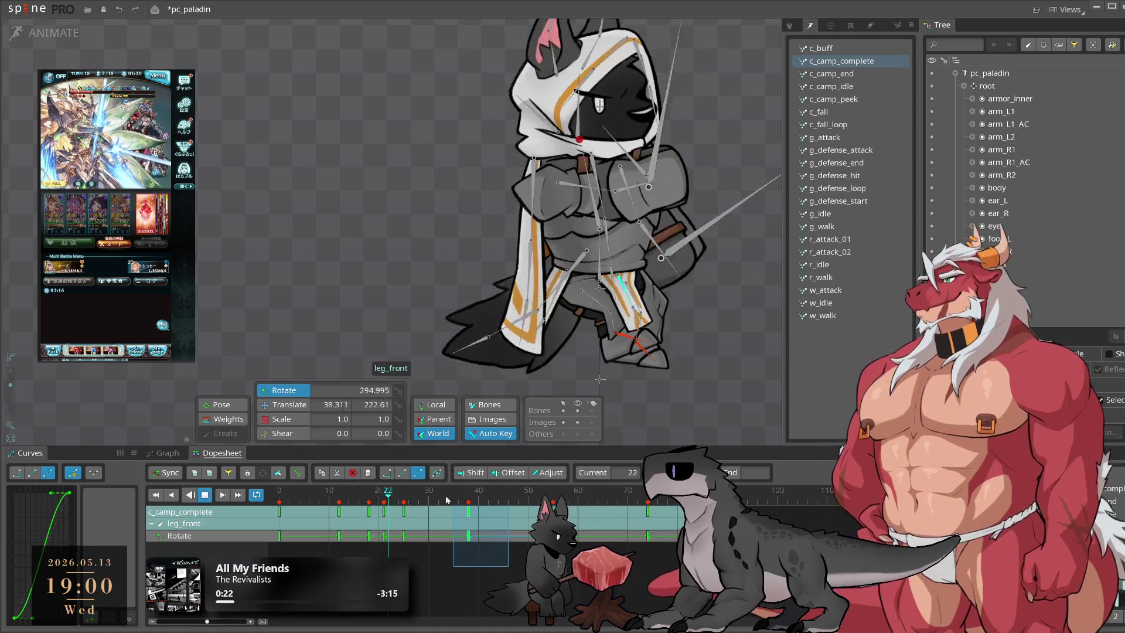
# Step: Select leg_front2 and scrub from frame 14 to 19 to inspect its pose
pyautogui.click(633, 324)
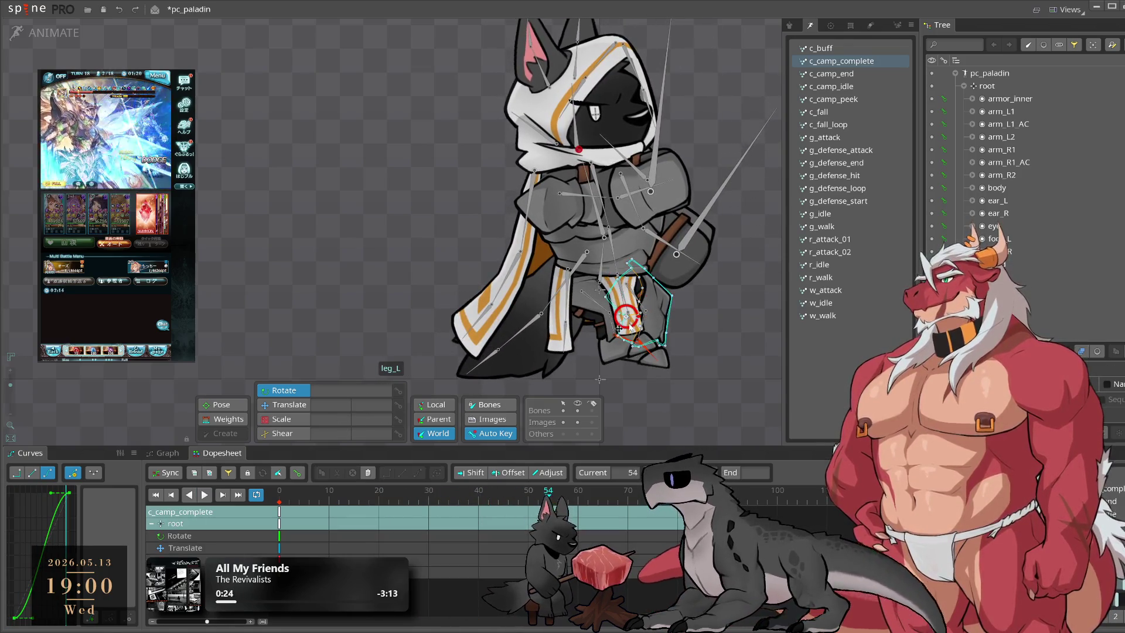
pyautogui.click(350, 497)
pyautogui.moveTo(350, 496)
pyautogui.mouseDown()
pyautogui.moveTo(453, 520)
pyautogui.moveTo(523, 515)
pyautogui.moveTo(471, 524)
pyautogui.moveTo(552, 521)
pyautogui.mouseUp()
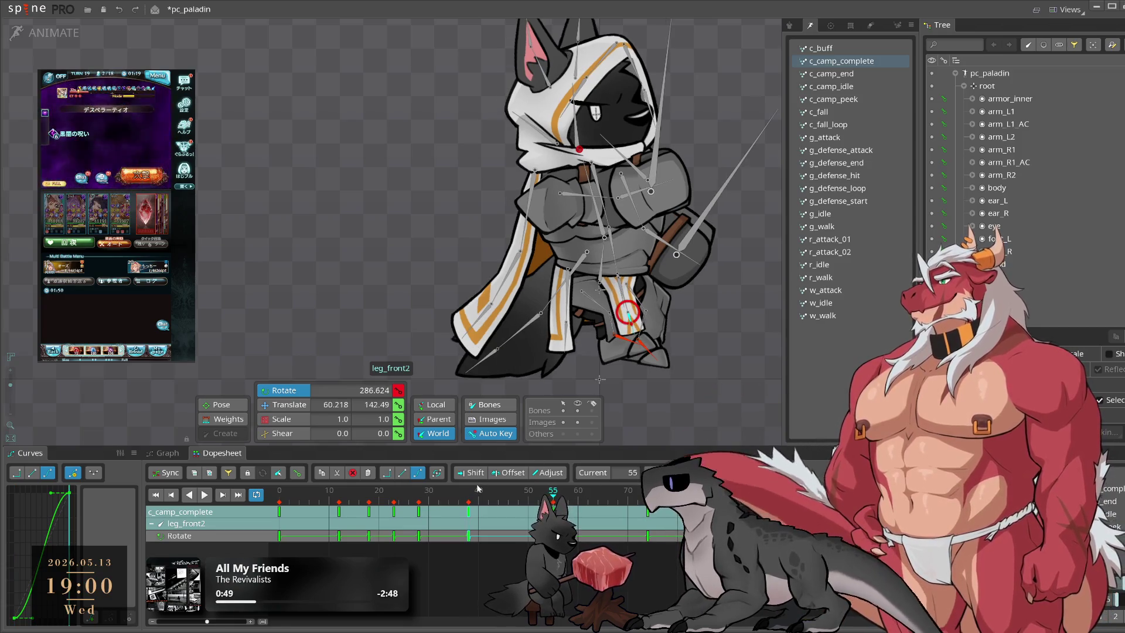
# Step: Review the leg motion at frames 38 and 73 with repeated playback
pyautogui.click(469, 496)
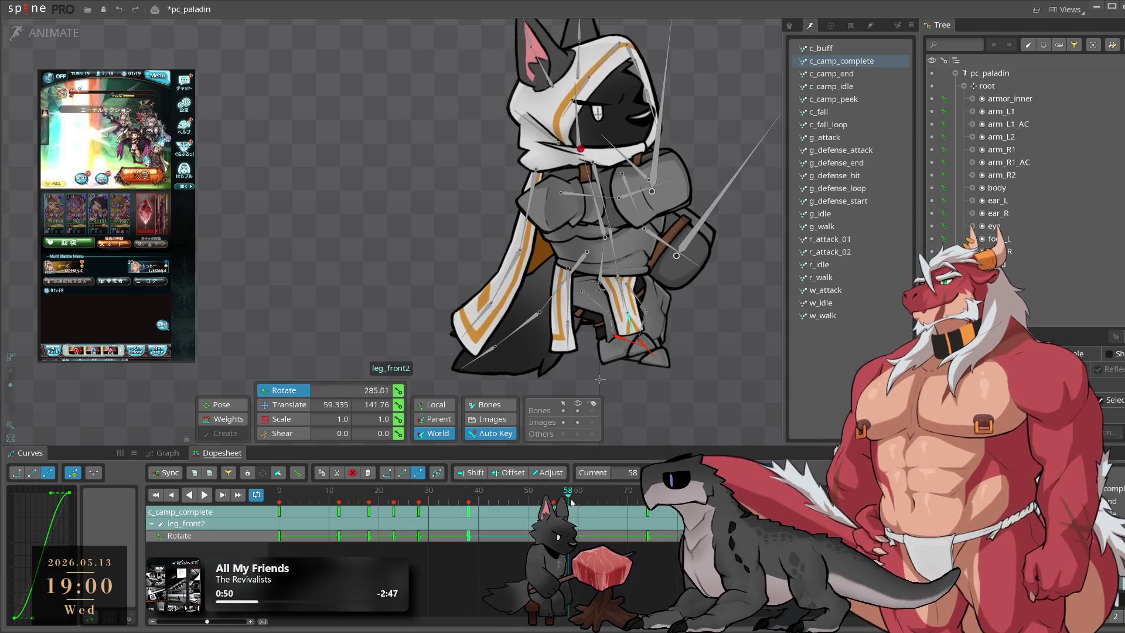
pyautogui.moveTo(624, 513); pyautogui.dragTo(646, 512)
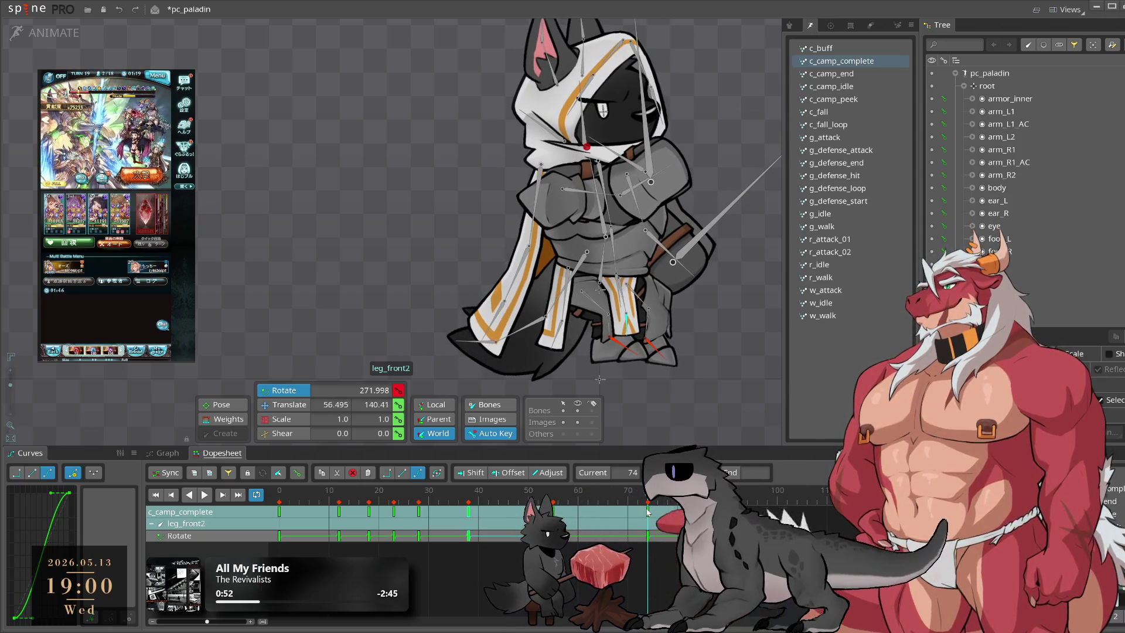
pyautogui.press('space')
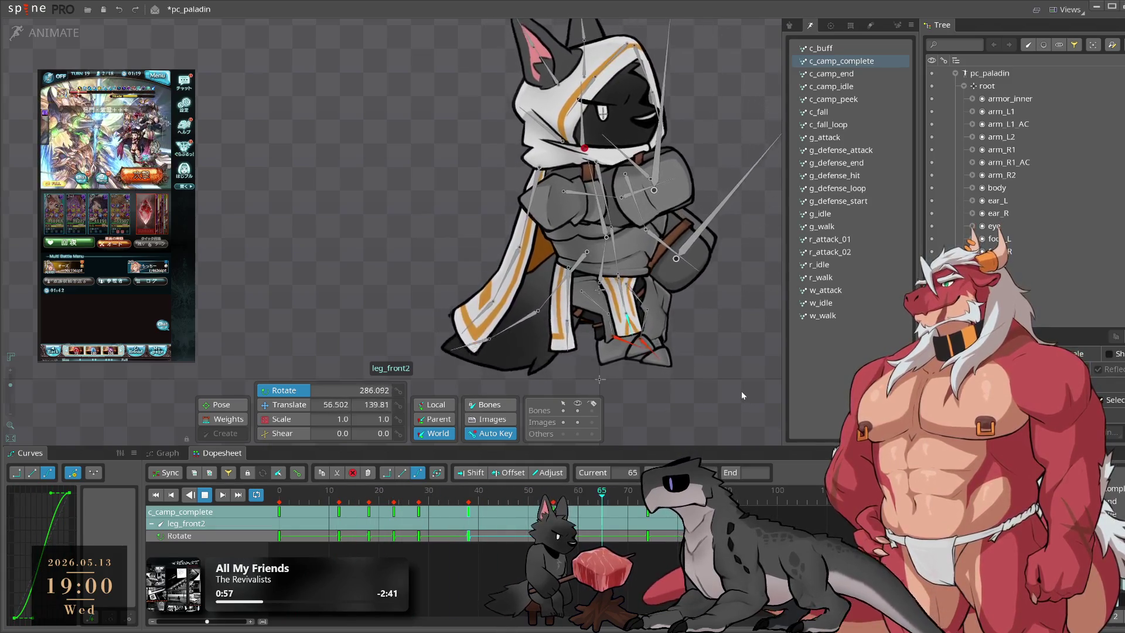
pyautogui.press('space')
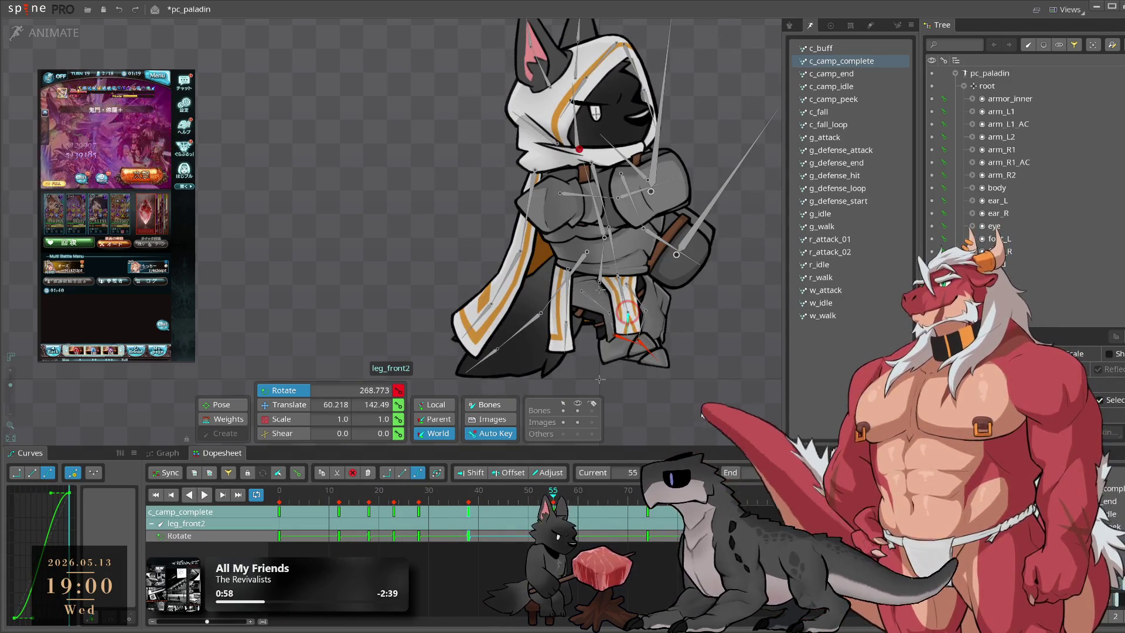
pyautogui.press('space')
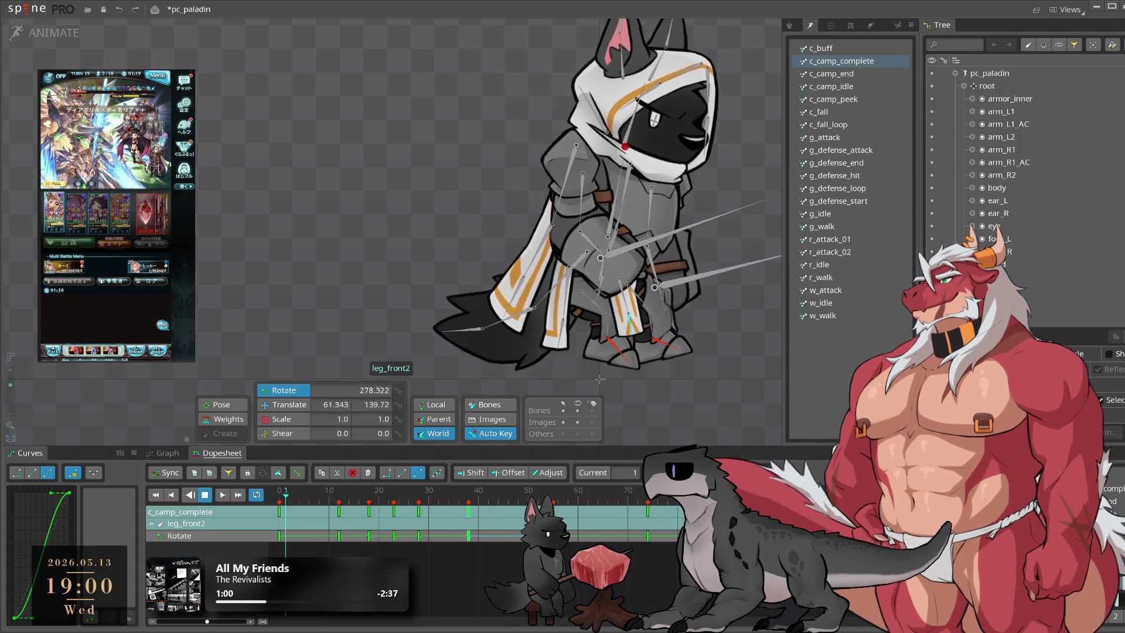
pyautogui.press('Escape')
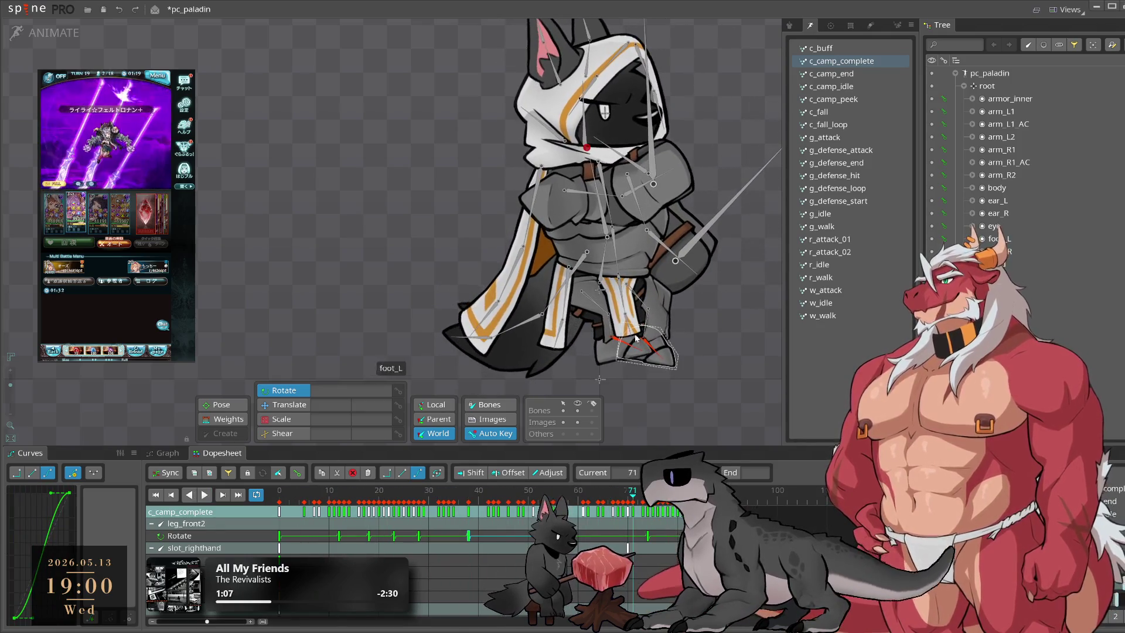
pyautogui.press('space')
# Step: Adjust leg_front2's rotation at frame 55 and check the result from frame 64 to 76
pyautogui.click(625, 314)
pyautogui.click(483, 502)
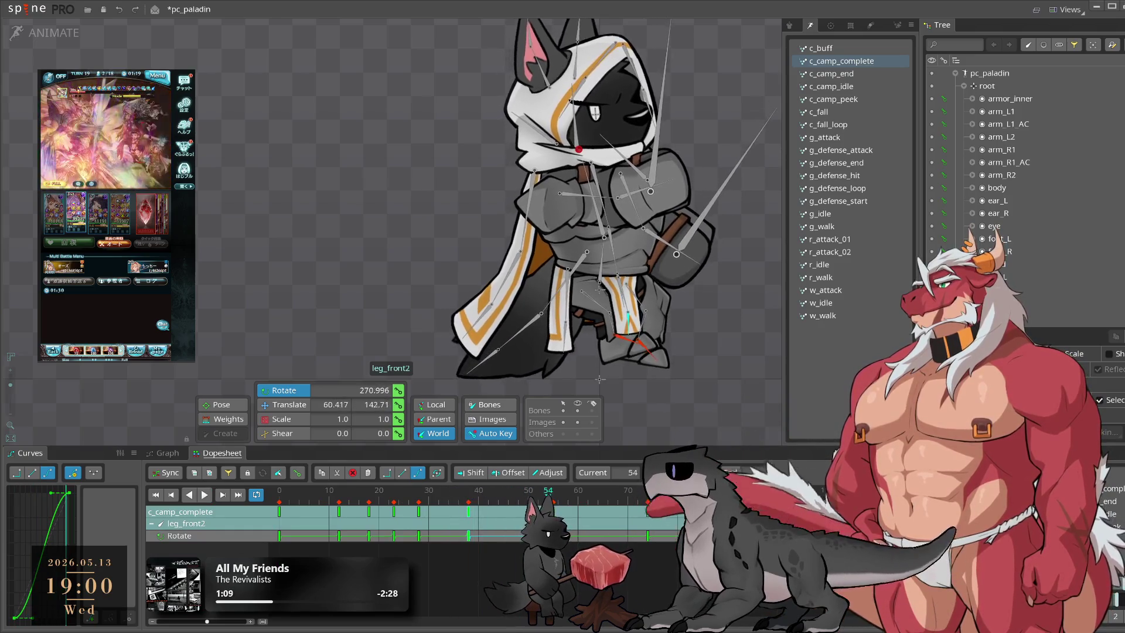
pyautogui.press('Right')
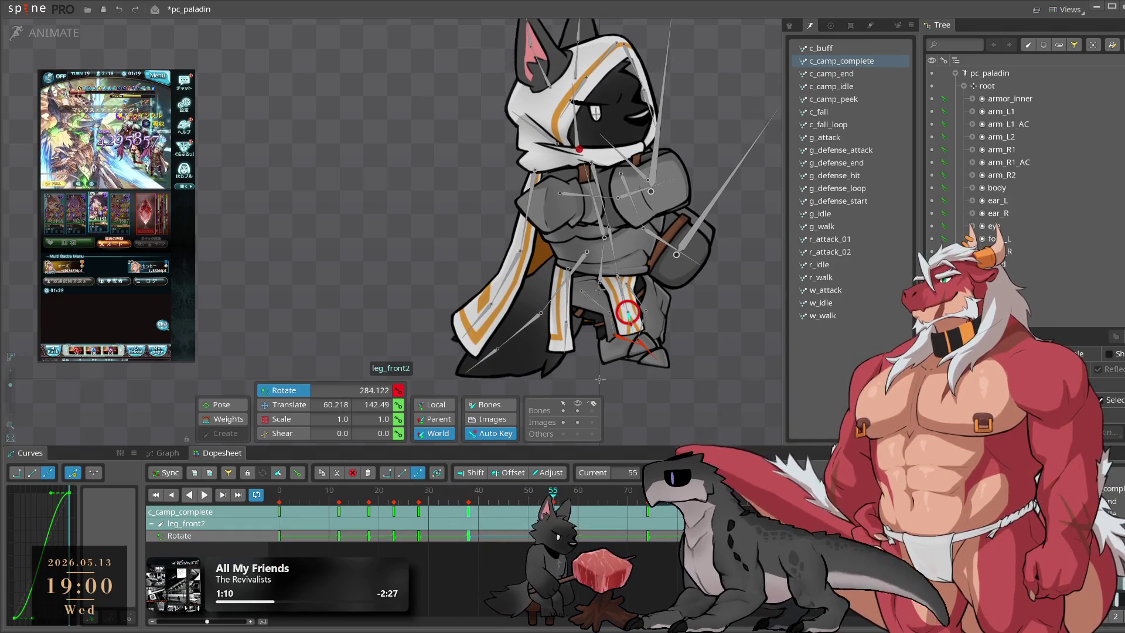
pyautogui.press('space')
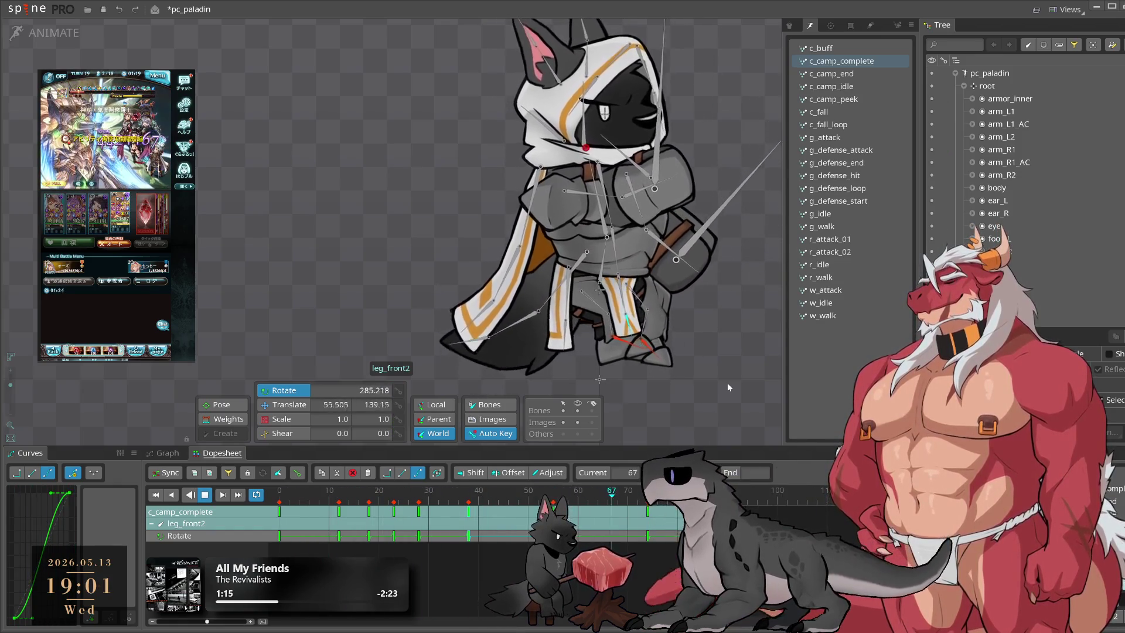
pyautogui.click(598, 505)
pyautogui.moveTo(598, 505)
pyautogui.mouseDown()
pyautogui.moveTo(658, 505)
pyautogui.moveTo(638, 514)
pyautogui.mouseUp()
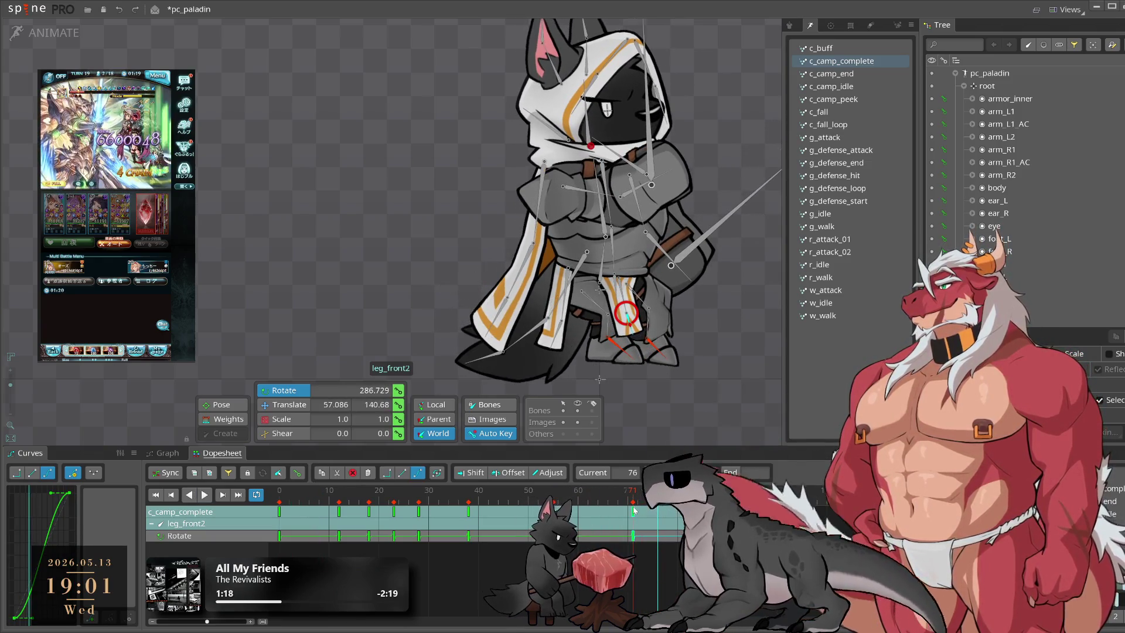
pyautogui.press('space')
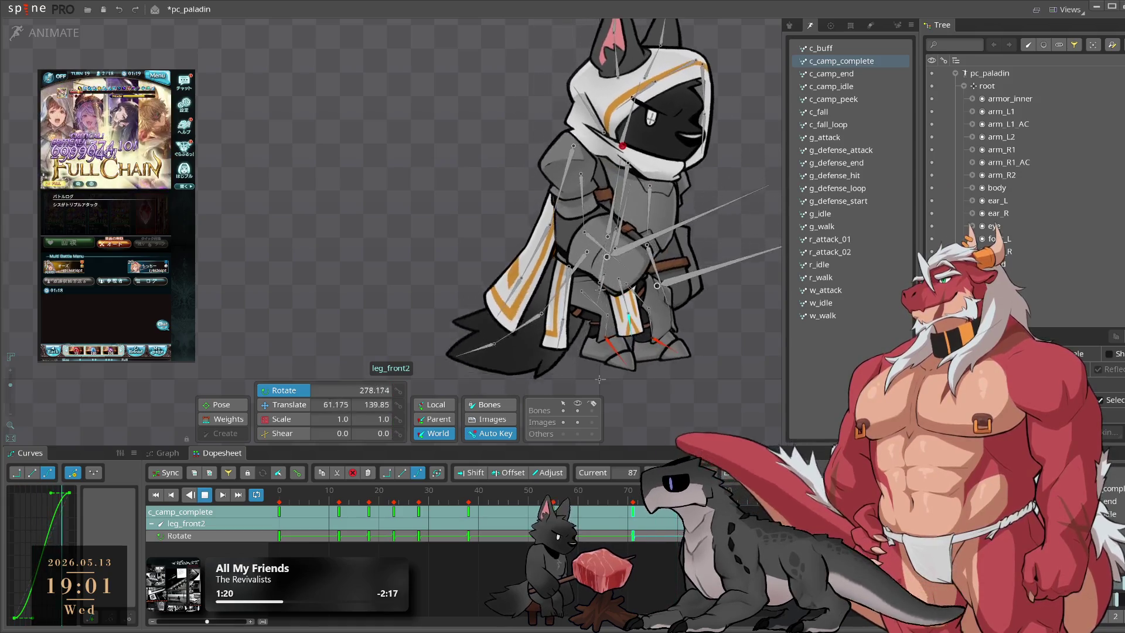
# Step: Play the whole c_camp_complete animation and save the pc_paladin project
pyautogui.click(354, 502)
pyautogui.moveTo(354, 503)
pyautogui.mouseDown()
pyautogui.moveTo(332, 514)
pyautogui.moveTo(371, 516)
pyautogui.mouseUp()
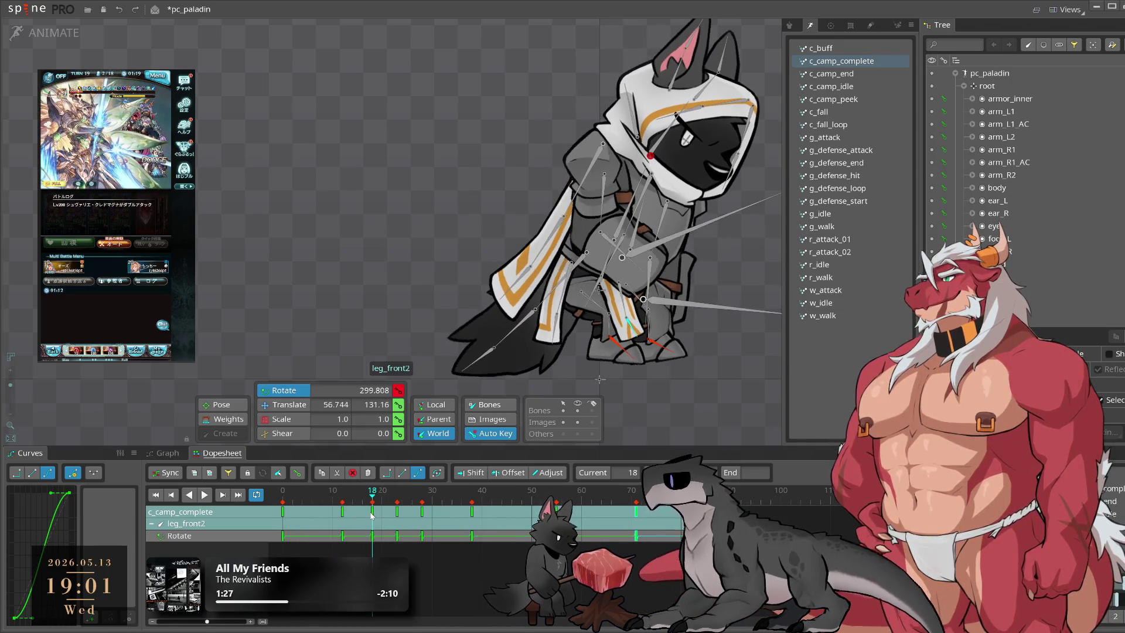
pyautogui.press('space')
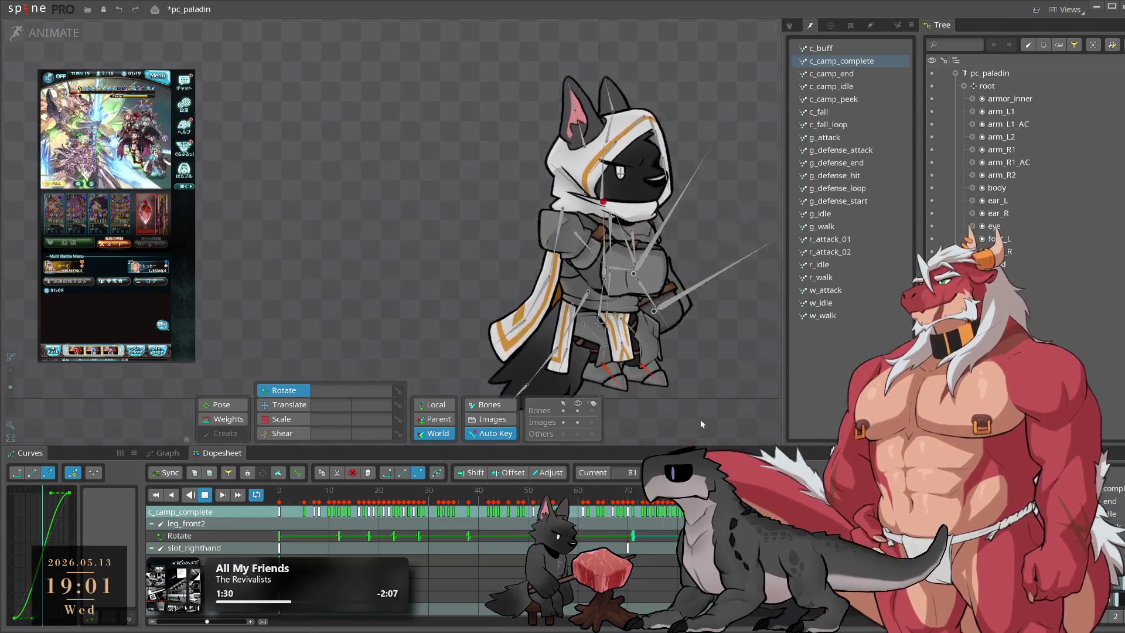
pyautogui.hotkey('ctrl', 's')
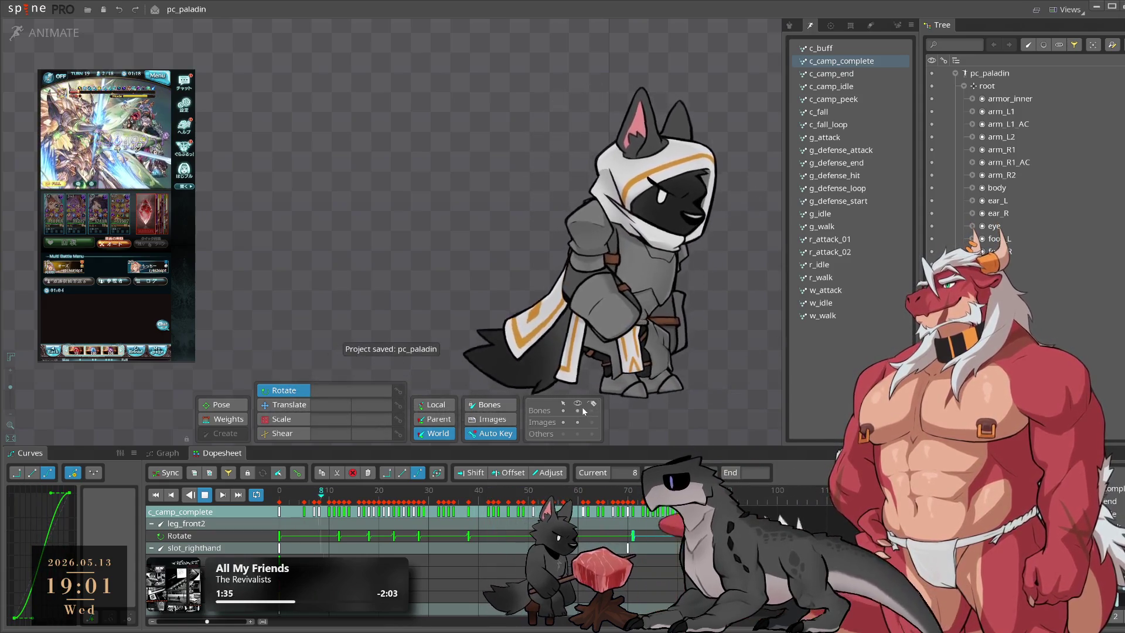
pyautogui.click(584, 166)
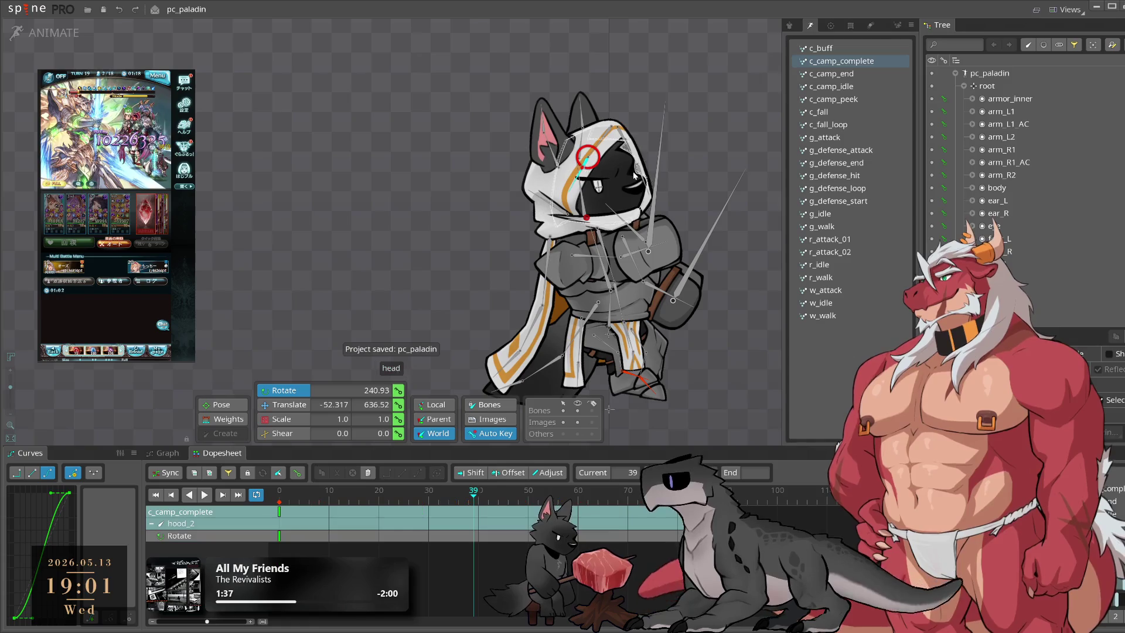
# Step: Rotate the hood_4 bone to set a rotation key at frame 32
pyautogui.keyDown('ctrl'); pyautogui.click(649, 175); pyautogui.keyUp('ctrl')
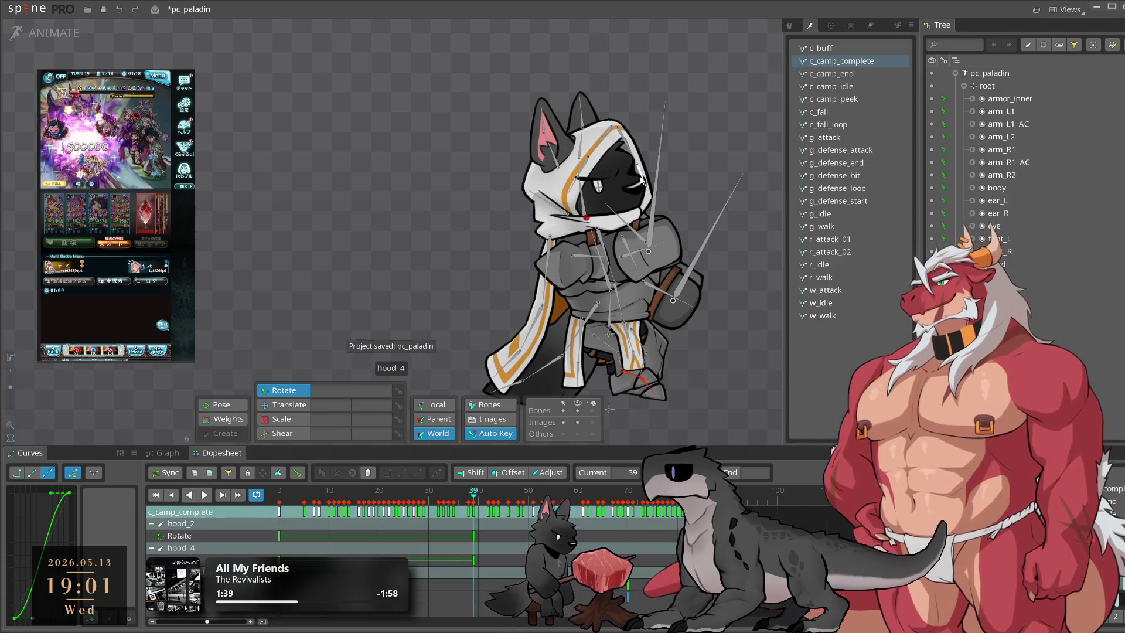
pyautogui.click(640, 178)
pyautogui.click(393, 526)
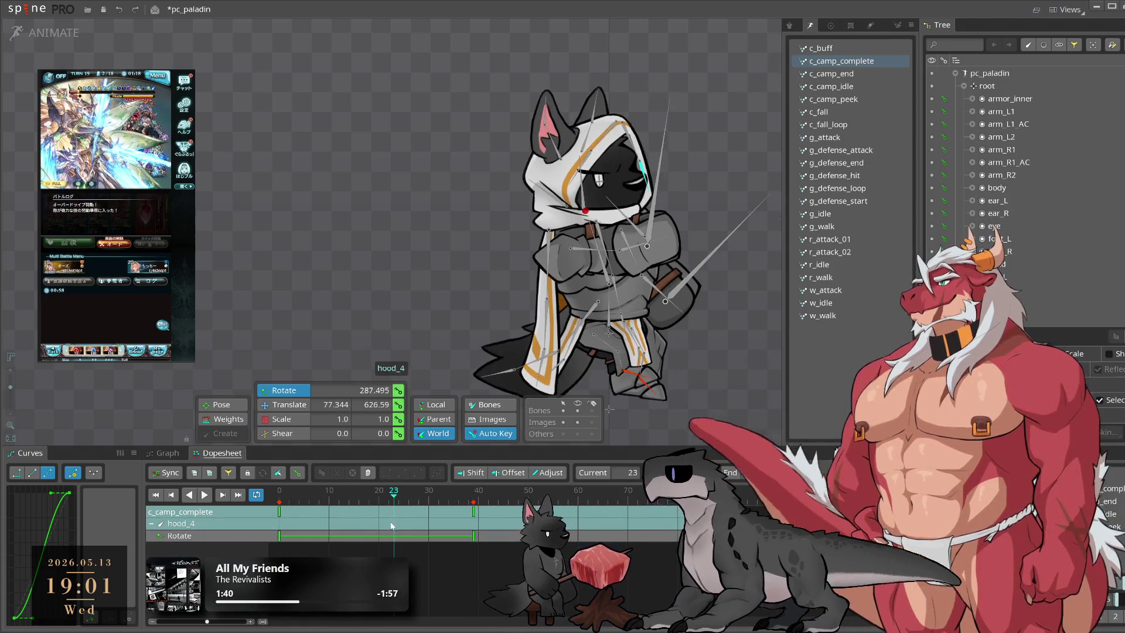
pyautogui.click(388, 525)
pyautogui.click(606, 174)
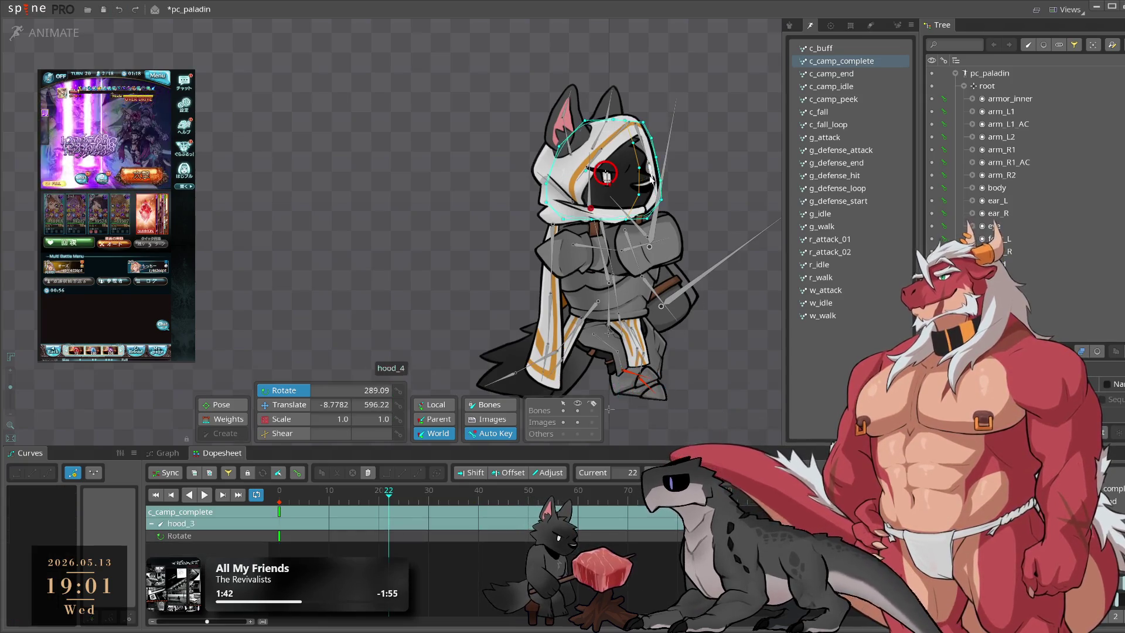
pyautogui.click(649, 166)
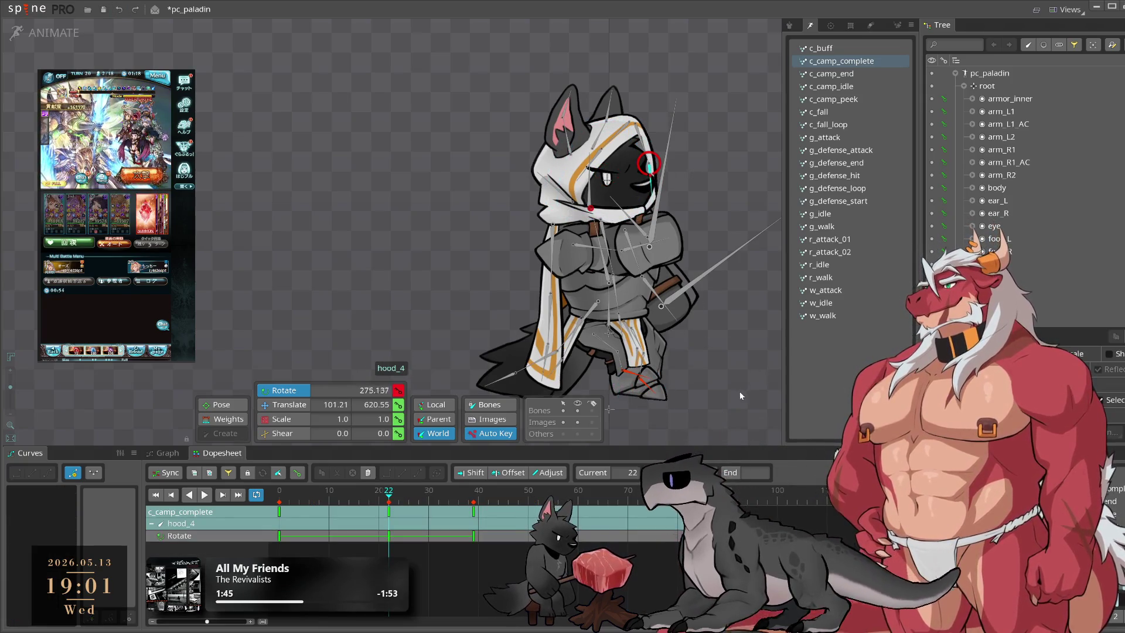
pyautogui.moveTo(503, 512); pyautogui.dragTo(438, 503)
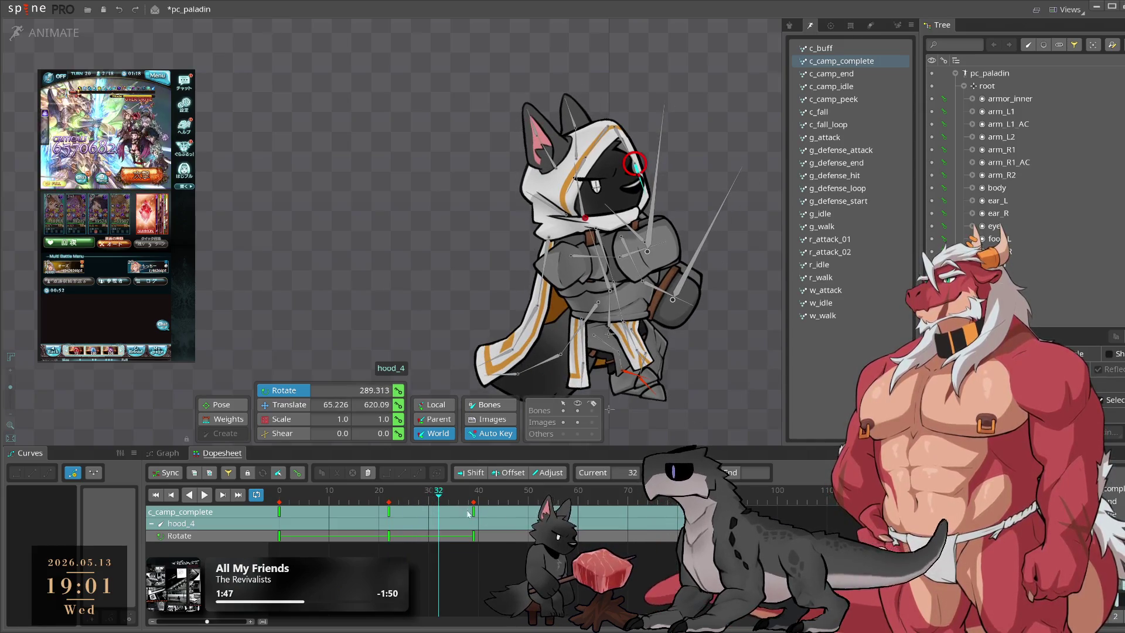
pyautogui.moveTo(562, 422); pyautogui.dragTo(714, 332)
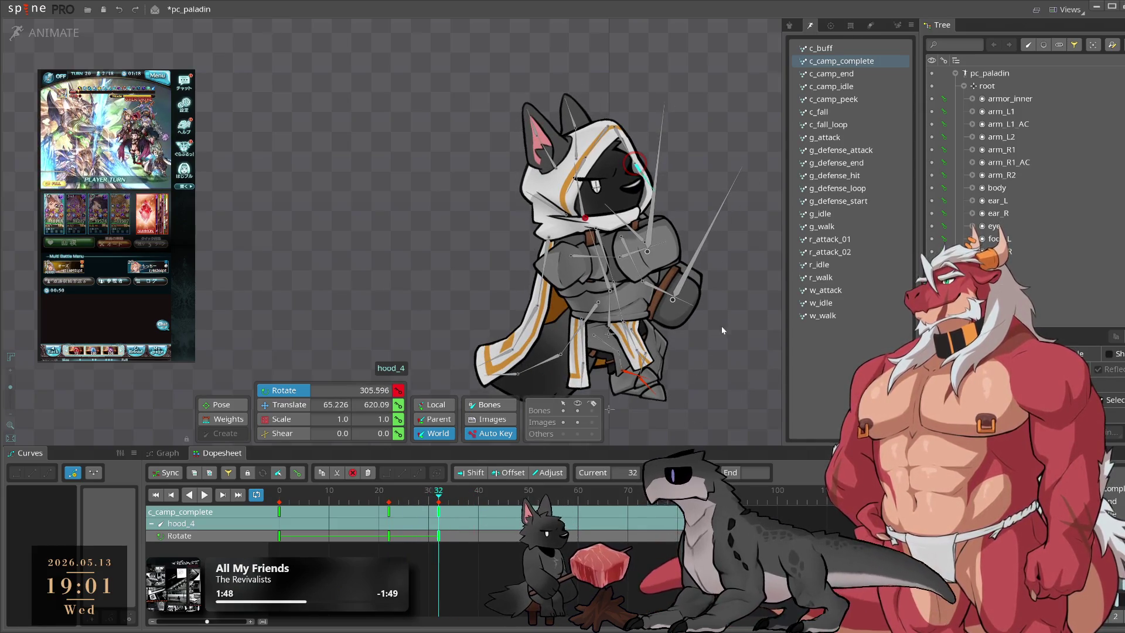
# Step: Paste the frame-0 keys onto frame 90
pyautogui.moveTo(474, 495); pyautogui.dragTo(557, 496)
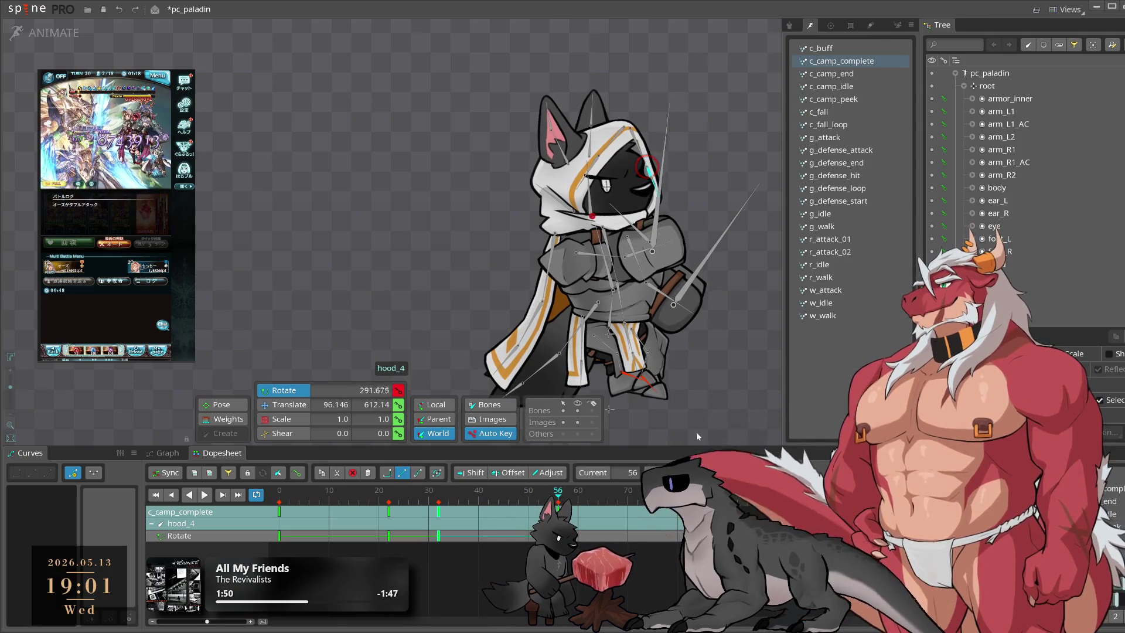
pyautogui.click(633, 498)
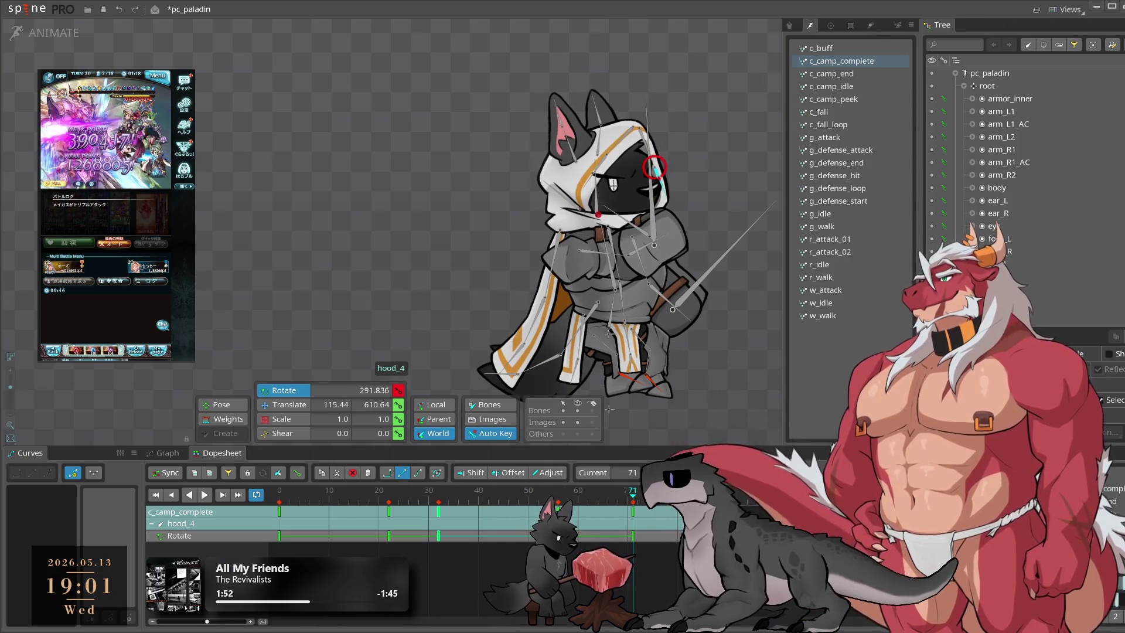
pyautogui.moveTo(315, 554); pyautogui.dragTo(204, 444)
pyautogui.click(727, 498)
pyautogui.hotkey('ctrl', 'v')
# Step: Shift the hood_4 rotation key near frame 30 two frames later and replay
pyautogui.press('l')
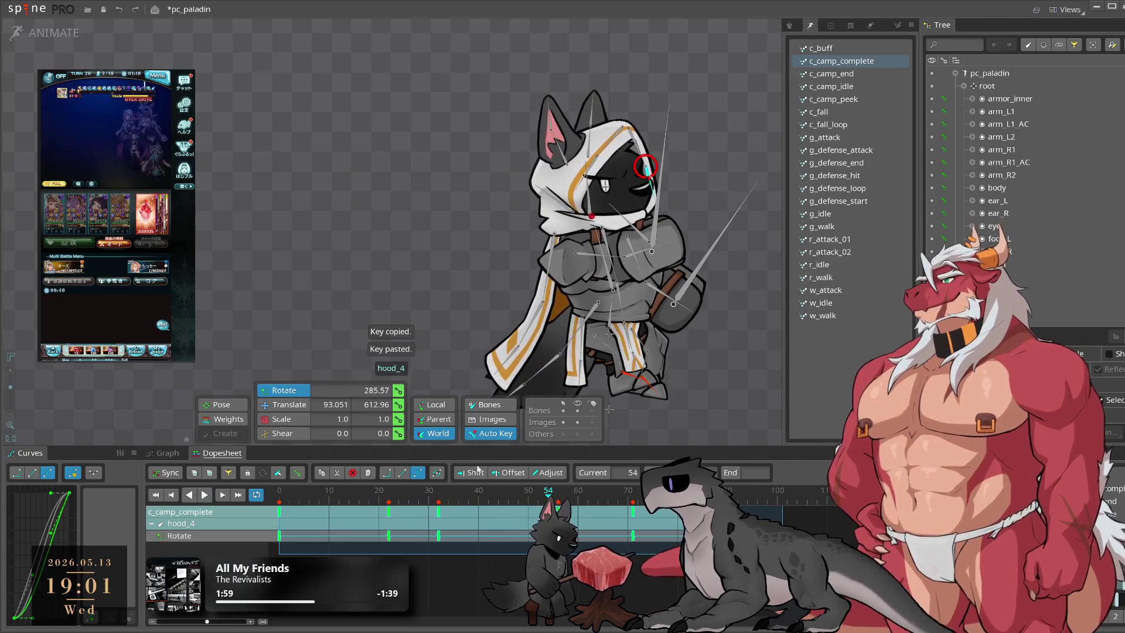
pyautogui.click(416, 509)
pyautogui.click(442, 519)
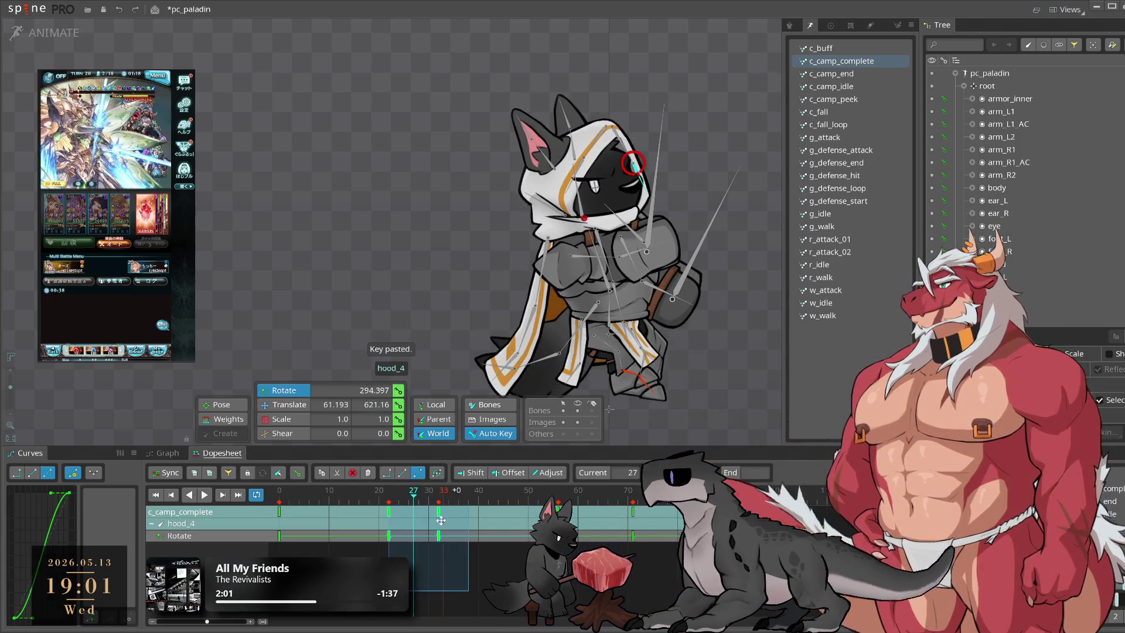
pyautogui.moveTo(377, 513); pyautogui.dragTo(379, 516)
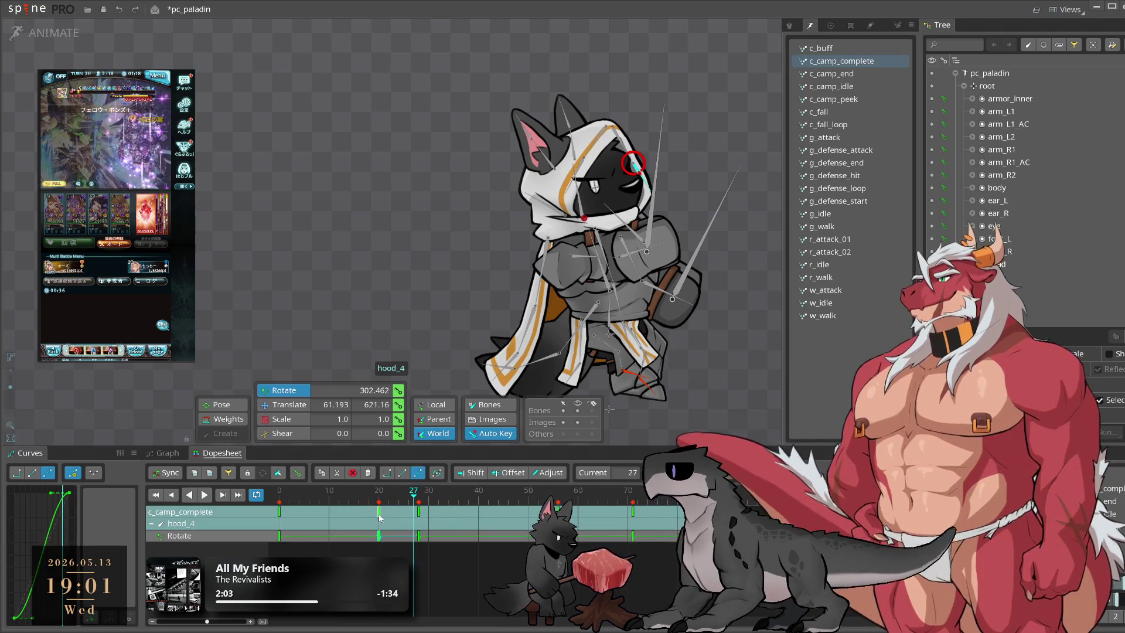
pyautogui.press('l')
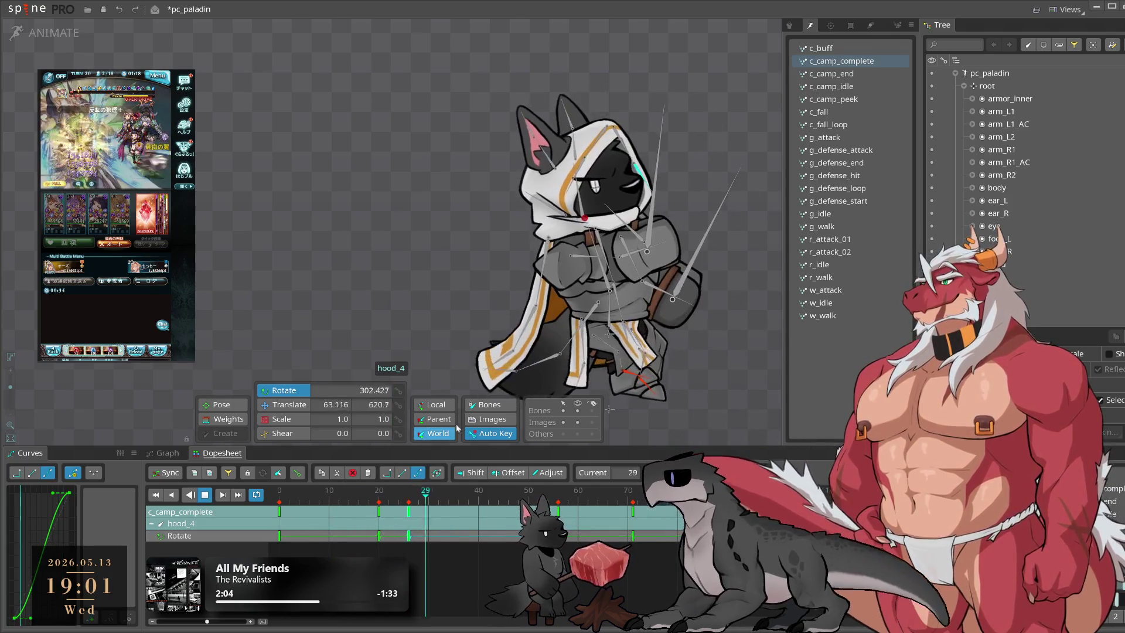
pyautogui.press('k')
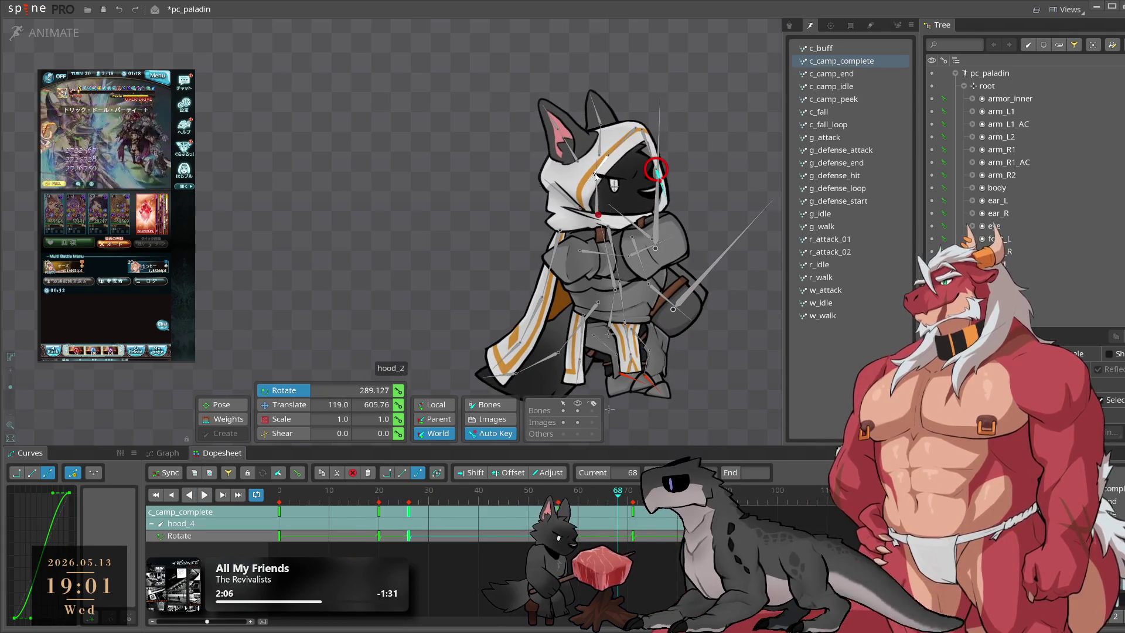
# Step: Key hood_2's rotation at frame 23 and shift its frame-39 key two frames earlier
pyautogui.moveTo(403, 491)
pyautogui.mouseDown()
pyautogui.moveTo(382, 512)
pyautogui.moveTo(394, 511)
pyautogui.mouseUp()
pyautogui.moveTo(410, 275); pyautogui.dragTo(393, 300)
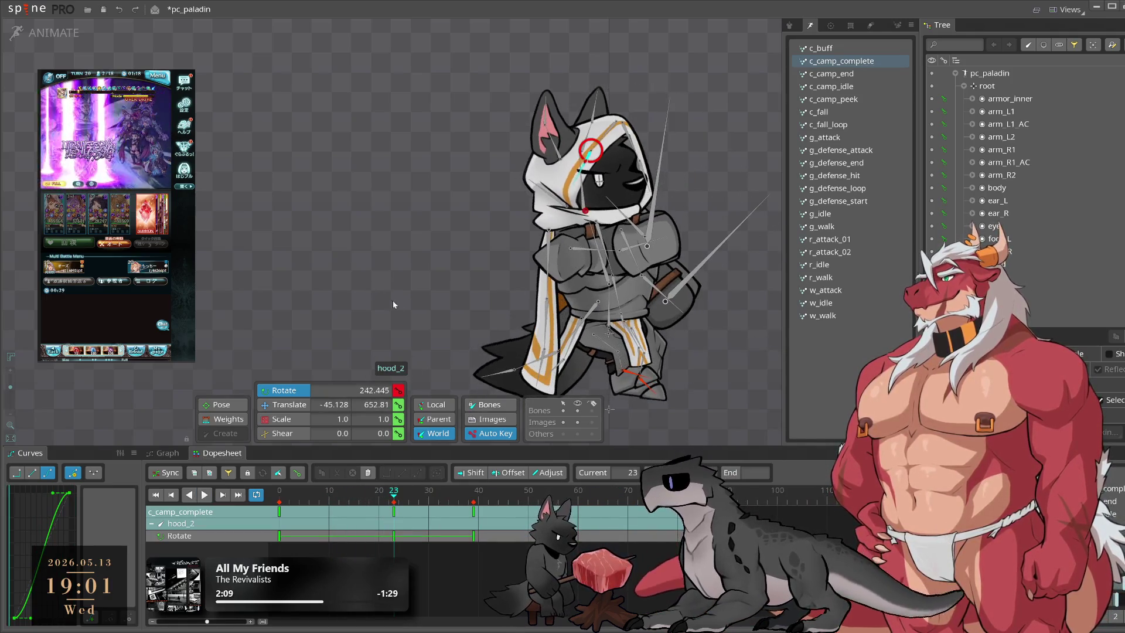
pyautogui.click(423, 519)
pyautogui.moveTo(473, 512); pyautogui.dragTo(424, 506)
pyautogui.click(428, 507)
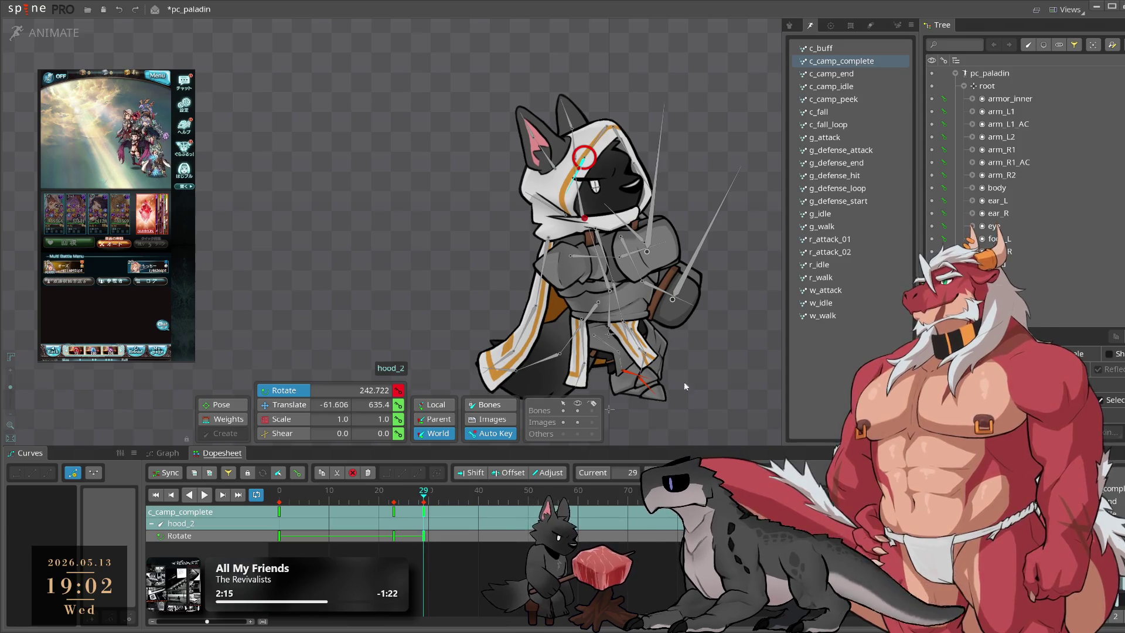
pyautogui.press('space')
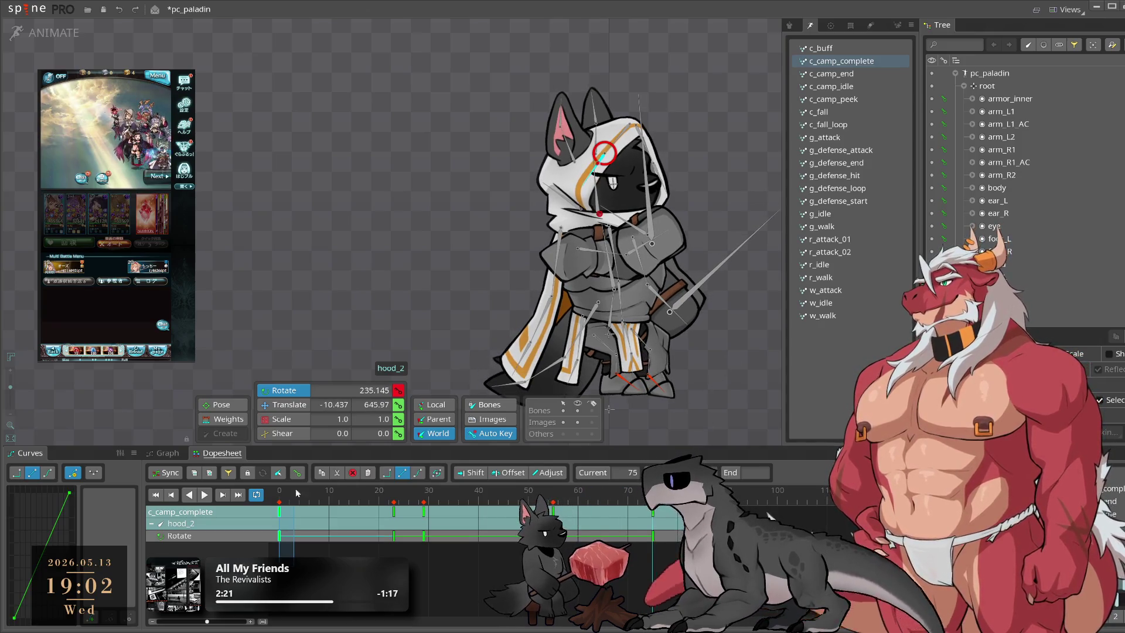
# Step: Copy and paste the hood_2 key, then play back c_camp_complete with hood_4 selected
pyautogui.hotkey('ctrl', 'c')
pyautogui.hotkey('ctrl', 'v')
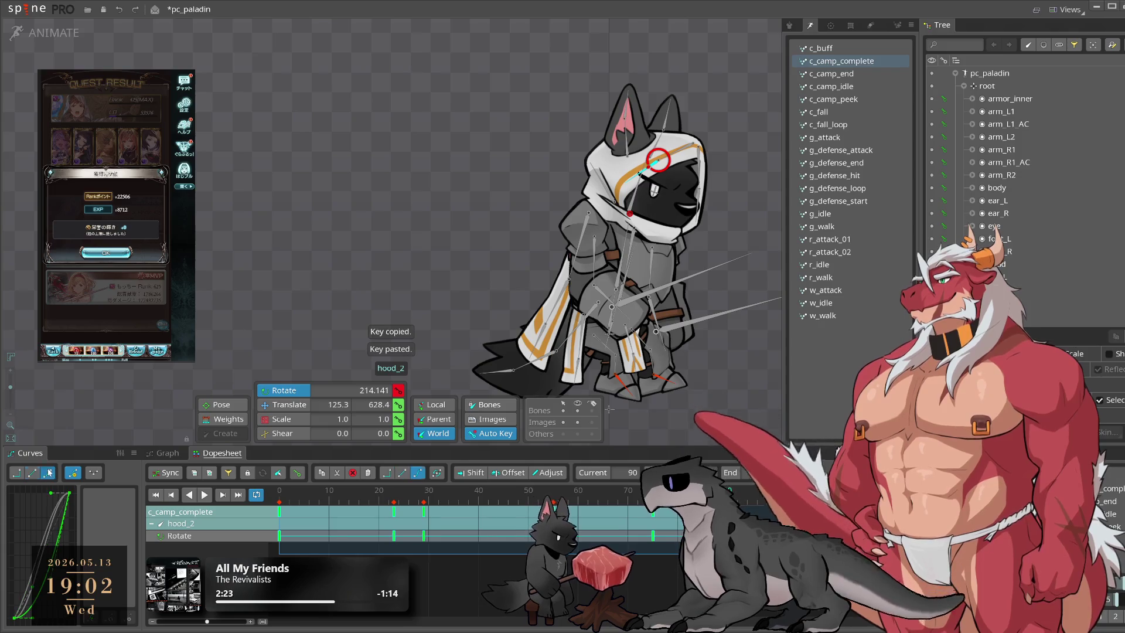
pyautogui.click(697, 202)
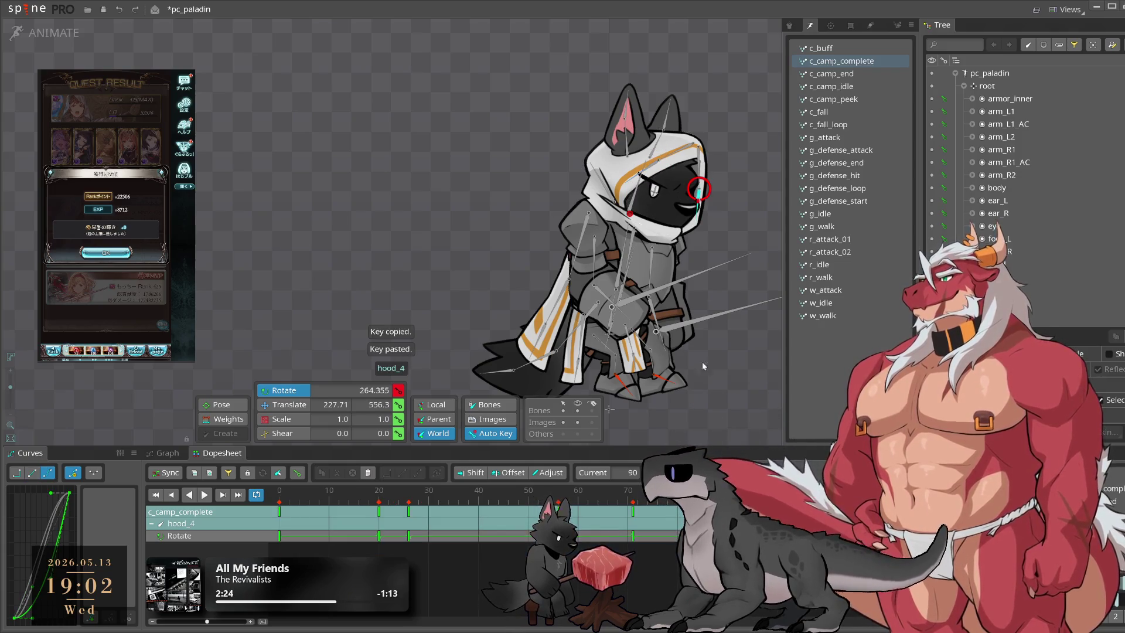
pyautogui.press('space')
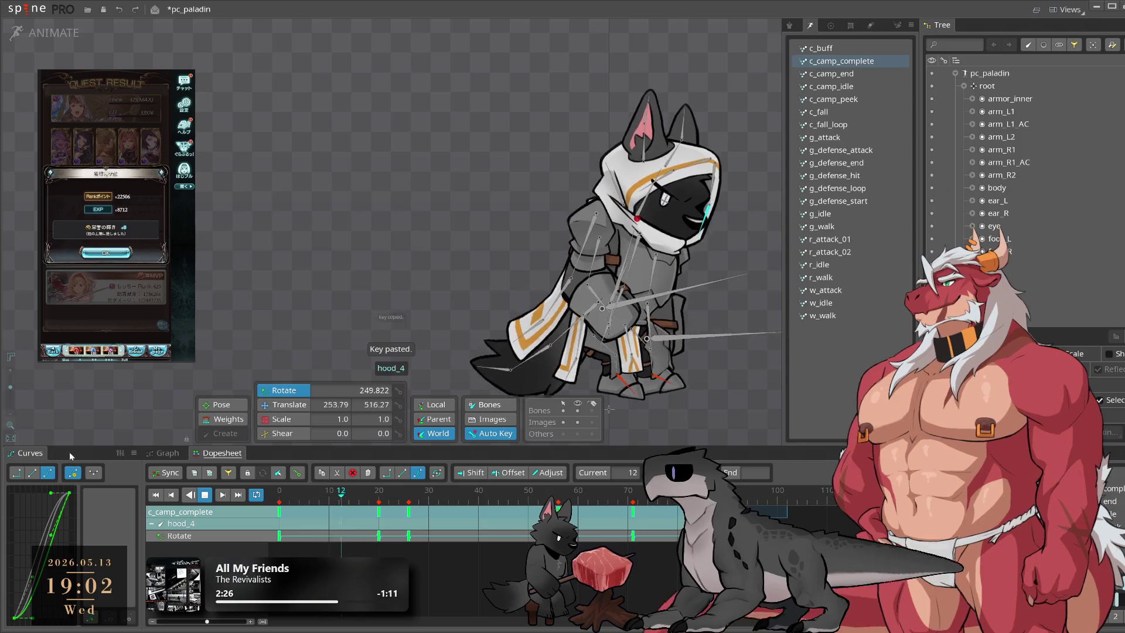
pyautogui.click(256, 308)
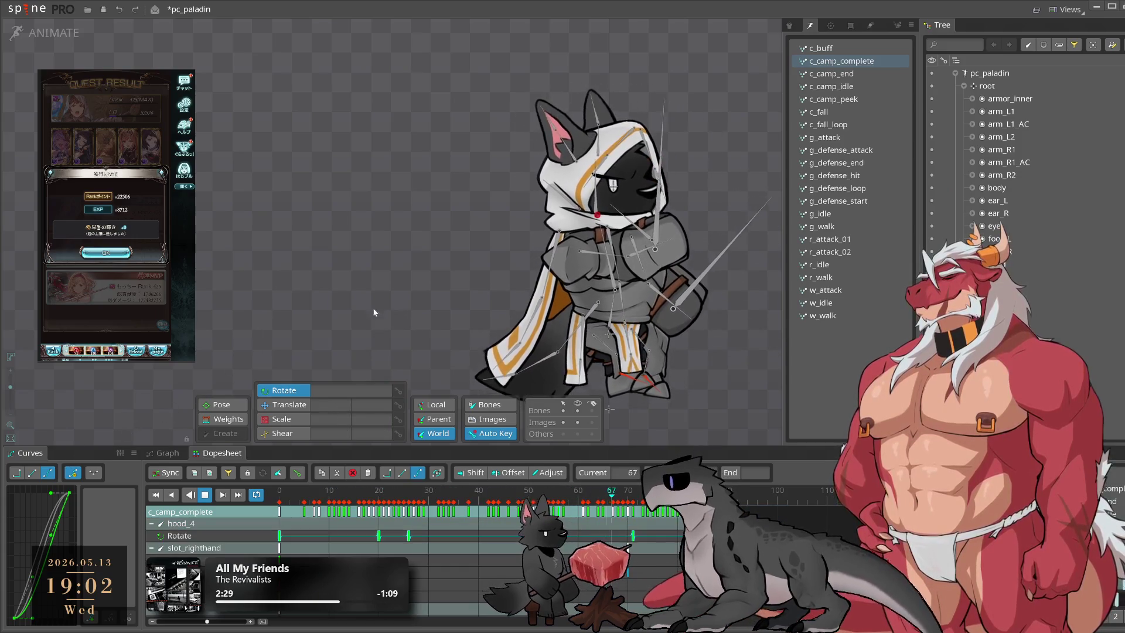
# Step: Save the pc_paladin project and switch from c_camp_complete to the c_fall animation
pyautogui.click(578, 410)
pyautogui.hotkey('ctrl', 's')
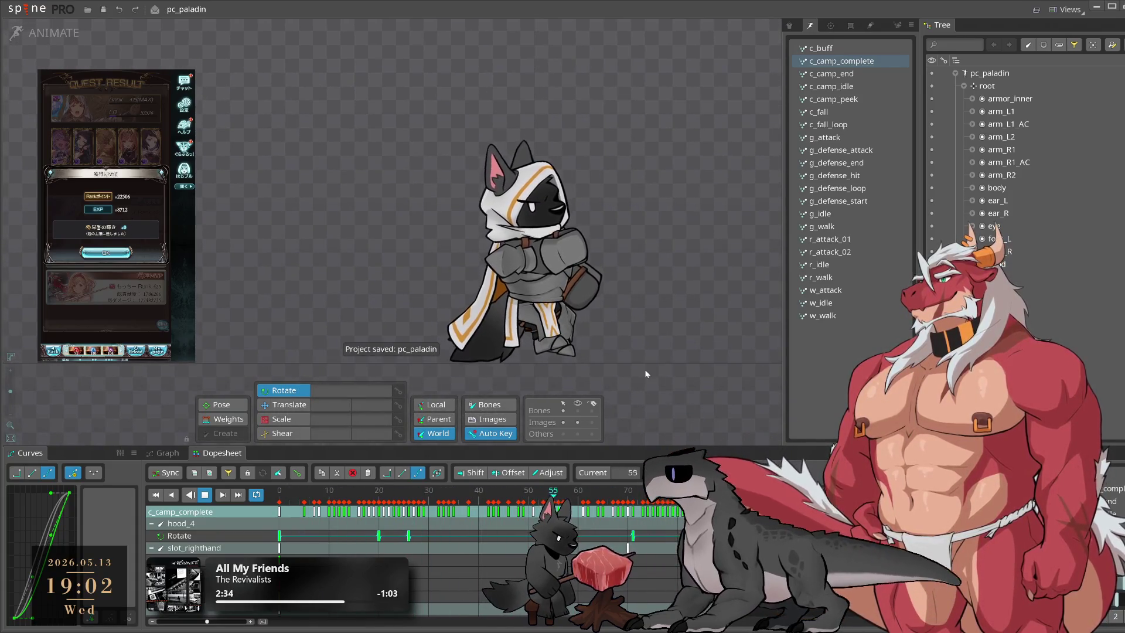
pyautogui.click(870, 74)
pyautogui.click(867, 98)
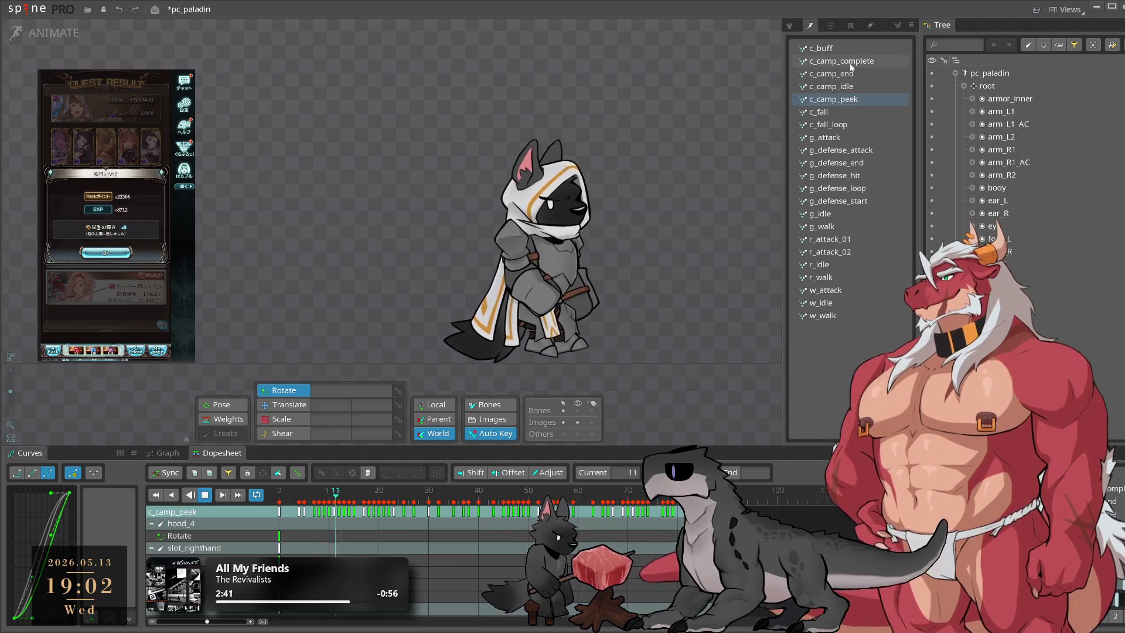
pyautogui.click(843, 112)
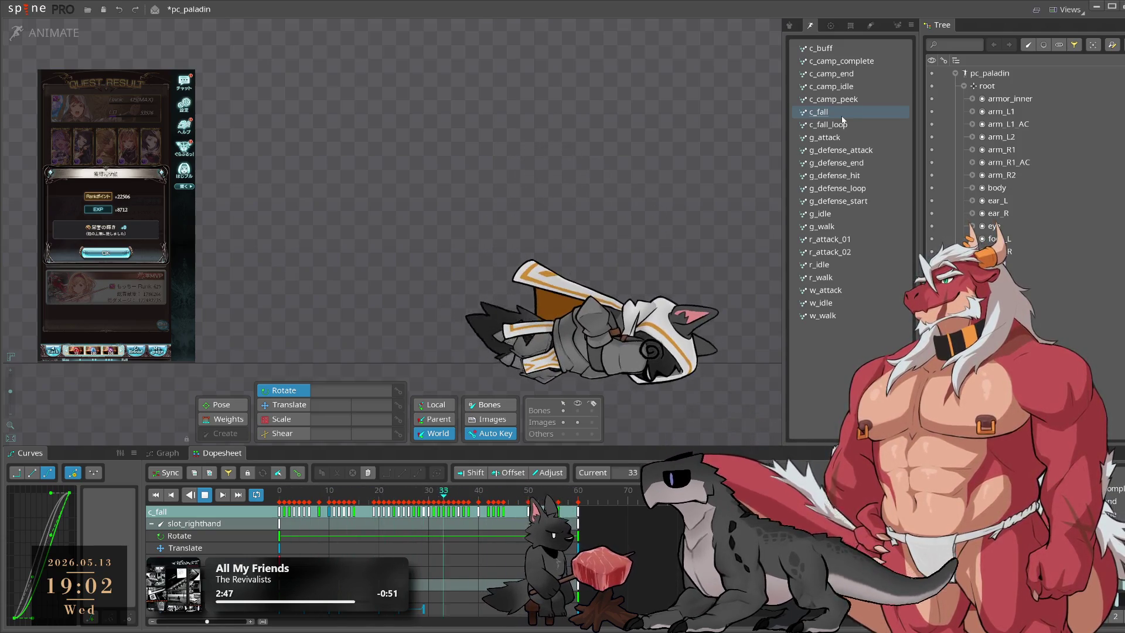
# Step: Select the hip bone and scrub frames 14–35 to review its fall, returning to c_fall after c_camp_idle
pyautogui.scroll(2, 569, 262)
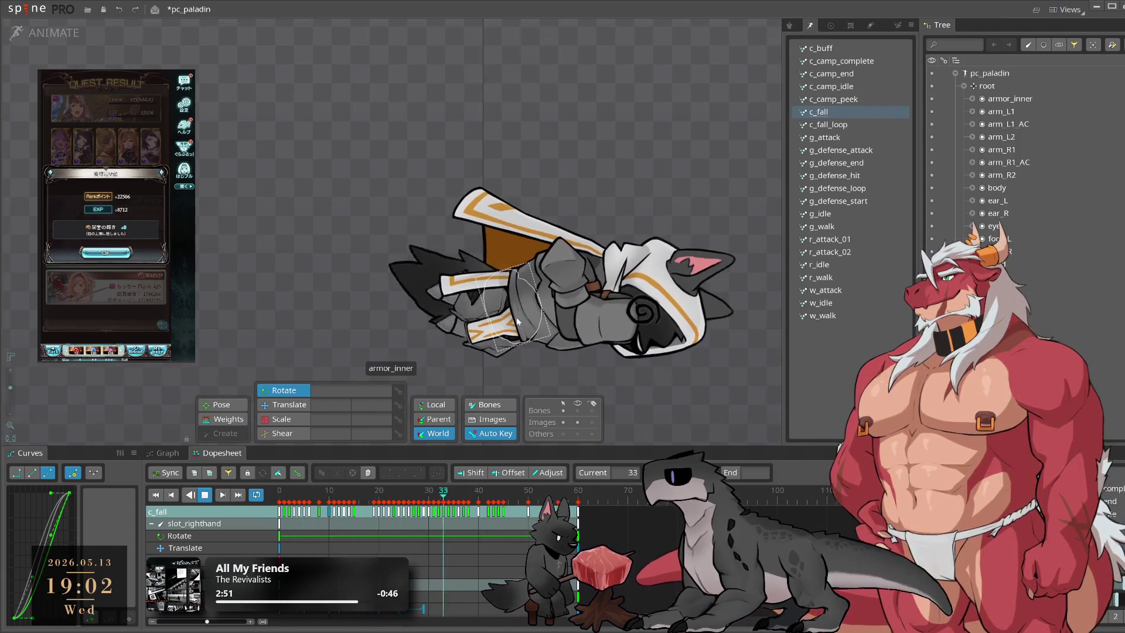
pyautogui.click(500, 314)
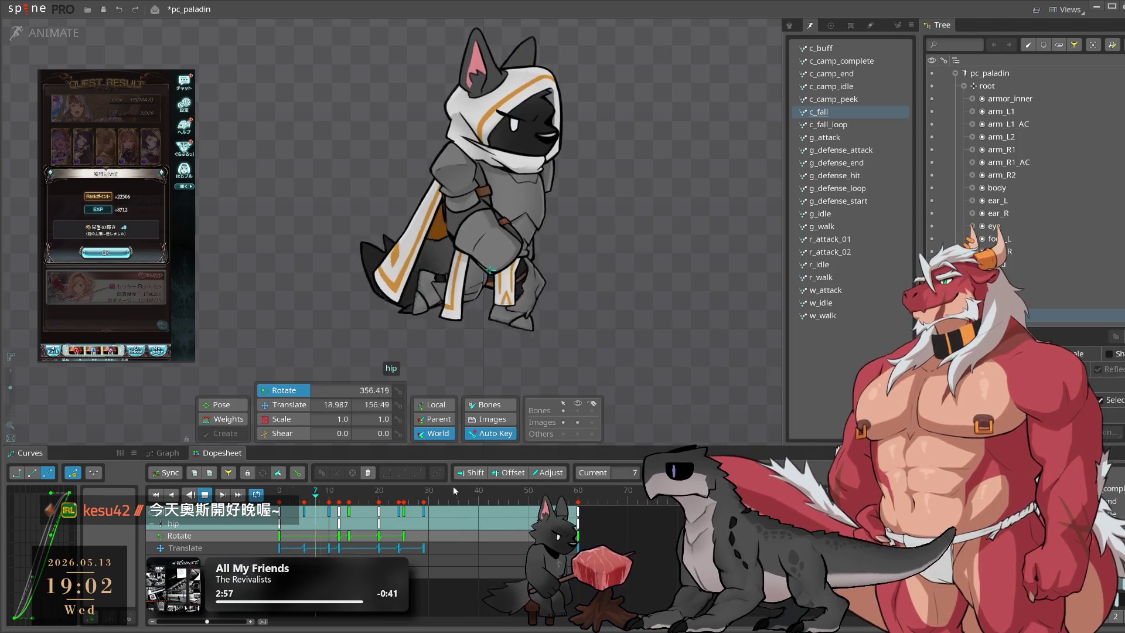
pyautogui.click(350, 505)
pyautogui.moveTo(350, 505); pyautogui.dragTo(457, 524)
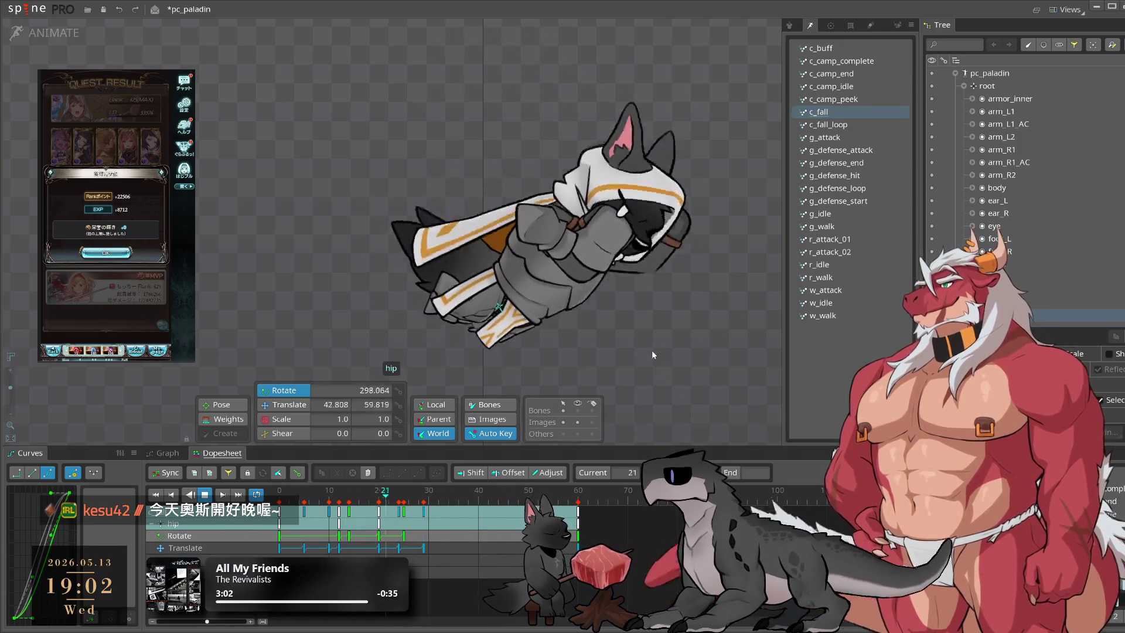
pyautogui.click(651, 353)
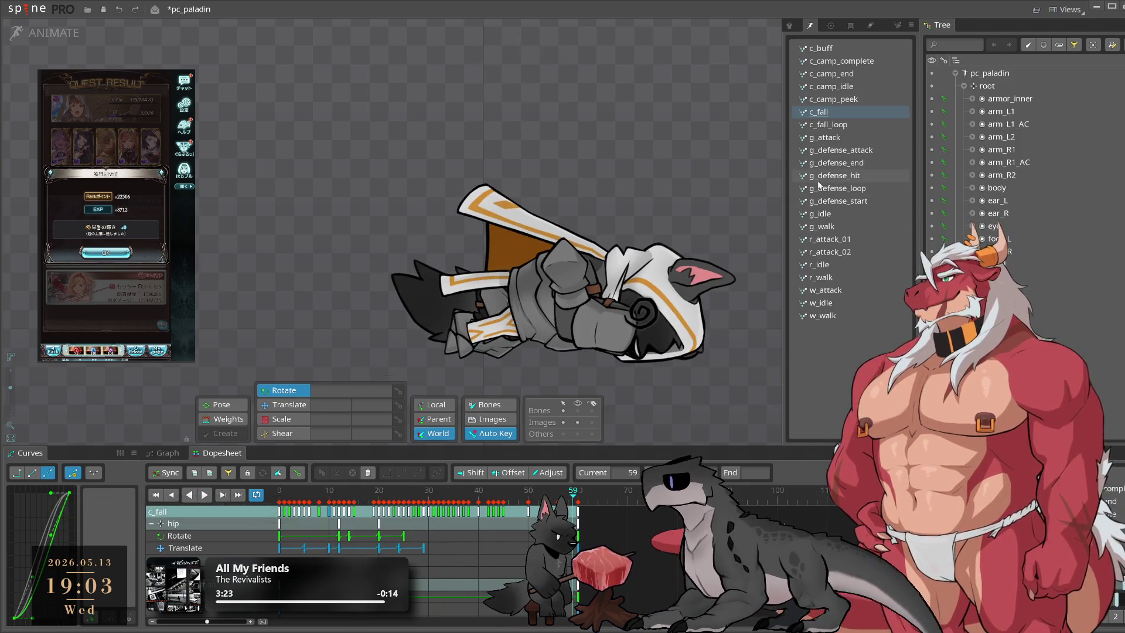
pyautogui.click(860, 90)
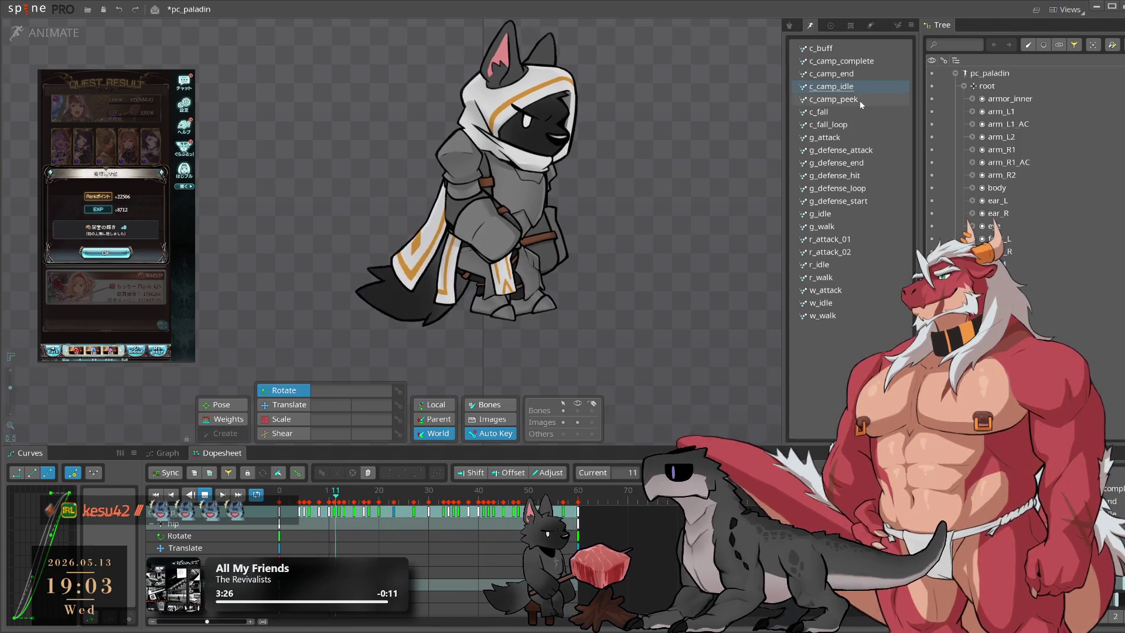
pyautogui.click(859, 112)
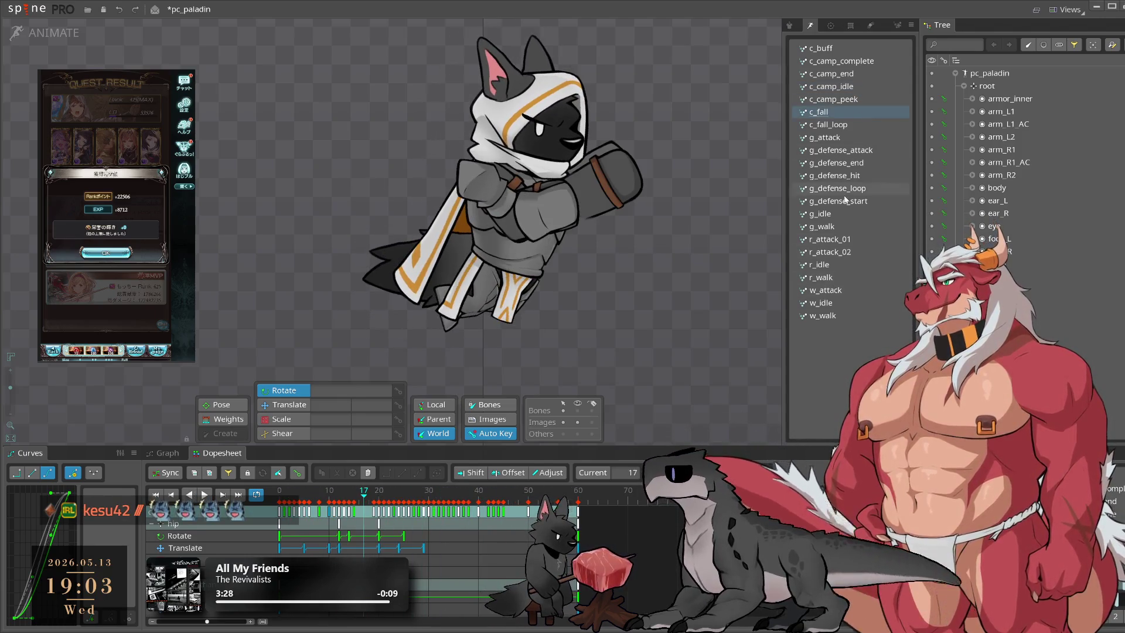
pyautogui.click(826, 316)
pyautogui.hotkey('ctrl', 'a')
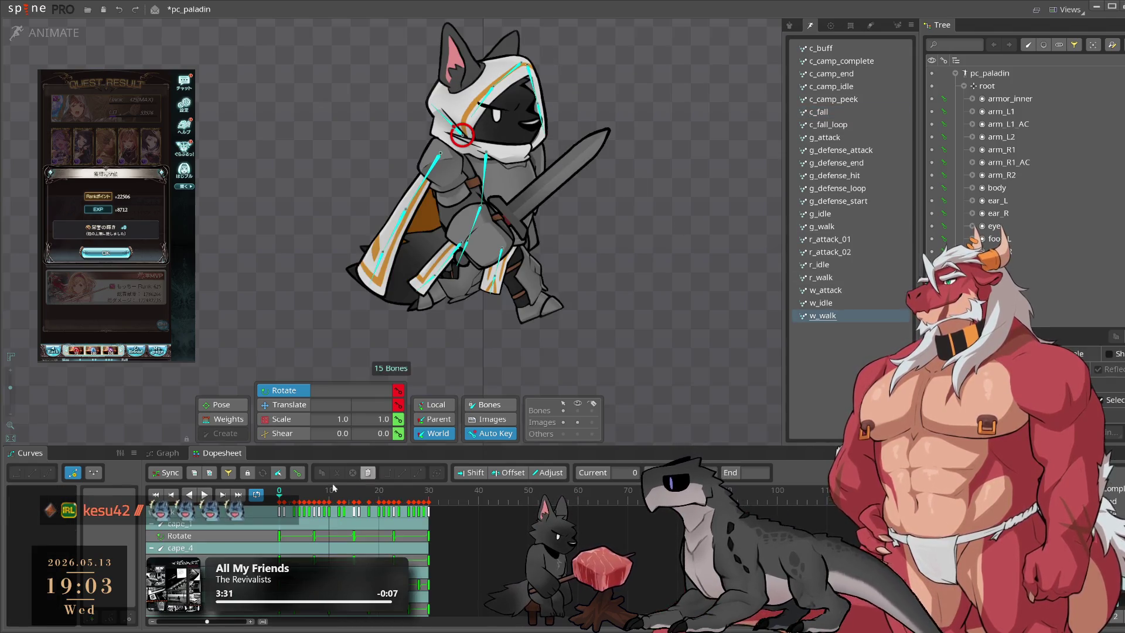
pyautogui.moveTo(294, 525); pyautogui.dragTo(268, 492)
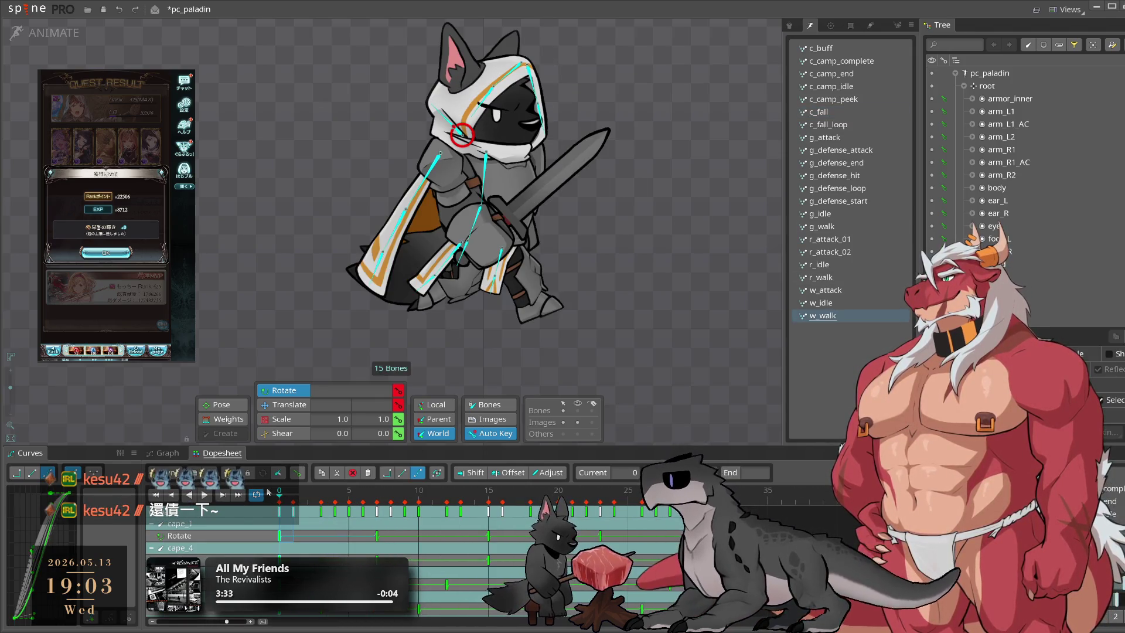
pyautogui.hotkey('ctrl', 'c')
pyautogui.click(299, 550)
pyautogui.hotkey('ctrl', 'v')
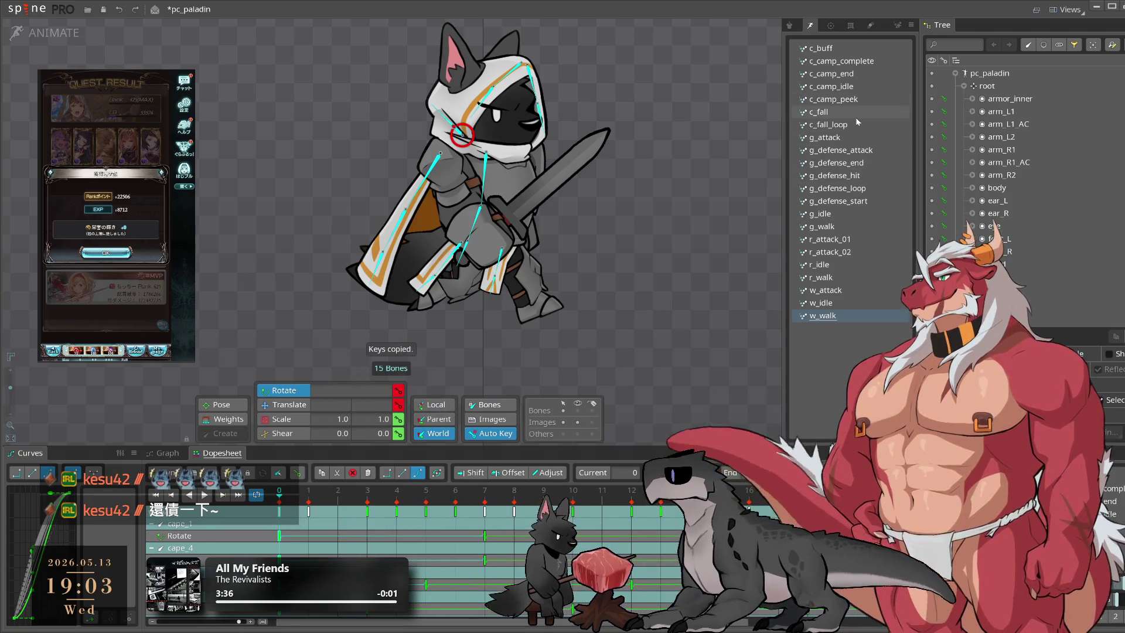
pyautogui.click(856, 116)
pyautogui.hotkey('ctrl', 'v')
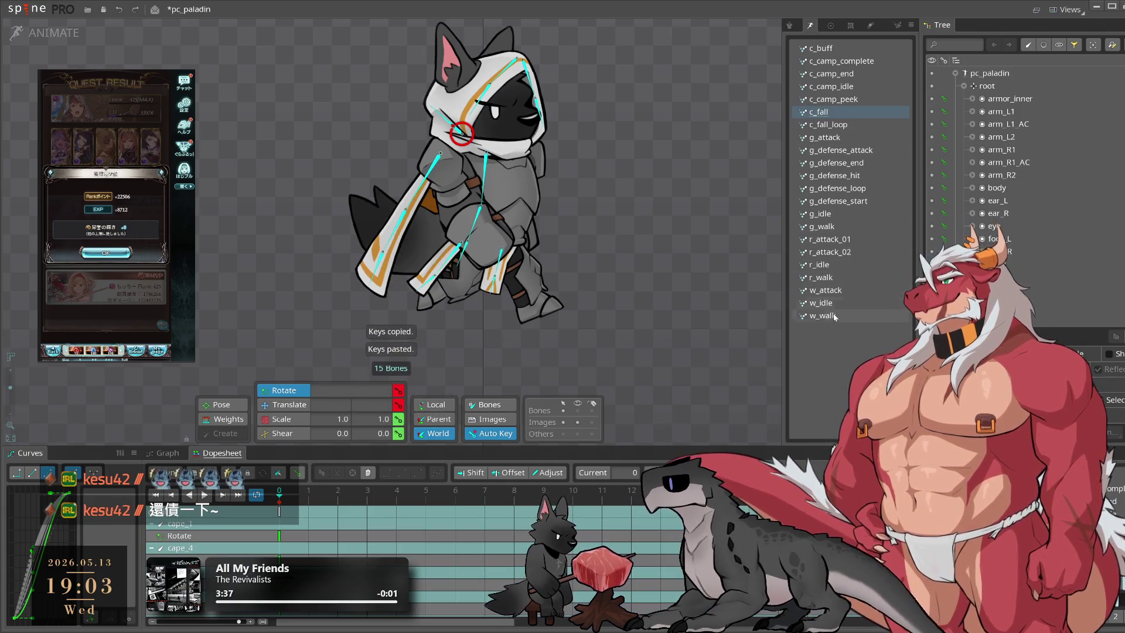
pyautogui.click(832, 316)
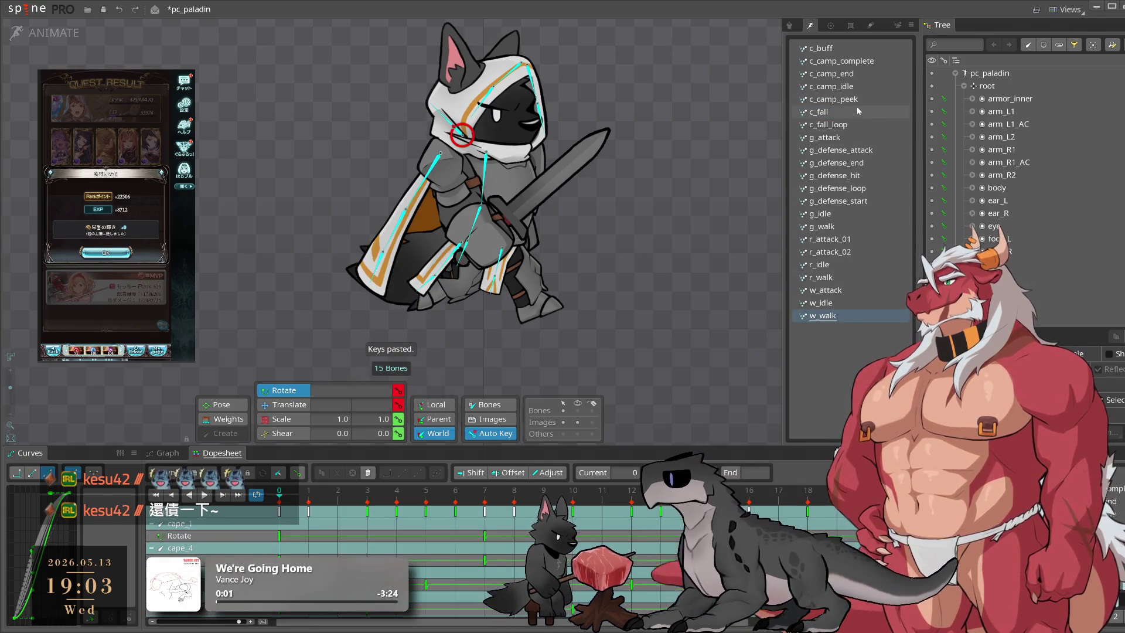
pyautogui.click(479, 128)
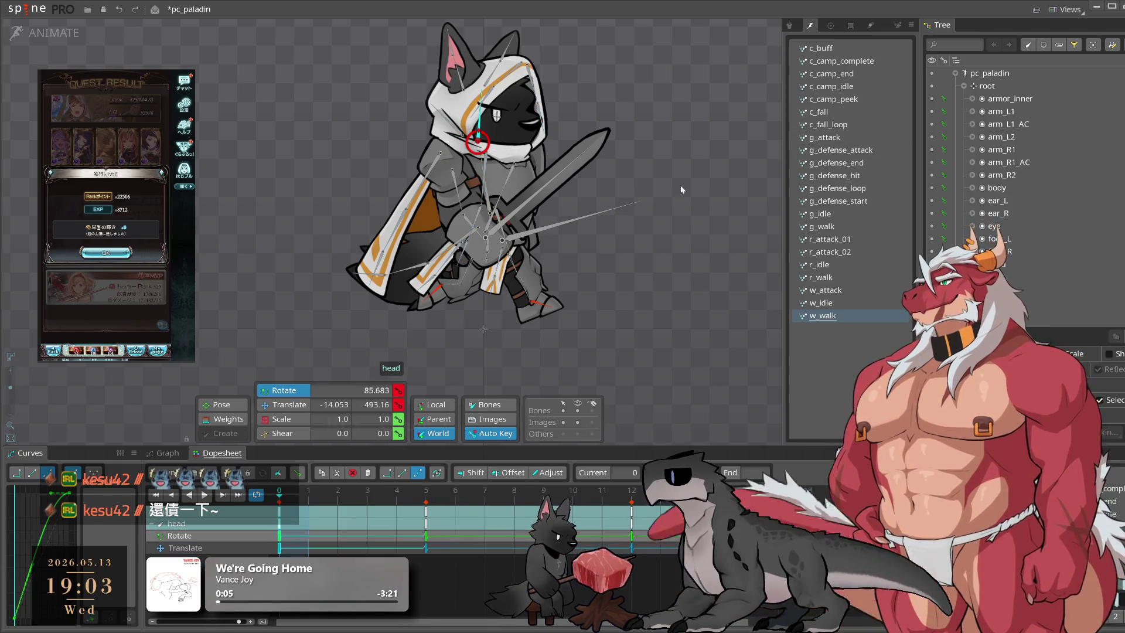
pyautogui.hotkey('ctrl', 'c')
pyautogui.click(848, 117)
pyautogui.hotkey('ctrl', 'v')
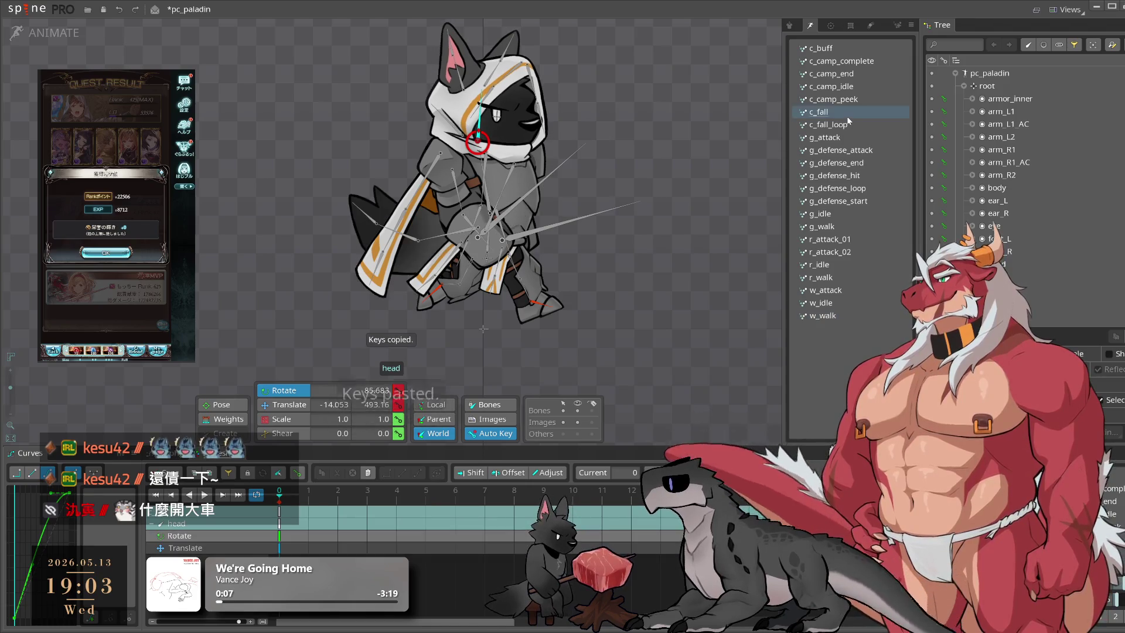
pyautogui.click(828, 319)
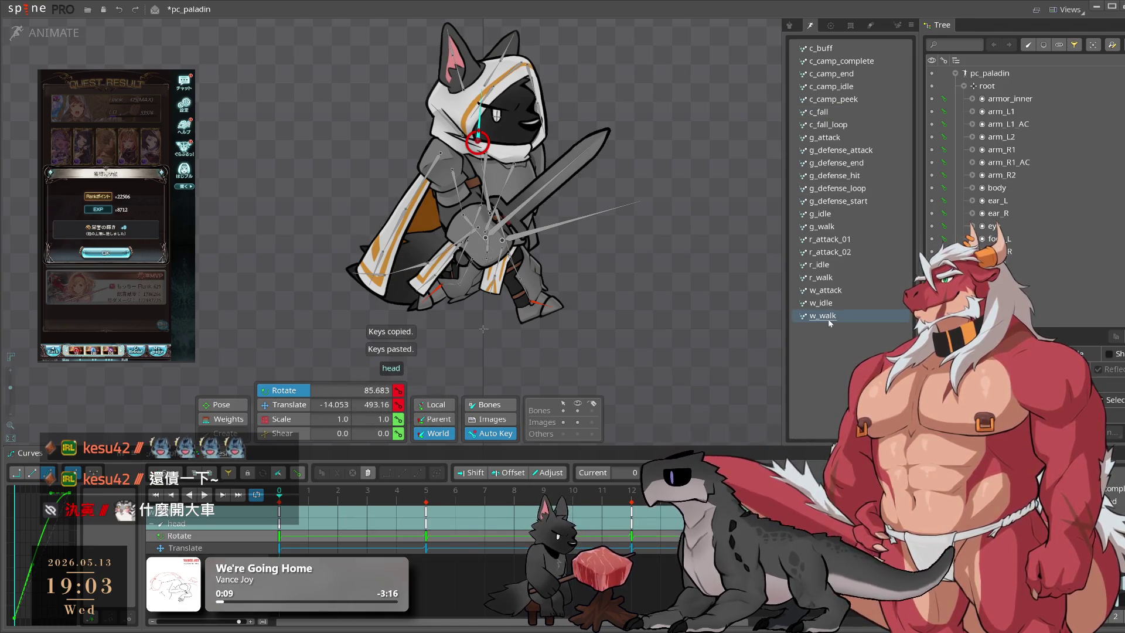
pyautogui.click(852, 112)
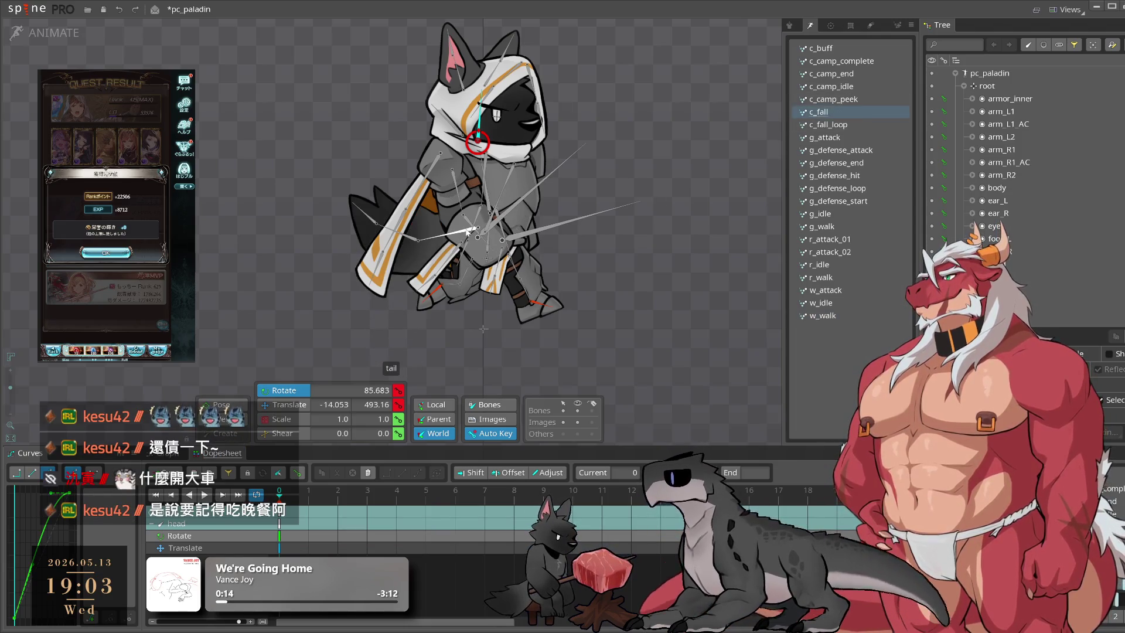
pyautogui.click(467, 231)
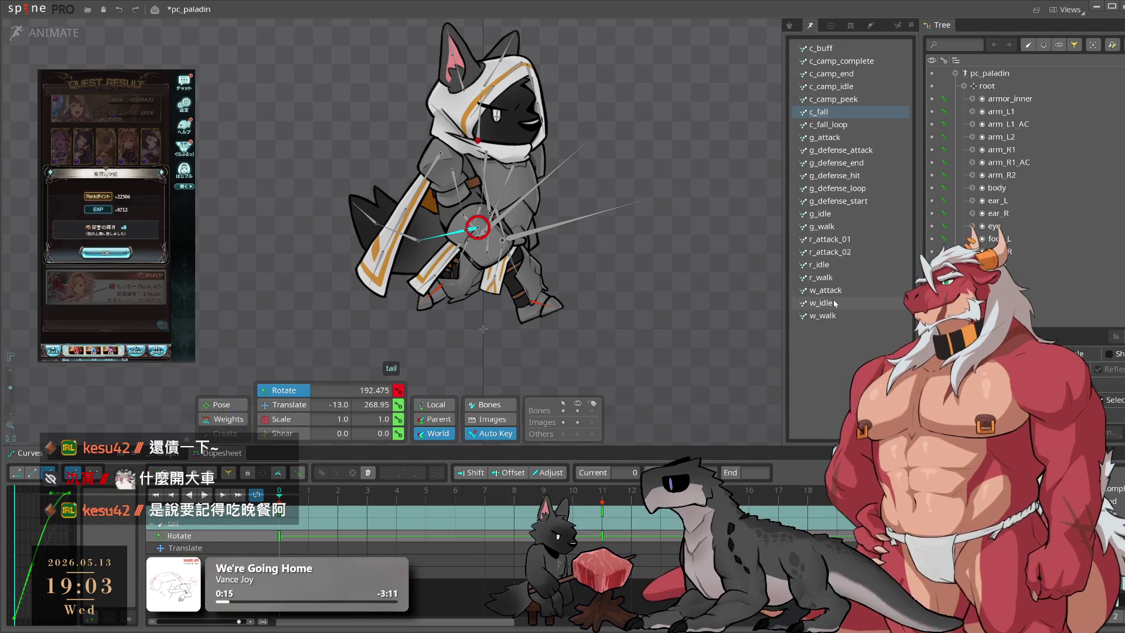
pyautogui.click(851, 320)
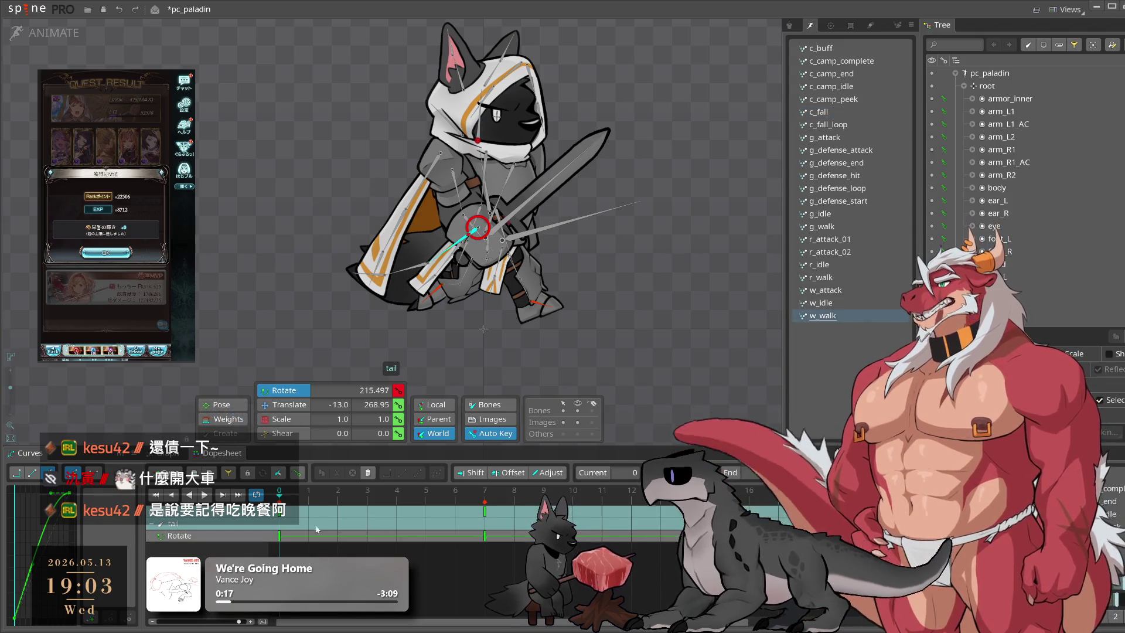
pyautogui.click(870, 97)
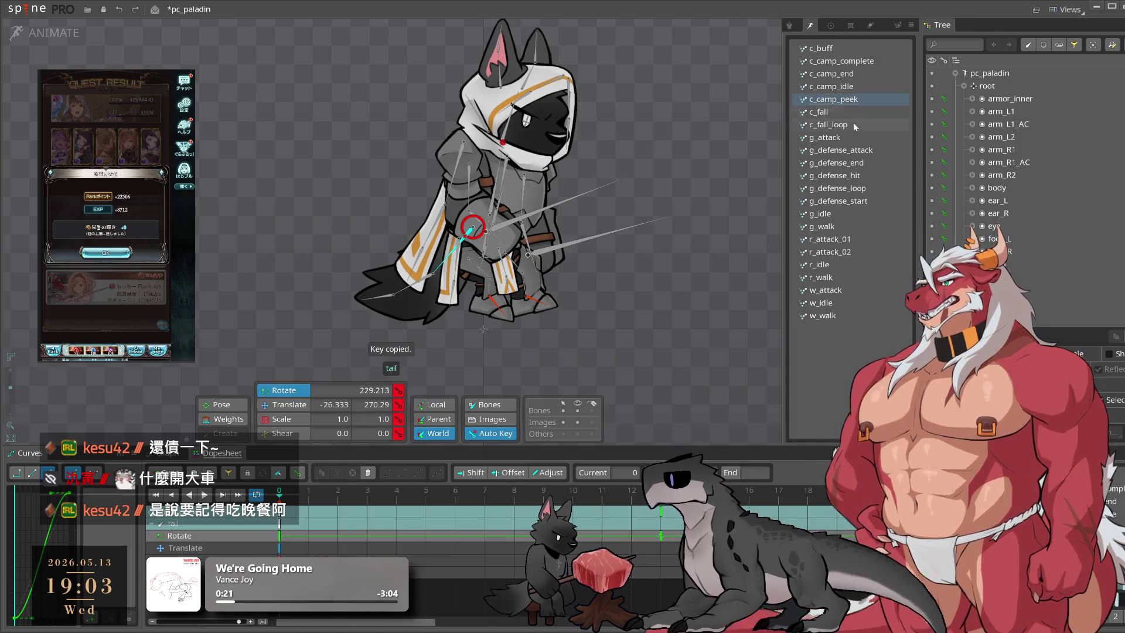
pyautogui.click(852, 110)
pyautogui.click(844, 320)
pyautogui.click(820, 111)
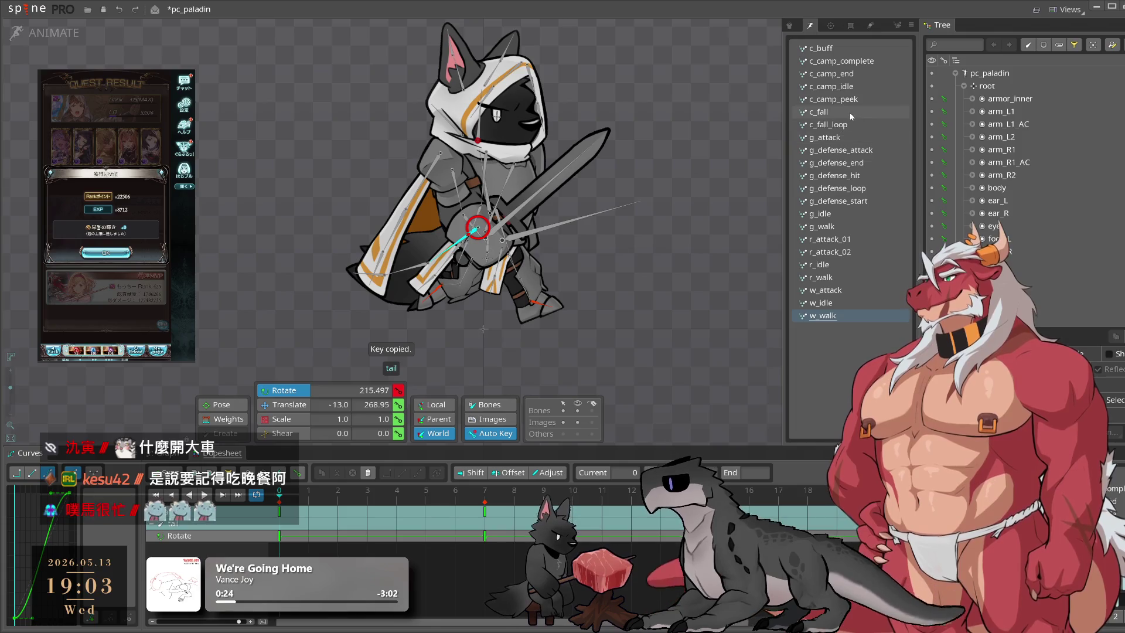
pyautogui.hotkey('ctrl', 'v')
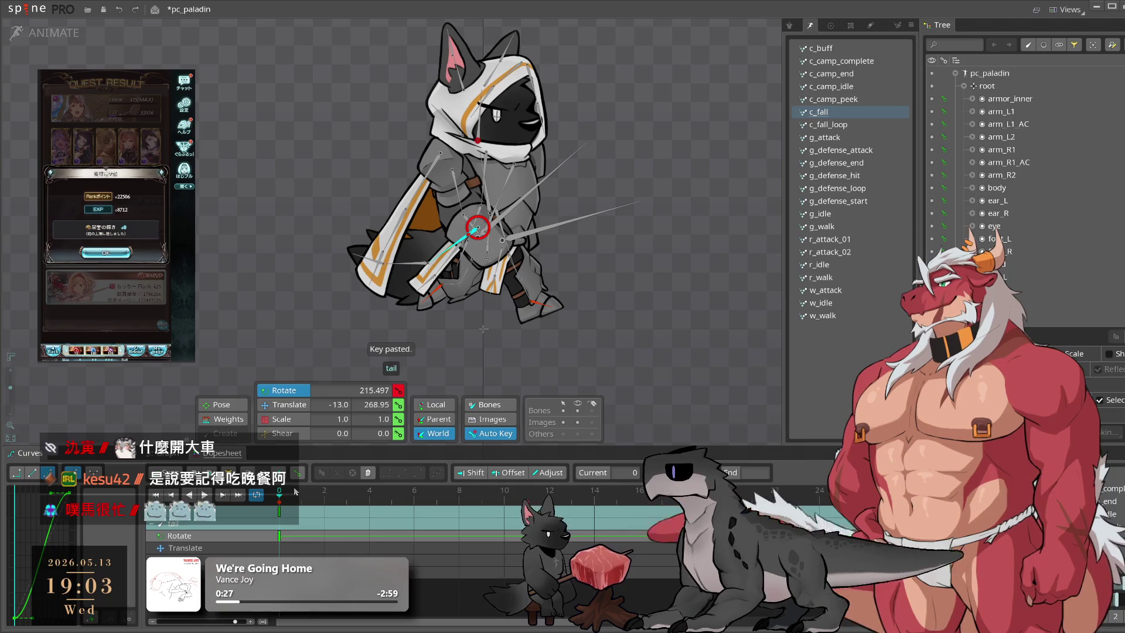
pyautogui.scroll(-2, 331, 492)
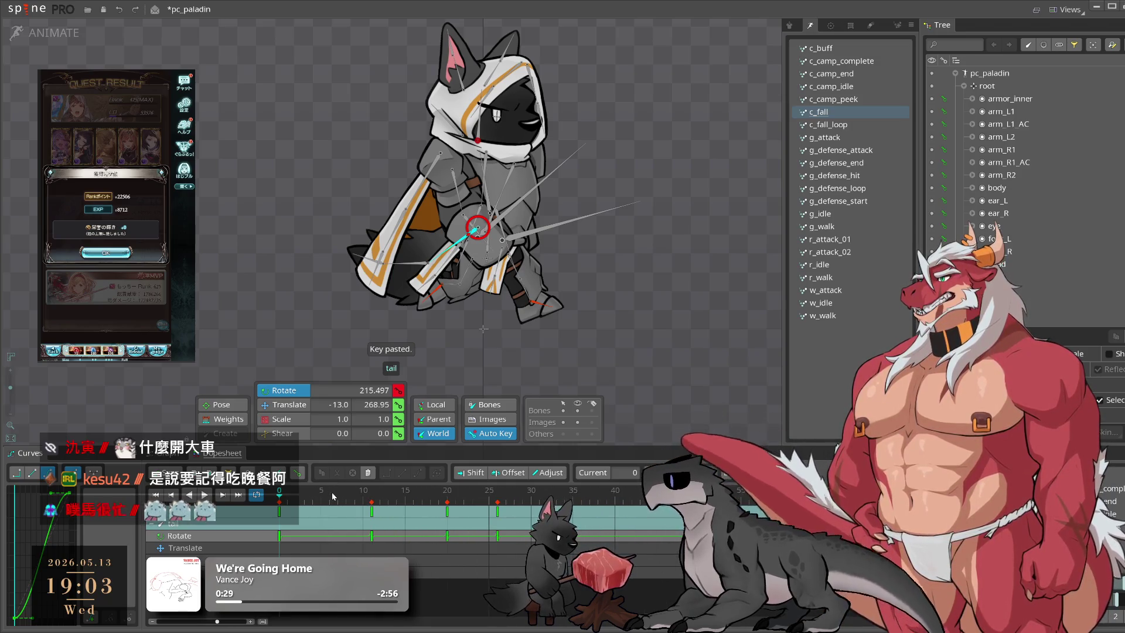
pyautogui.press('space')
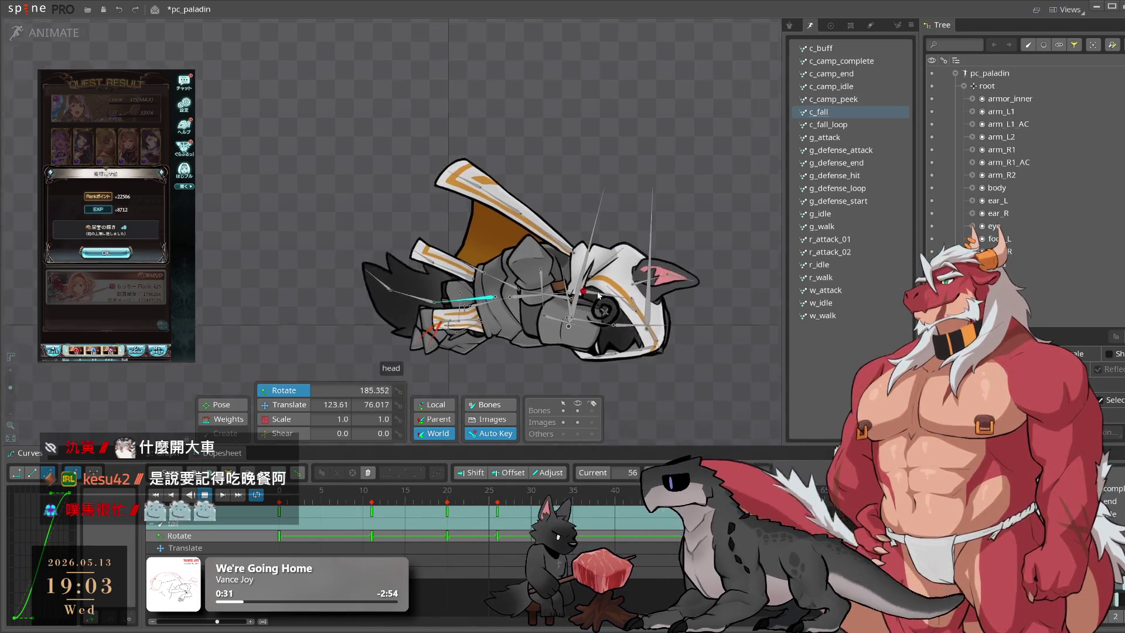
pyautogui.scroll(2, 568, 273)
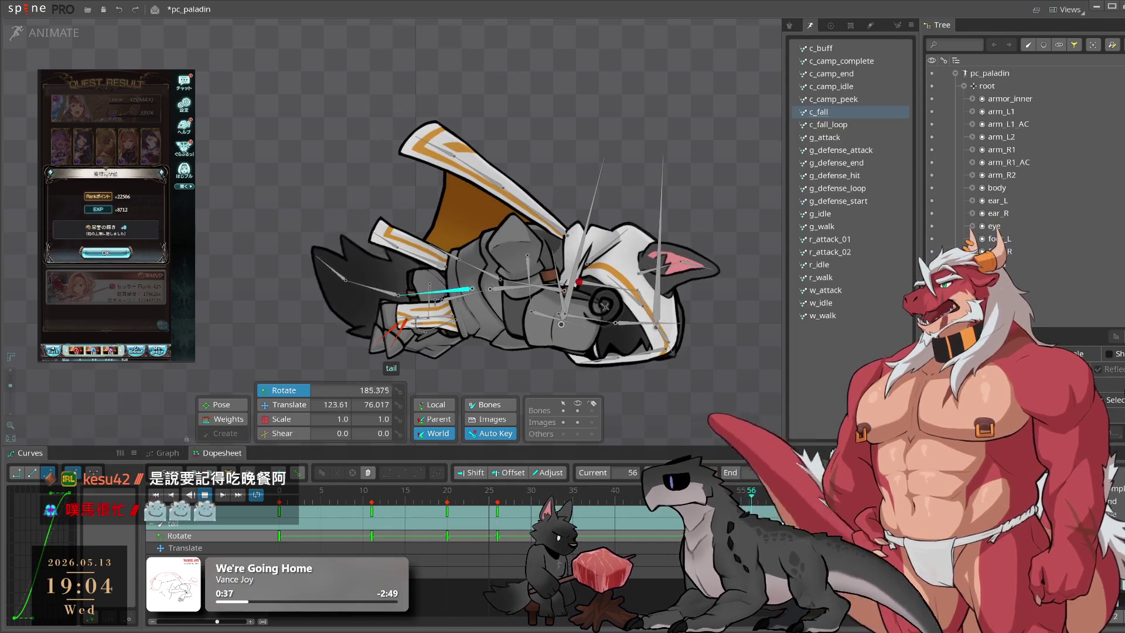
pyautogui.click(106, 254)
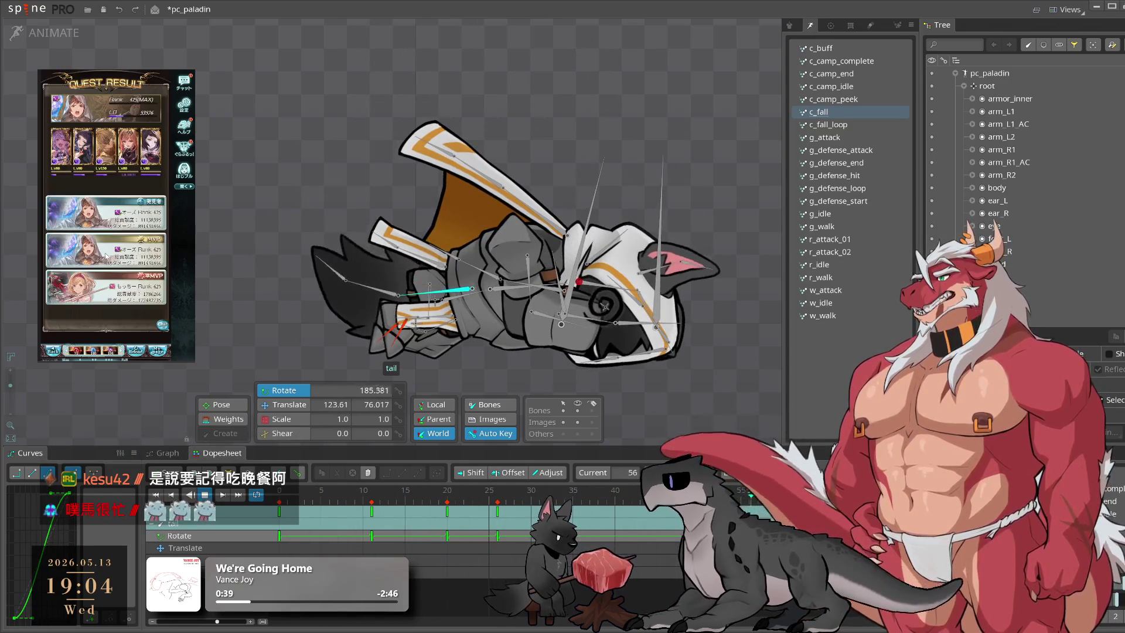
pyautogui.click(107, 252)
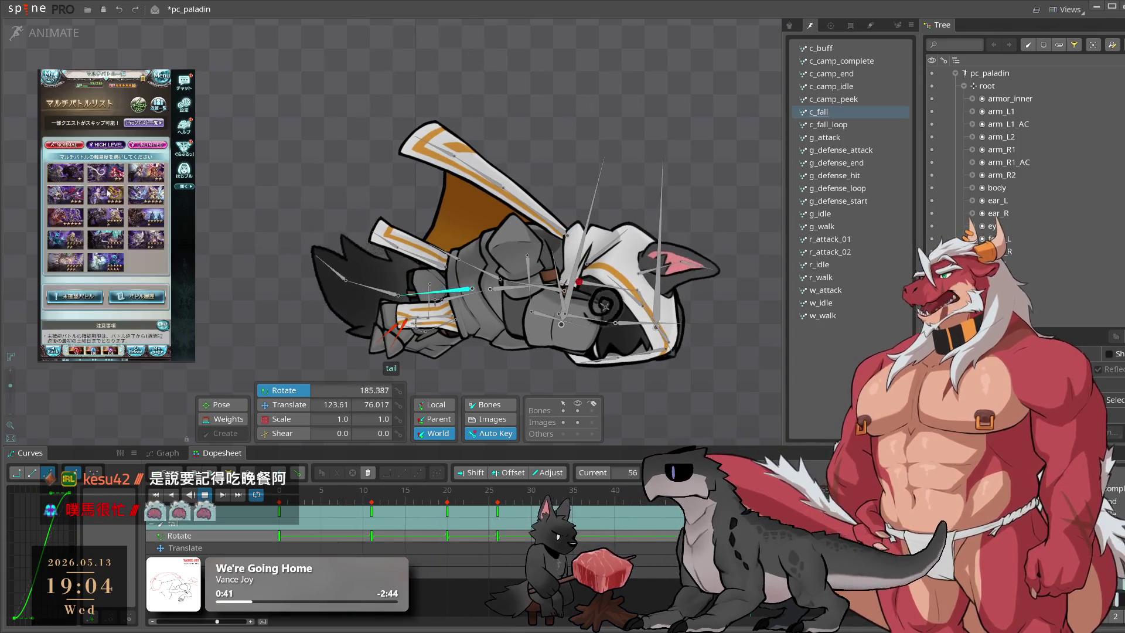
pyautogui.click(93, 245)
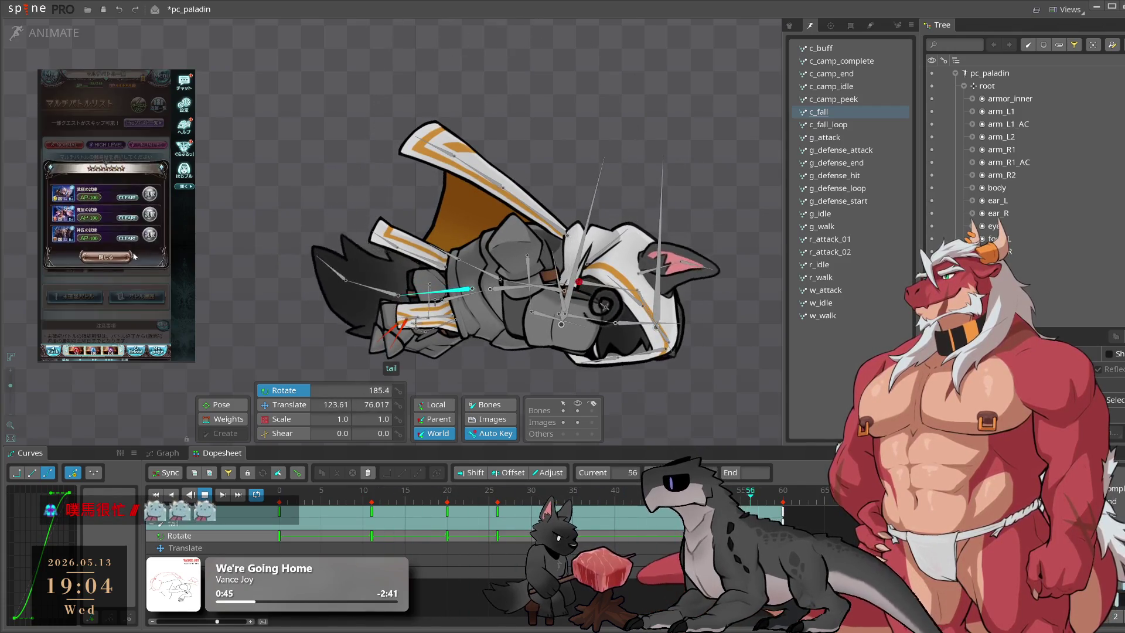
pyautogui.click(134, 256)
pyautogui.click(141, 273)
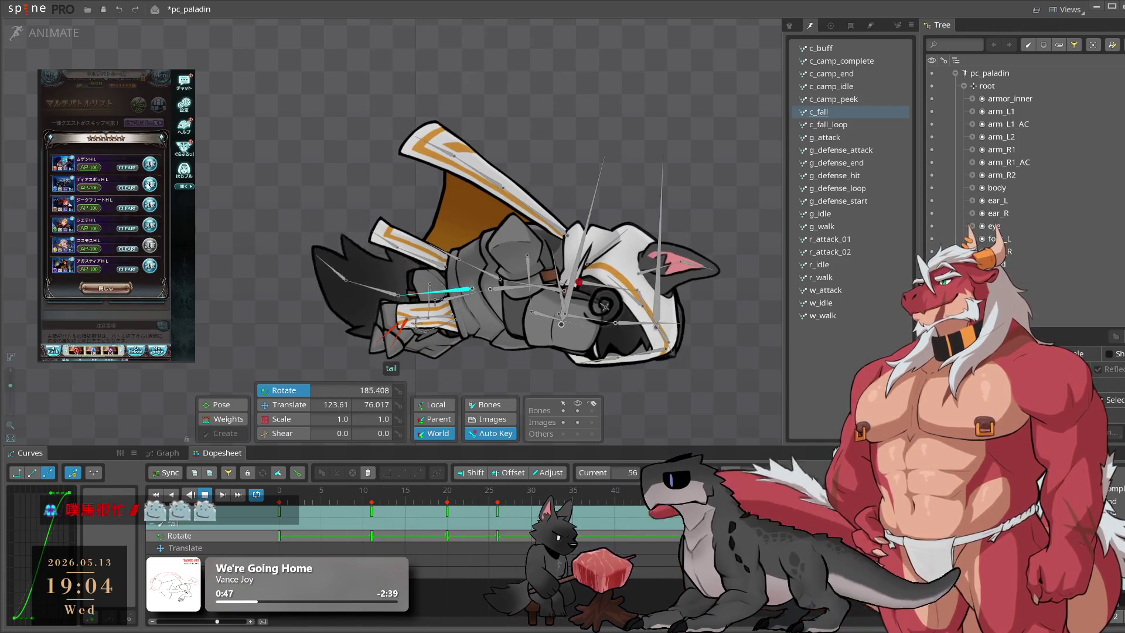
pyautogui.click(147, 185)
pyautogui.click(141, 286)
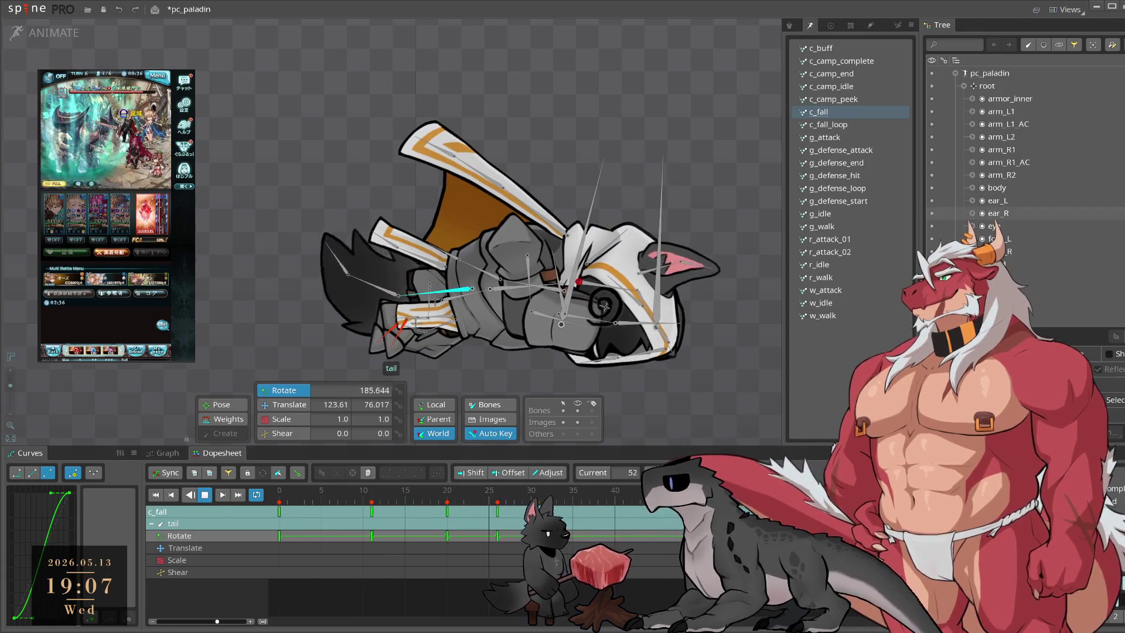
# Step: Stop the looping c_fall preview so the pose holds at frame 43
pyautogui.press('space')
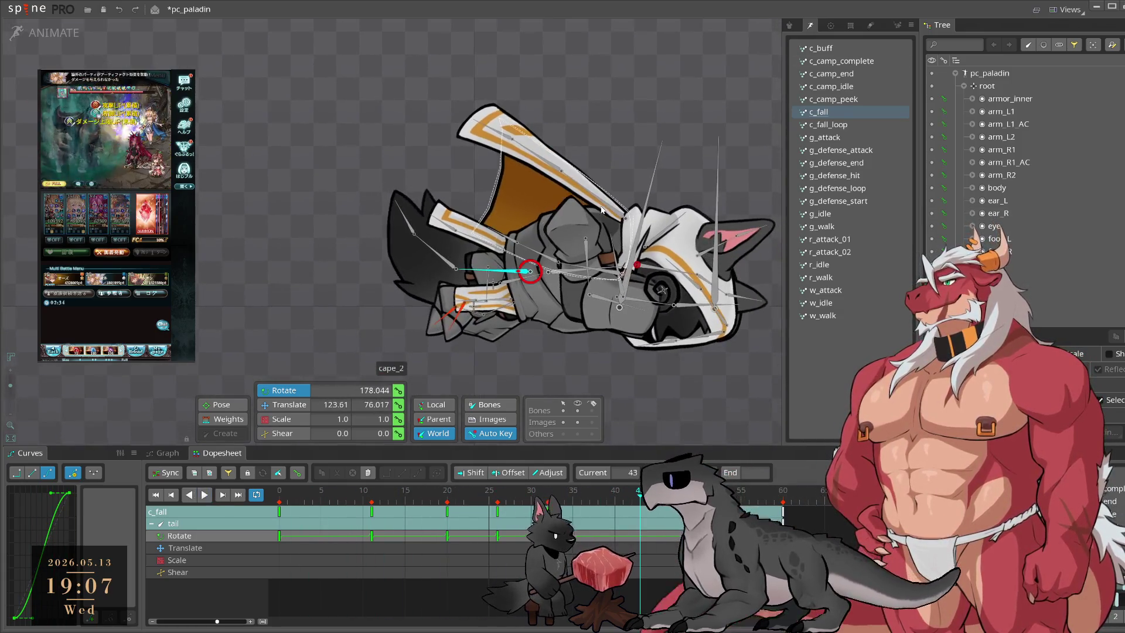
# Step: Key cape_1's rotation at frames 9, 20, 24 (about 181) and 29 to swing the cape
pyautogui.click(602, 209)
pyautogui.moveTo(304, 496)
pyautogui.mouseDown()
pyautogui.moveTo(281, 496)
pyautogui.moveTo(329, 510)
pyautogui.mouseUp()
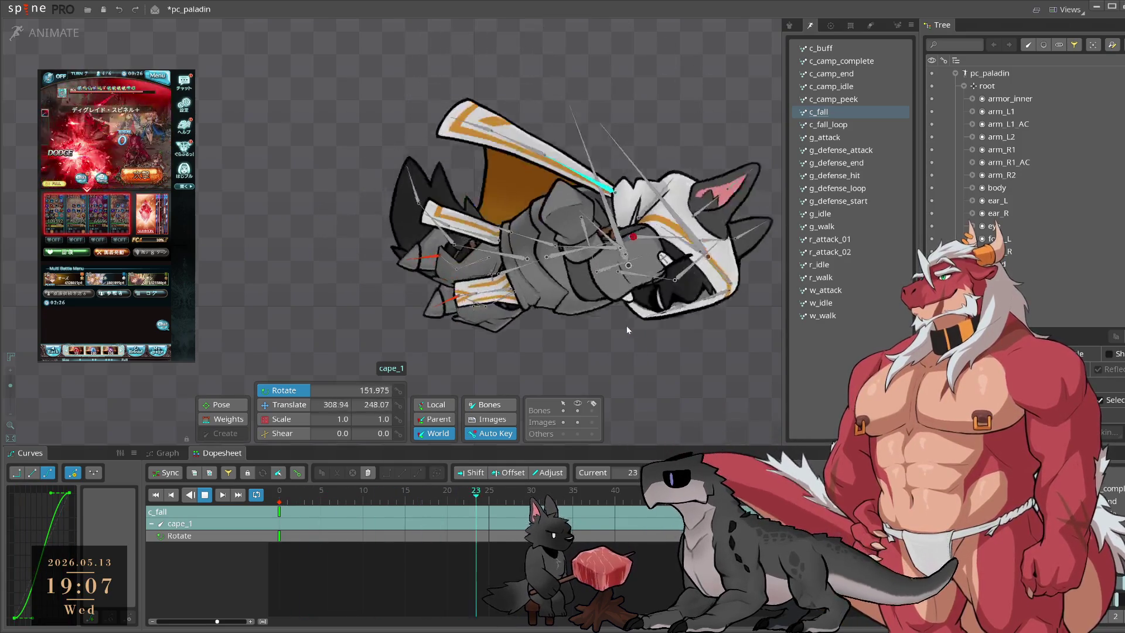
pyautogui.press('space')
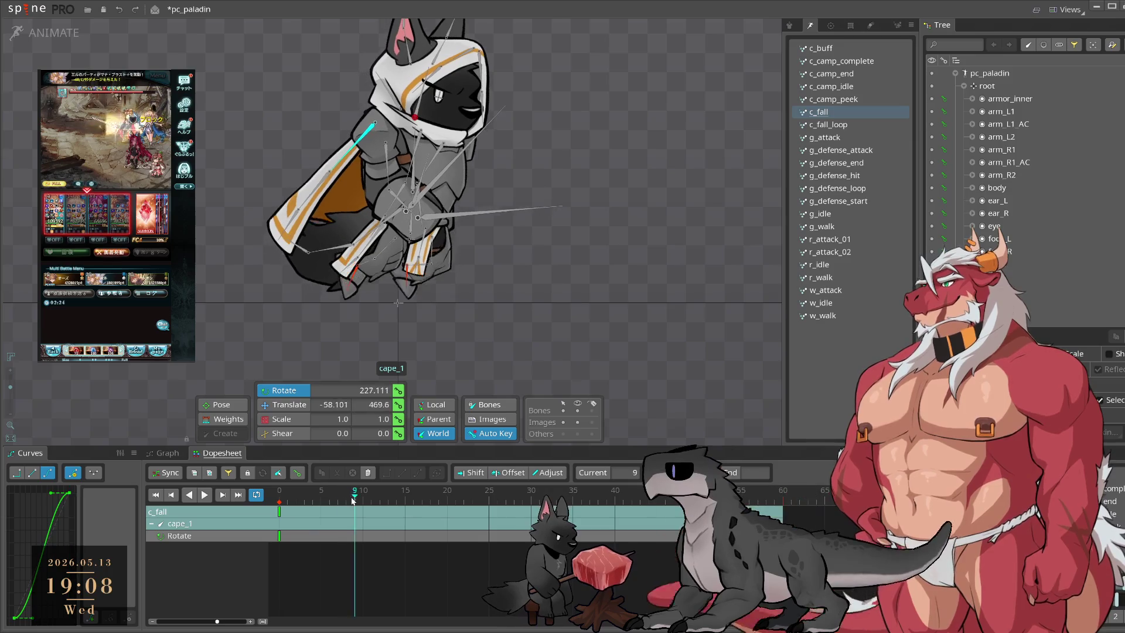
pyautogui.moveTo(613, 318); pyautogui.dragTo(666, 151)
pyautogui.moveTo(380, 503); pyautogui.dragTo(446, 495)
pyautogui.moveTo(621, 317); pyautogui.dragTo(592, 352)
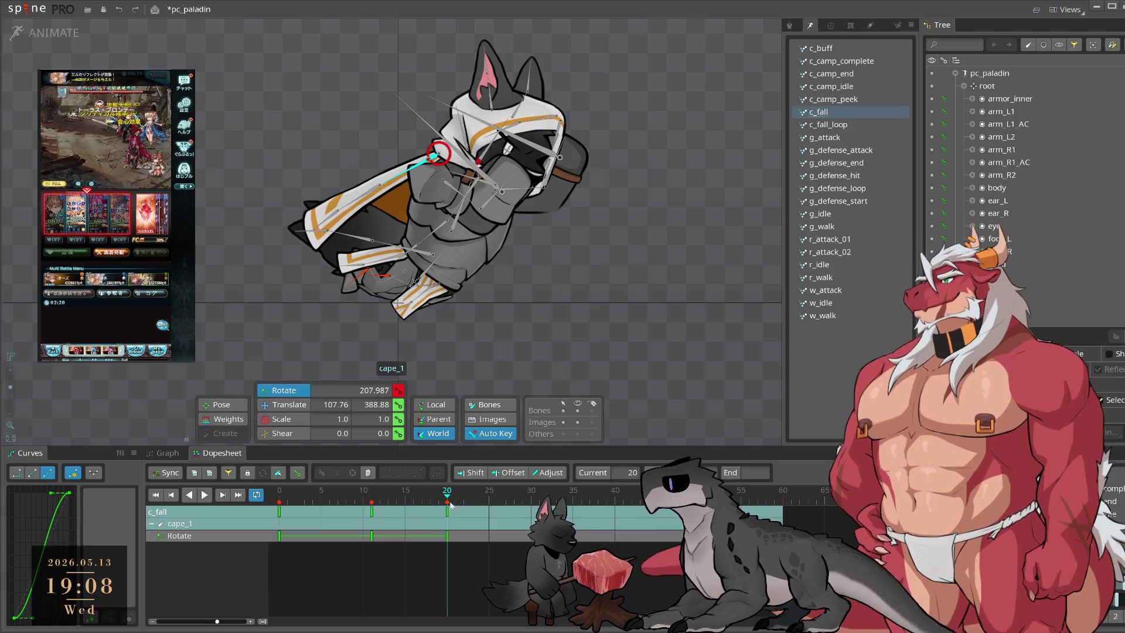
pyautogui.click(476, 500)
pyautogui.click(480, 498)
pyautogui.moveTo(629, 388); pyautogui.dragTo(675, 248)
pyautogui.click(522, 498)
pyautogui.moveTo(633, 380); pyautogui.dragTo(664, 356)
# Step: Preview the cape swing, re-pose cape_1 at frame 29, and replay to check it
pyautogui.press('space')
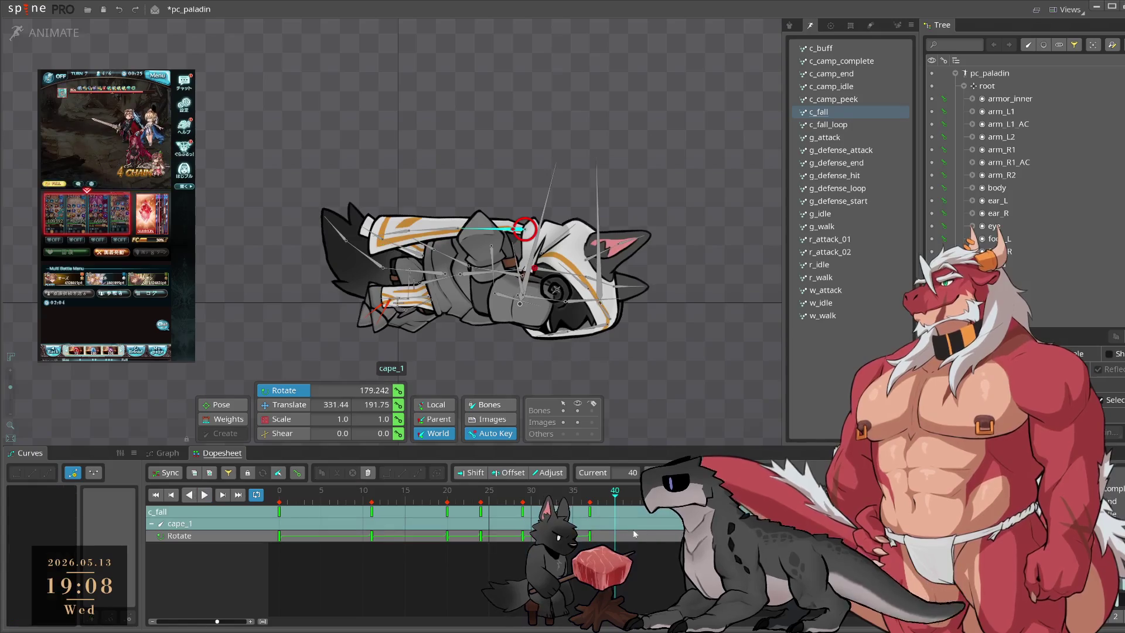
pyautogui.click(604, 511)
pyautogui.click(523, 511)
pyautogui.moveTo(515, 240); pyautogui.dragTo(521, 225)
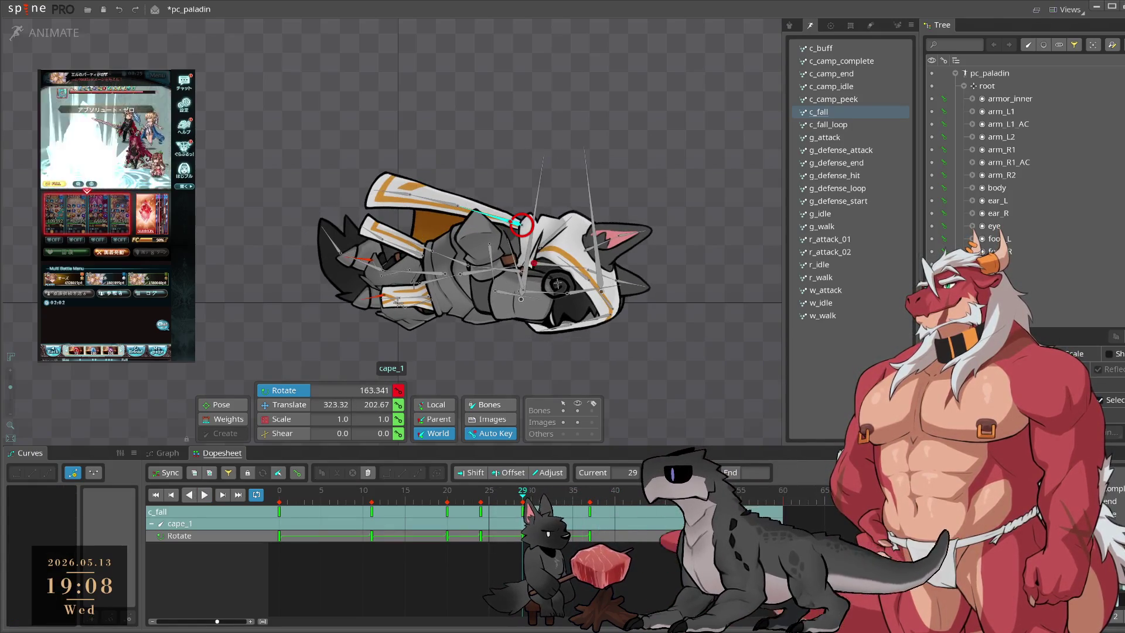
pyautogui.click(523, 511)
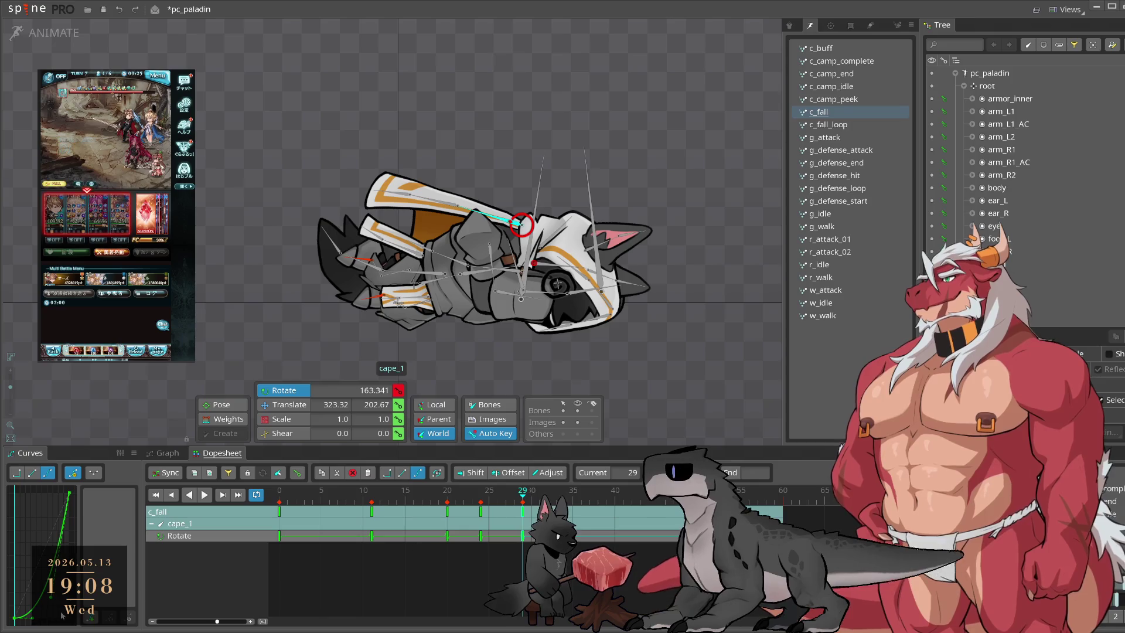
pyautogui.press('space')
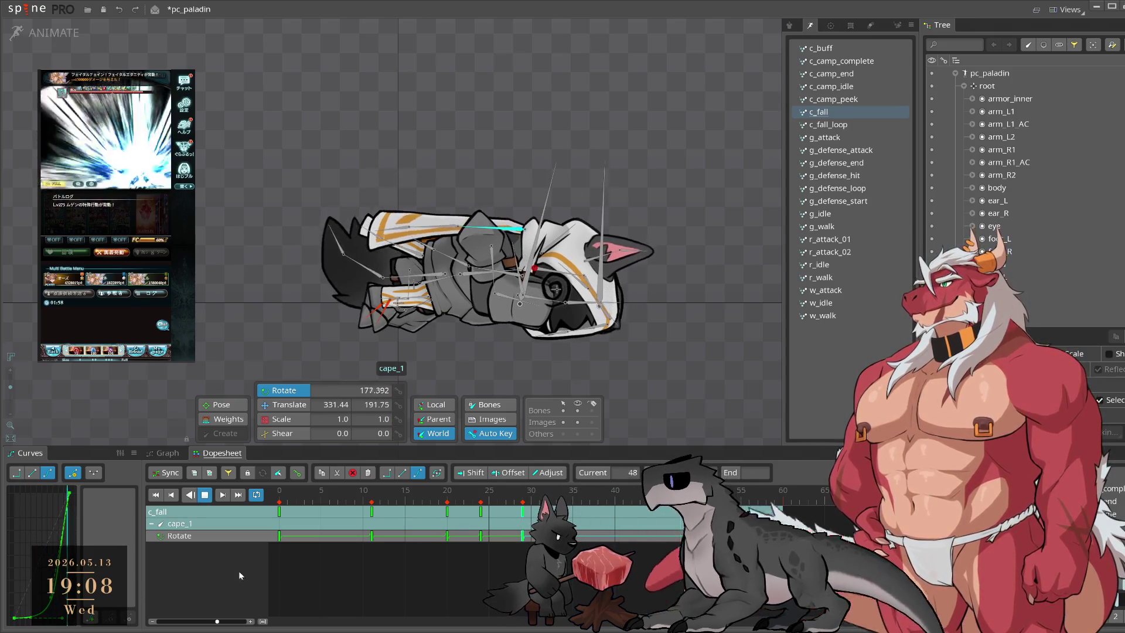
pyautogui.press('space')
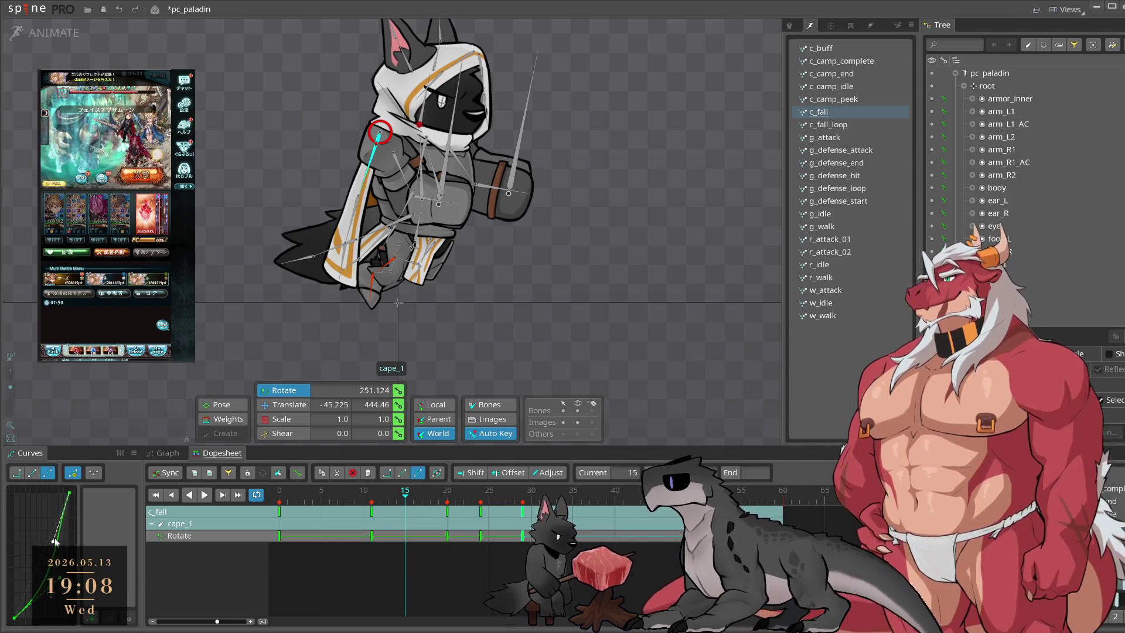
pyautogui.press('space')
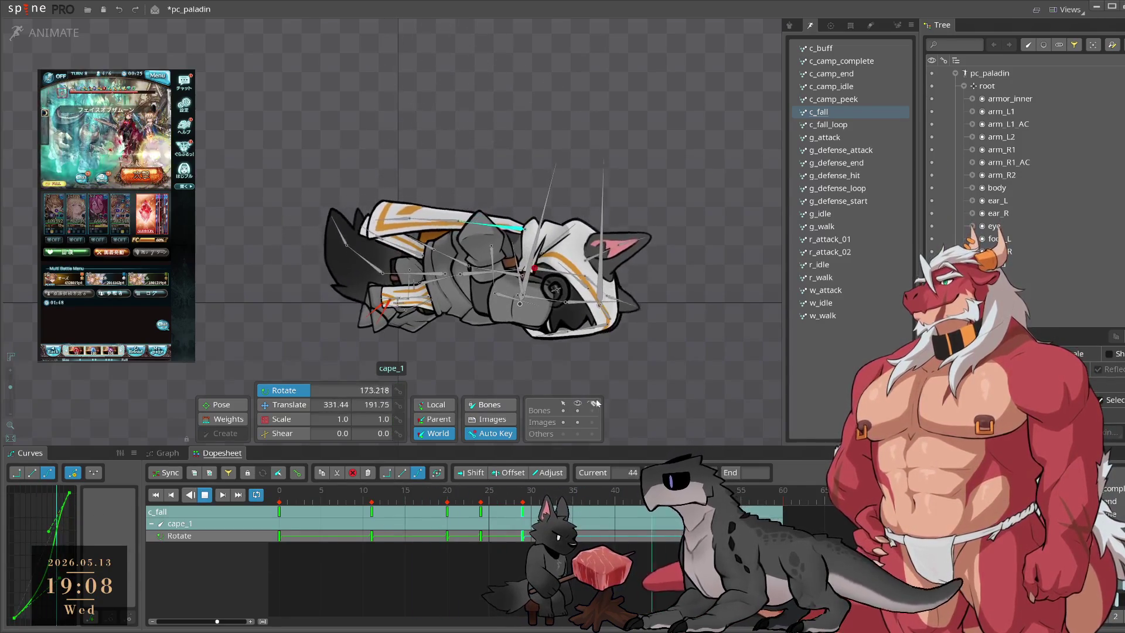
pyautogui.click(673, 398)
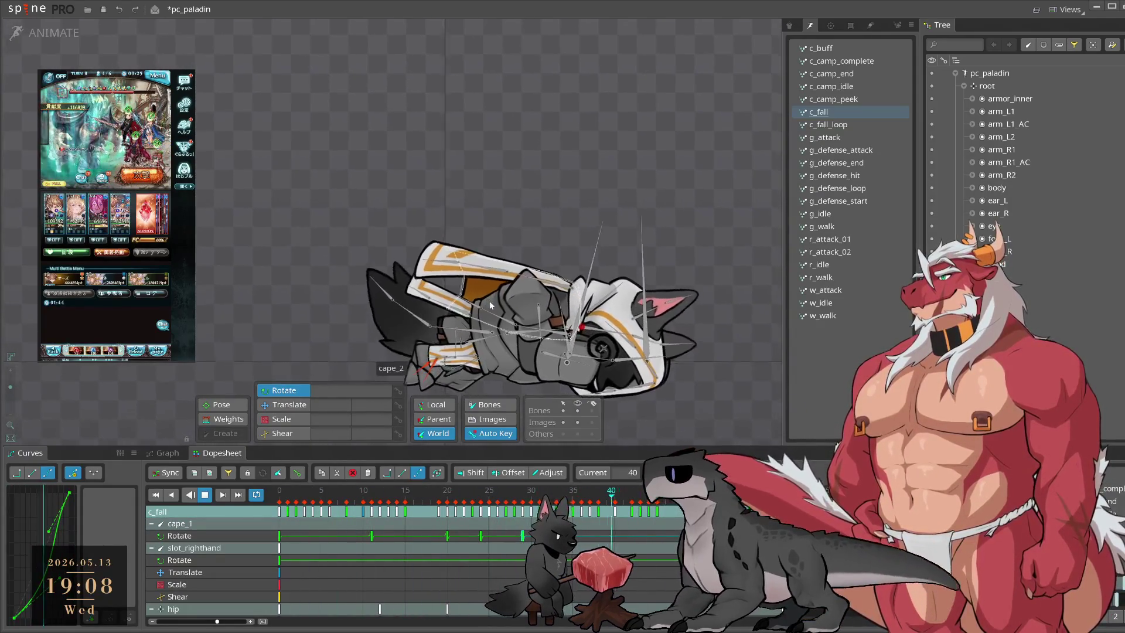
# Step: Select cape_2 and cape_3 together and scrub through frames 3 to 14
pyautogui.press('space')
pyautogui.click(489, 279)
pyautogui.click(304, 503)
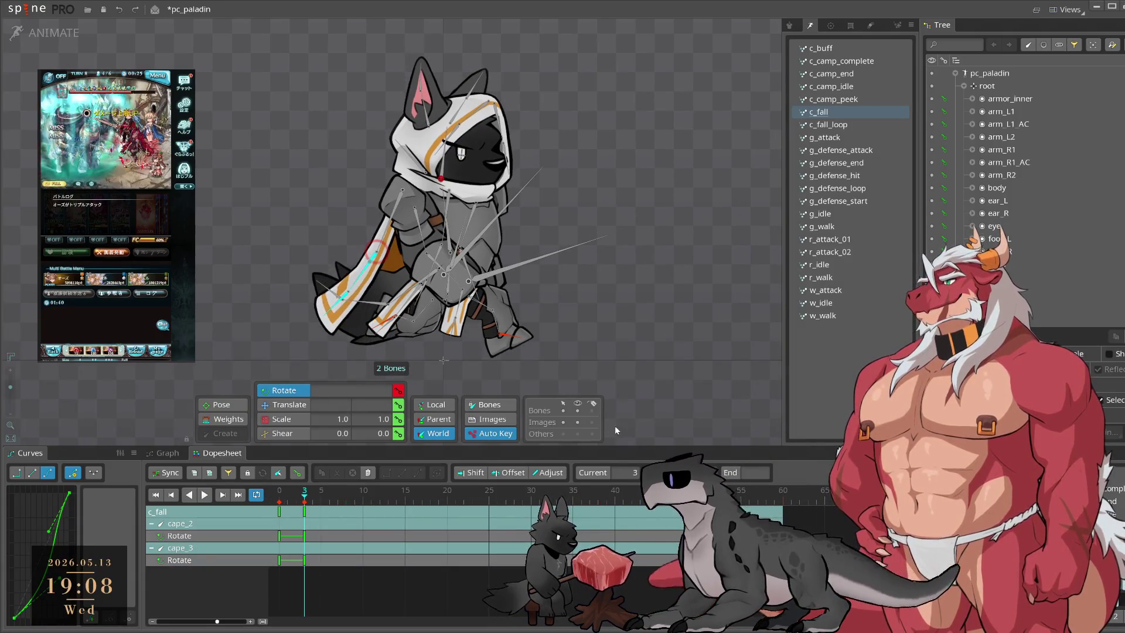
pyautogui.moveTo(304, 495); pyautogui.dragTo(414, 514)
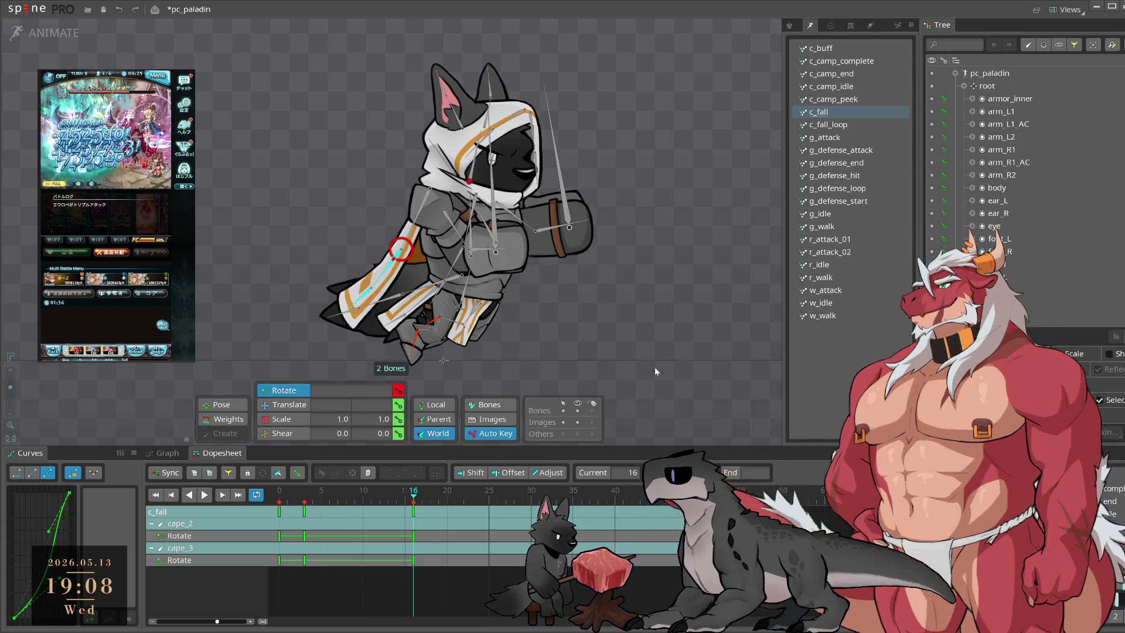
pyautogui.moveTo(351, 493)
pyautogui.mouseDown()
pyautogui.moveTo(401, 523)
pyautogui.moveTo(472, 529)
pyautogui.moveTo(427, 523)
pyautogui.moveTo(425, 511)
pyautogui.mouseUp()
# Step: Shift the capes' frame-16 keys to frame 17 and key their rotation at frame 28
pyautogui.click(463, 505)
pyautogui.click(470, 503)
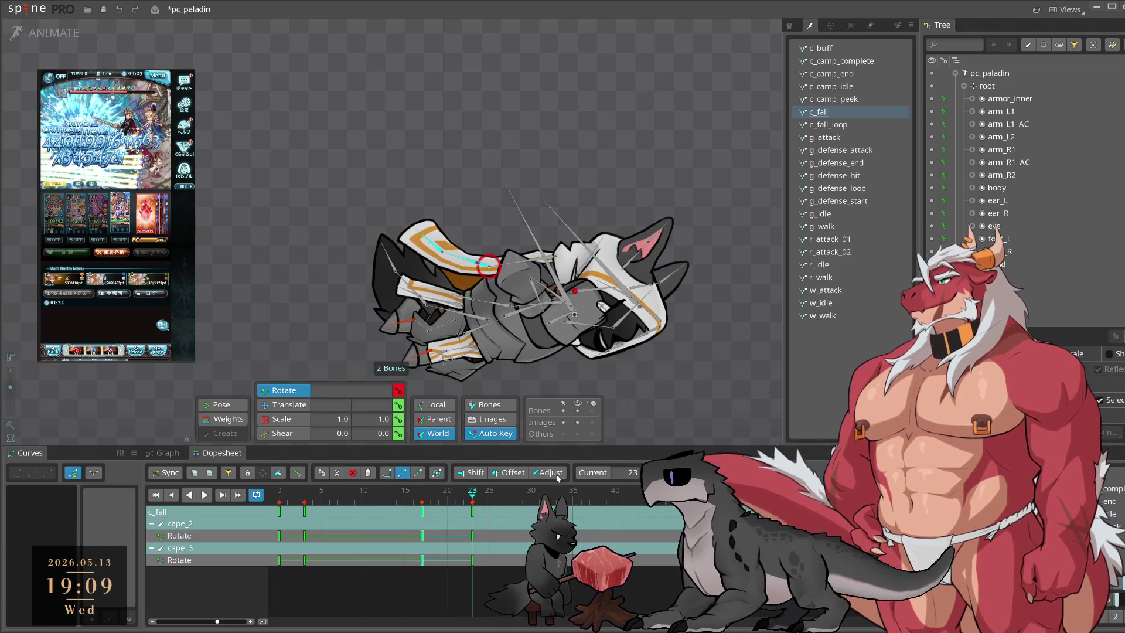
pyautogui.click(489, 502)
pyautogui.click(495, 502)
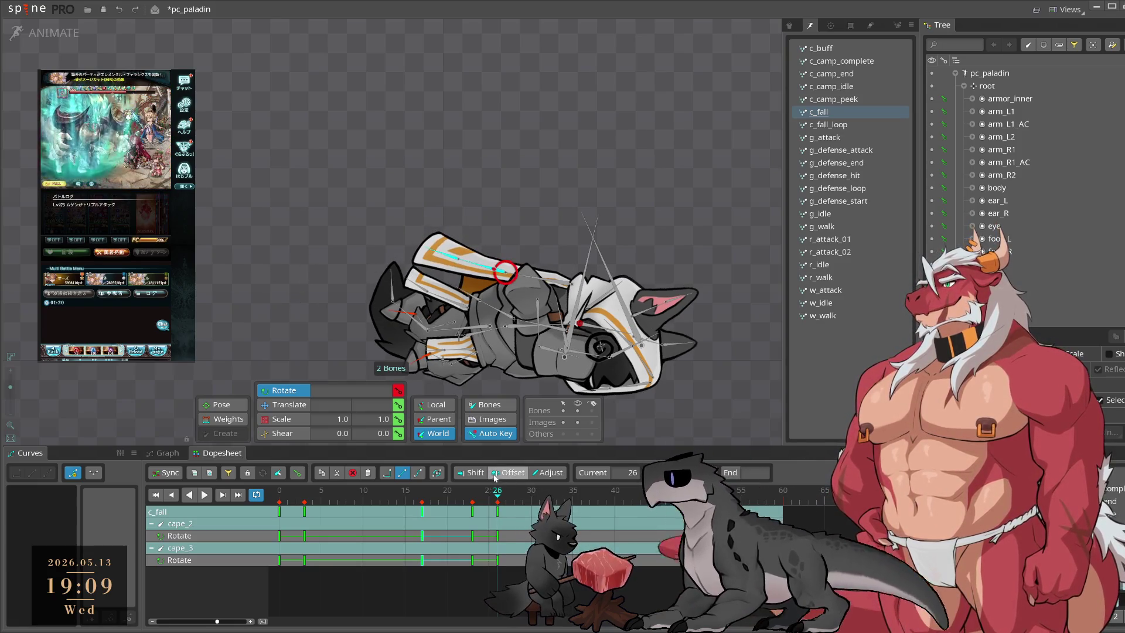
pyautogui.click(491, 510)
pyautogui.moveTo(491, 509); pyautogui.dragTo(502, 510)
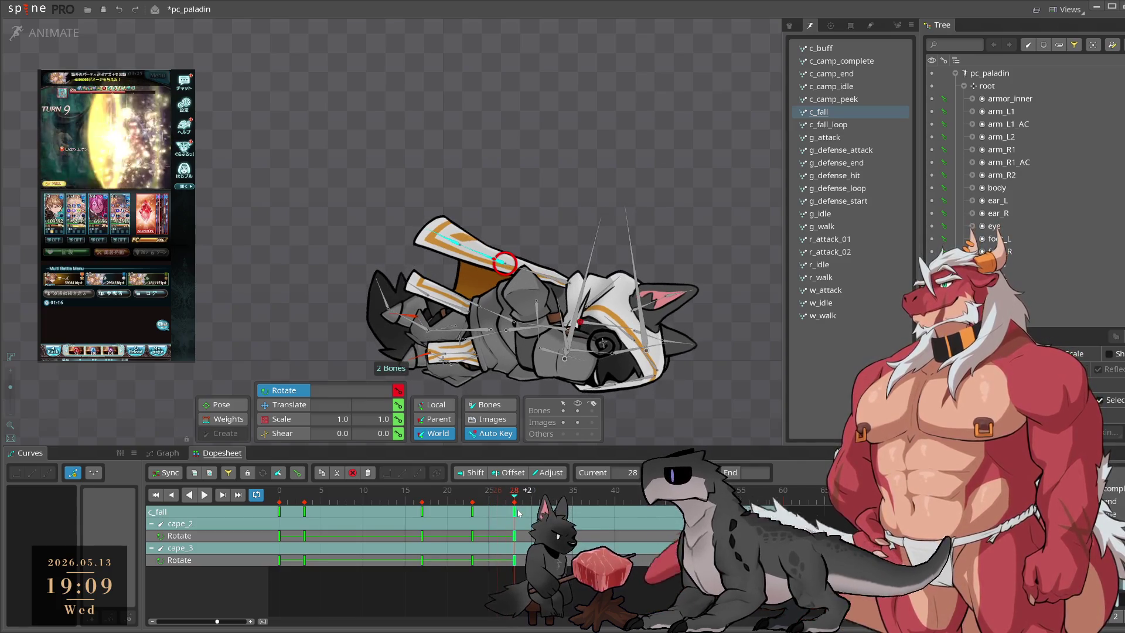
pyautogui.press('Right')
pyautogui.press('Right')
pyautogui.moveTo(515, 516); pyautogui.dragTo(648, 504)
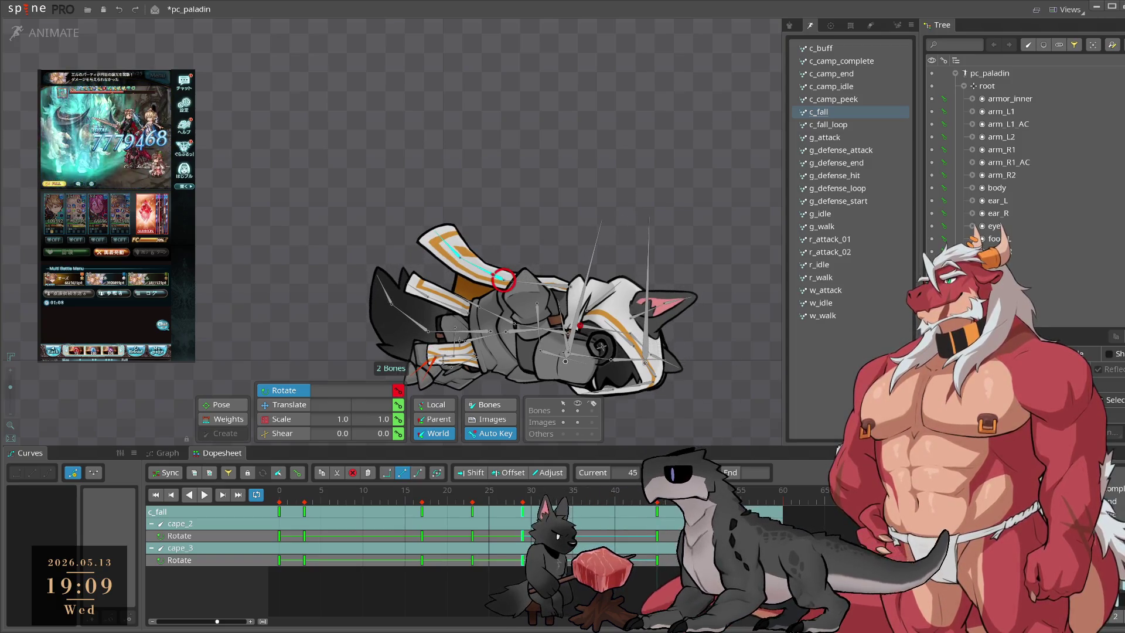
pyautogui.click(724, 495)
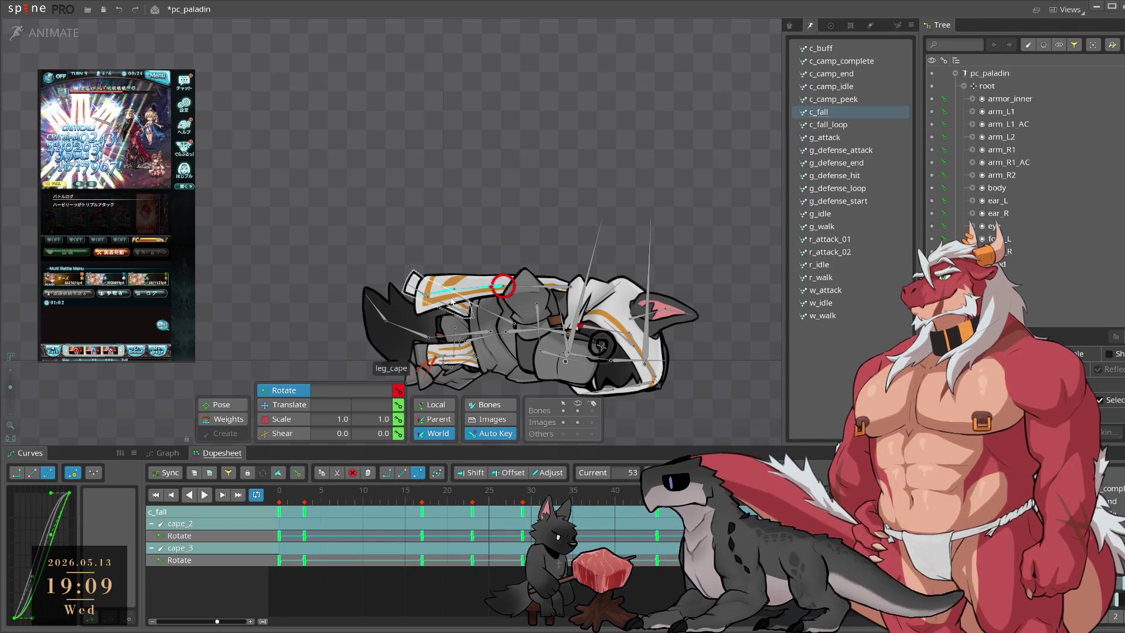
# Step: Drag cape_3's frame 17 and 23 rotation keys later so it lags cape_2, then preview
pyautogui.click(436, 296)
pyautogui.click(459, 256)
pyautogui.click(441, 293)
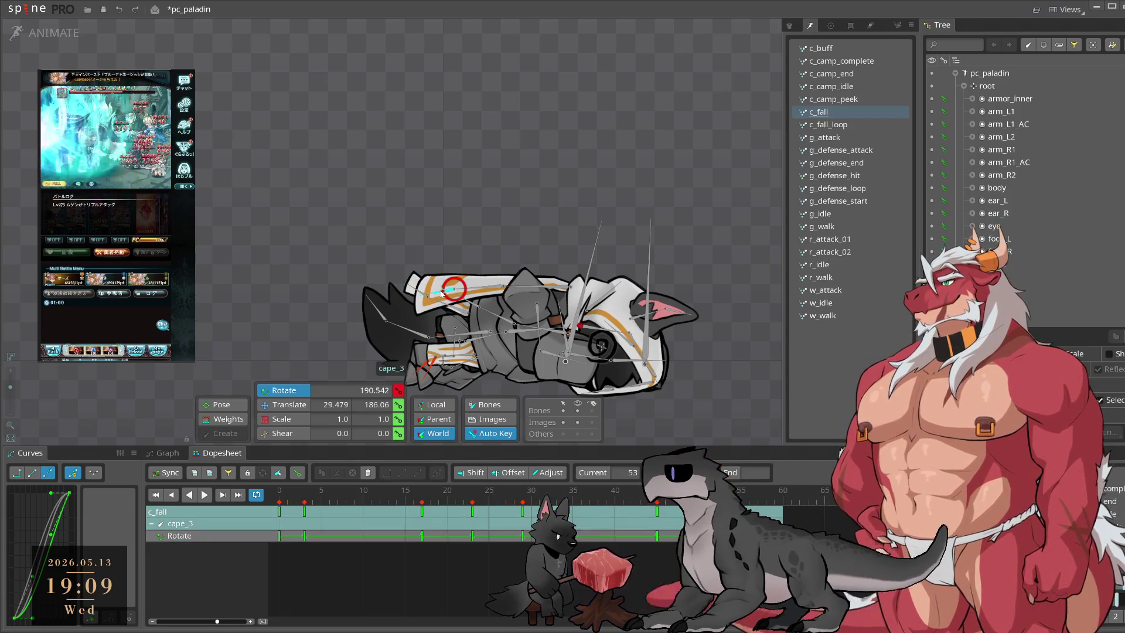
pyautogui.moveTo(296, 552); pyautogui.dragTo(613, 482)
pyautogui.moveTo(516, 542); pyautogui.dragTo(373, 588)
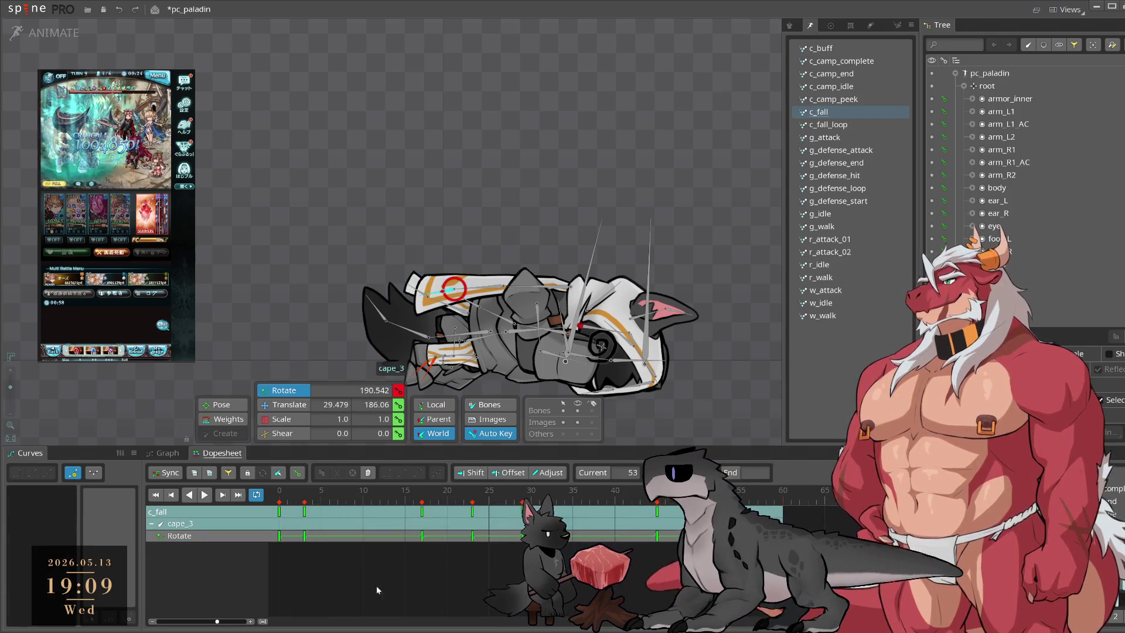
pyautogui.moveTo(462, 529); pyautogui.dragTo(471, 529)
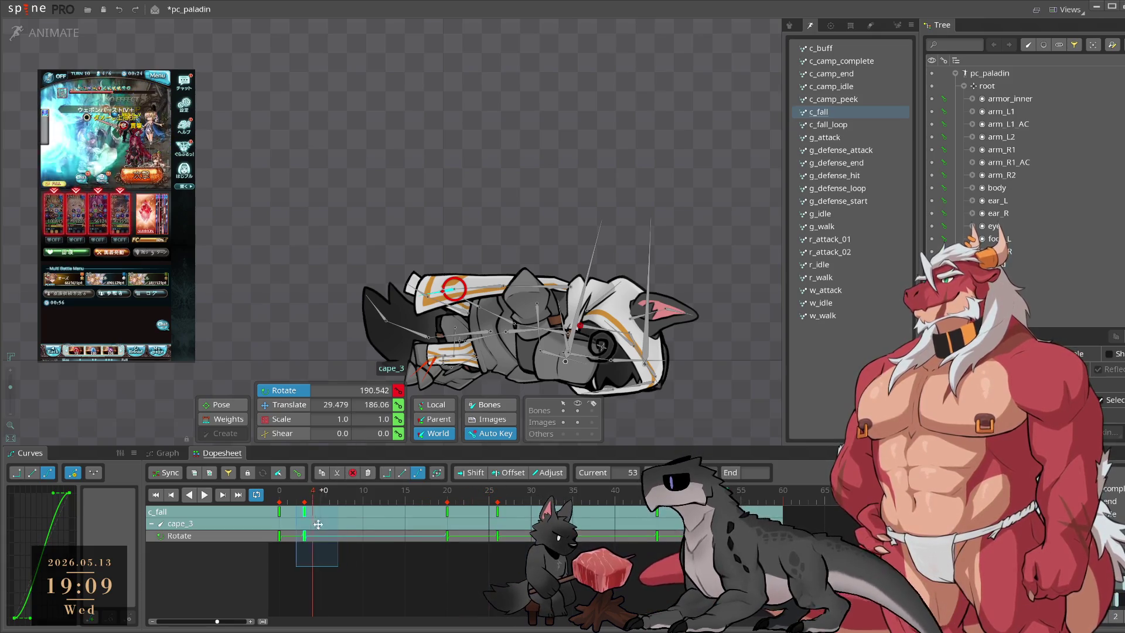
pyautogui.moveTo(614, 590); pyautogui.dragTo(683, 505)
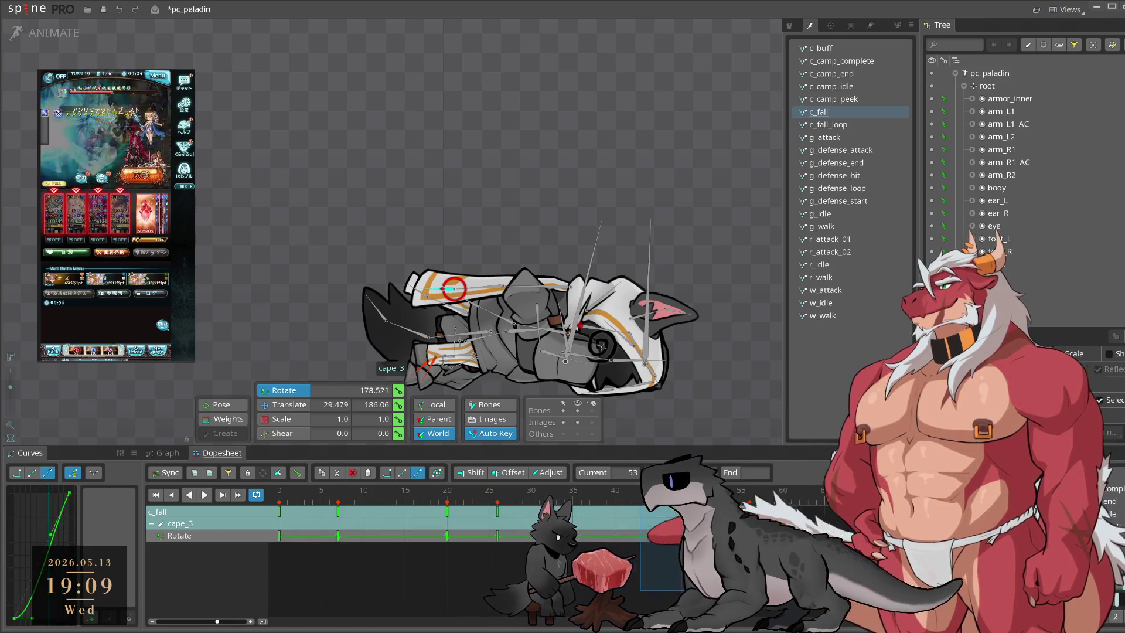
pyautogui.press('space')
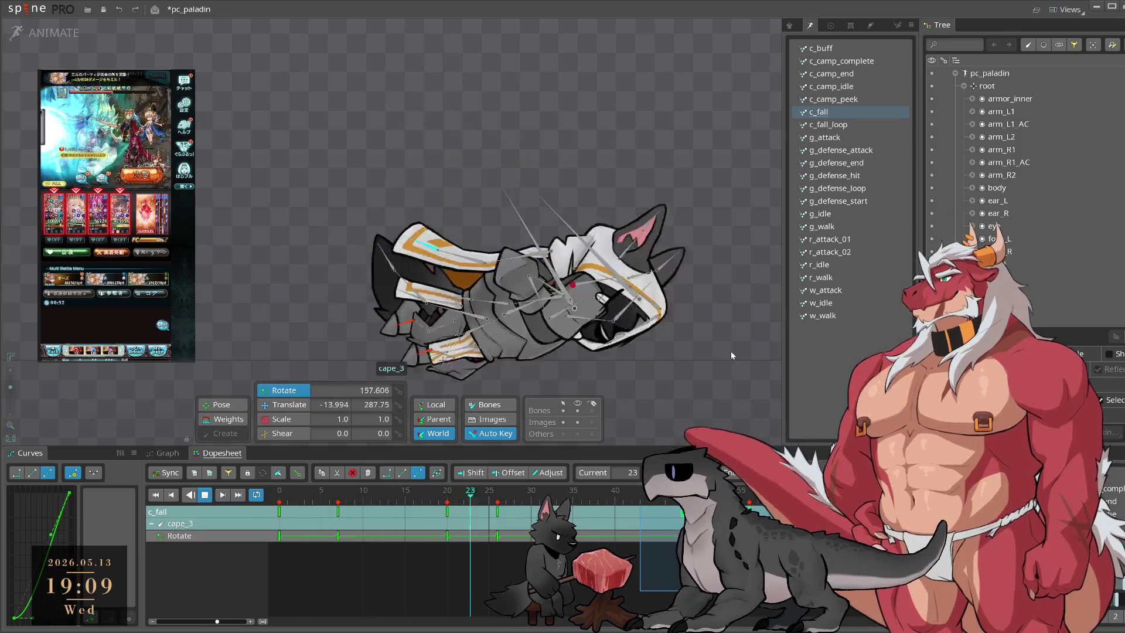
pyautogui.click(722, 348)
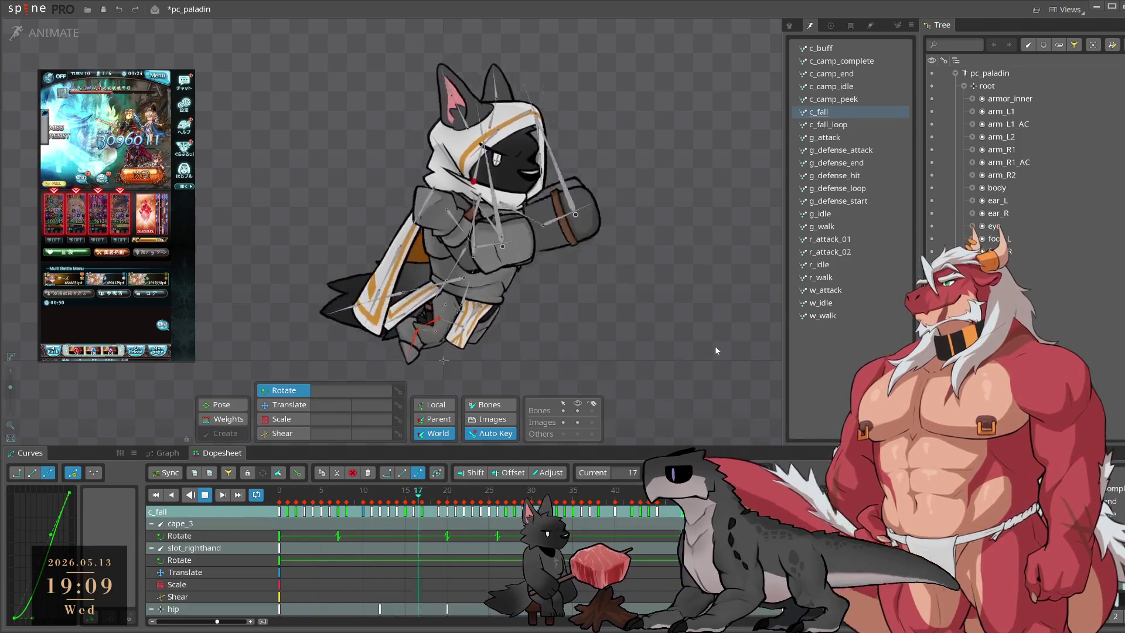
pyautogui.press('space')
pyautogui.click(552, 299)
# Step: Select cape_1, key its rotation at frame 29, and play c_fall to review
pyautogui.click(560, 249)
pyautogui.click(445, 499)
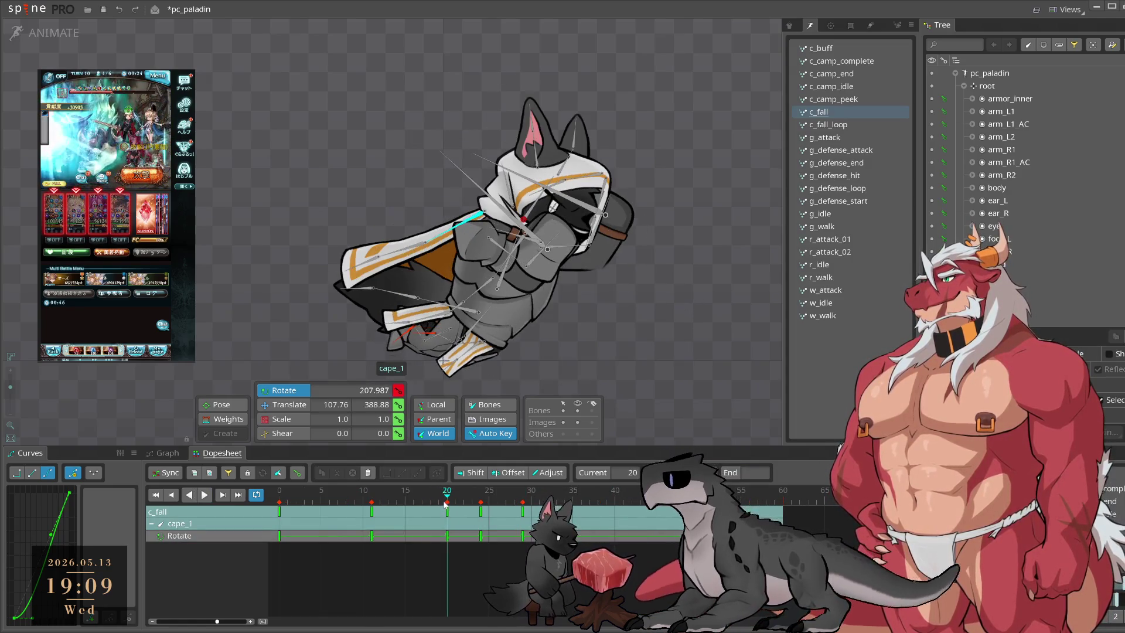
pyautogui.moveTo(445, 502); pyautogui.dragTo(522, 512)
pyautogui.press('k')
pyautogui.press('space')
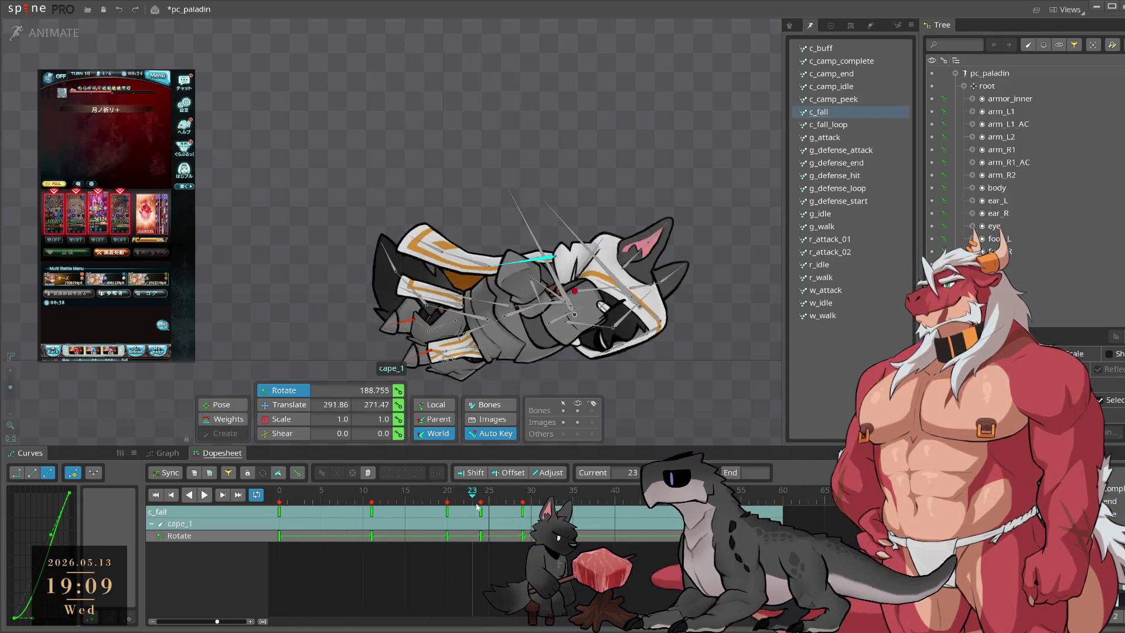
pyautogui.click(523, 512)
pyautogui.click(523, 511)
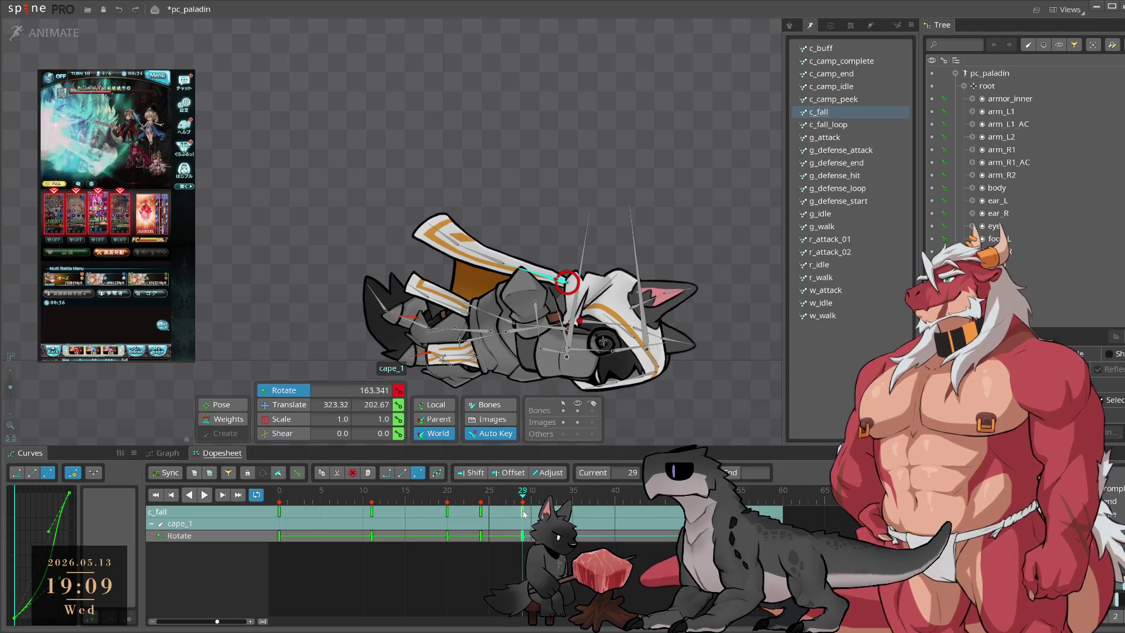
# Step: Scrub cape_1 through frames 22 to 26, replay c_fall, and deselect to show every bone's keys
pyautogui.moveTo(526, 495)
pyautogui.mouseDown()
pyautogui.moveTo(590, 503)
pyautogui.moveTo(522, 498)
pyautogui.mouseUp()
pyautogui.press('l')
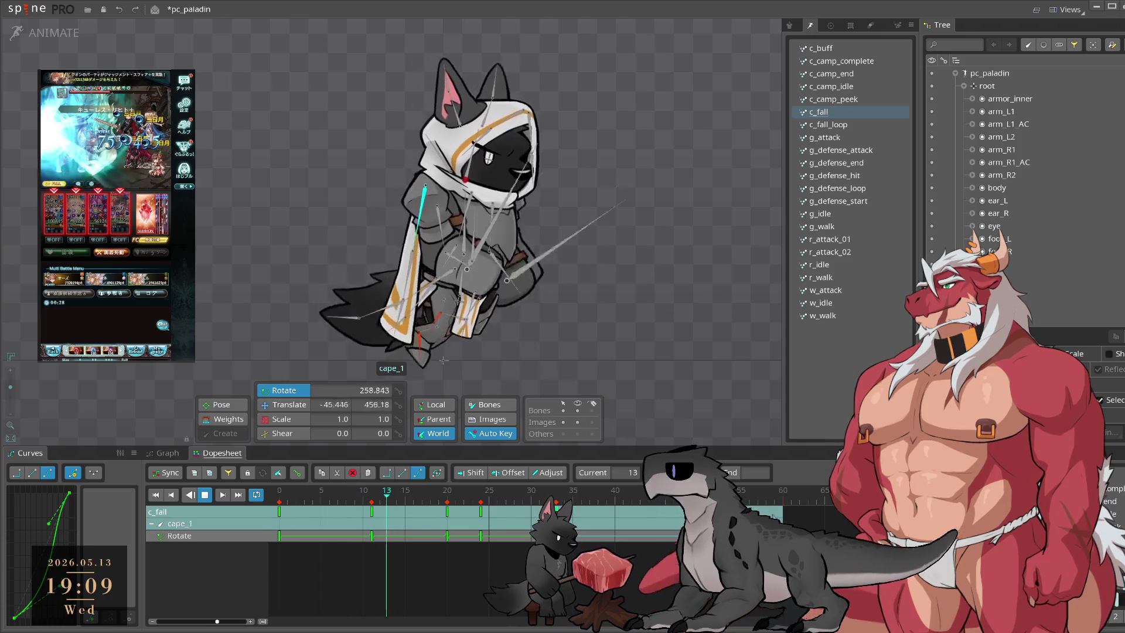
pyautogui.click(466, 498)
pyautogui.moveTo(466, 498); pyautogui.dragTo(495, 501)
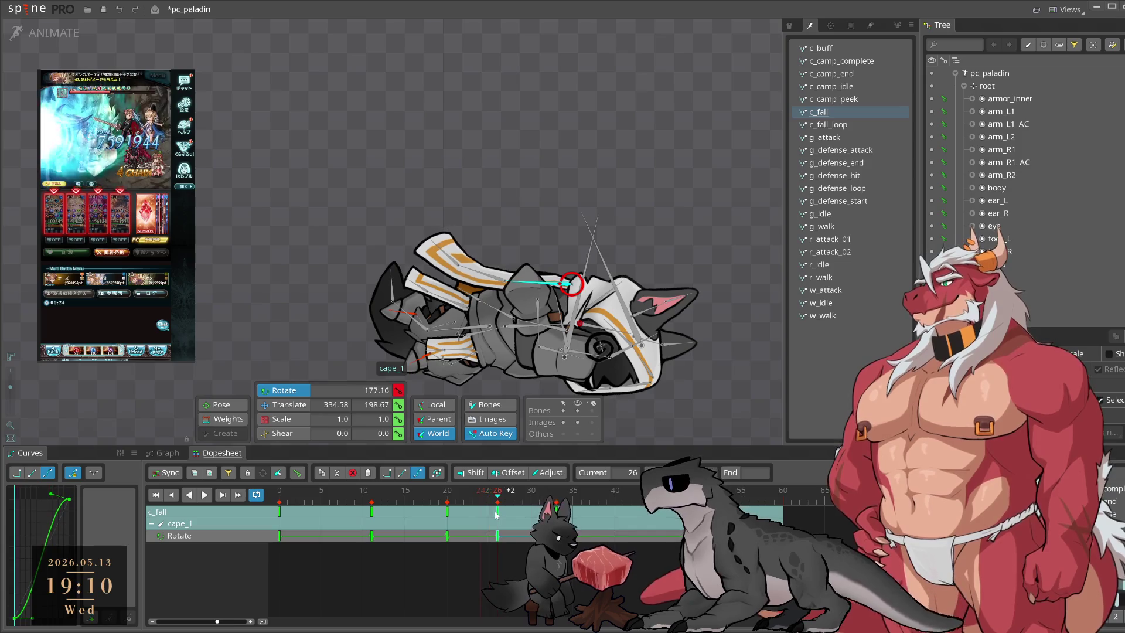
pyautogui.press('space')
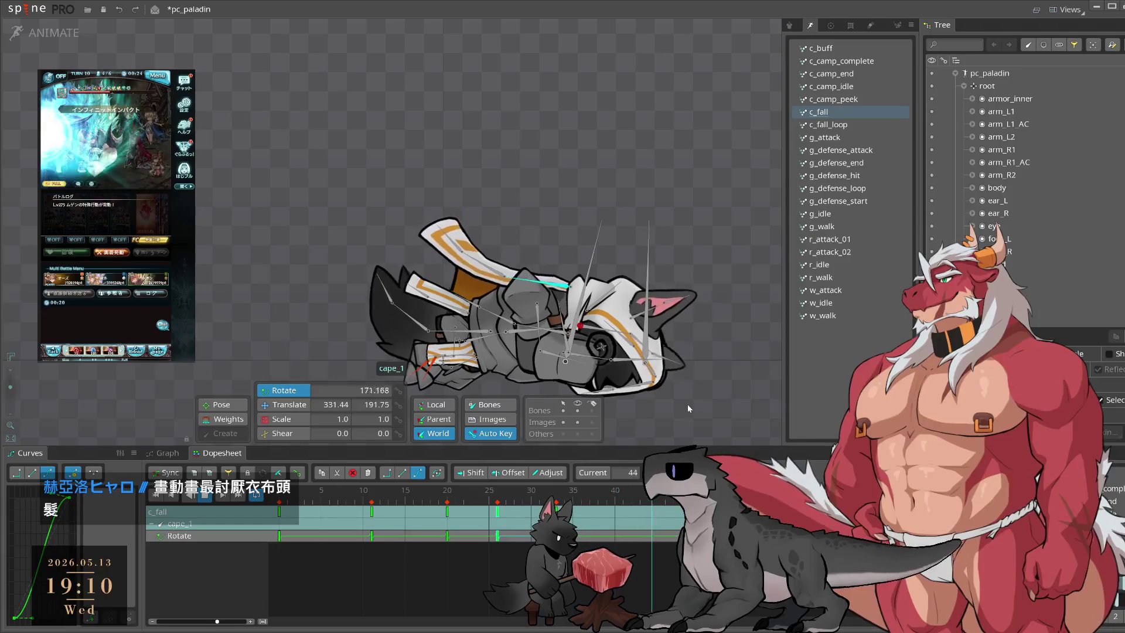
pyautogui.click(686, 407)
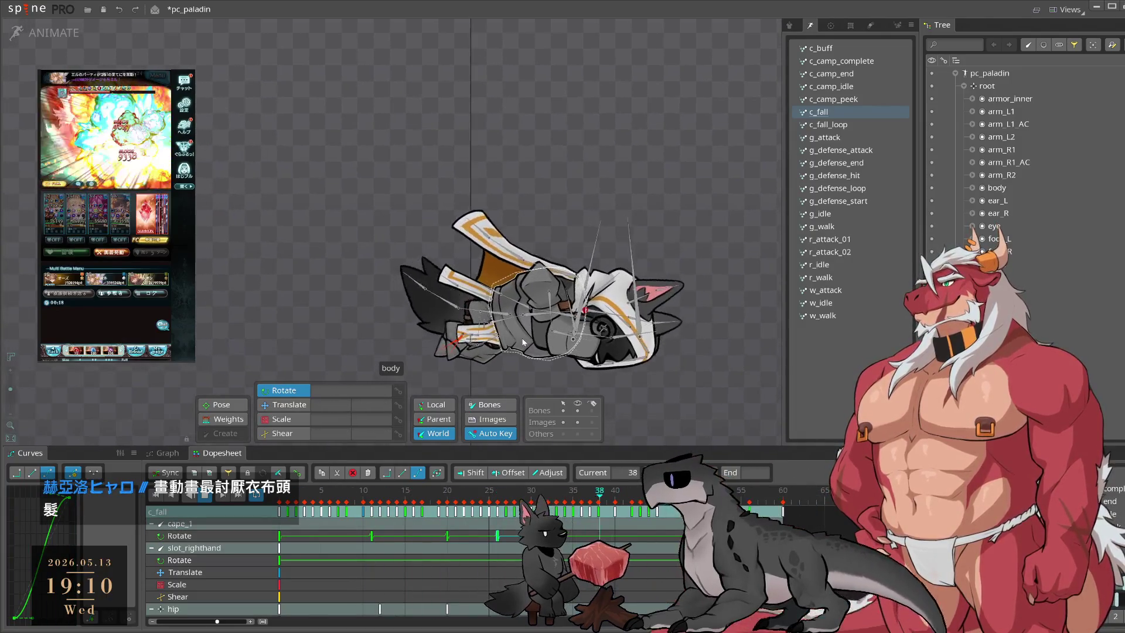
# Step: Move cape_2's frame-29 rotation key to frame 31 and play c_fall to check its motion
pyautogui.moveTo(518, 287); pyautogui.dragTo(574, 263)
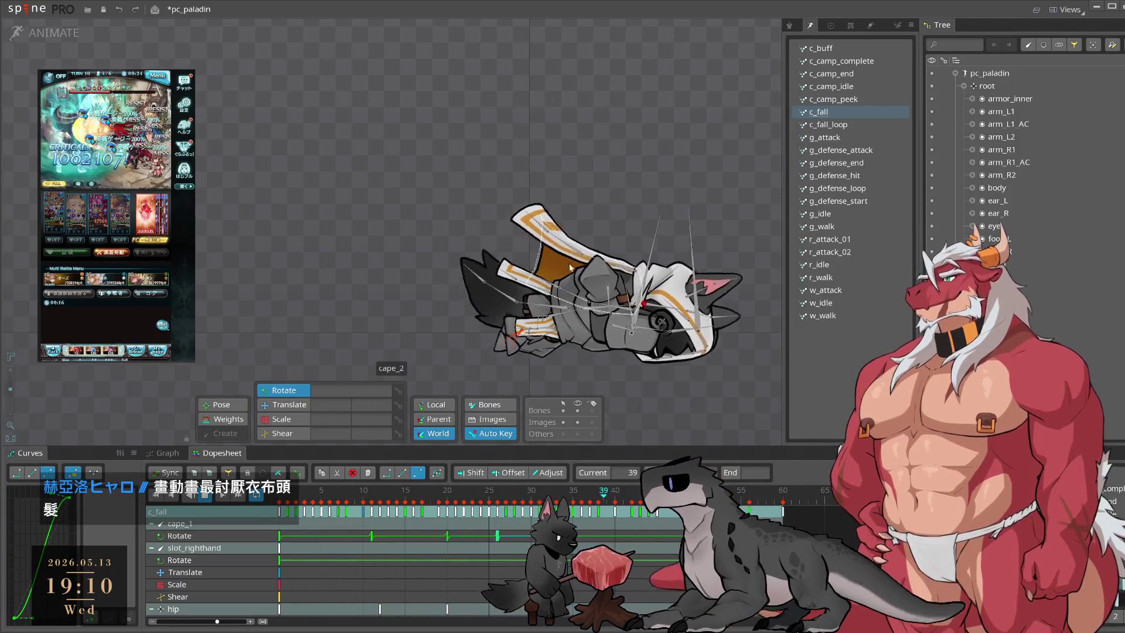
pyautogui.click(573, 263)
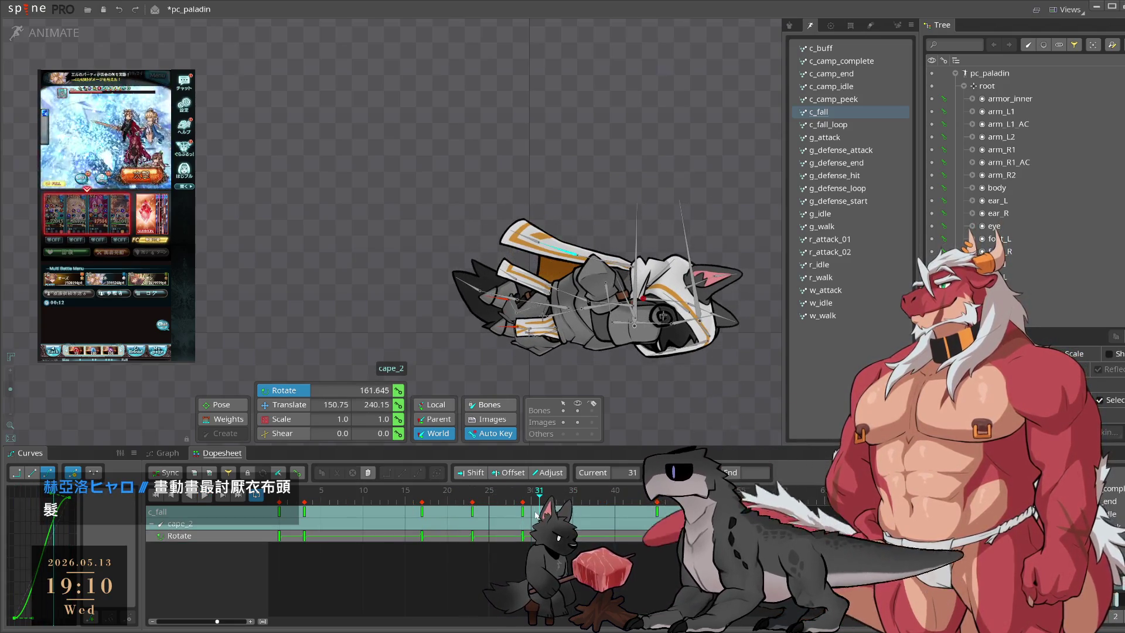
pyautogui.moveTo(530, 511); pyautogui.dragTo(546, 511)
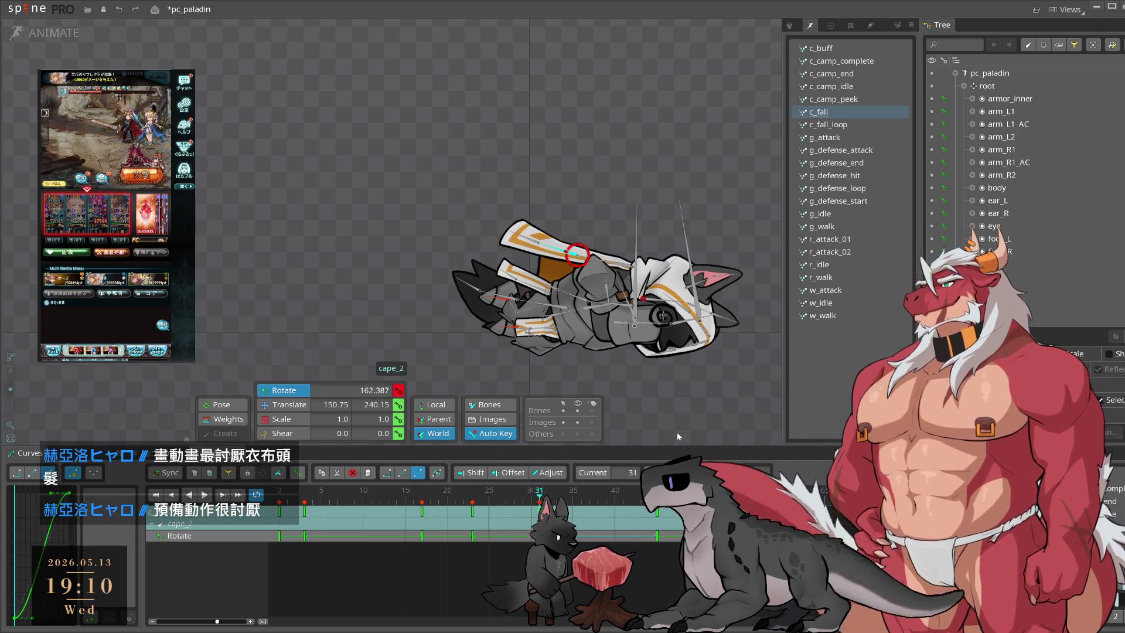
pyautogui.scroll(2, 670, 402)
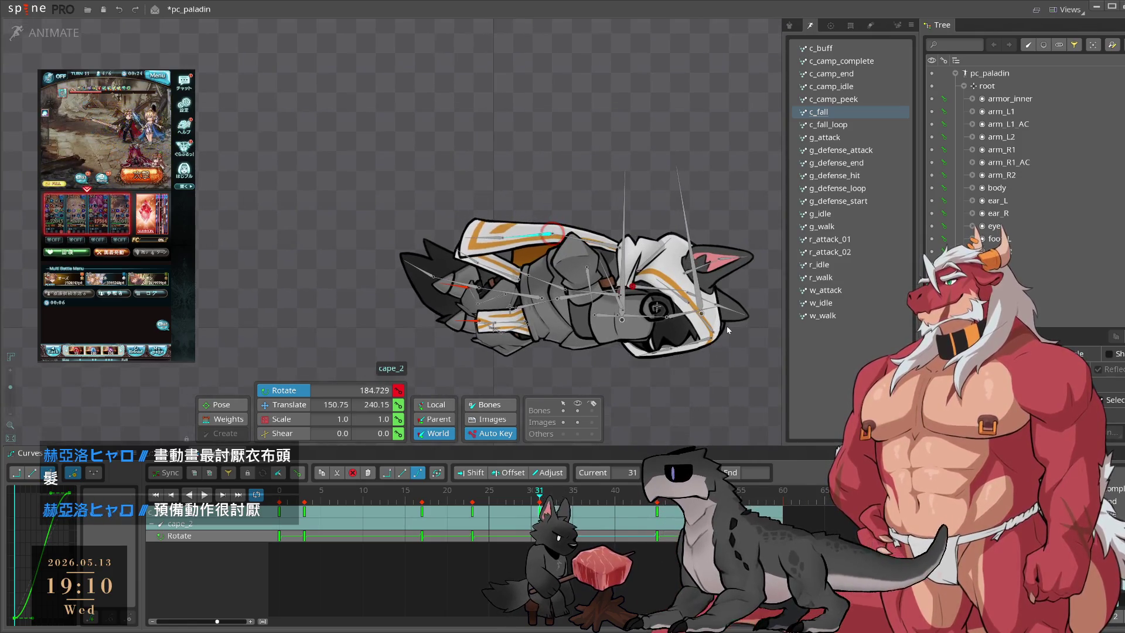
pyautogui.moveTo(539, 524); pyautogui.dragTo(642, 524)
pyautogui.press('space')
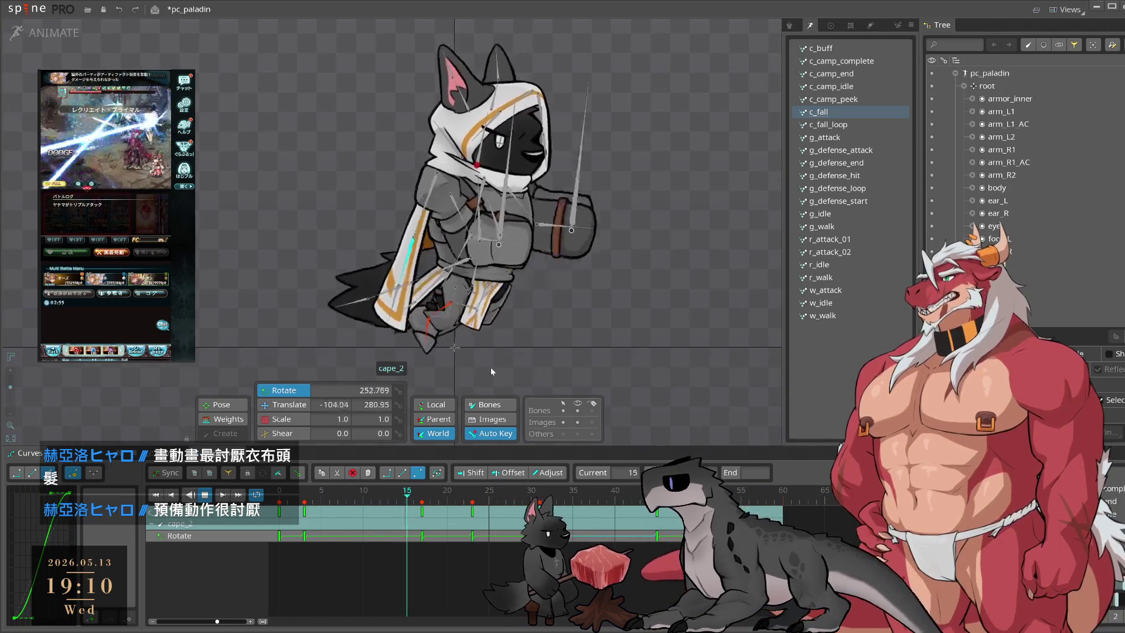
pyautogui.press('space')
pyautogui.press('space')
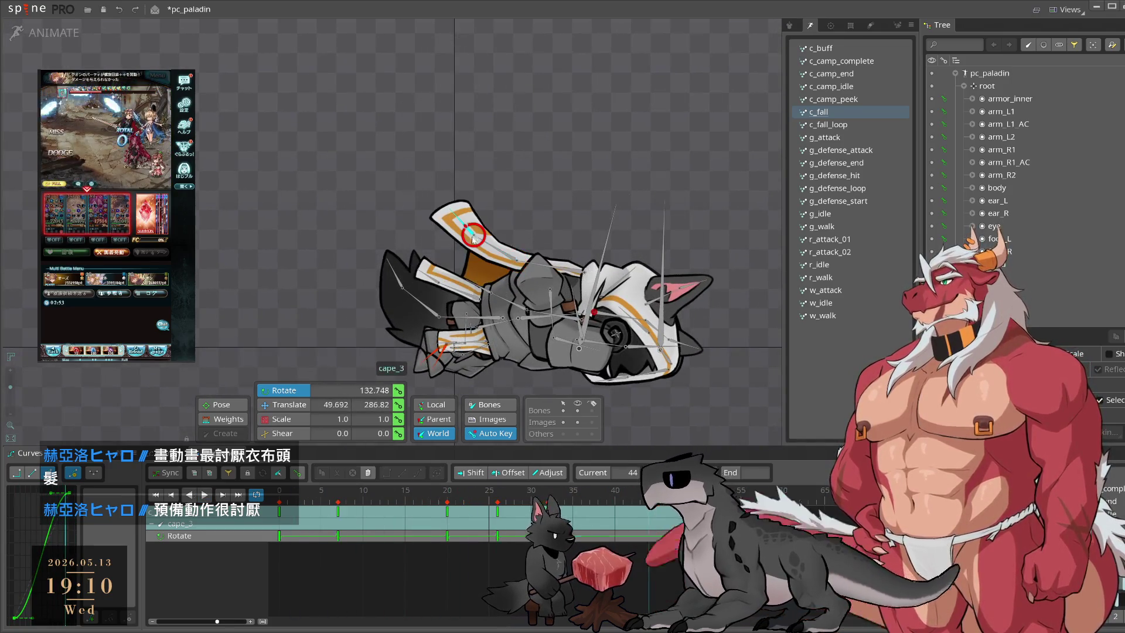
# Step: Inspect cape_3 and cape_1 from frame 33 onward, then scrub cape_2 back to frame 29
pyautogui.click(463, 249)
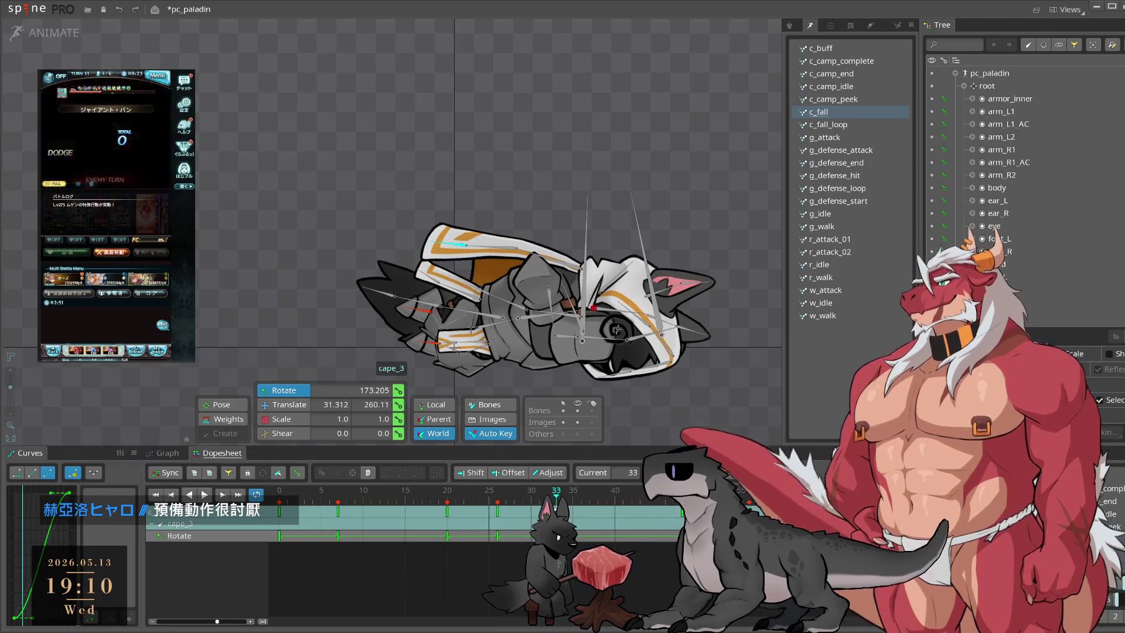
pyautogui.moveTo(548, 505); pyautogui.dragTo(682, 515)
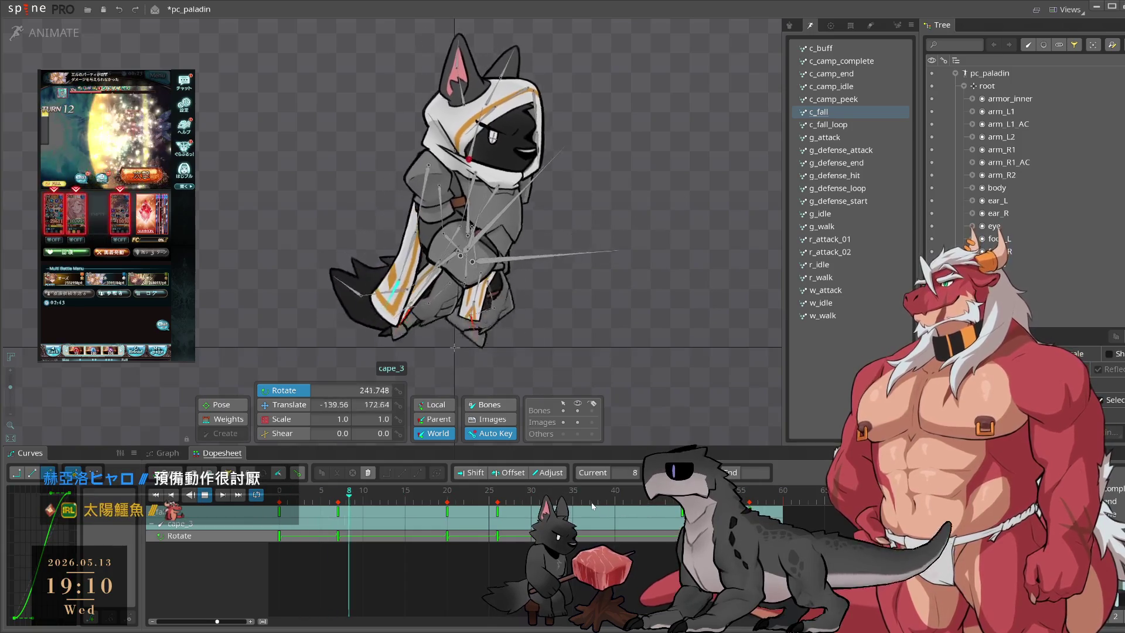
pyautogui.click(553, 274)
pyautogui.click(554, 273)
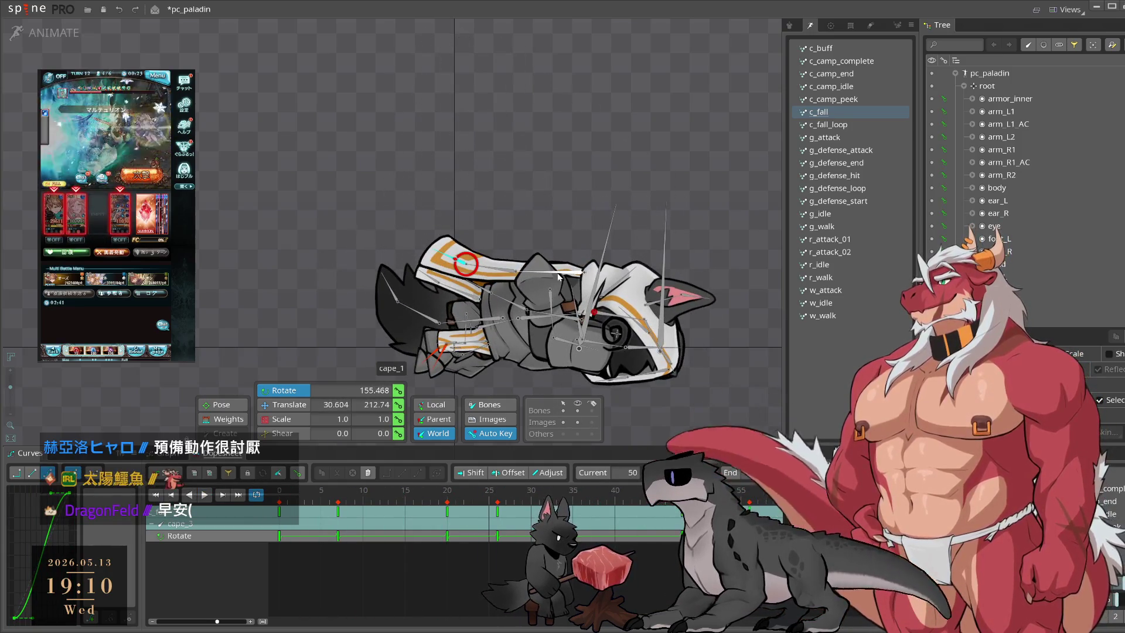
pyautogui.click(630, 508)
pyautogui.click(556, 510)
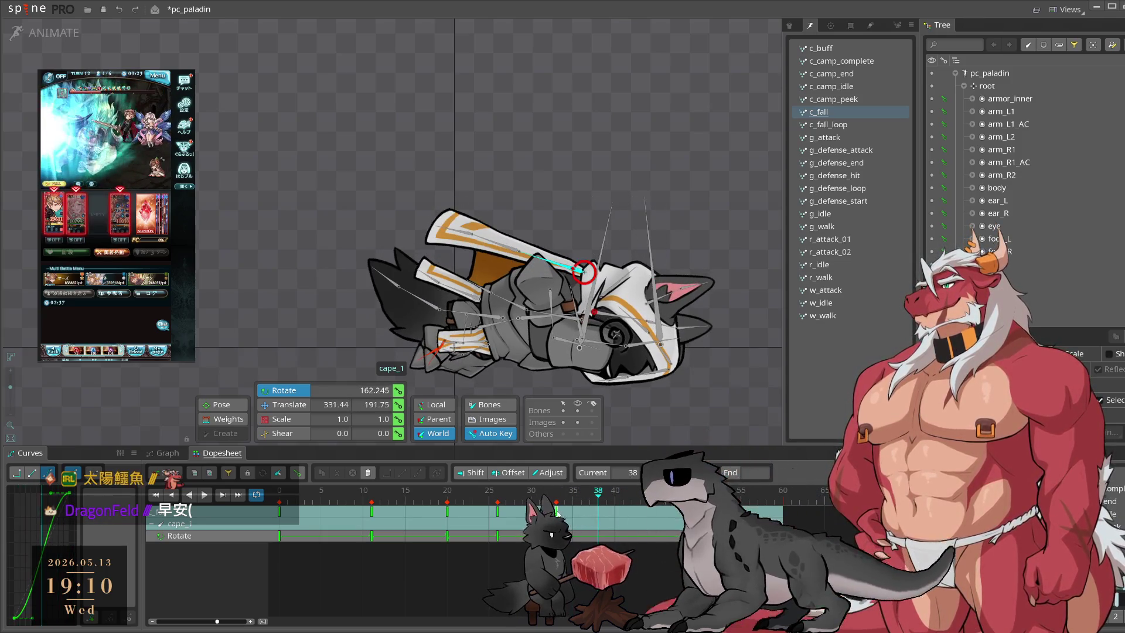
pyautogui.press('space')
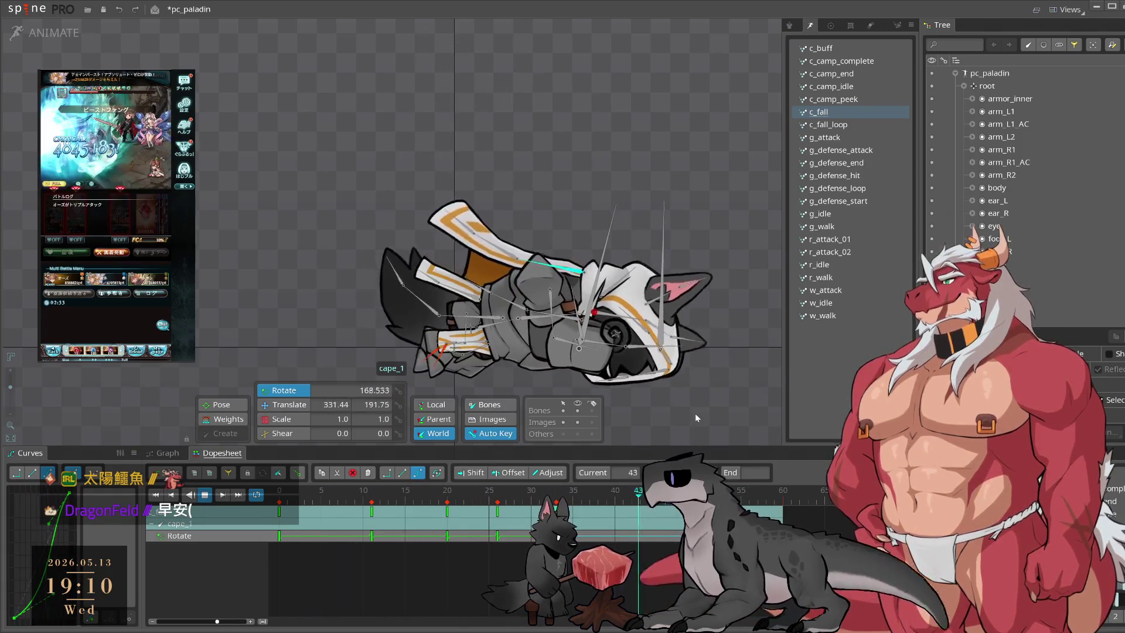
pyautogui.click(692, 409)
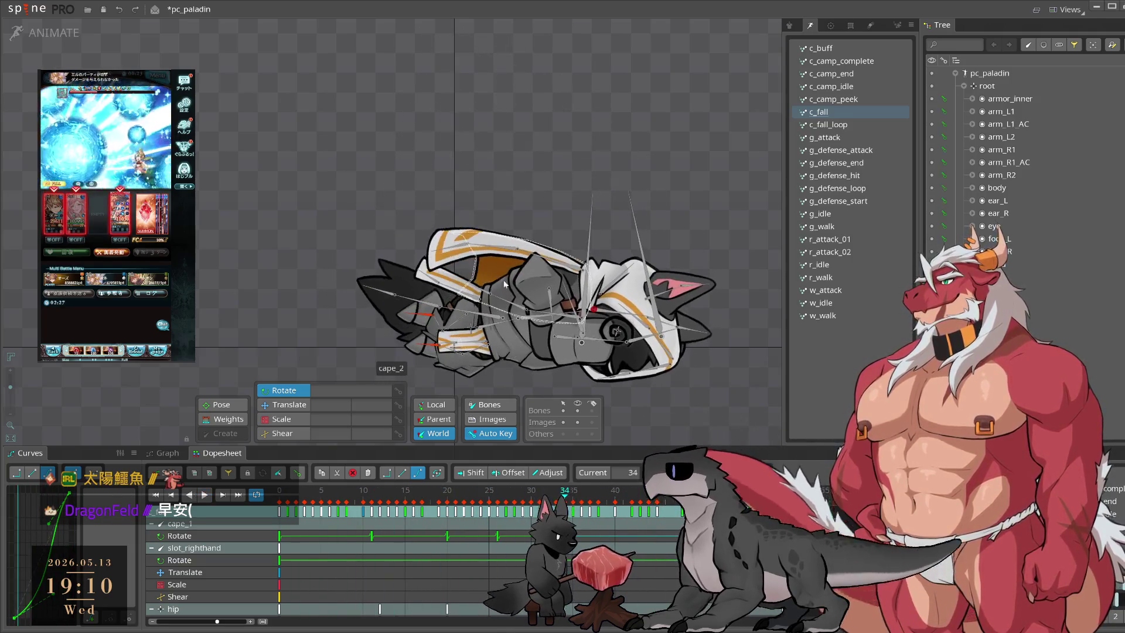
pyautogui.click(510, 249)
pyautogui.moveTo(490, 495); pyautogui.dragTo(522, 499)
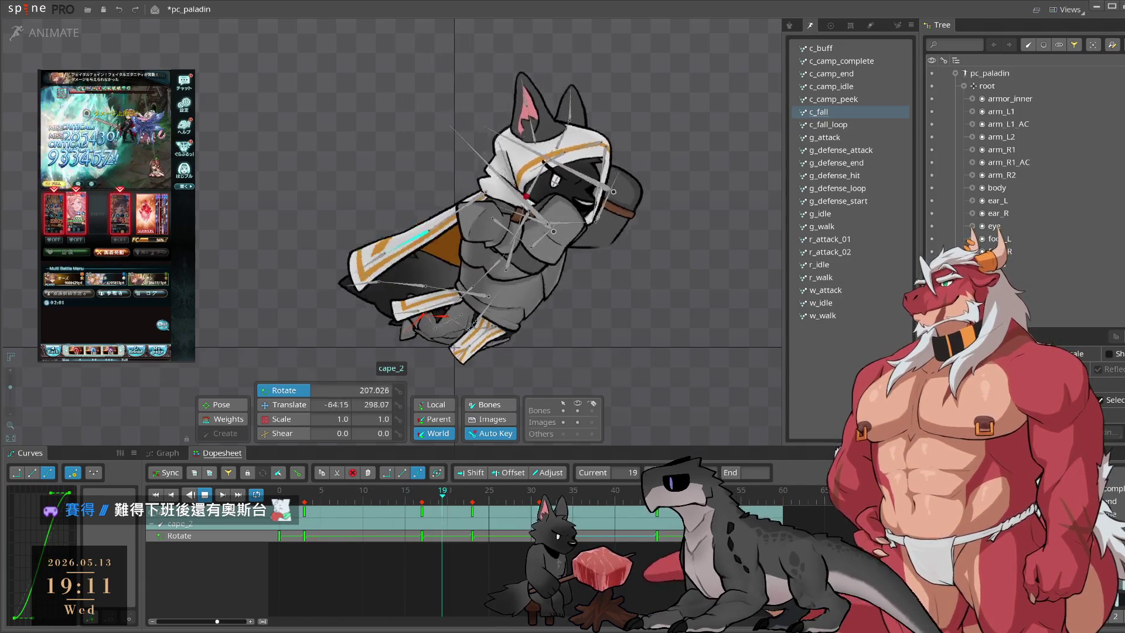
pyautogui.click(517, 250)
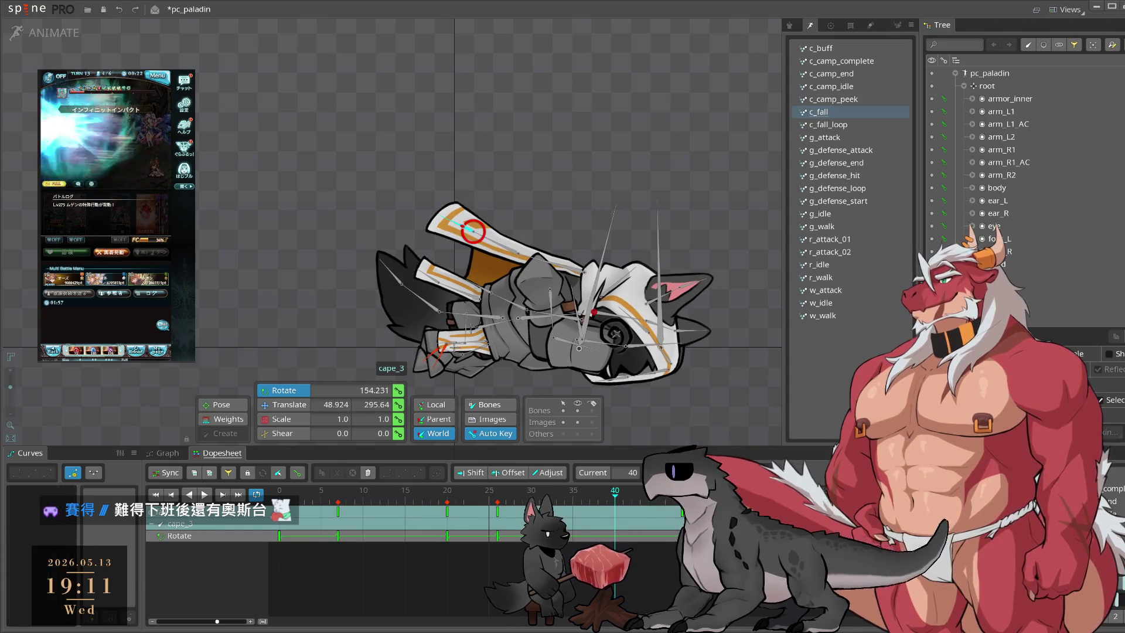
# Step: Move cape_3's last rotation keys earlier and replay c_fall with the retimed keys
pyautogui.moveTo(681, 535); pyautogui.dragTo(662, 531)
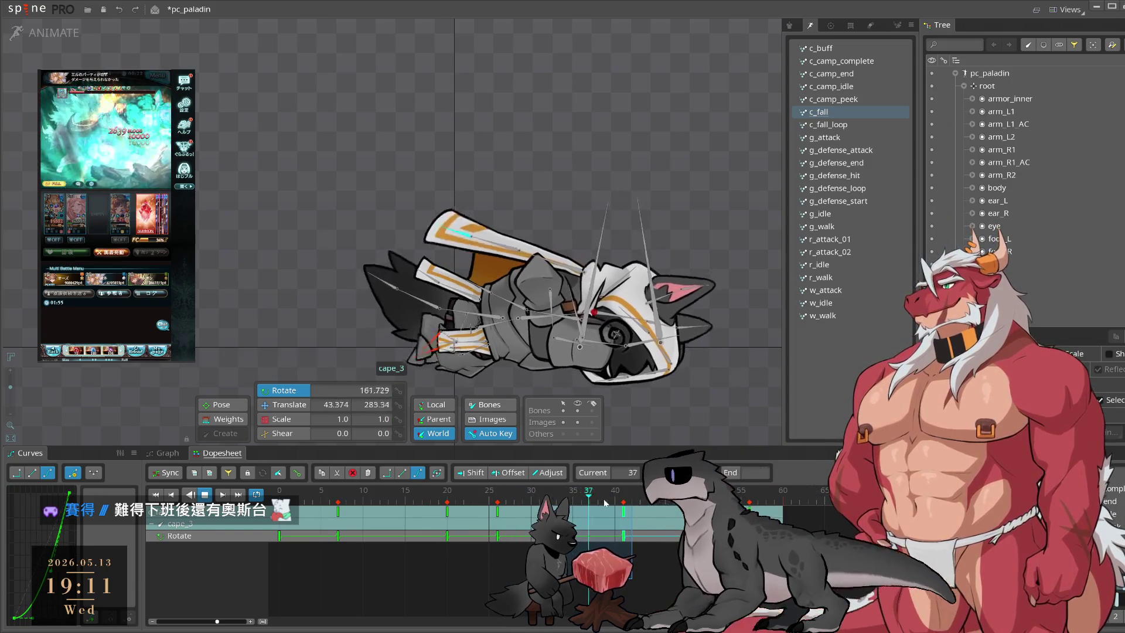
pyautogui.click(539, 498)
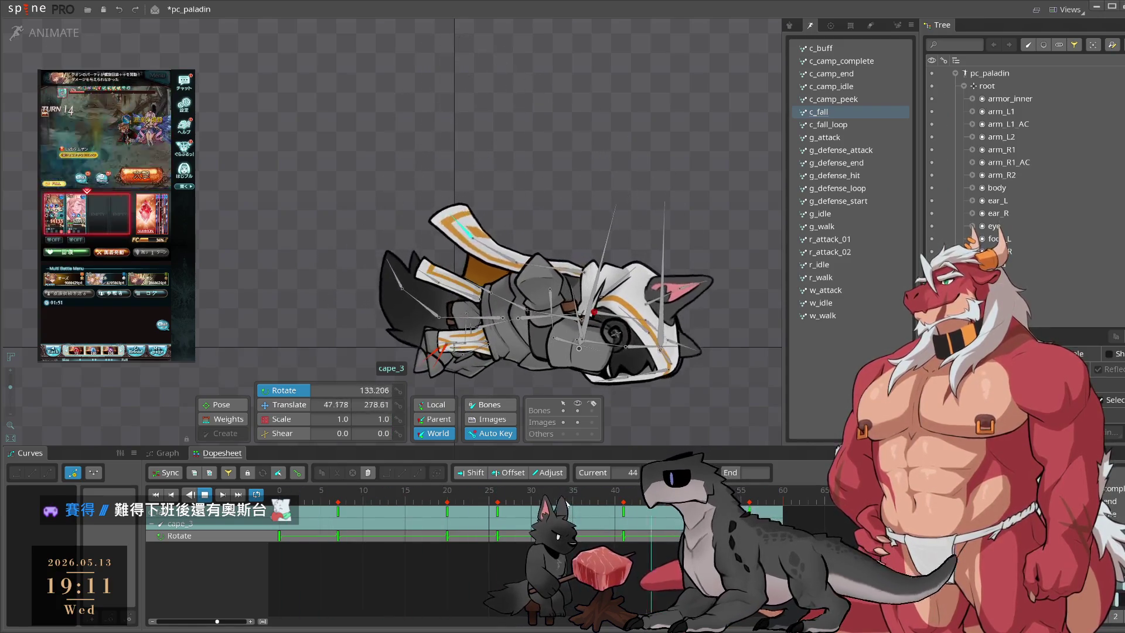
pyautogui.press('space')
pyautogui.moveTo(524, 508); pyautogui.dragTo(623, 531)
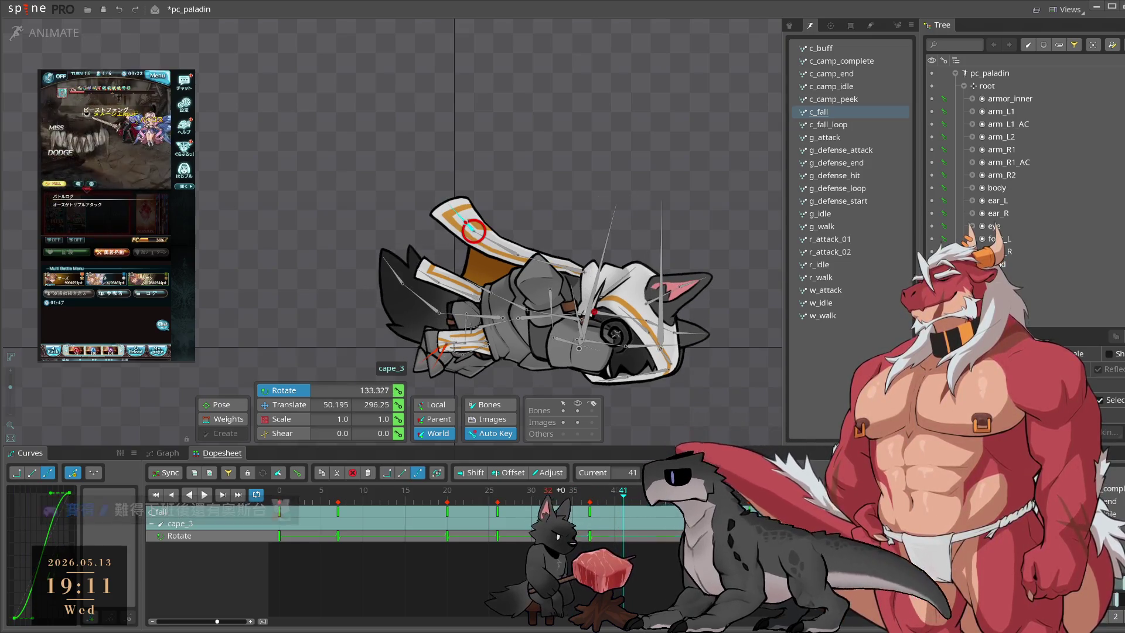
pyautogui.moveTo(548, 518); pyautogui.dragTo(533, 518)
pyautogui.press('space')
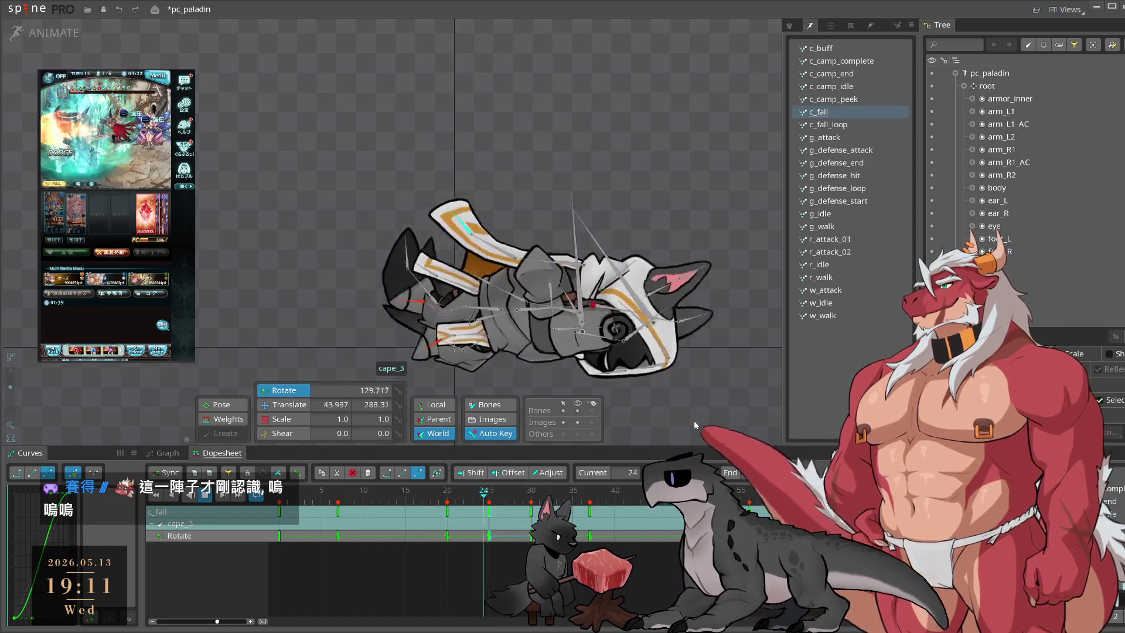
# Step: Review cape_2 from frame 42 in playback, then select the leg_cape bone
pyautogui.click(509, 274)
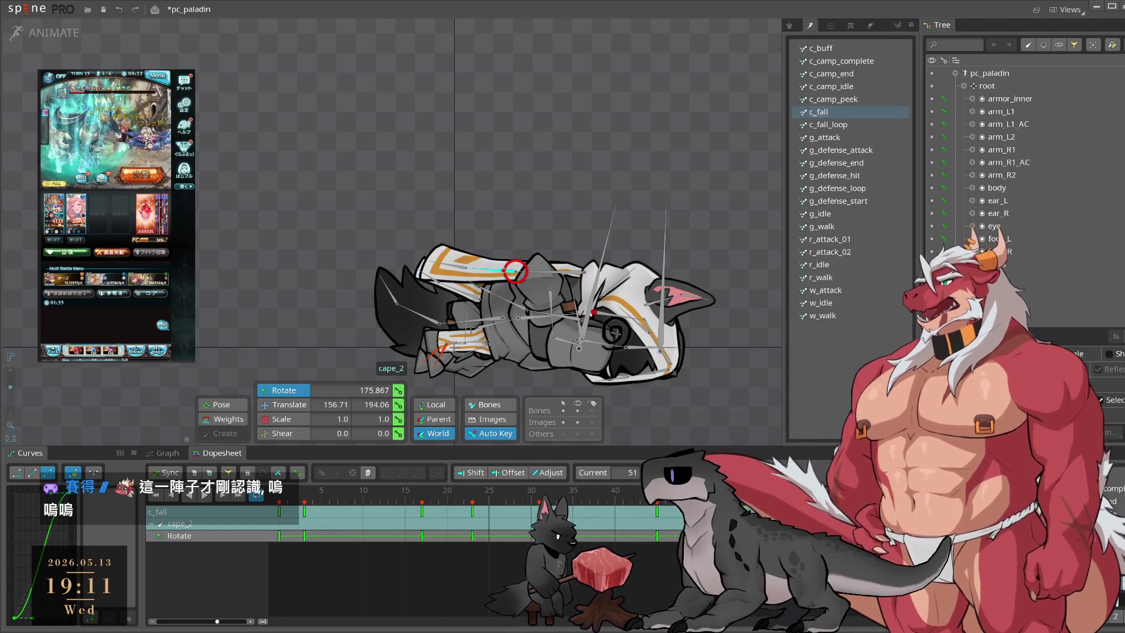
pyautogui.moveTo(529, 497); pyautogui.dragTo(631, 508)
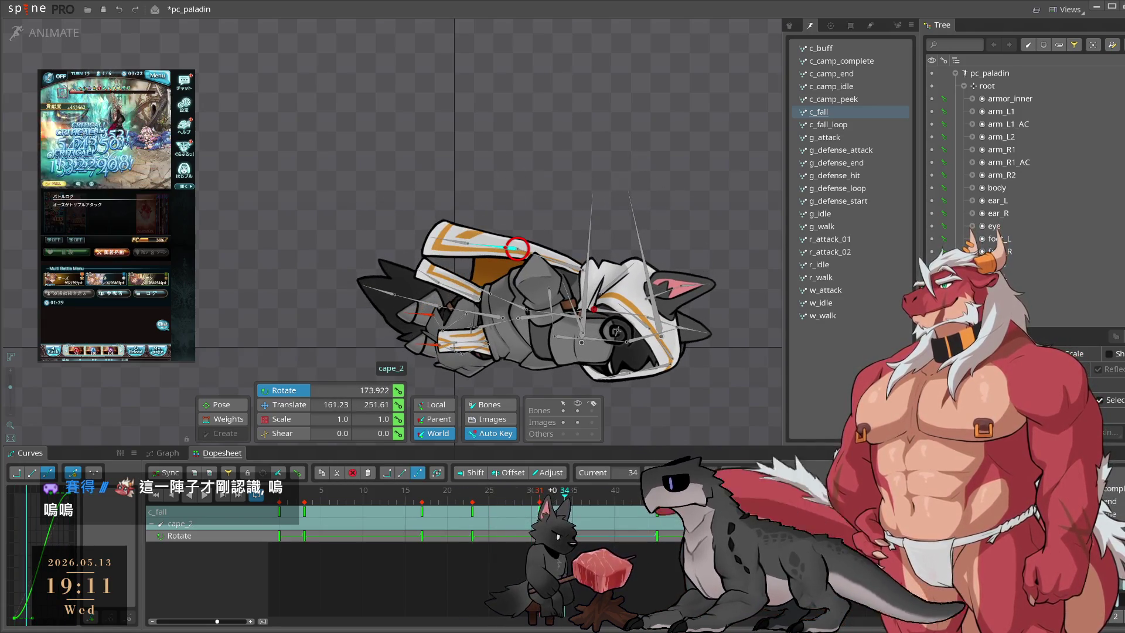
pyautogui.press('space')
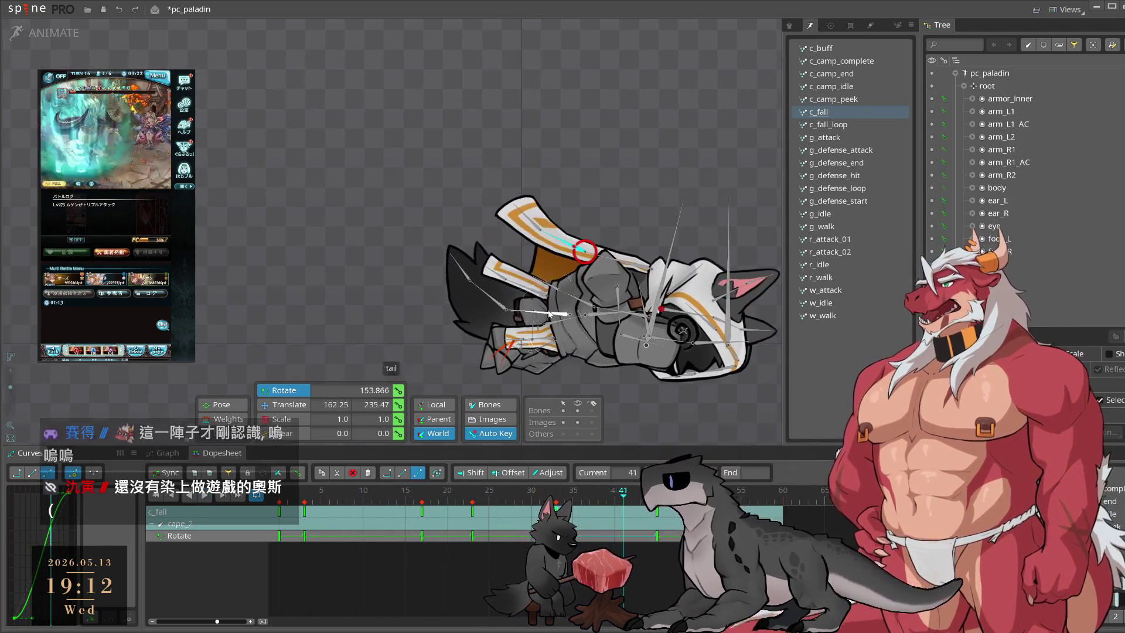
pyautogui.click(537, 297)
pyautogui.click(538, 297)
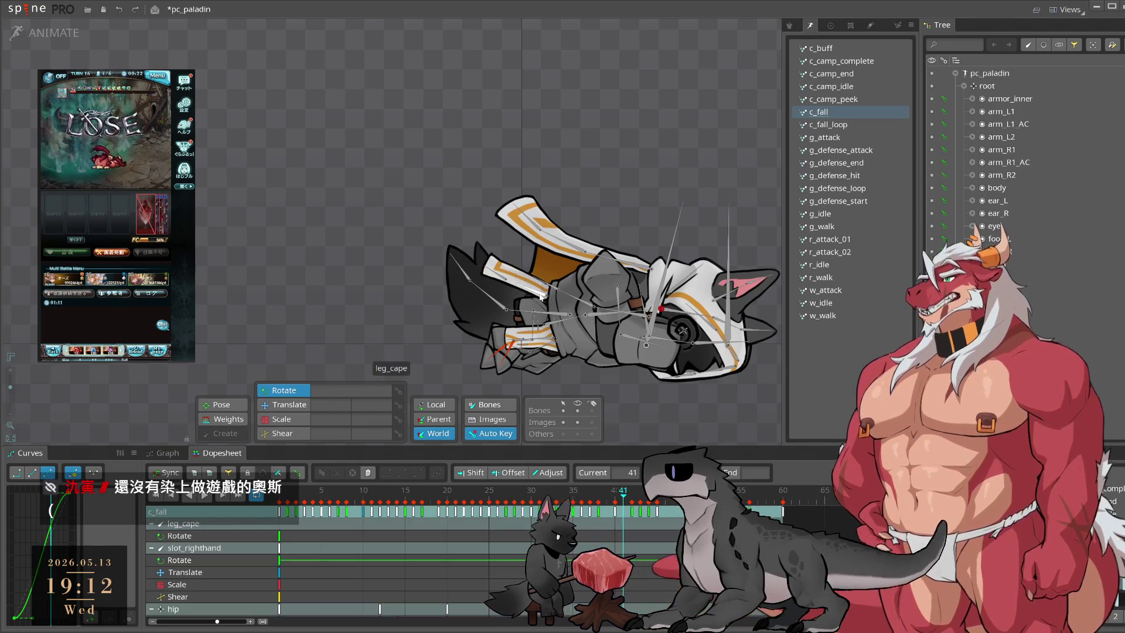
# Step: Move a cape_2 rotation key four frames earlier near frame 38 during playback
pyautogui.press('space')
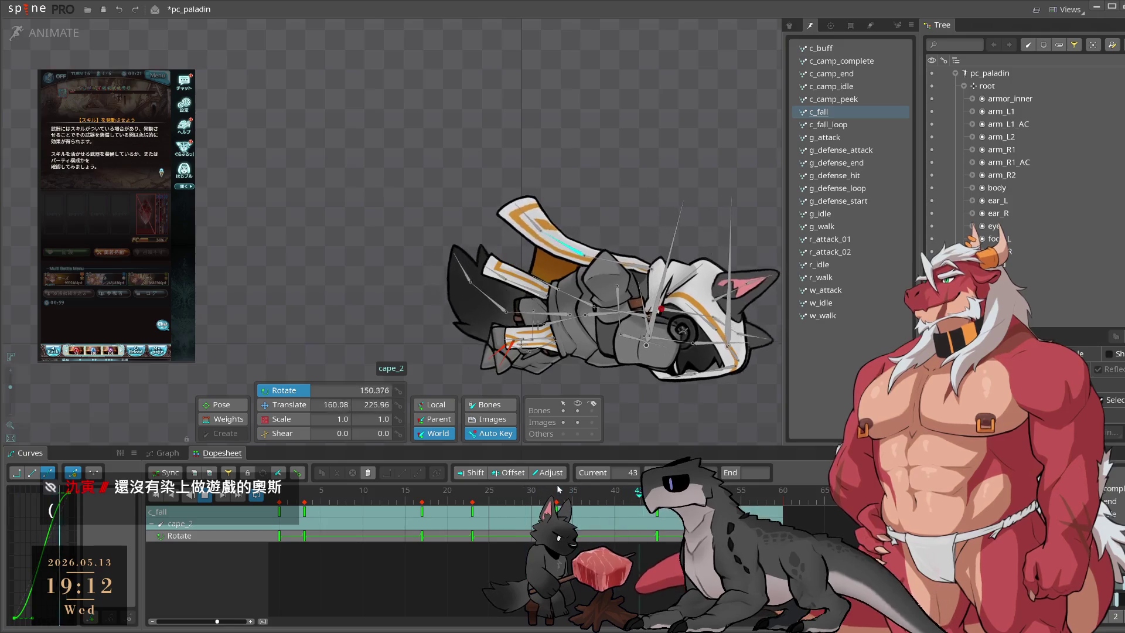
pyautogui.click(598, 499)
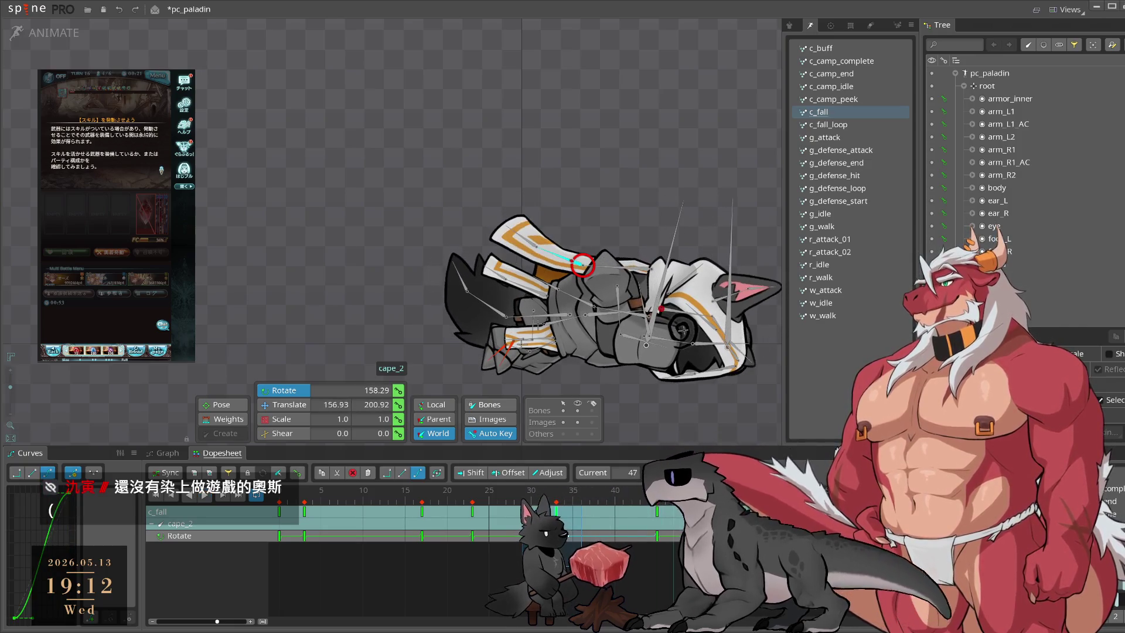
pyautogui.moveTo(555, 511); pyautogui.dragTo(523, 512)
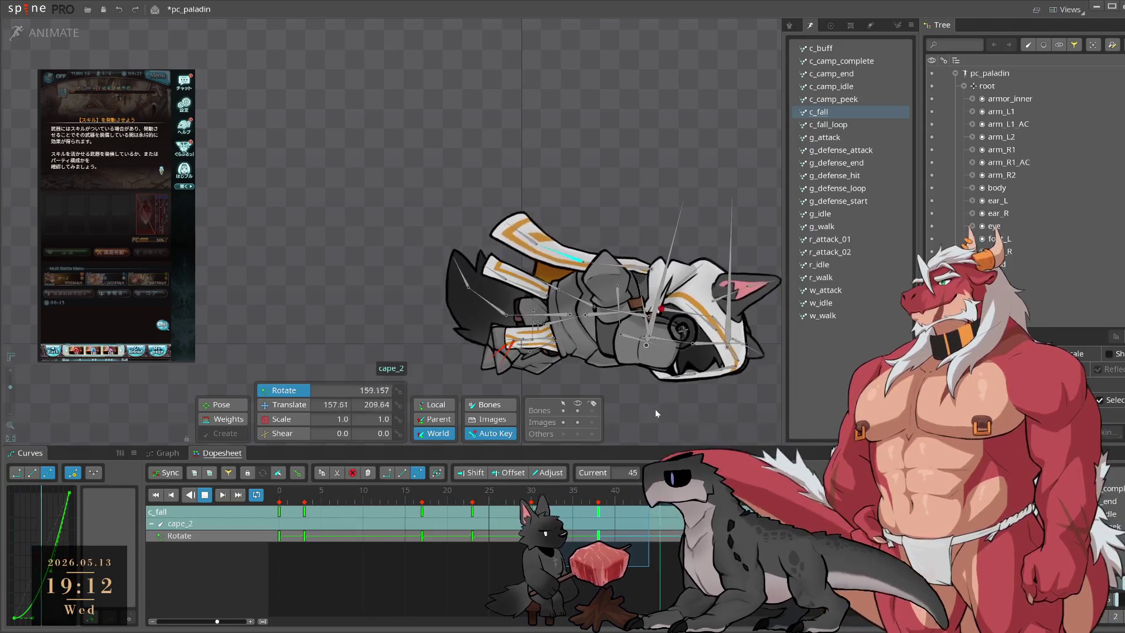
pyautogui.click(572, 315)
# Step: Review cape_3 in playback from frame 36, then select leg_cape and leg_cape2
pyautogui.click(527, 271)
pyautogui.click(556, 493)
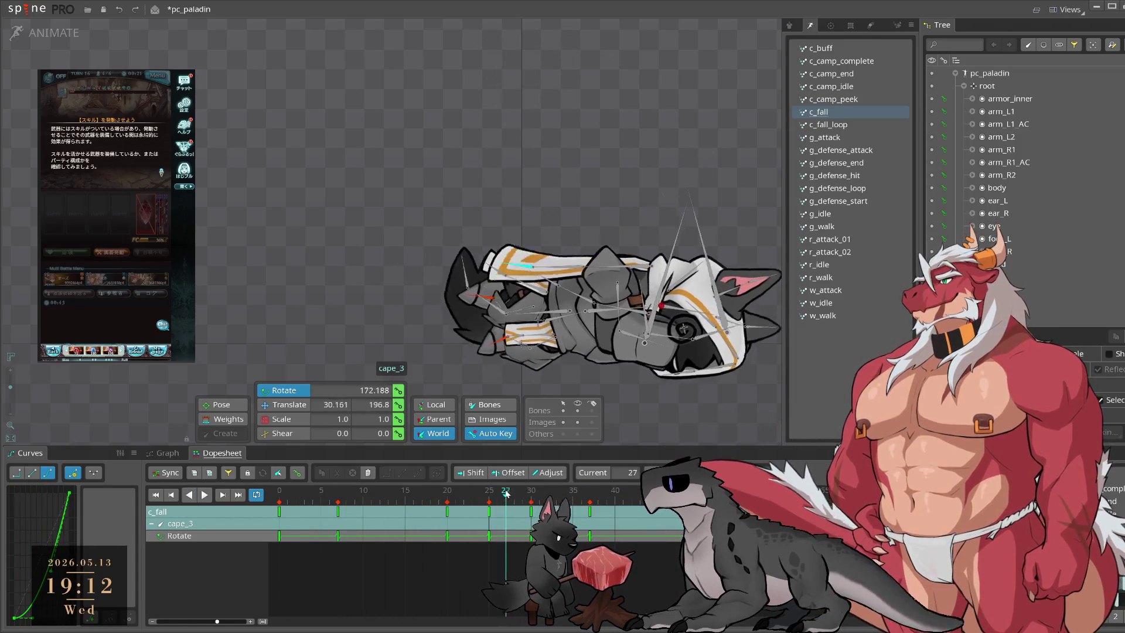
pyautogui.moveTo(557, 499); pyautogui.dragTo(585, 502)
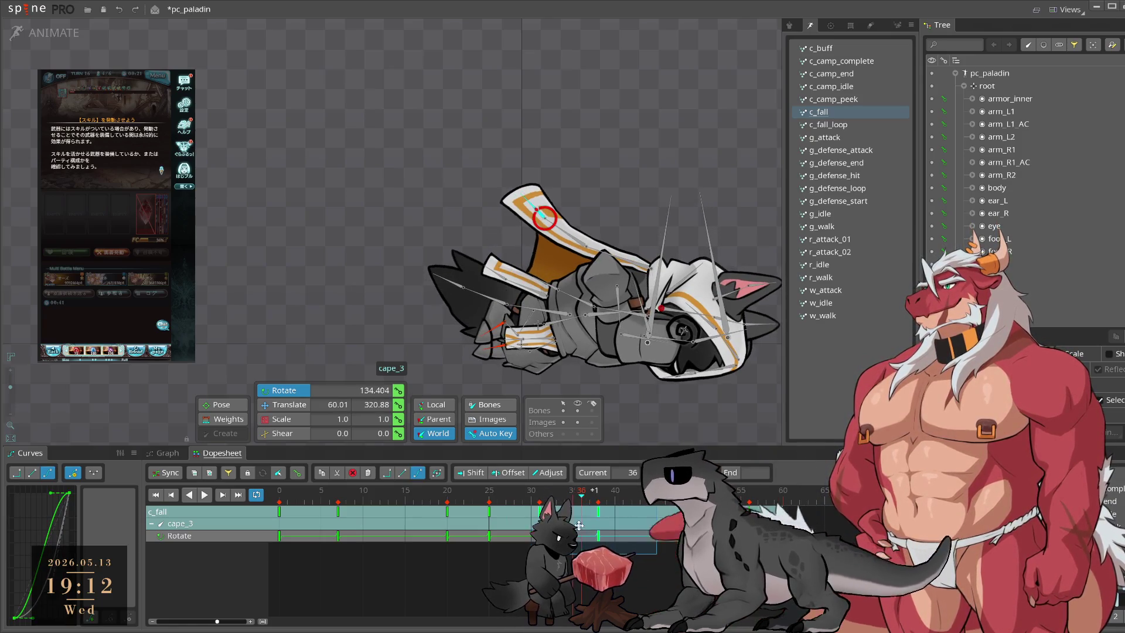
pyautogui.press('space')
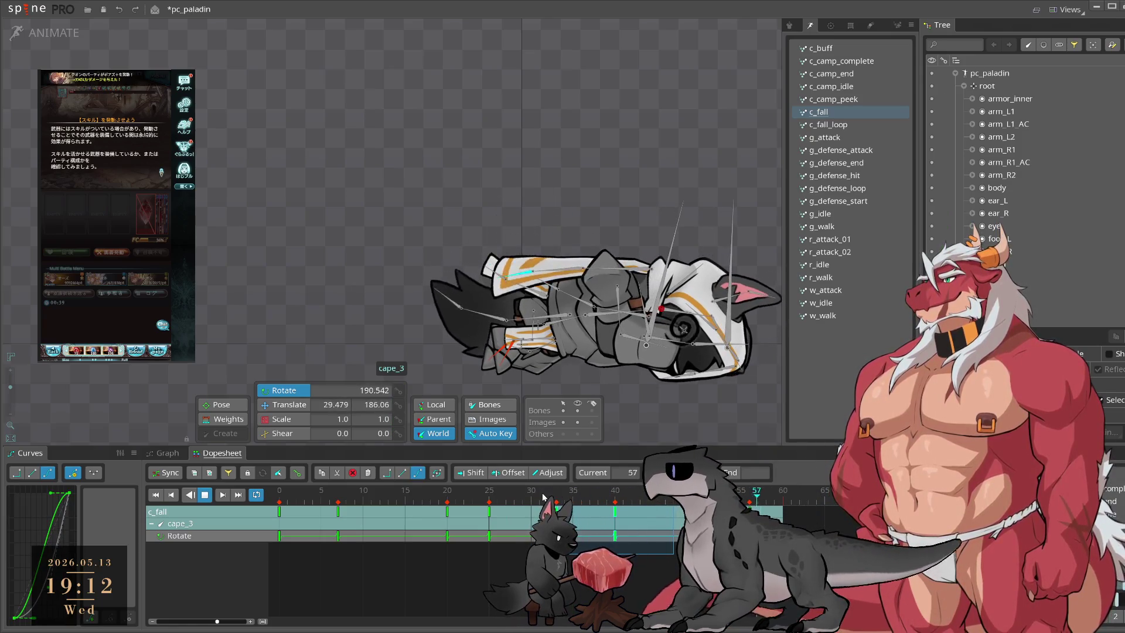
pyautogui.press('space')
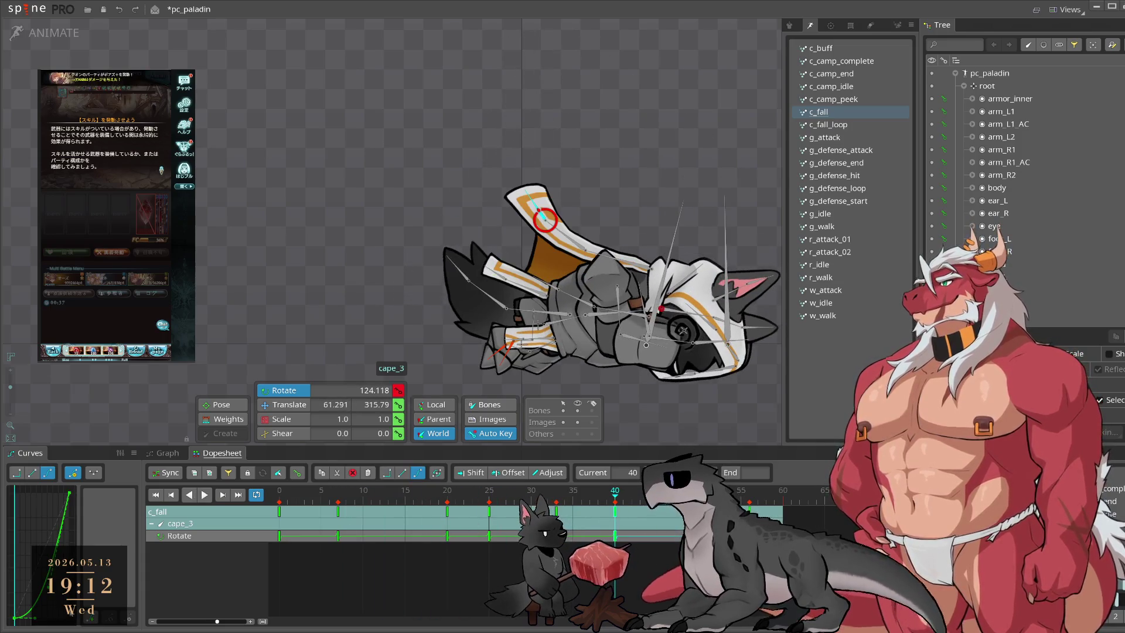
pyautogui.press('space')
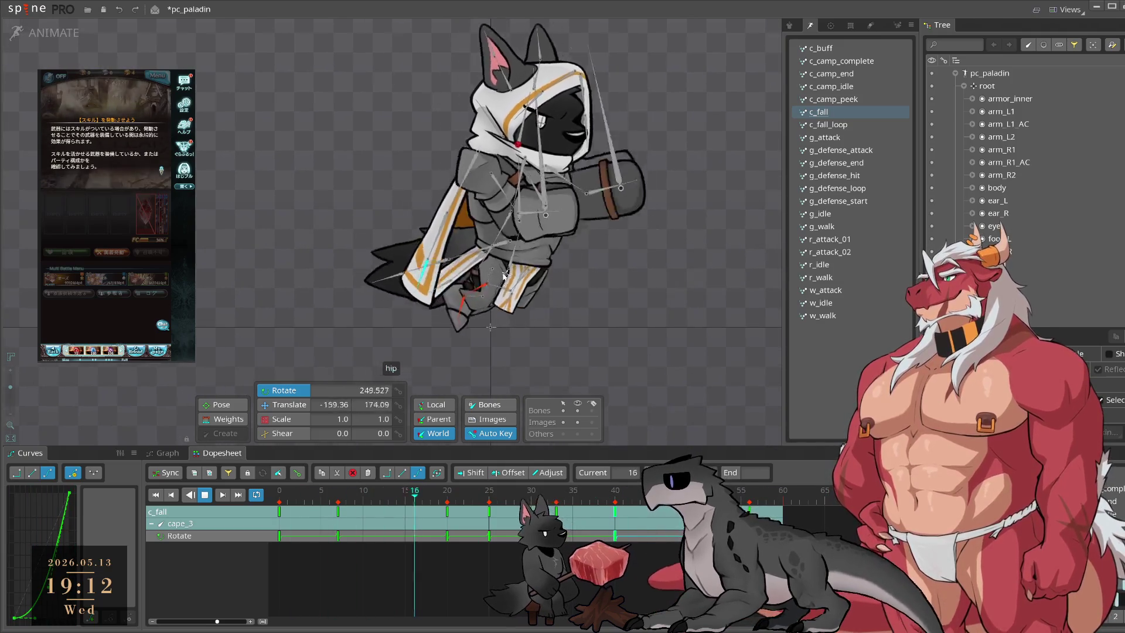
pyautogui.press('space')
pyautogui.click(508, 270)
pyautogui.keyDown('ctrl'); pyautogui.click(492, 310); pyautogui.keyUp('ctrl')
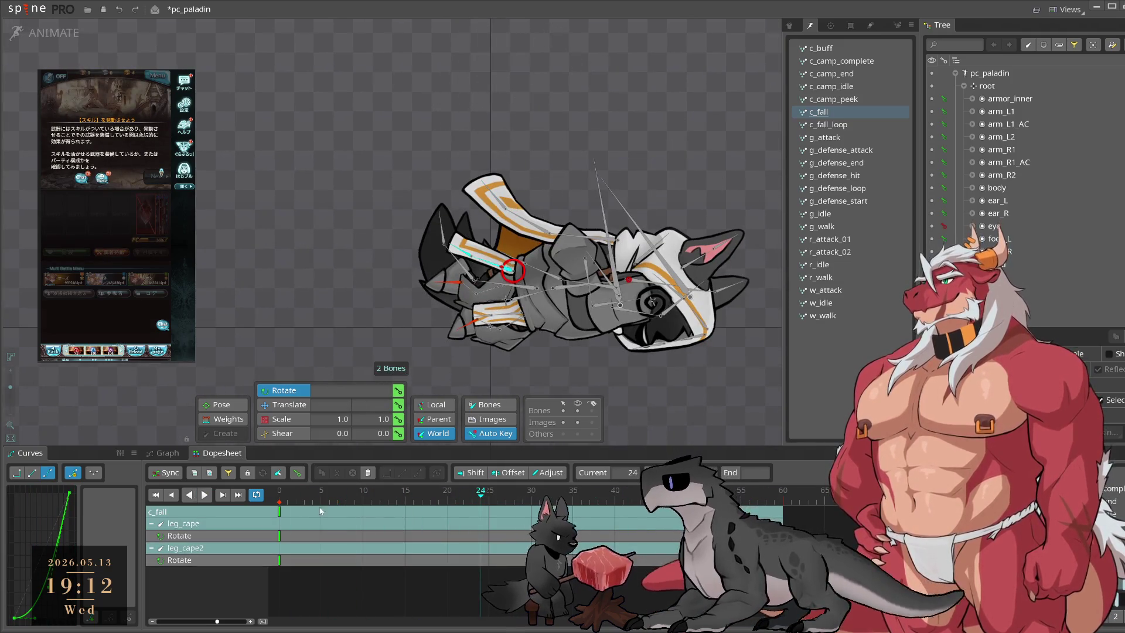
# Step: Rotate leg_cape and leg_cape2 upward across frames 10, 27 and 36 to key their swing
pyautogui.click(319, 503)
pyautogui.moveTo(319, 503)
pyautogui.mouseDown()
pyautogui.moveTo(386, 504)
pyautogui.moveTo(448, 527)
pyautogui.moveTo(474, 506)
pyautogui.mouseUp()
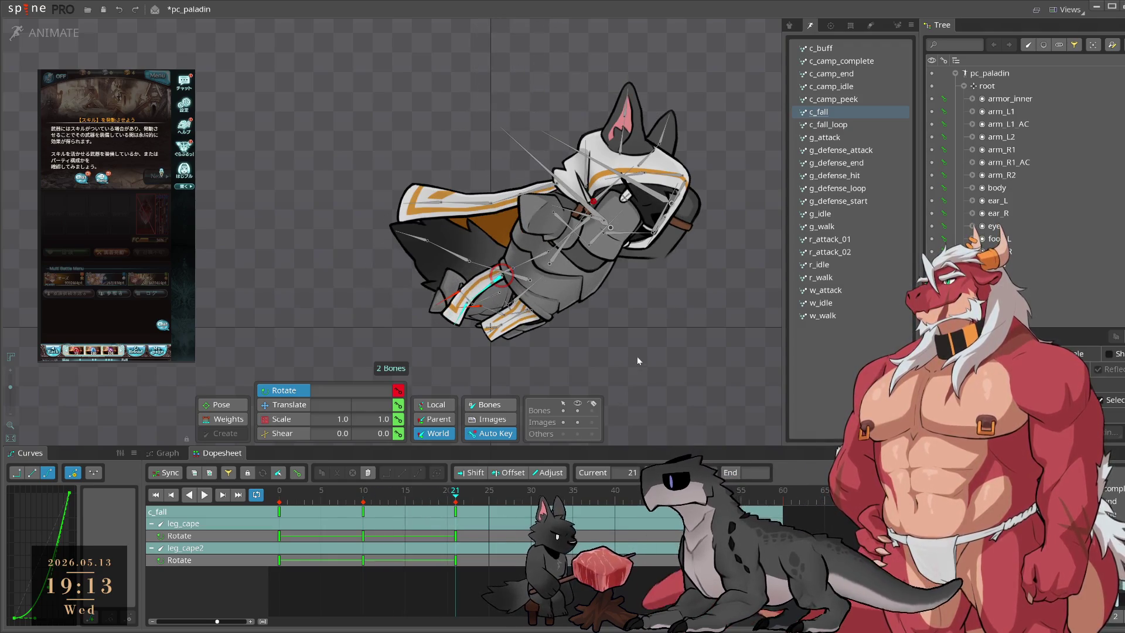
pyautogui.click(506, 497)
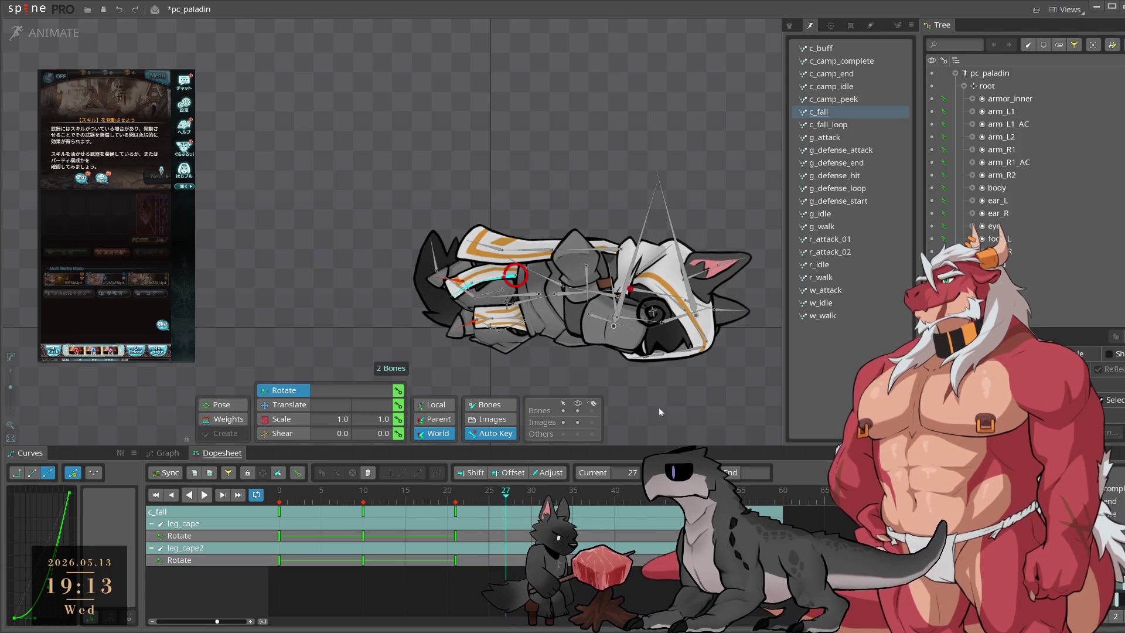
pyautogui.click(581, 496)
pyautogui.moveTo(656, 422); pyautogui.dragTo(687, 379)
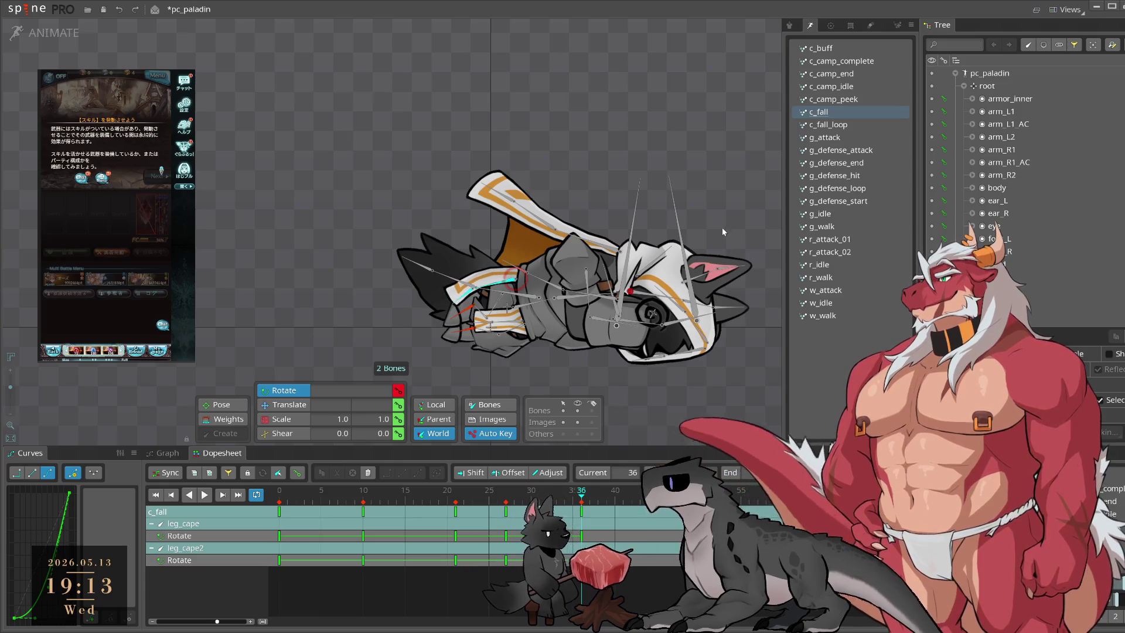
# Step: Move the leg capes' frame-35 key to frame 33 and play the full fall to check
pyautogui.click(668, 498)
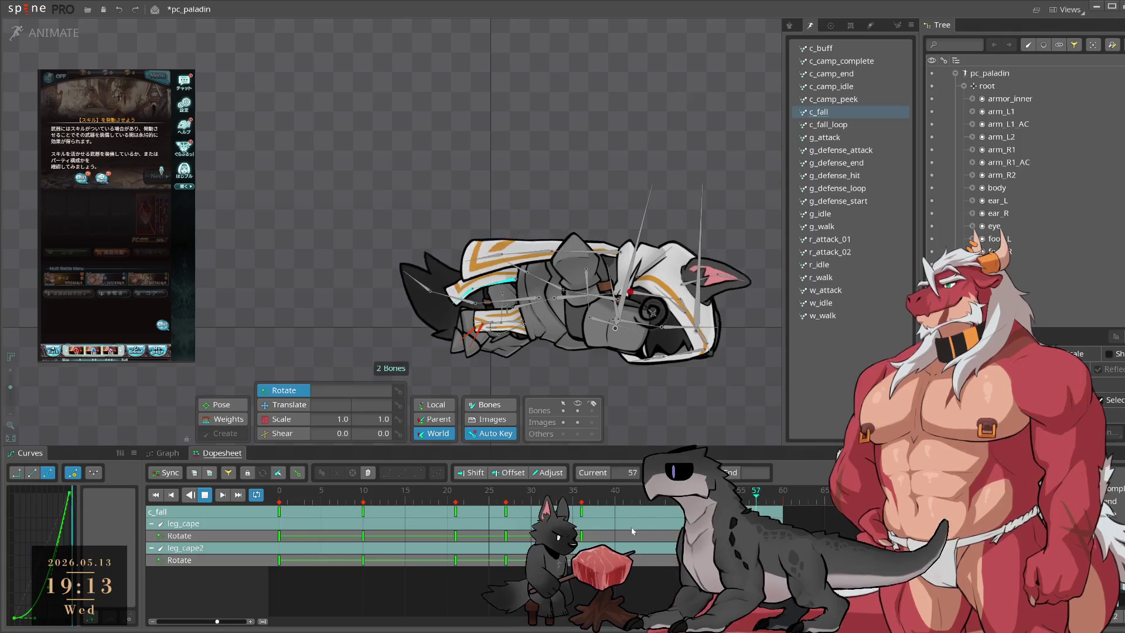
pyautogui.click(583, 497)
pyautogui.moveTo(586, 502)
pyautogui.mouseDown()
pyautogui.moveTo(555, 498)
pyautogui.moveTo(556, 518)
pyautogui.moveTo(674, 510)
pyautogui.mouseUp()
pyautogui.click(529, 517)
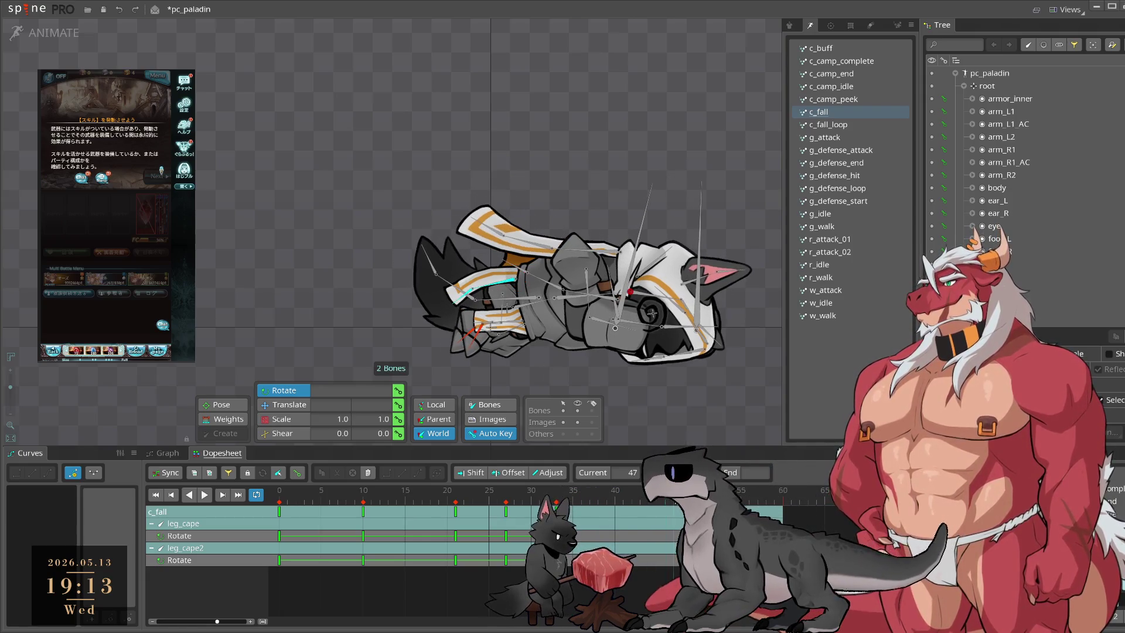
pyautogui.click(732, 398)
pyautogui.press('space')
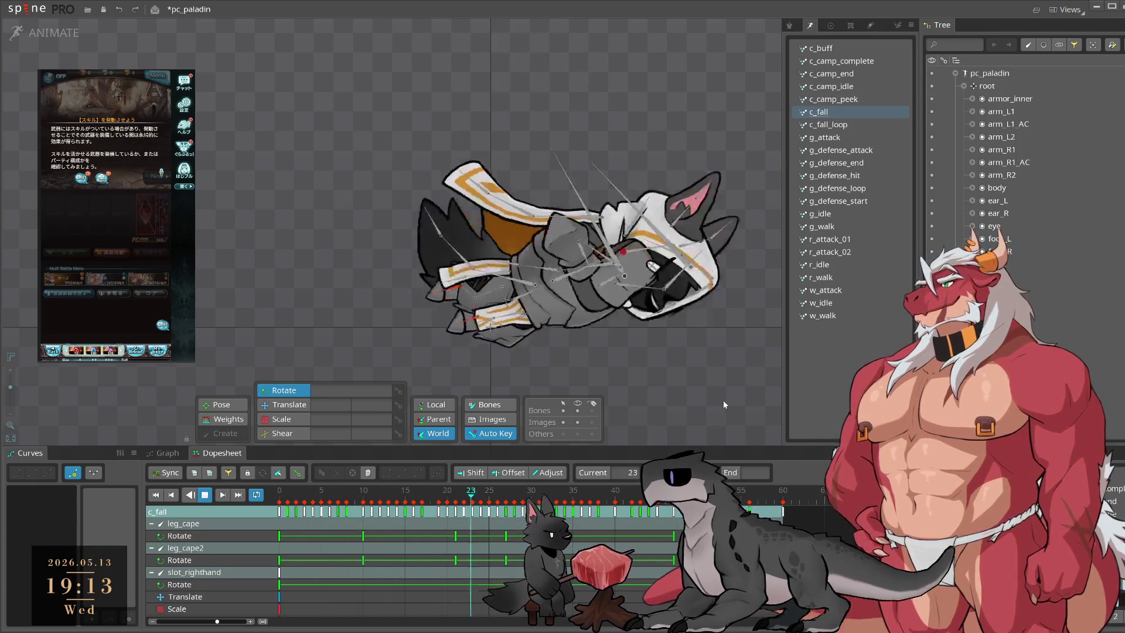
pyautogui.press('space')
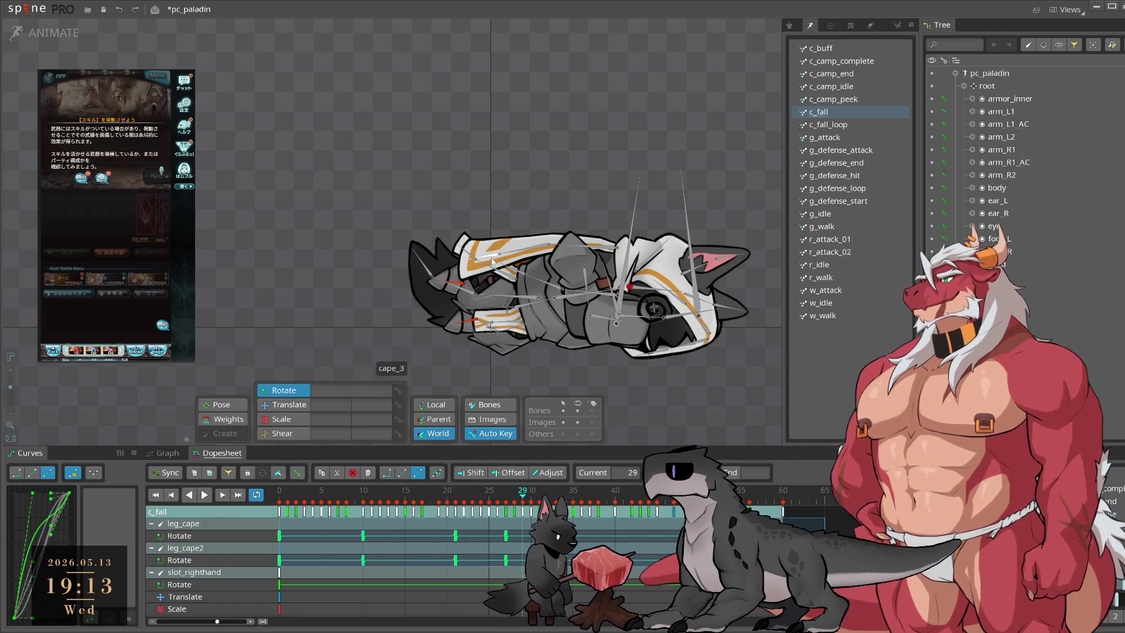
# Step: Replay the fall and select the leg_cape bone on its own
pyautogui.press('space')
pyautogui.click(473, 299)
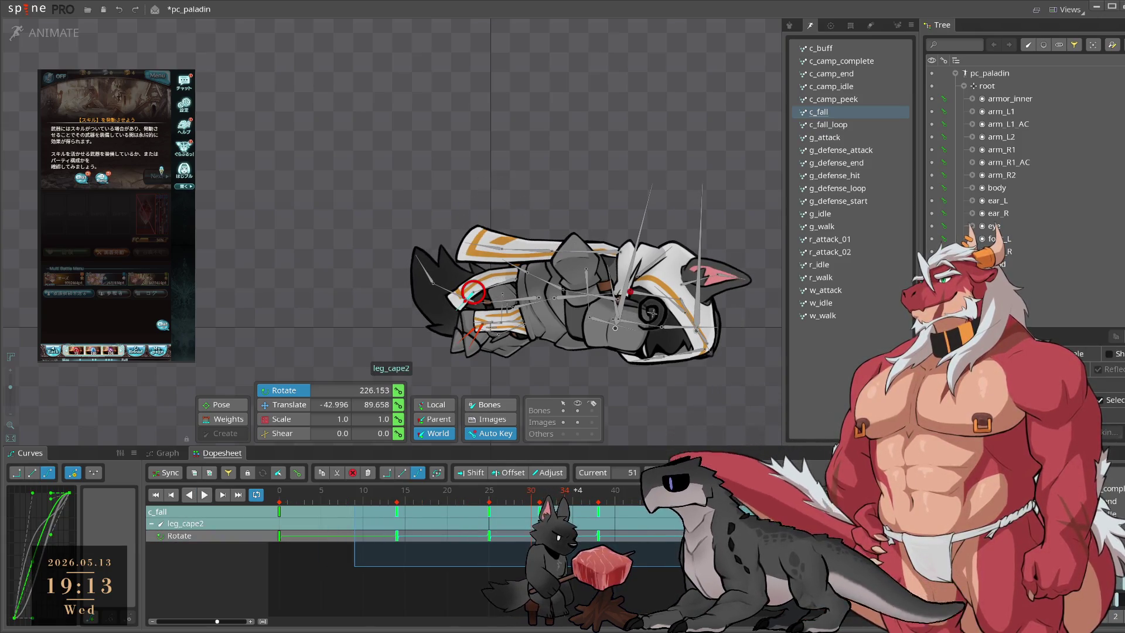
pyautogui.press('space')
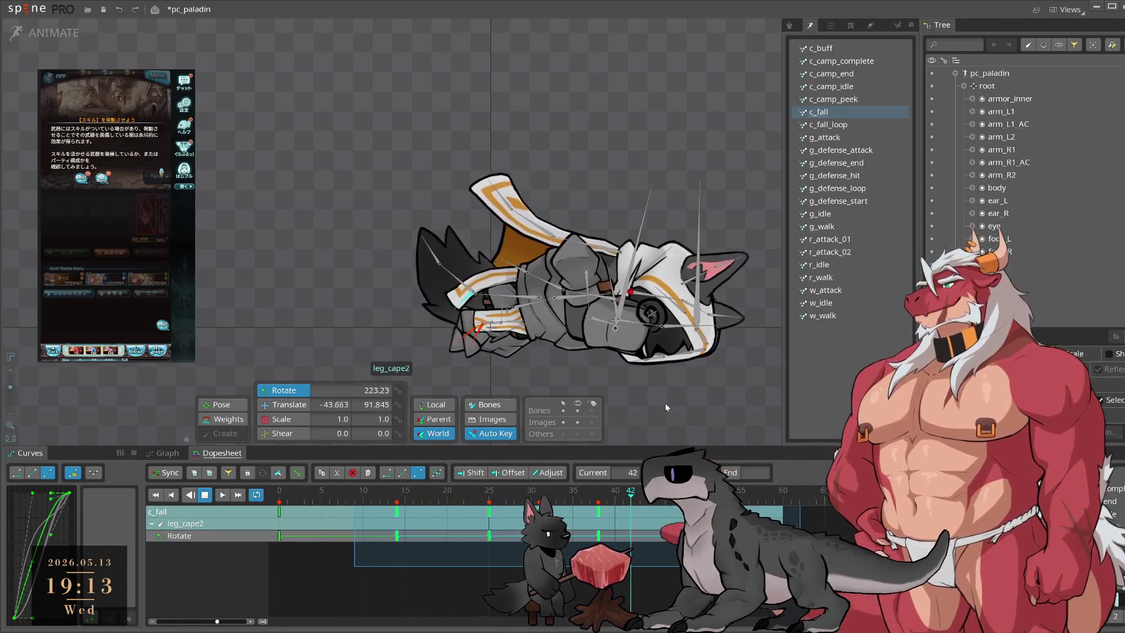
pyautogui.click(658, 385)
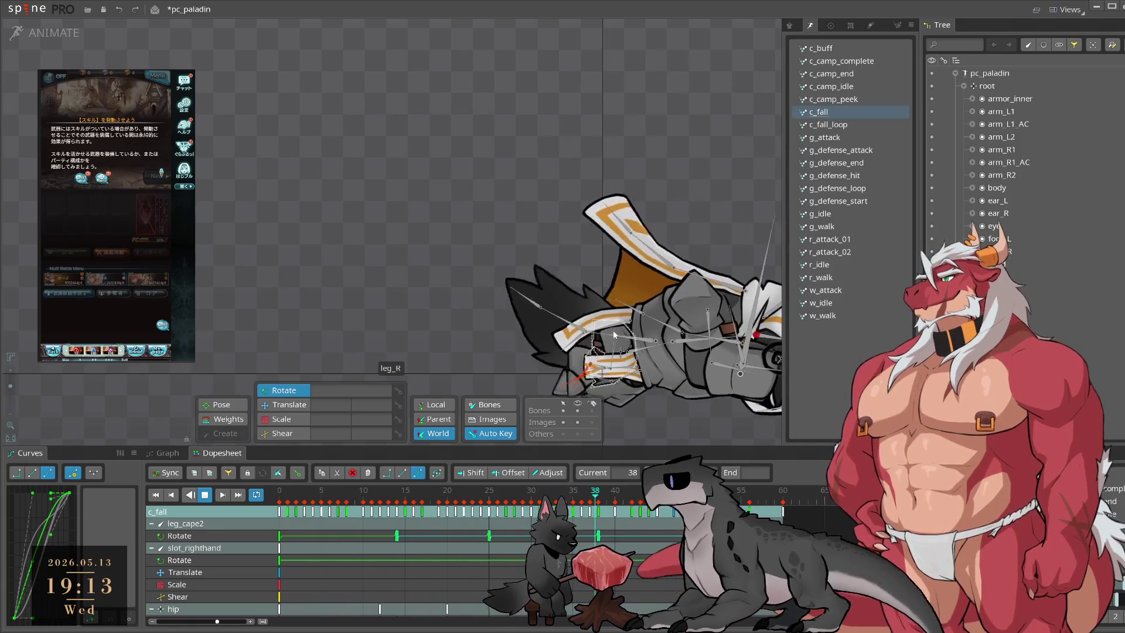
pyautogui.click(621, 325)
# Step: Scrub leg_cape through frames 4–13 and replay the fall to check its motion
pyautogui.click(313, 509)
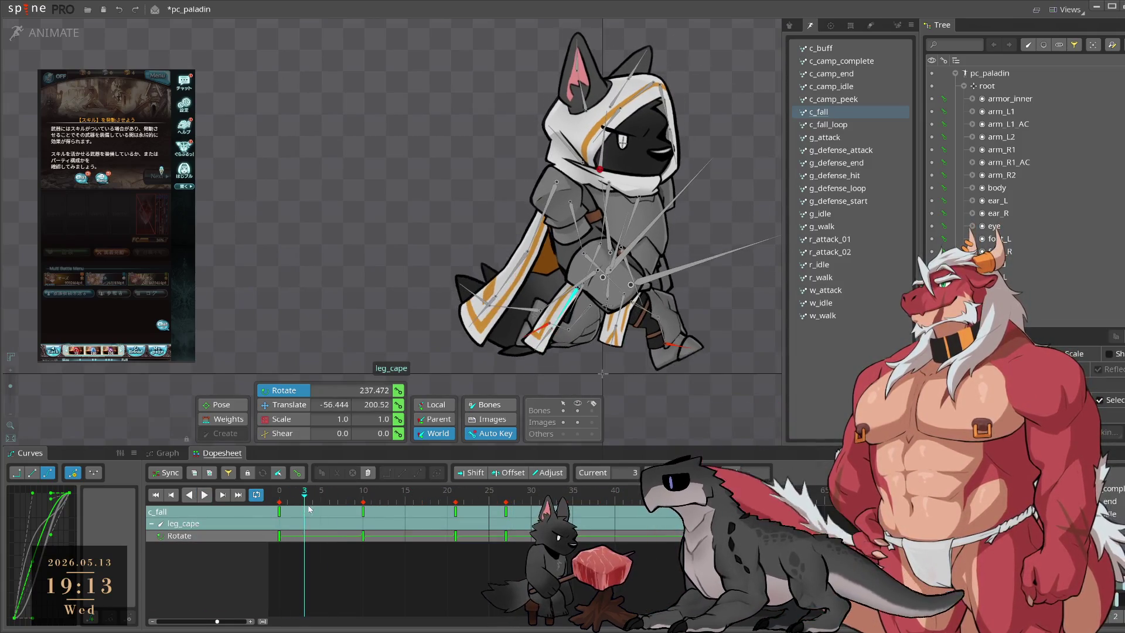
pyautogui.moveTo(312, 510); pyautogui.dragTo(320, 510)
pyautogui.press('space')
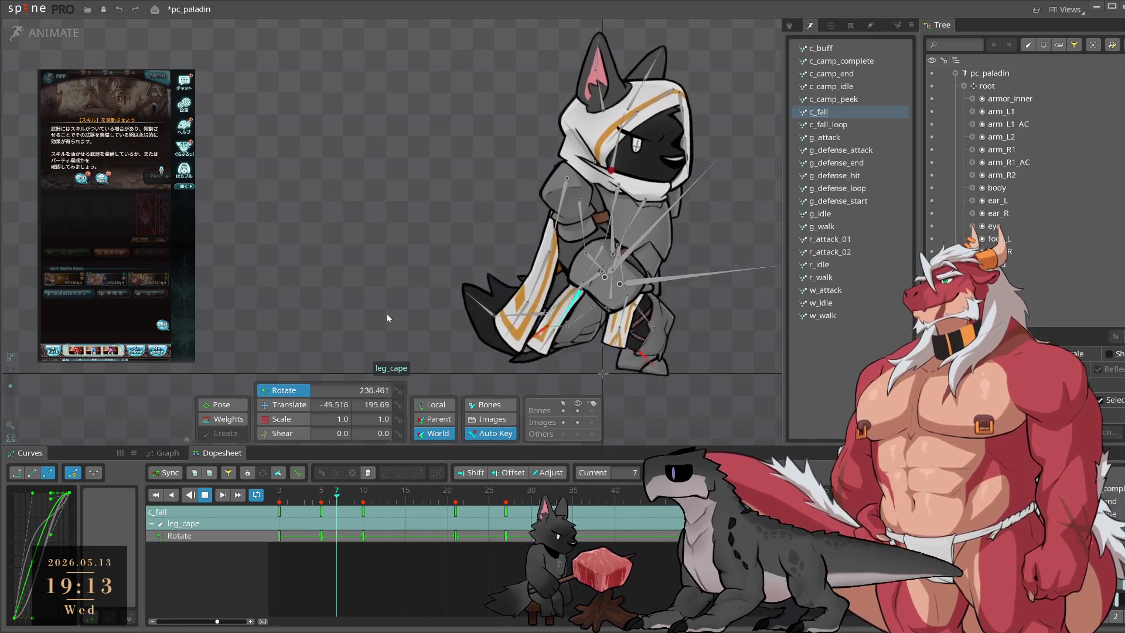
pyautogui.click(328, 500)
pyautogui.moveTo(328, 502)
pyautogui.mouseDown()
pyautogui.moveTo(490, 535)
pyautogui.moveTo(422, 534)
pyautogui.mouseUp()
pyautogui.press('space')
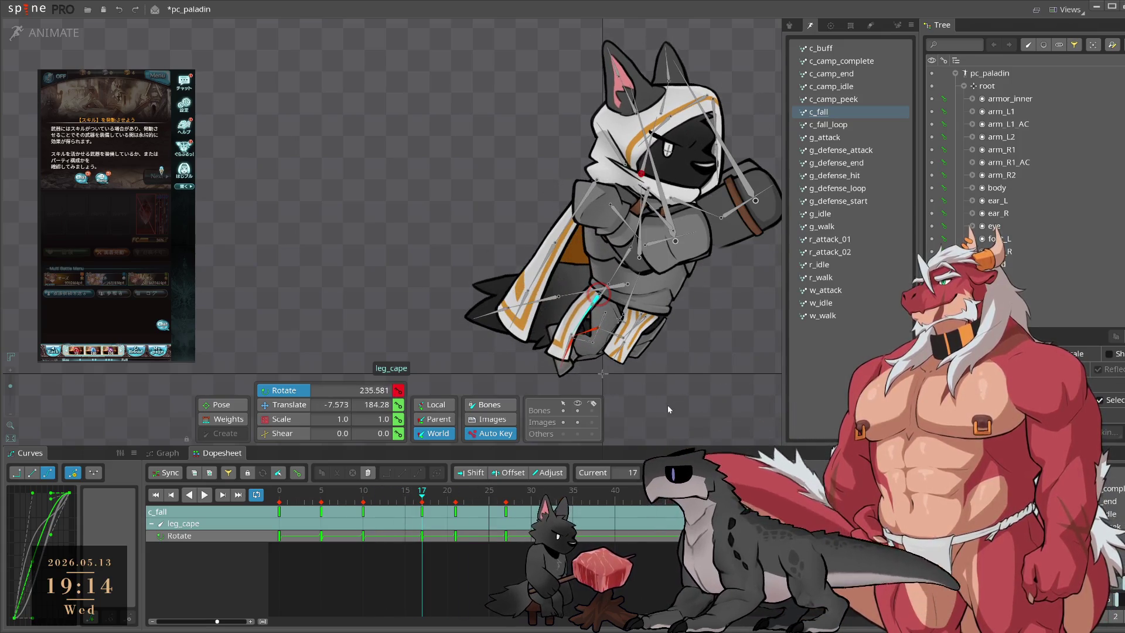
pyautogui.click(678, 414)
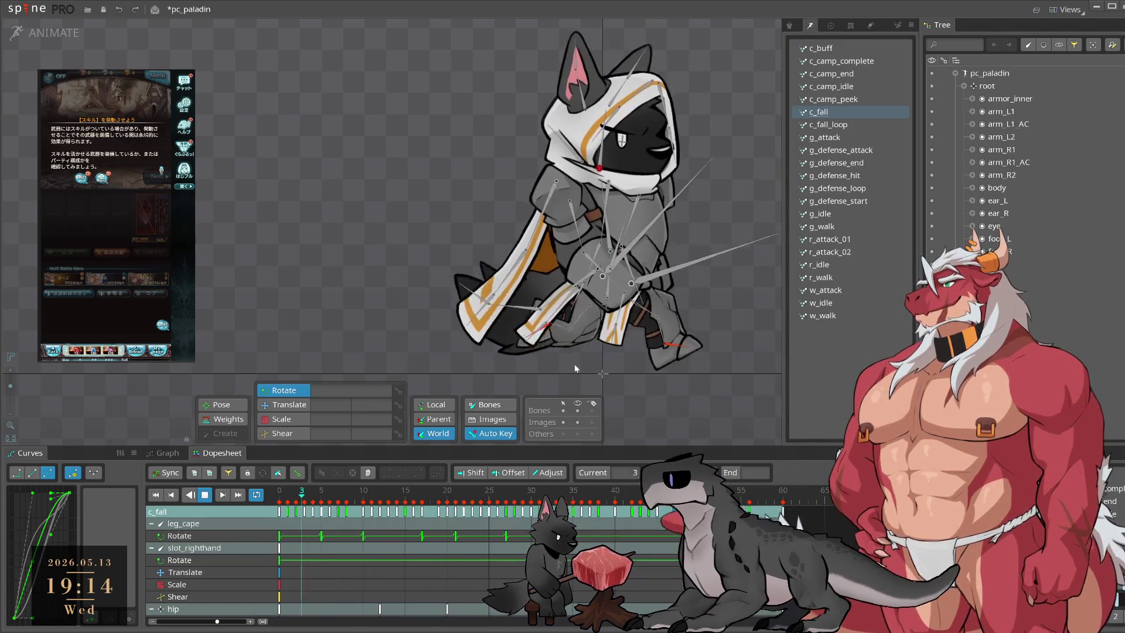
pyautogui.press('space')
# Step: Select leg_cape2, step back to frame 8, and review the fall playback
pyautogui.click(574, 352)
pyautogui.moveTo(387, 511)
pyautogui.mouseDown()
pyautogui.moveTo(346, 512)
pyautogui.moveTo(446, 526)
pyautogui.moveTo(404, 515)
pyautogui.moveTo(564, 497)
pyautogui.moveTo(539, 498)
pyautogui.mouseUp()
pyautogui.press('space')
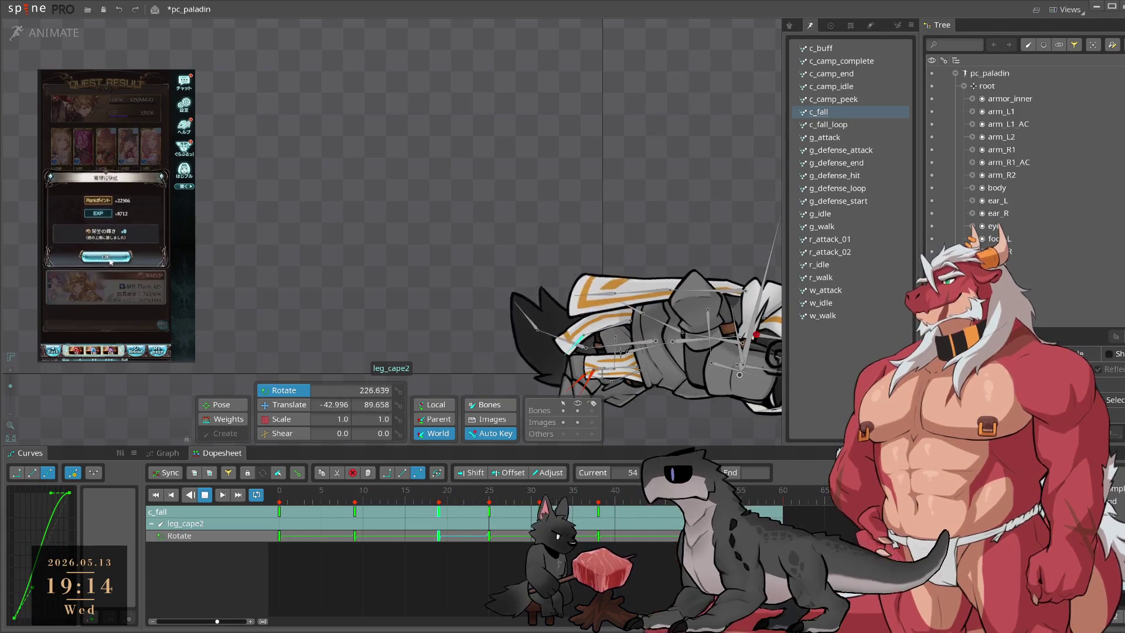
pyautogui.click(110, 260)
pyautogui.click(106, 195)
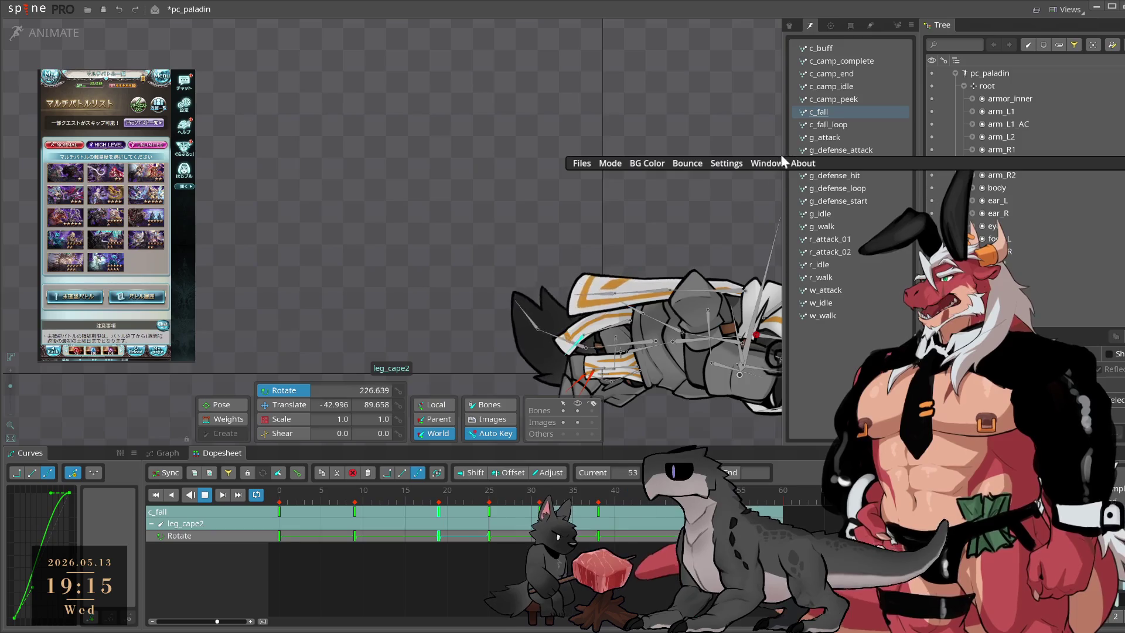
# Step: Clear the State 2 and State 3 shortcuts under States Remap and close settings
pyautogui.click(758, 163)
pyautogui.click(725, 163)
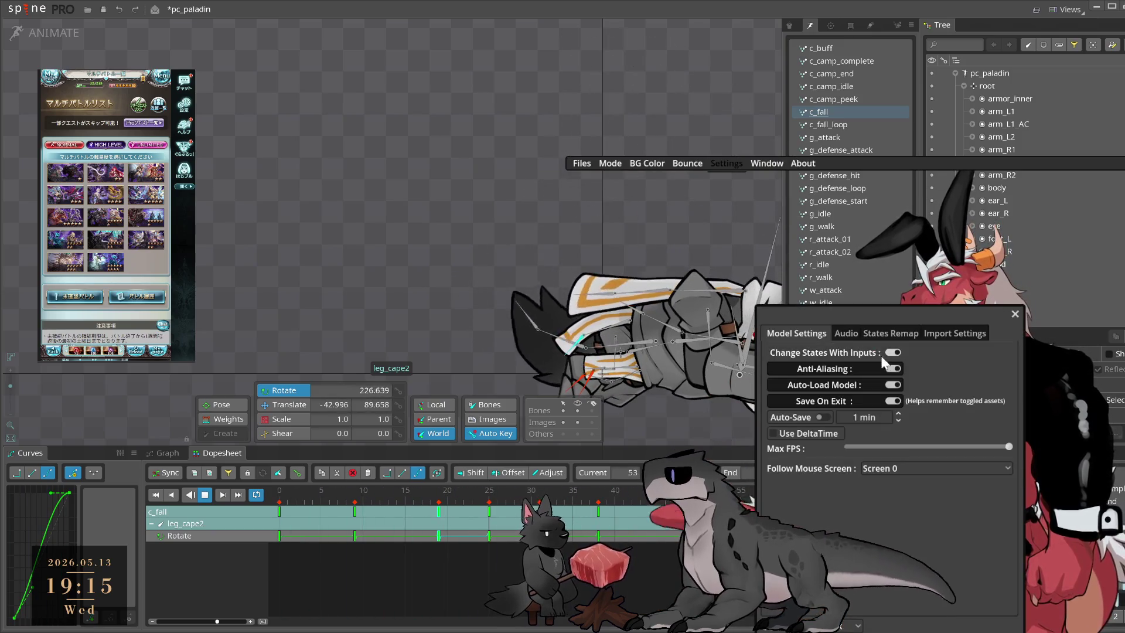
pyautogui.click(889, 333)
pyautogui.click(898, 384)
pyautogui.click(897, 402)
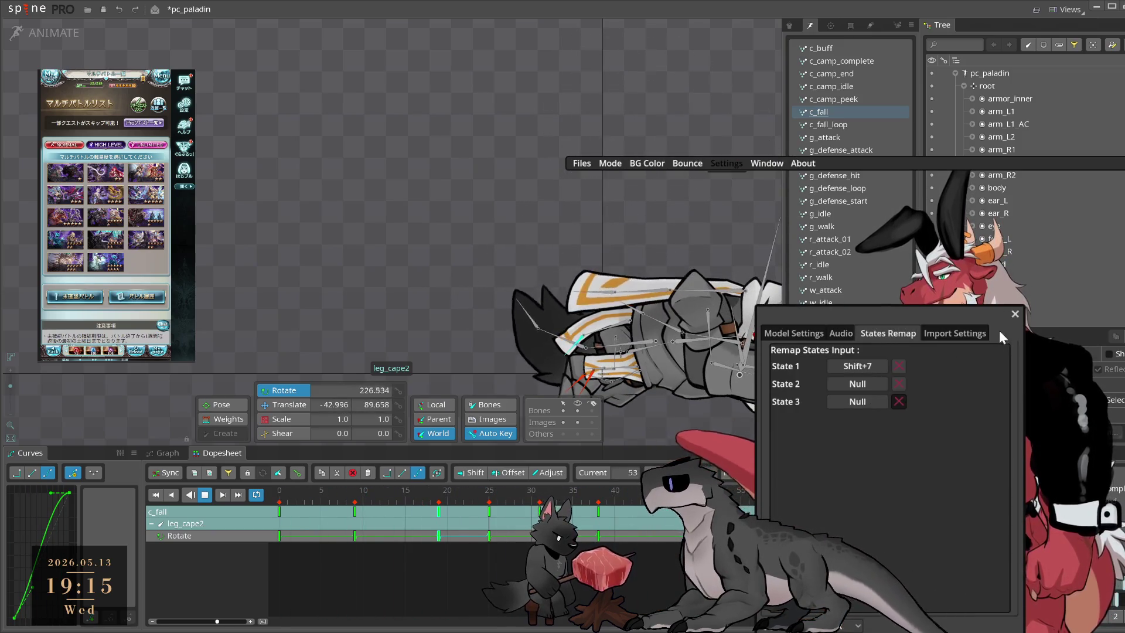
pyautogui.click(1014, 313)
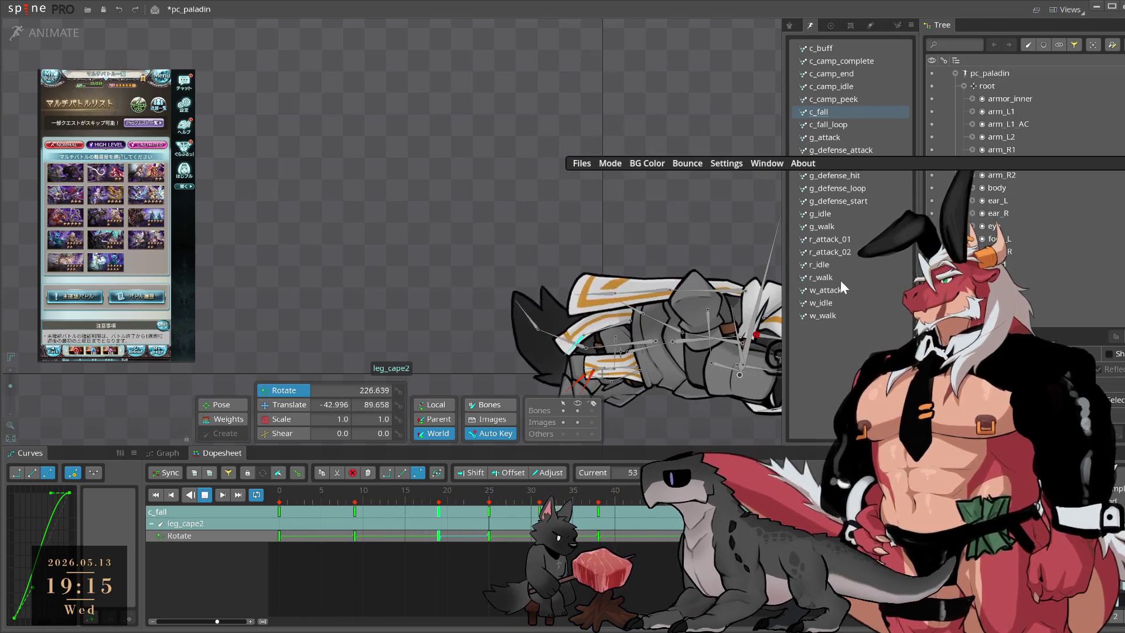
# Step: Reopen the settings and clear the State 3 shortcut again
pyautogui.click(726, 163)
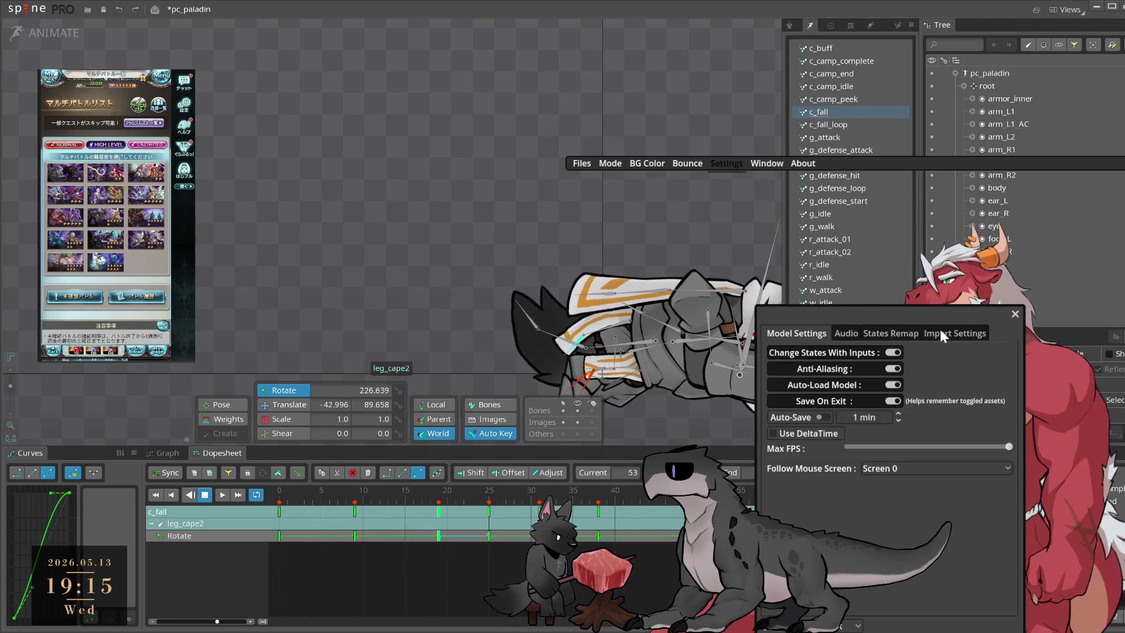
pyautogui.click(867, 333)
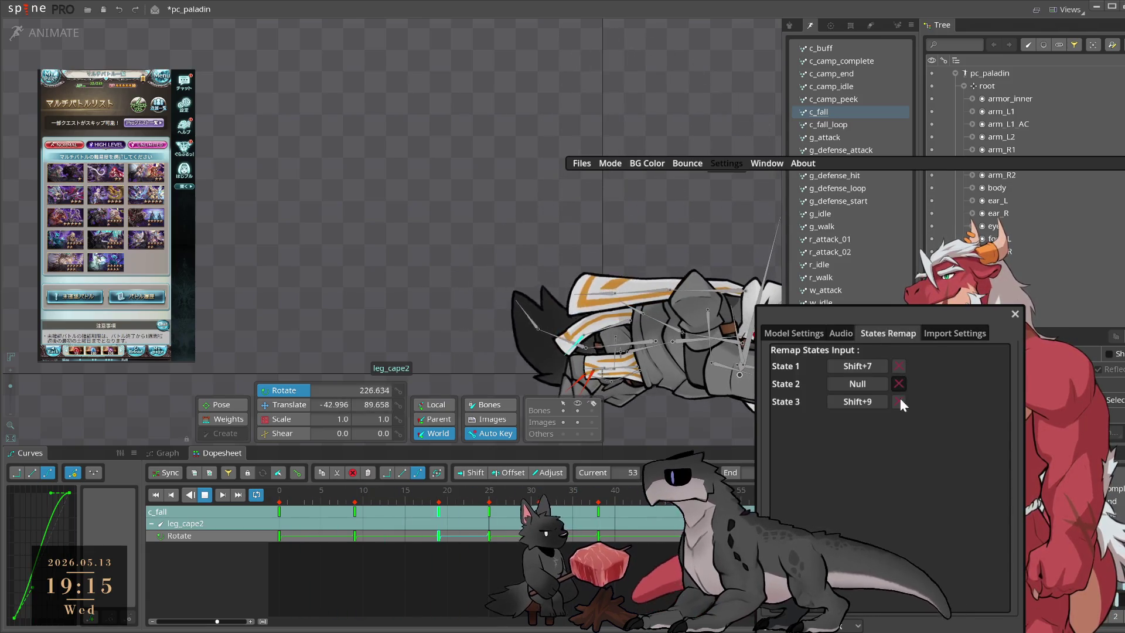
pyautogui.click(899, 402)
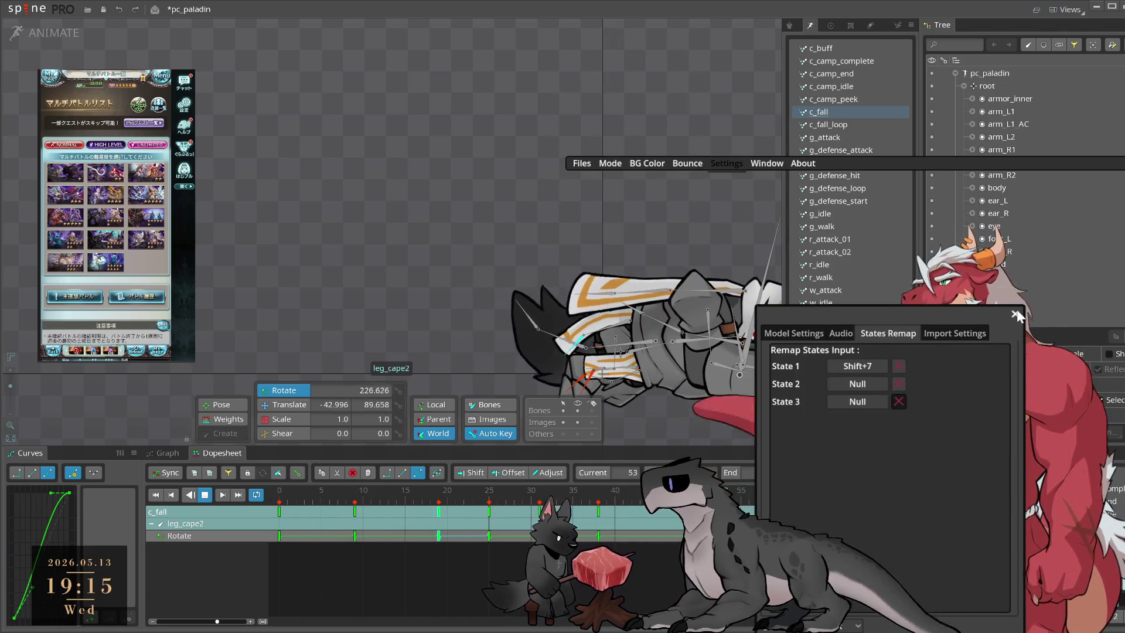
pyautogui.click(1016, 315)
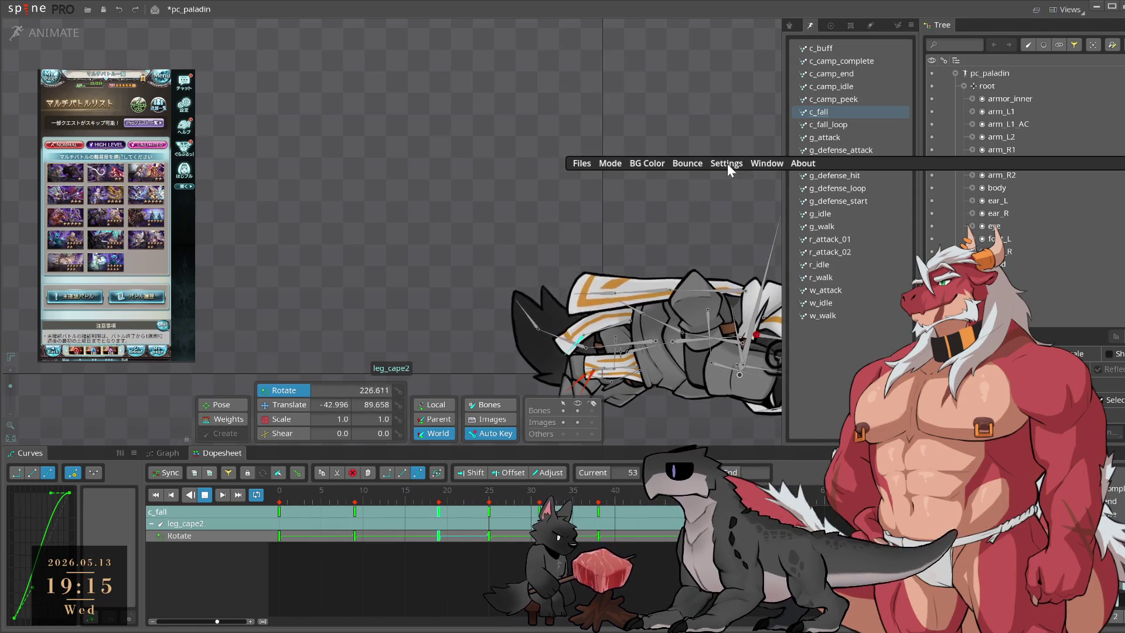
pyautogui.click(726, 163)
pyautogui.click(918, 332)
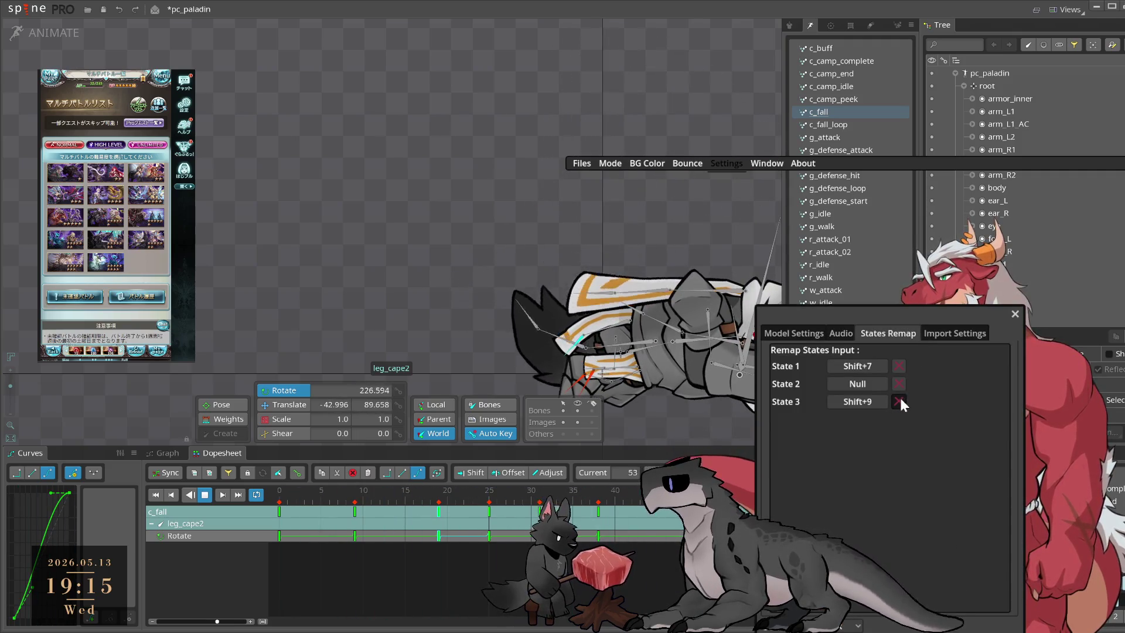
pyautogui.click(898, 401)
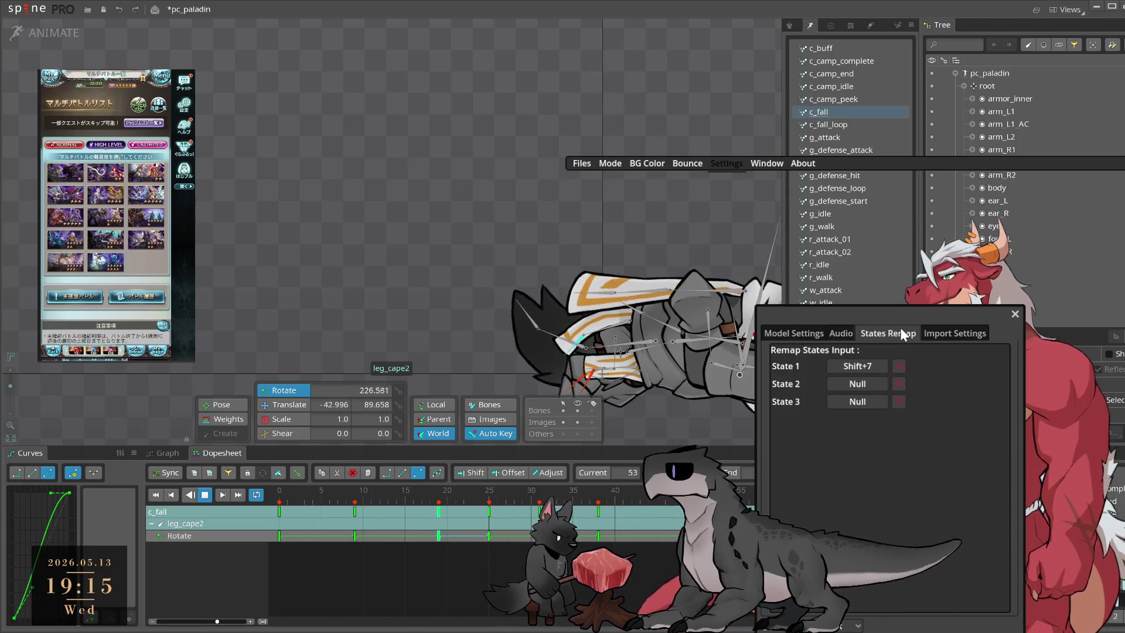
# Step: Clear the State 1 shortcut and close the settings
pyautogui.click(817, 331)
pyautogui.click(834, 333)
pyautogui.click(895, 332)
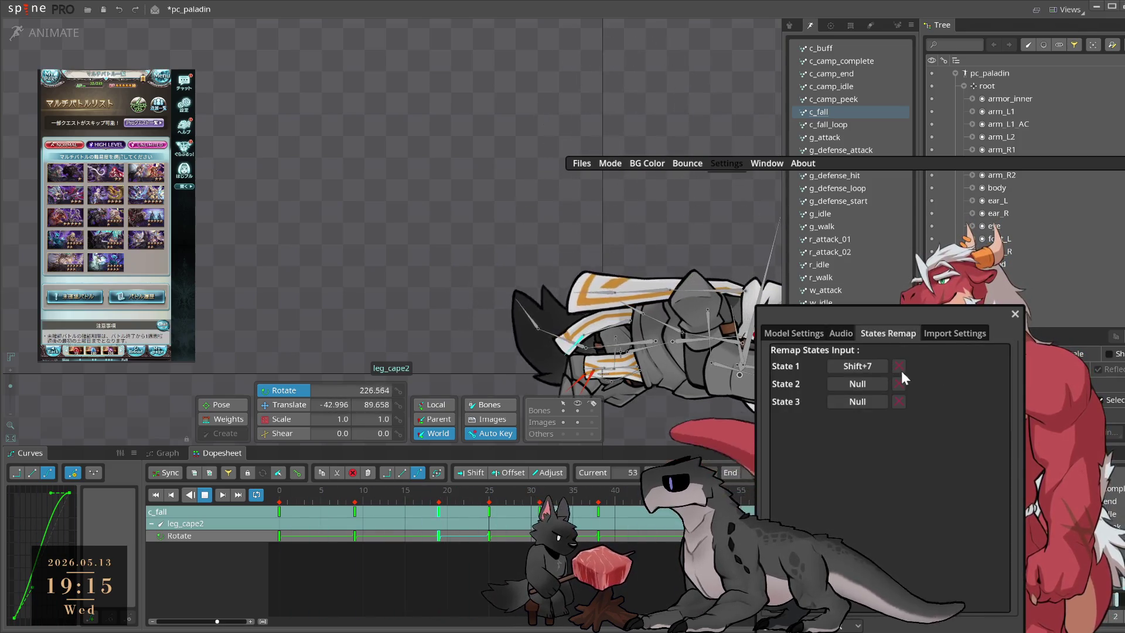
pyautogui.click(898, 367)
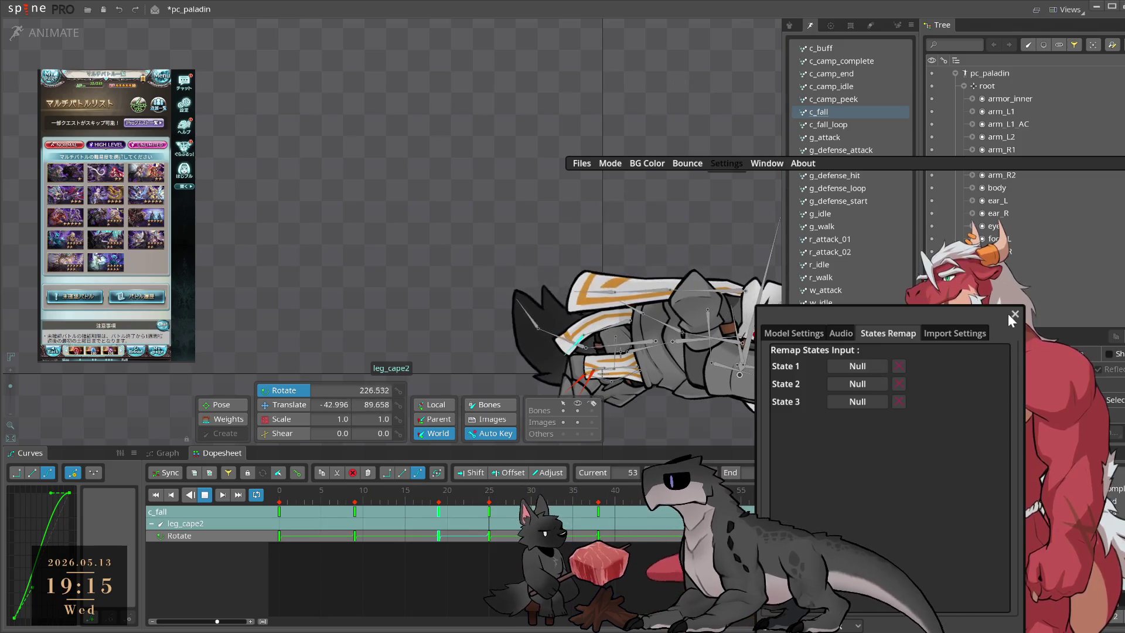
pyautogui.click(1015, 314)
# Step: Try rebinding State 3 to keypad 5 and Shift, then clear it
pyautogui.click(726, 163)
pyautogui.click(770, 182)
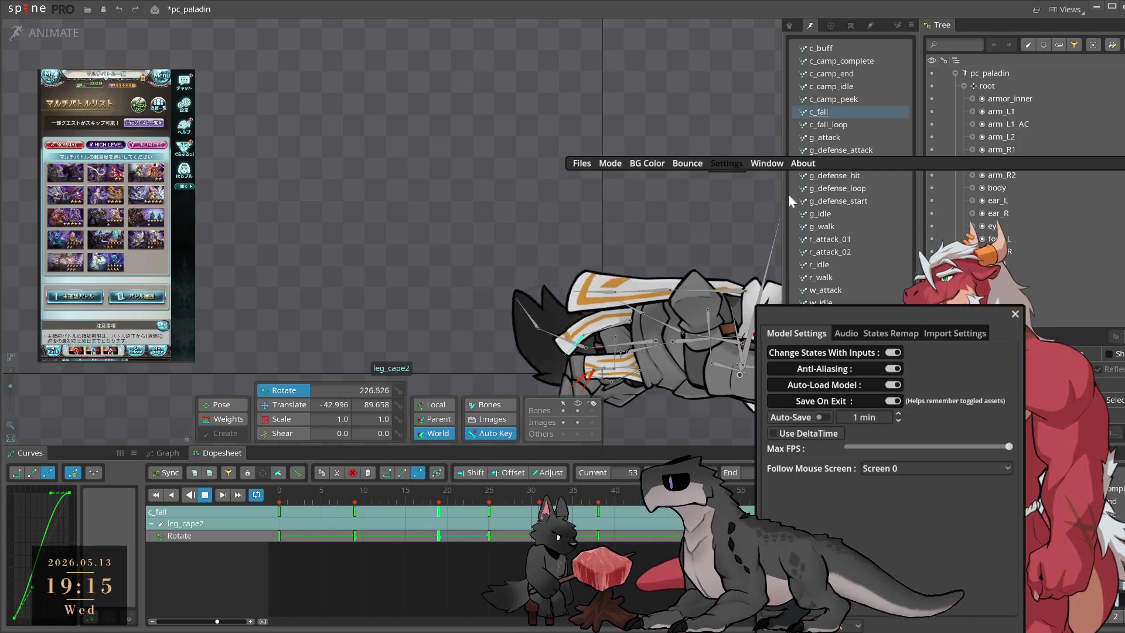
pyautogui.click(887, 332)
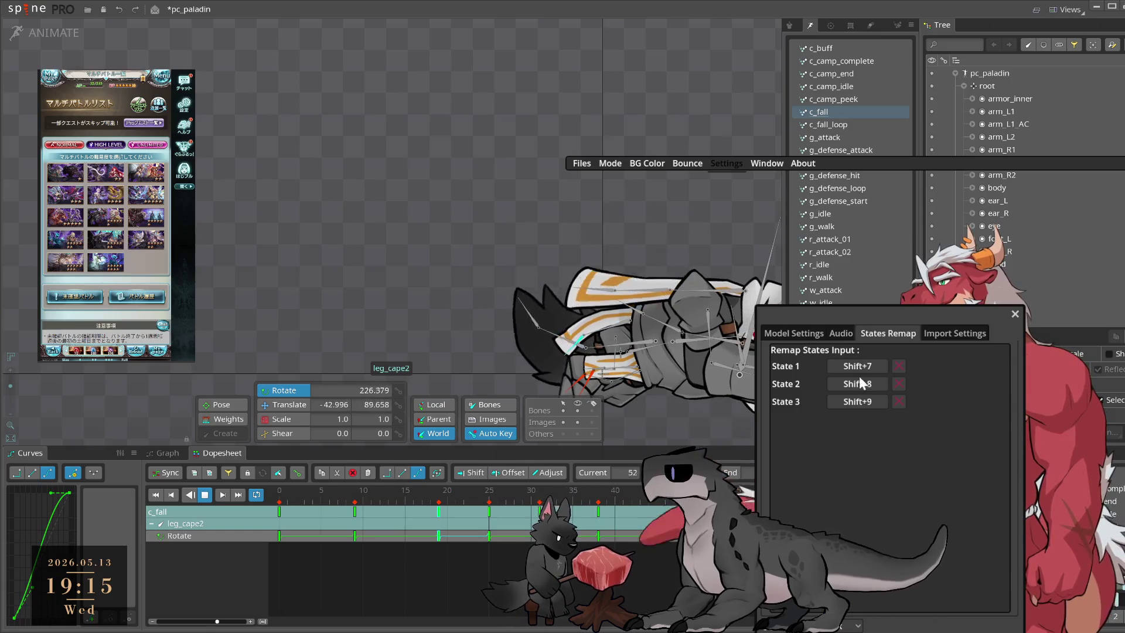
pyautogui.click(819, 332)
pyautogui.click(844, 333)
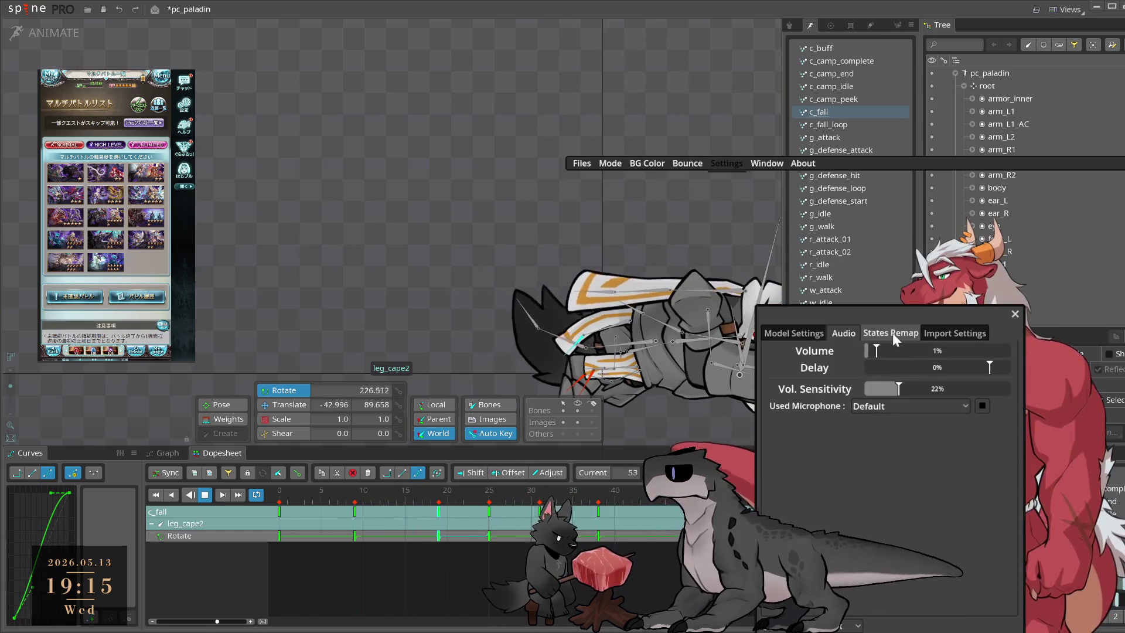
pyautogui.click(893, 333)
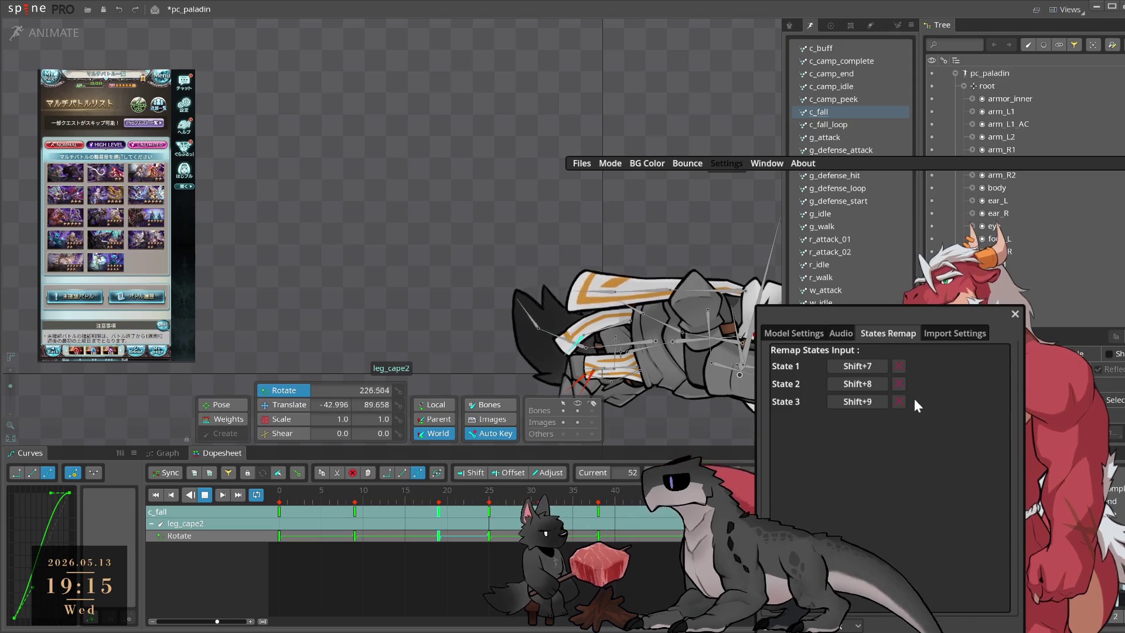
pyautogui.click(862, 402)
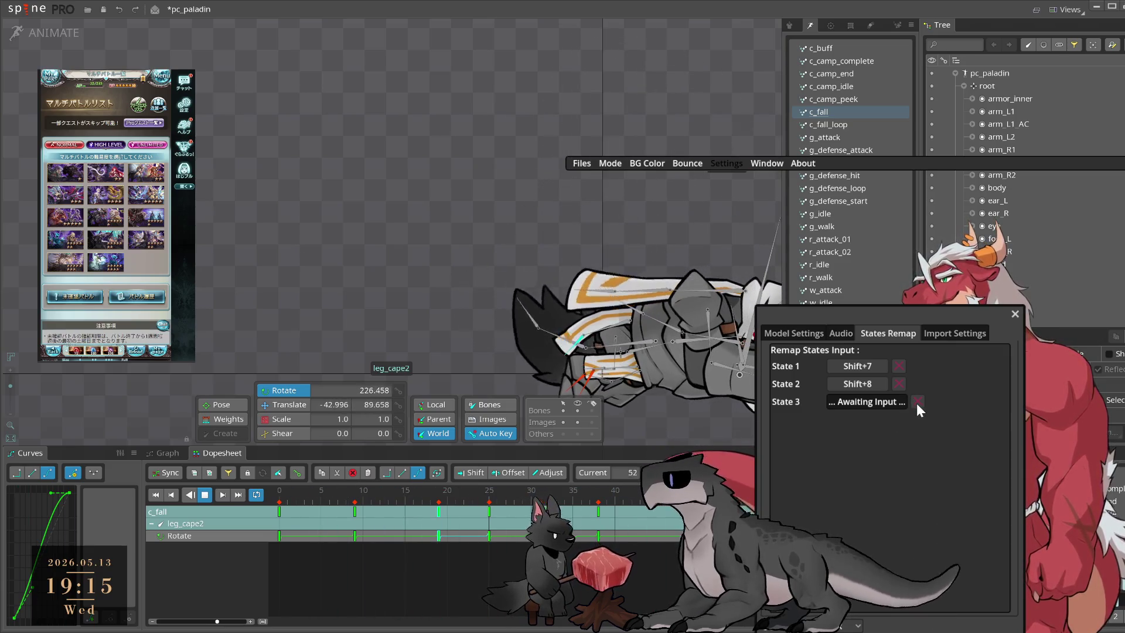
pyautogui.press('KP_5')
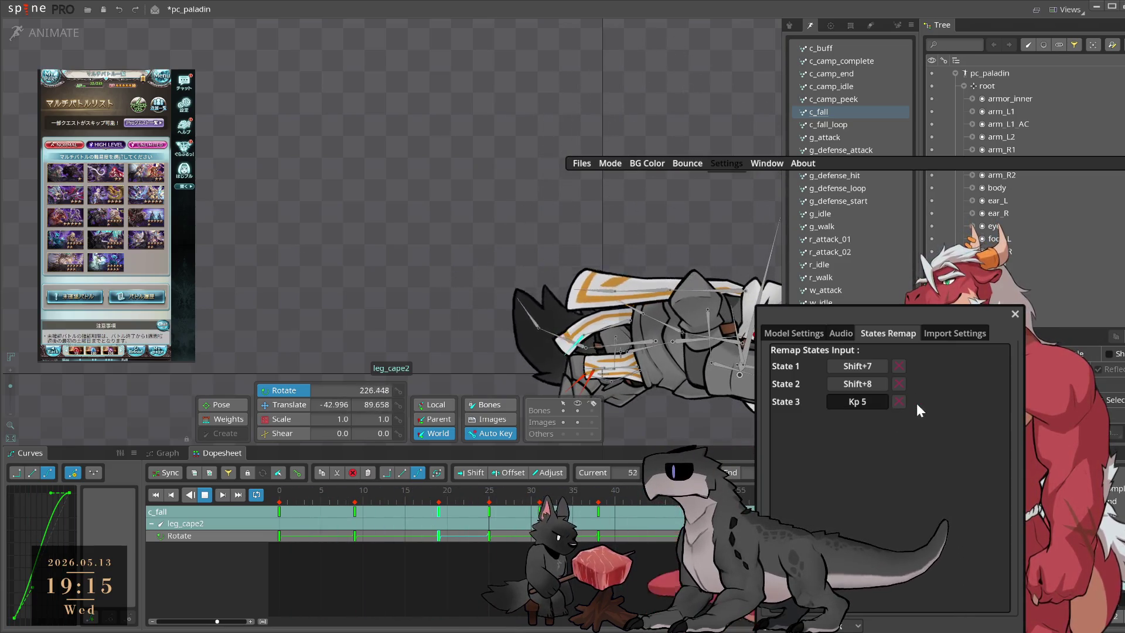
pyautogui.click(868, 404)
pyautogui.press('shift')
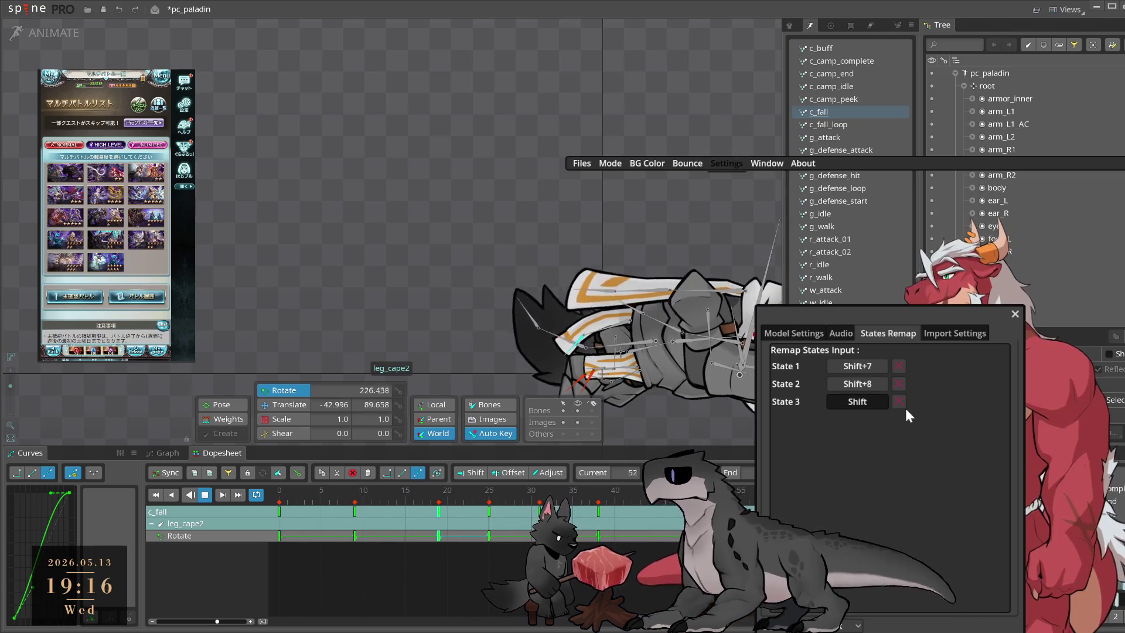
pyautogui.click(898, 401)
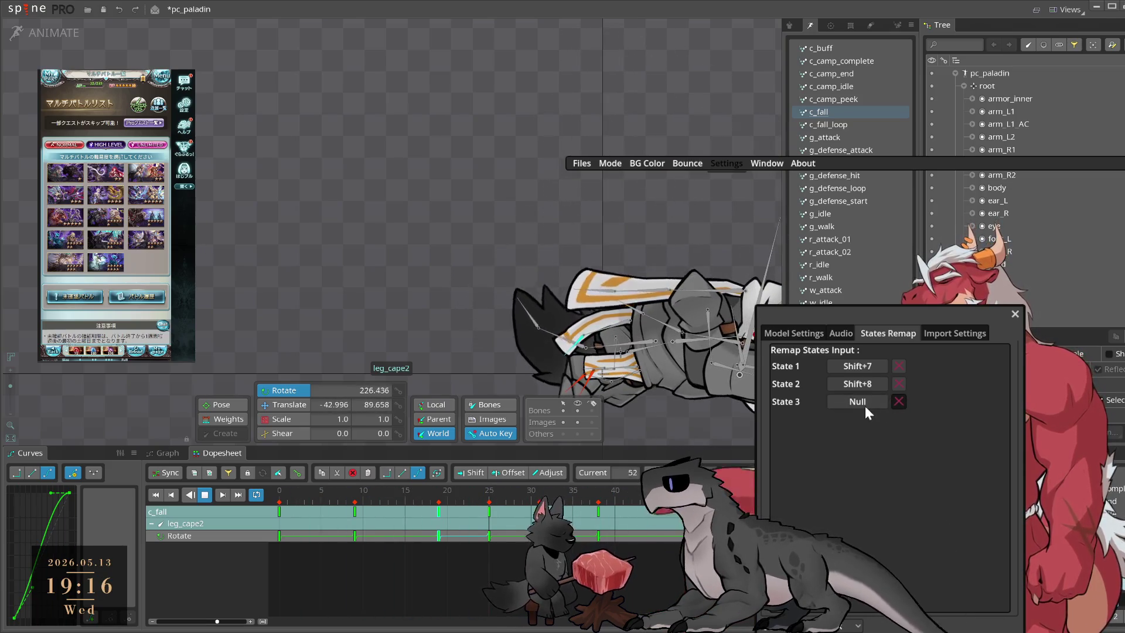
# Step: Clear State 2, restore State 1's Shift+7 shortcut, and close the settings
pyautogui.click(865, 402)
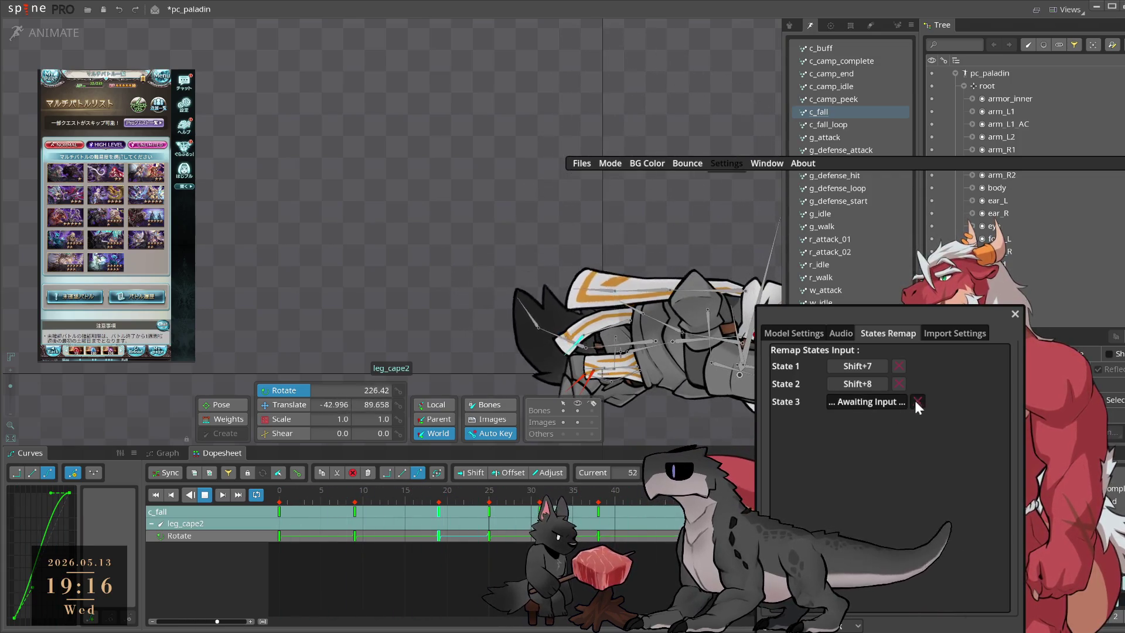
pyautogui.click(898, 384)
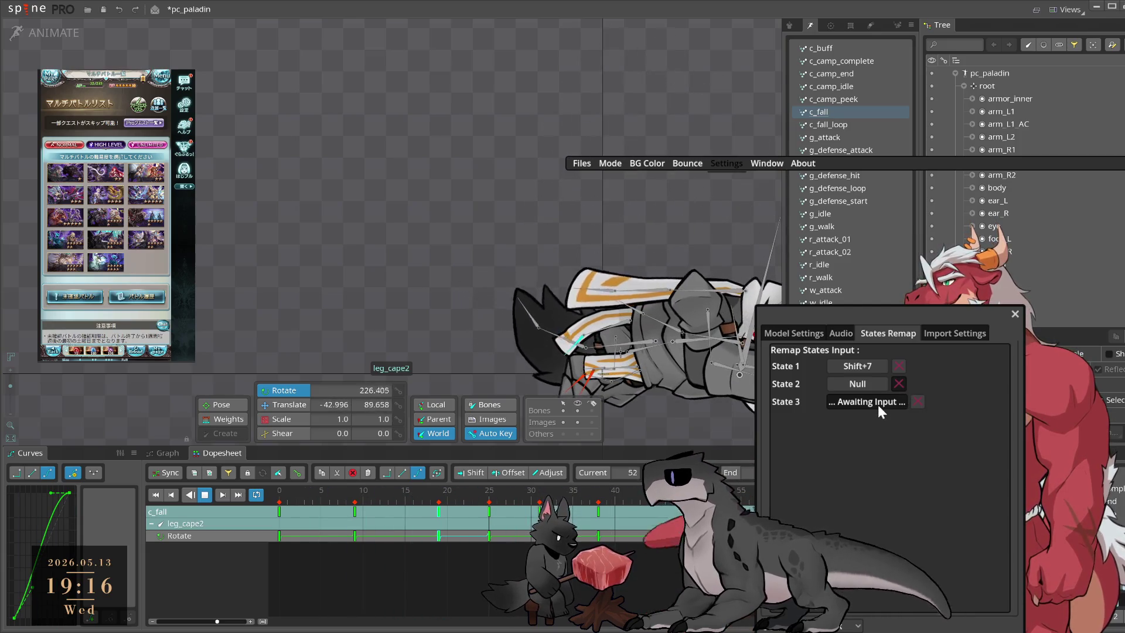
pyautogui.click(877, 402)
pyautogui.click(870, 384)
pyautogui.click(871, 367)
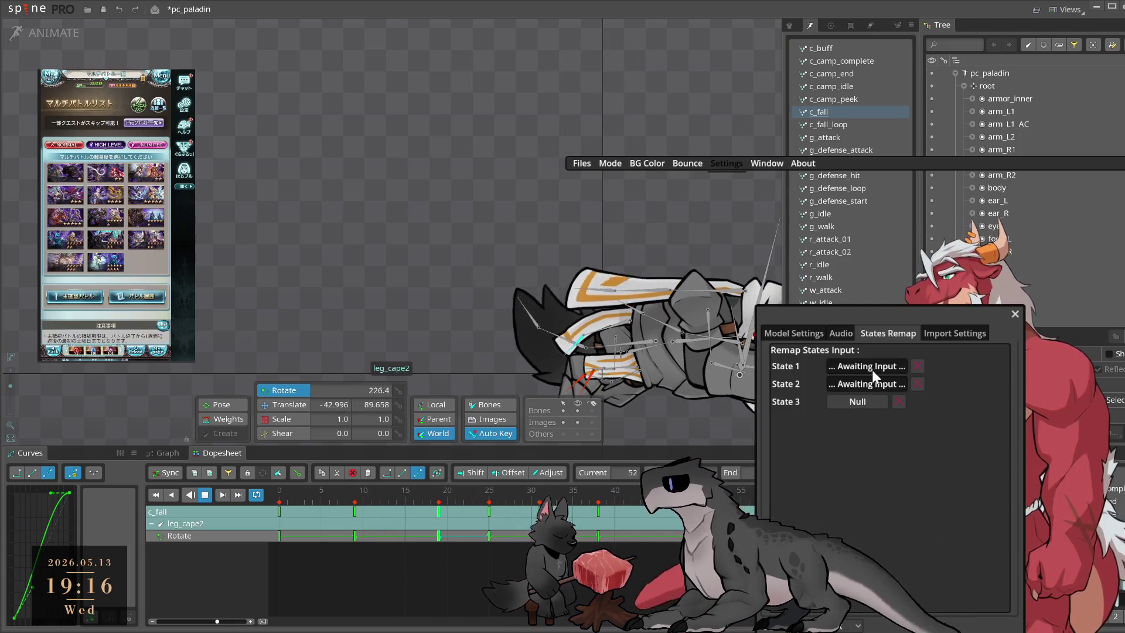
pyautogui.click(918, 384)
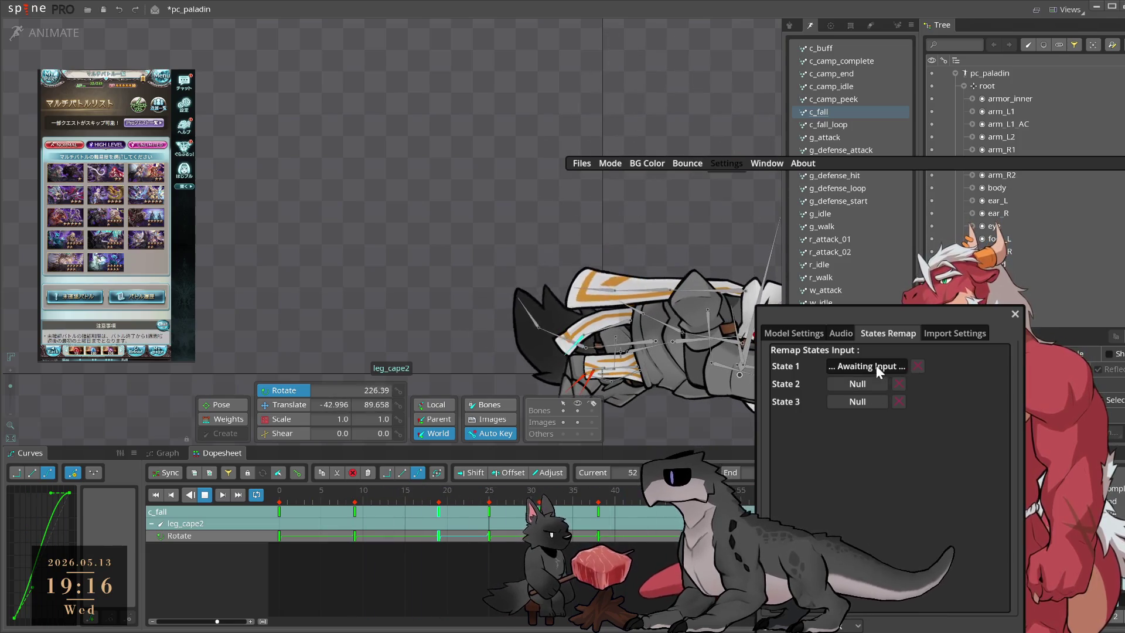
pyautogui.hotkey('shift', '7')
pyautogui.click(1015, 315)
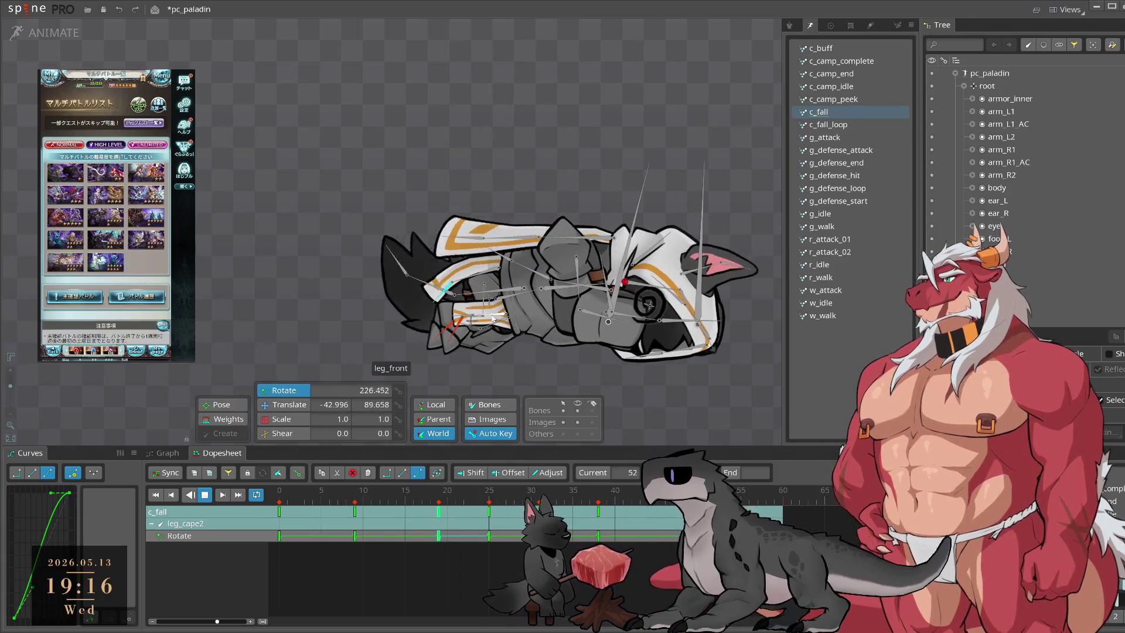
# Step: Key both front legs' rotation at frames 2 and 11
pyautogui.click(492, 317)
pyautogui.click(297, 497)
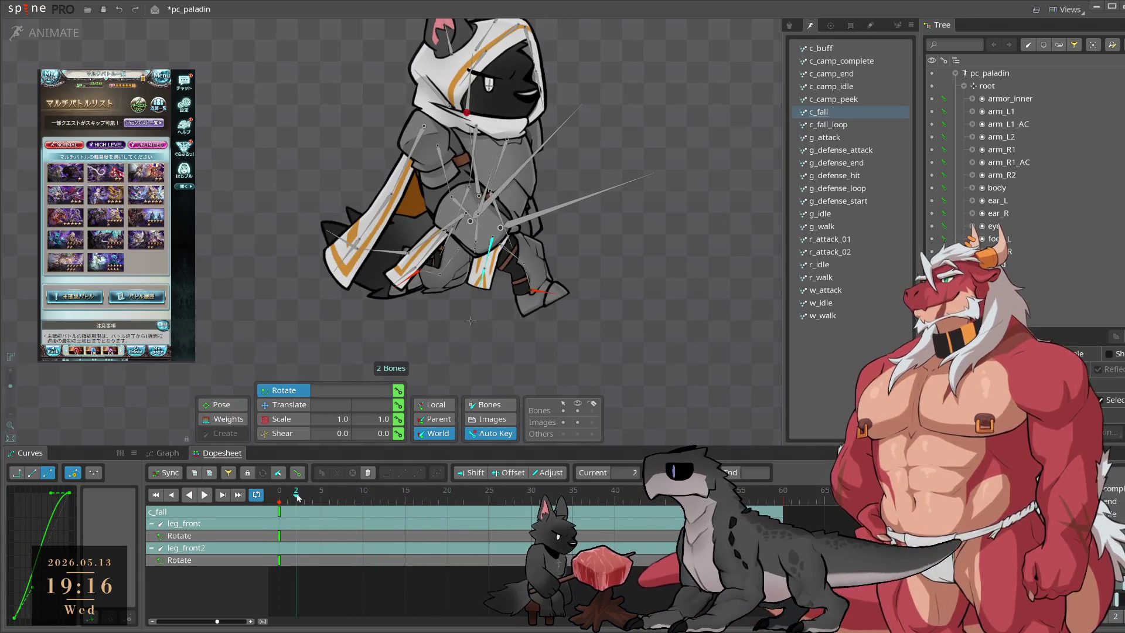
pyautogui.press('k')
pyautogui.click(287, 497)
pyautogui.moveTo(287, 496); pyautogui.dragTo(372, 535)
pyautogui.moveTo(557, 328); pyautogui.dragTo(568, 360)
# Step: Rotate and key the front legs at frame 19, then play the fall
pyautogui.moveTo(371, 498)
pyautogui.mouseDown()
pyautogui.moveTo(351, 504)
pyautogui.moveTo(416, 511)
pyautogui.moveTo(398, 504)
pyautogui.moveTo(407, 498)
pyautogui.moveTo(440, 512)
pyautogui.mouseUp()
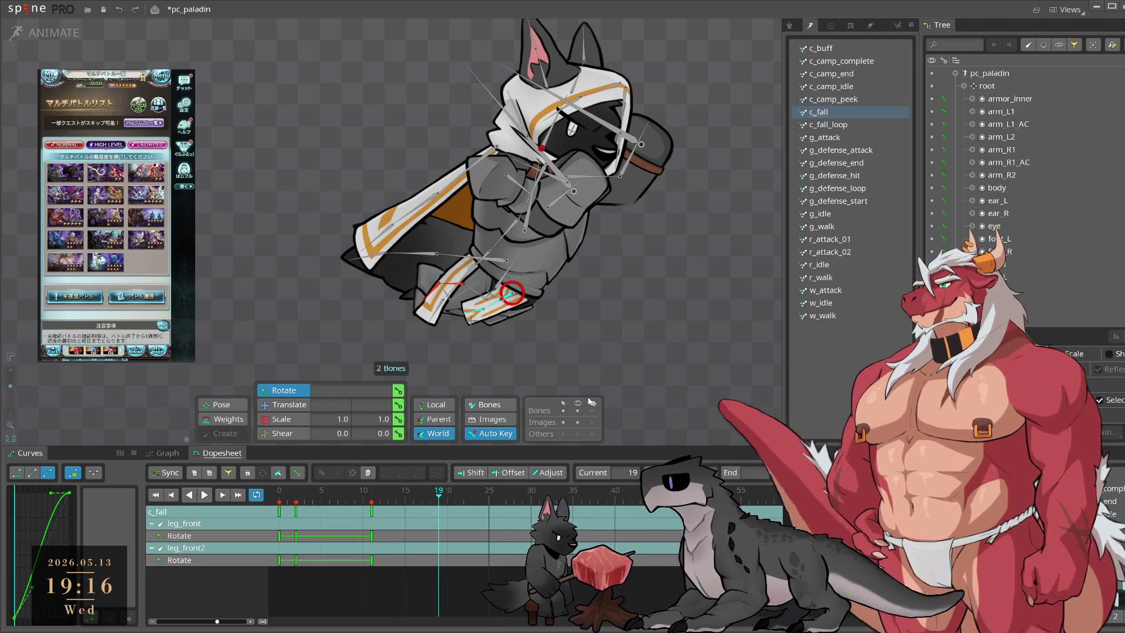
pyautogui.moveTo(592, 410); pyautogui.dragTo(624, 439)
pyautogui.moveTo(447, 508); pyautogui.dragTo(632, 490)
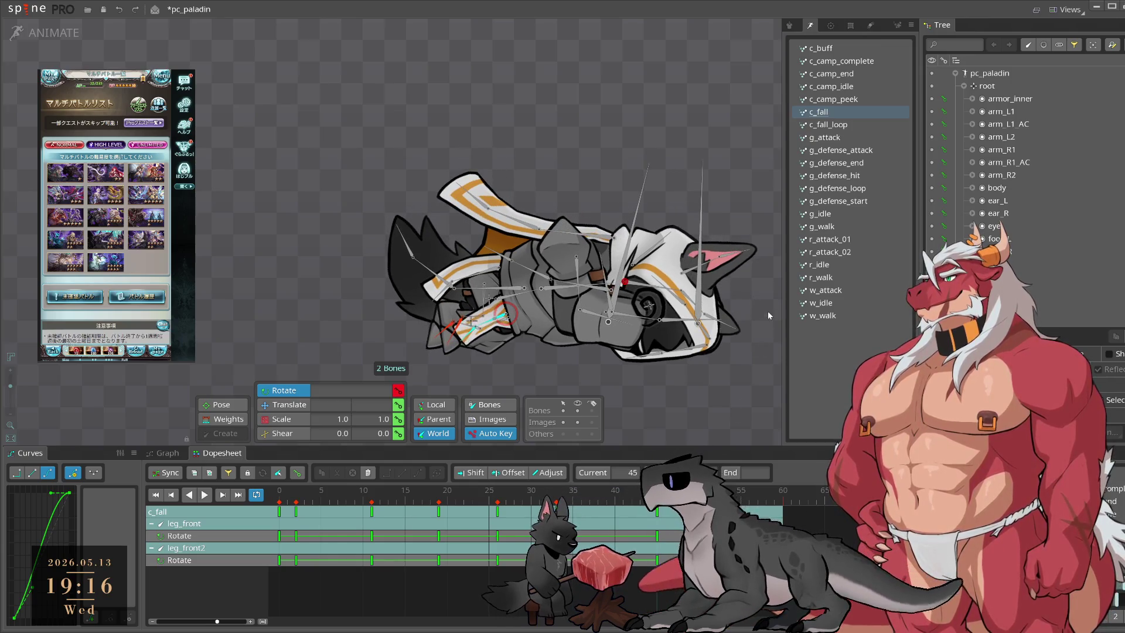
pyautogui.hotkey('ctrl', 'a')
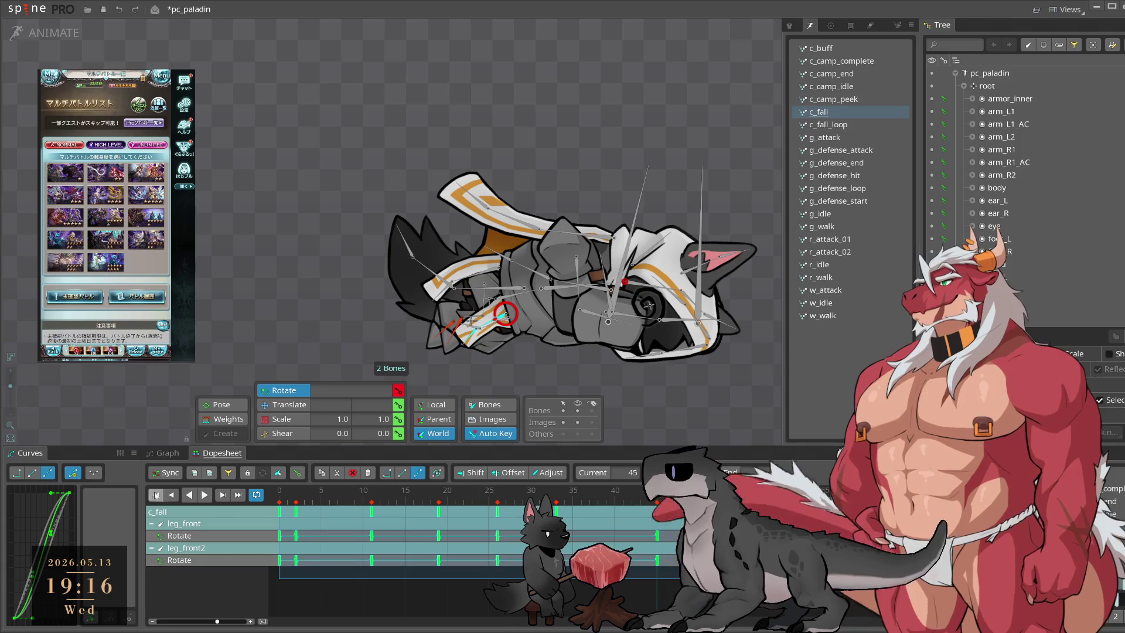
pyautogui.click(204, 494)
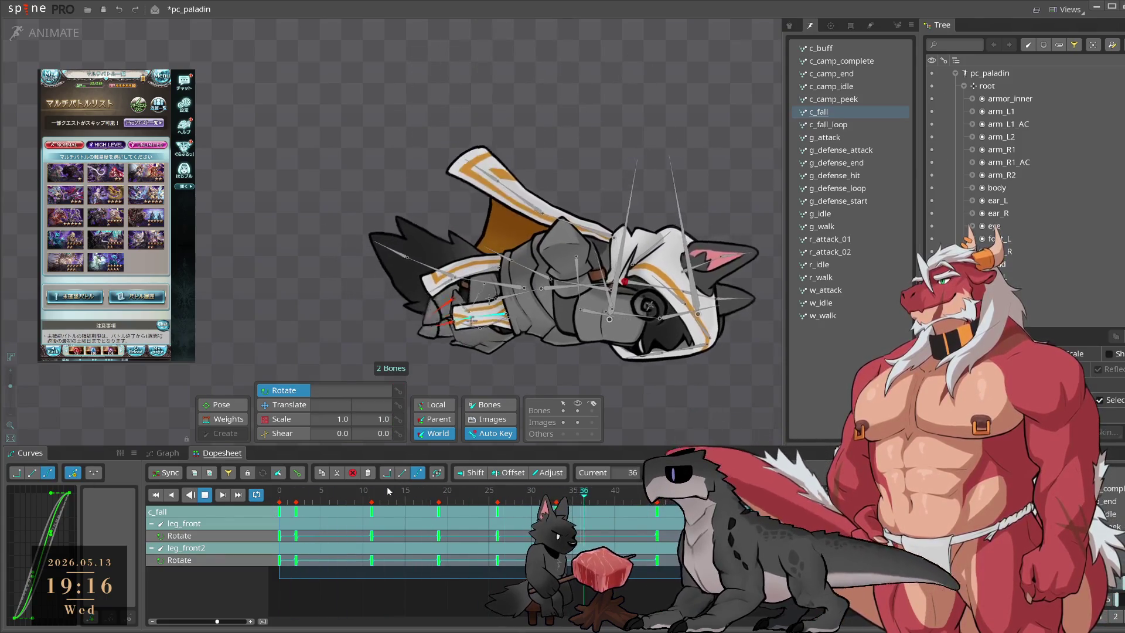
pyautogui.click(360, 576)
# Step: Move the frame-11 front-leg key to frame 14
pyautogui.click(305, 495)
pyautogui.moveTo(305, 496)
pyautogui.mouseDown()
pyautogui.moveTo(387, 522)
pyautogui.moveTo(372, 526)
pyautogui.moveTo(481, 503)
pyautogui.moveTo(562, 504)
pyautogui.moveTo(328, 504)
pyautogui.moveTo(440, 505)
pyautogui.mouseUp()
pyautogui.moveTo(371, 511)
pyautogui.mouseDown()
pyautogui.moveTo(446, 499)
pyautogui.moveTo(410, 499)
pyautogui.moveTo(421, 499)
pyautogui.mouseUp()
pyautogui.click(406, 498)
# Step: Push the leg keys between frames 14 and 19 one frame later
pyautogui.click(361, 574)
pyautogui.moveTo(362, 574); pyautogui.dragTo(463, 503)
pyautogui.moveTo(433, 530)
pyautogui.mouseDown()
pyautogui.moveTo(448, 504)
pyautogui.moveTo(494, 521)
pyautogui.mouseUp()
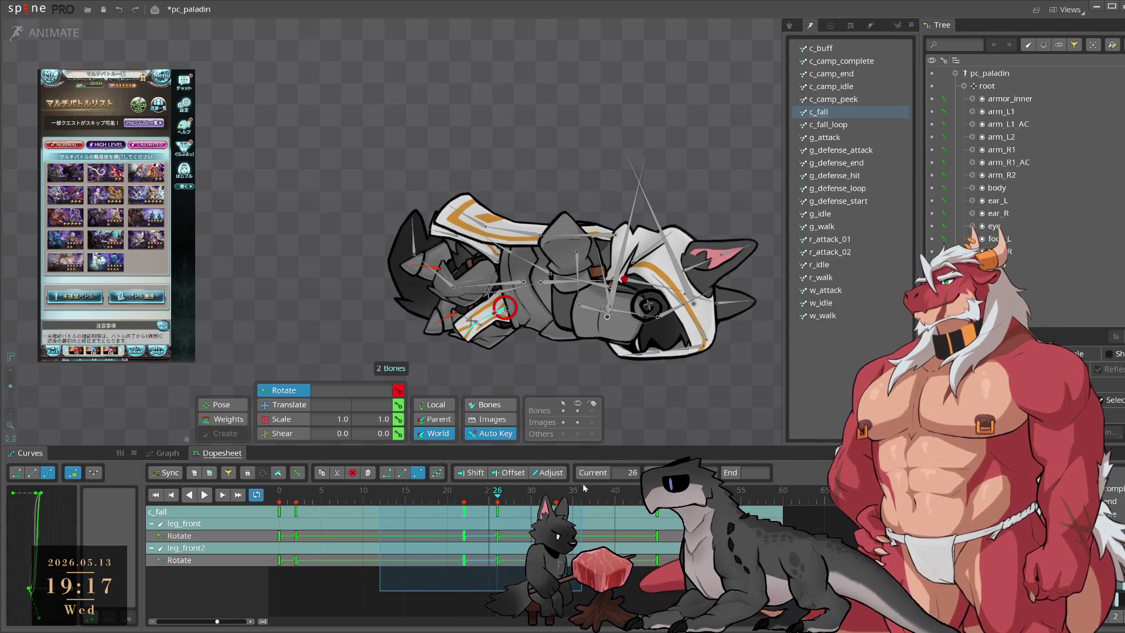
pyautogui.moveTo(481, 602)
pyautogui.mouseDown()
pyautogui.moveTo(582, 508)
pyautogui.moveTo(572, 512)
pyautogui.moveTo(592, 515)
pyautogui.mouseUp()
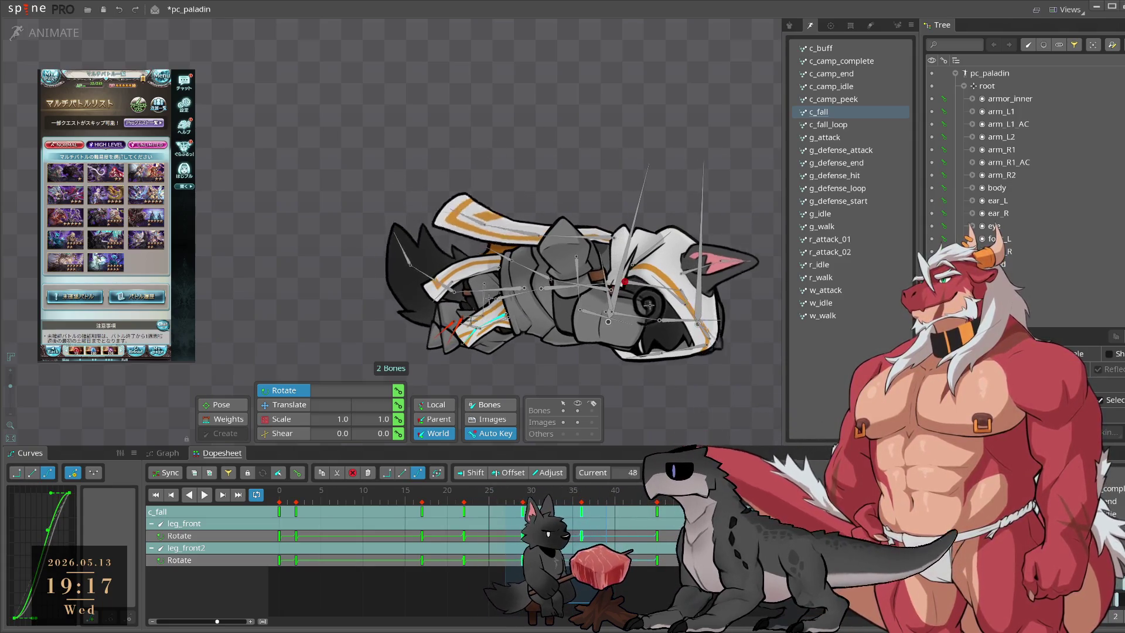
pyautogui.hotkey('ctrl', 'a')
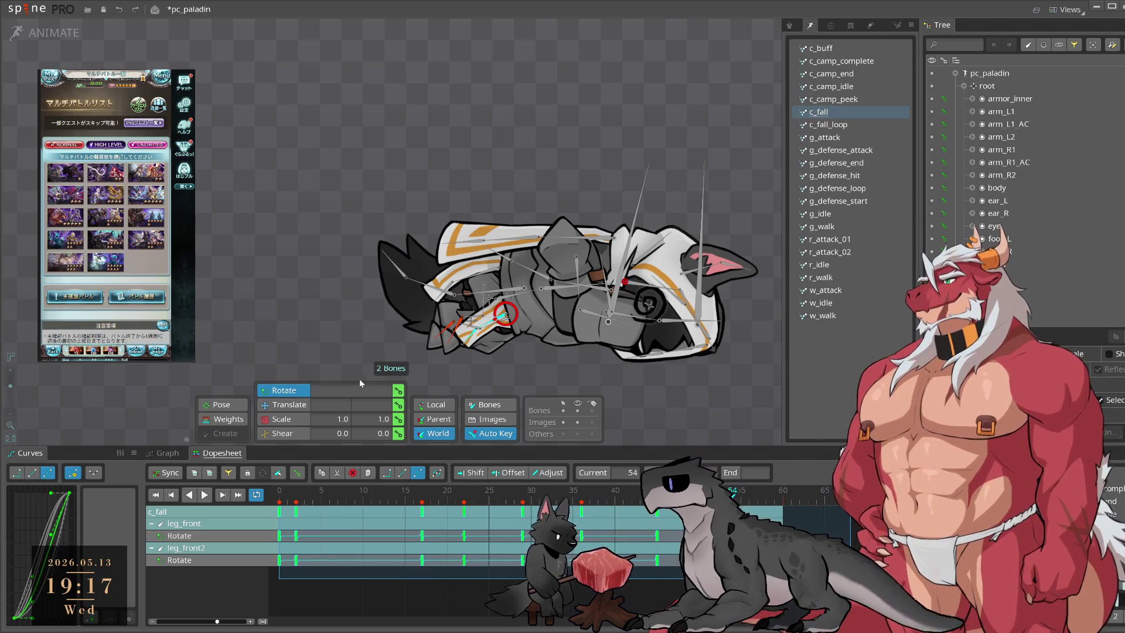
# Step: Box-select leg_front2's keys in the Dopesheet for retiming and play the fall
pyautogui.click(526, 353)
pyautogui.click(431, 508)
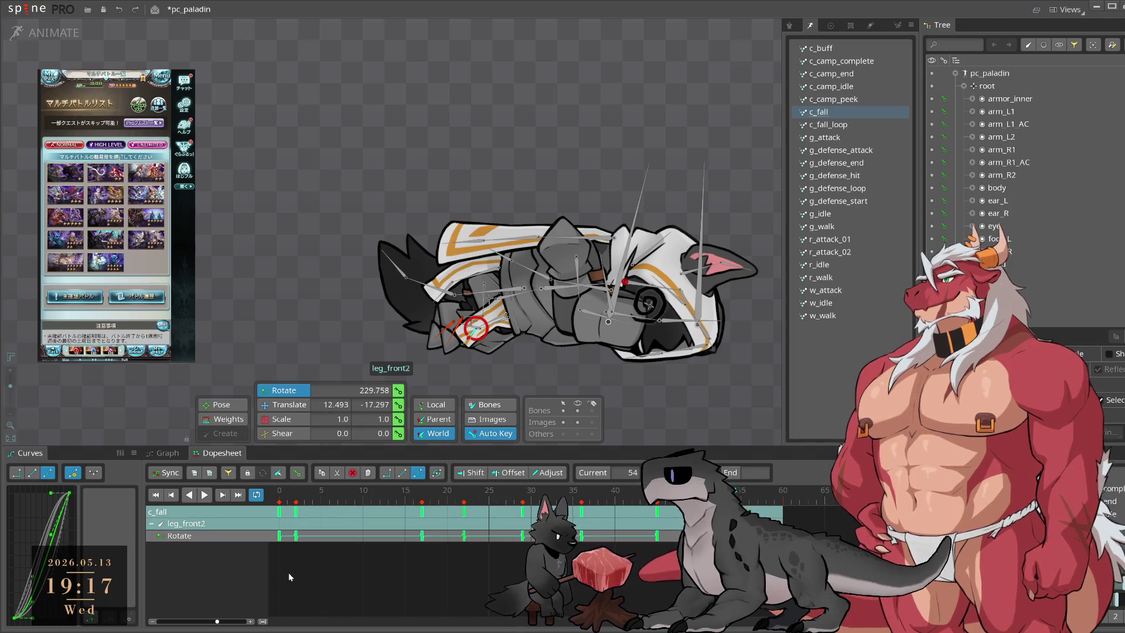
pyautogui.moveTo(389, 590); pyautogui.dragTo(673, 505)
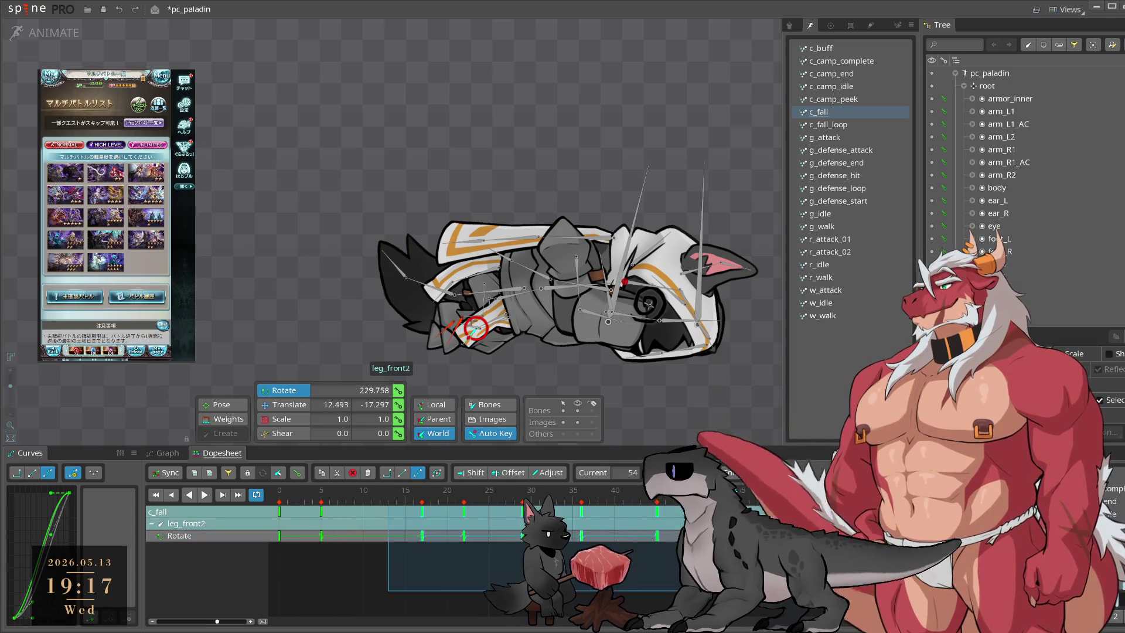
pyautogui.press('space')
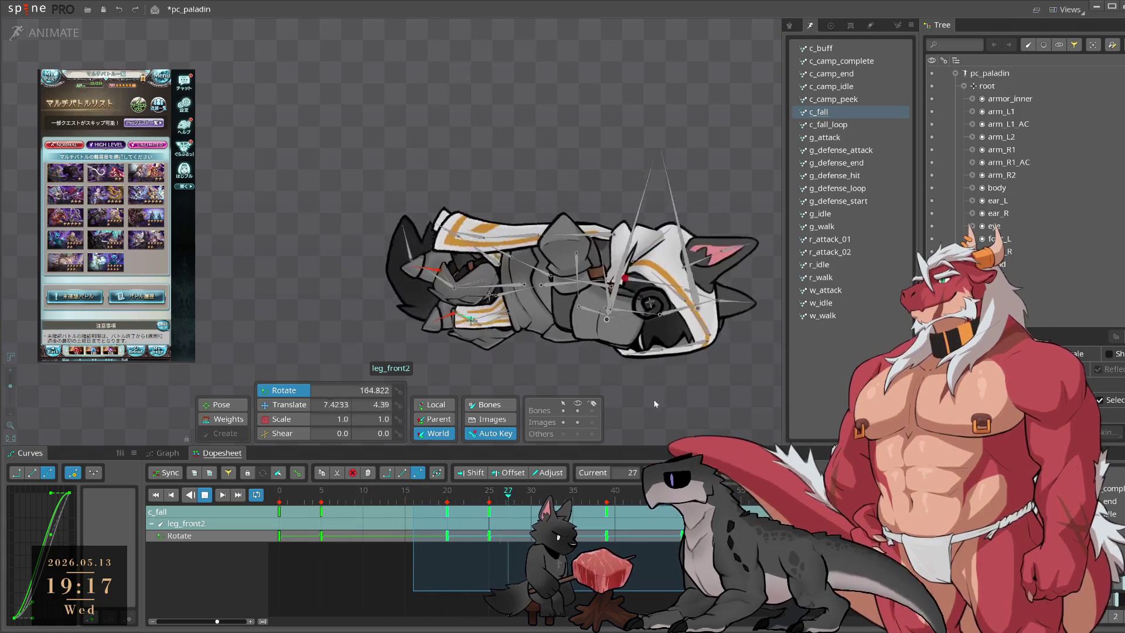
pyautogui.click(656, 419)
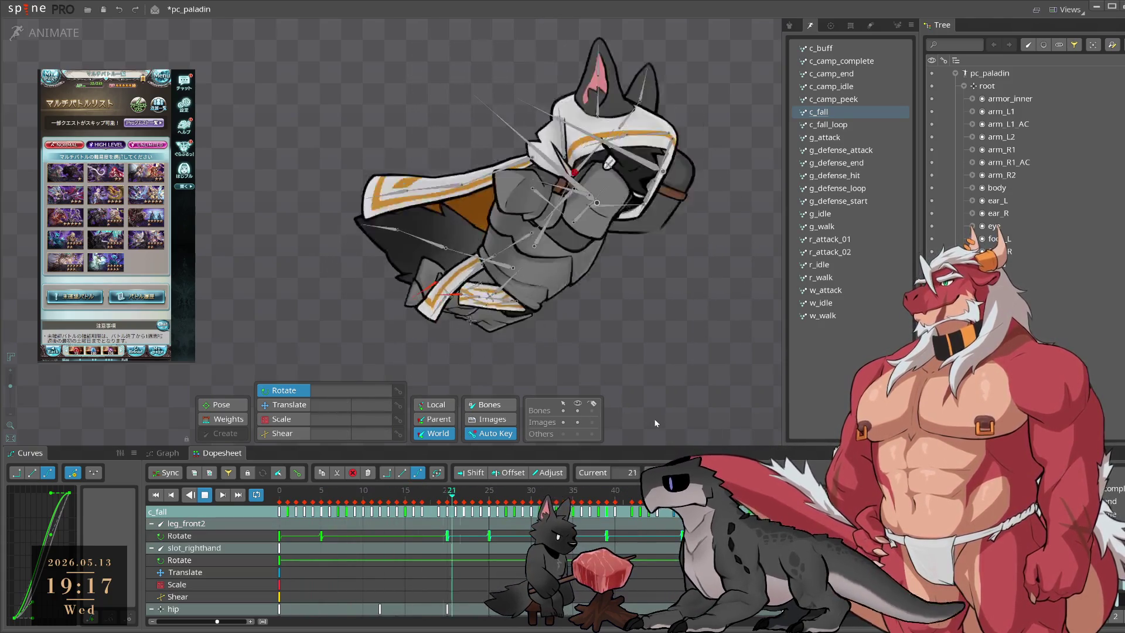
pyautogui.press('space')
# Step: Select leg_front, scrub frames 2–16, and replay the fall
pyautogui.click(506, 304)
pyautogui.click(296, 495)
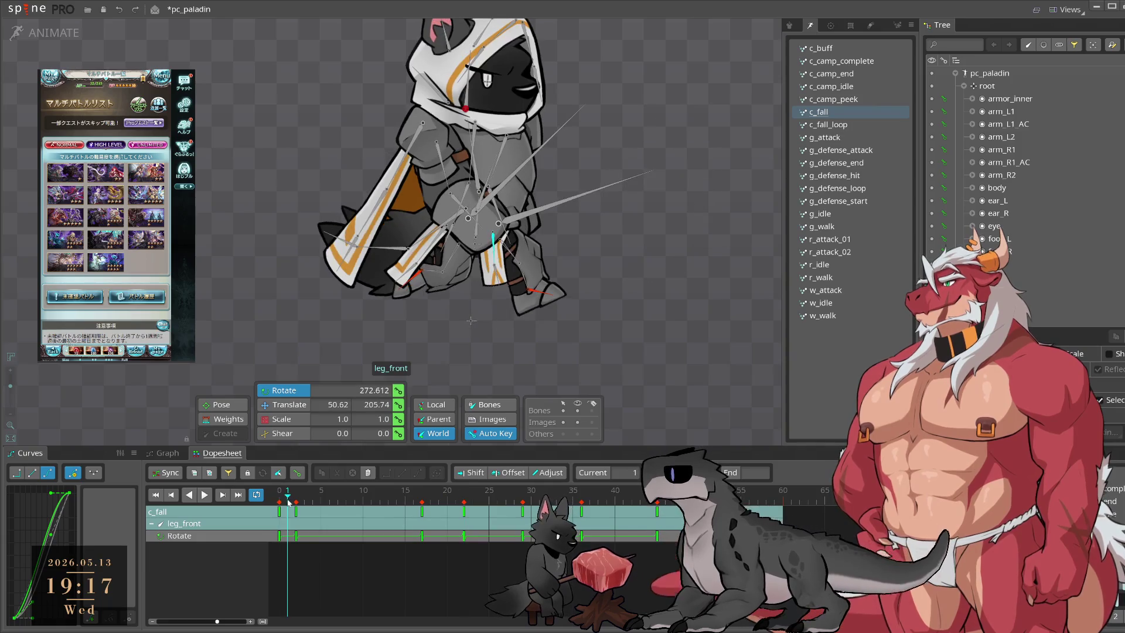
pyautogui.moveTo(318, 492); pyautogui.dragTo(329, 496)
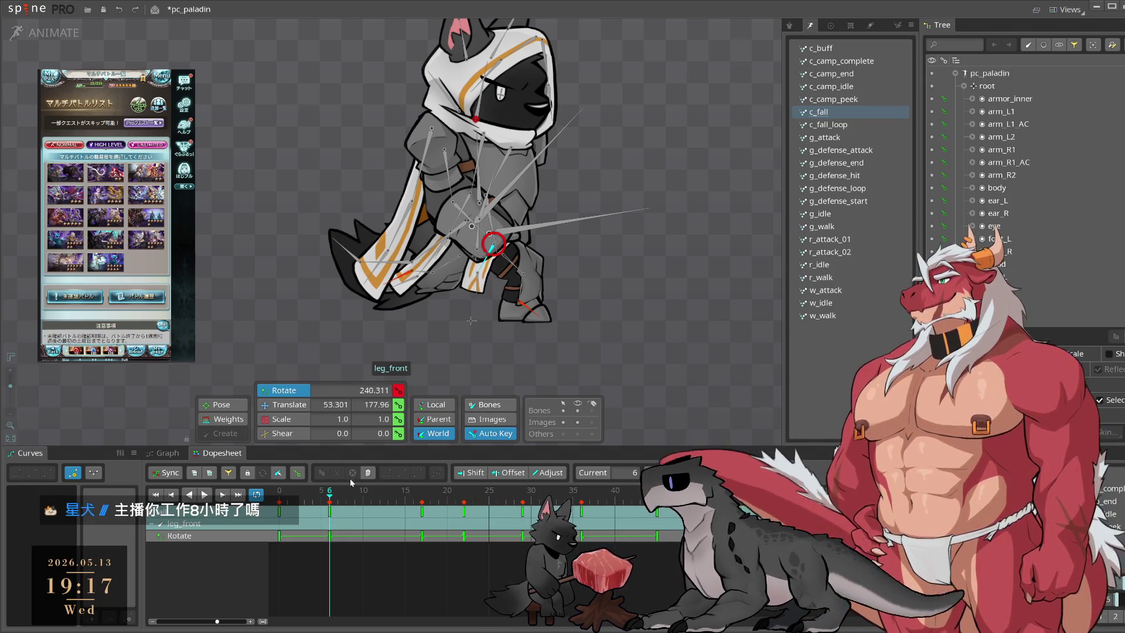
pyautogui.click(271, 498)
pyautogui.moveTo(280, 499); pyautogui.dragTo(421, 529)
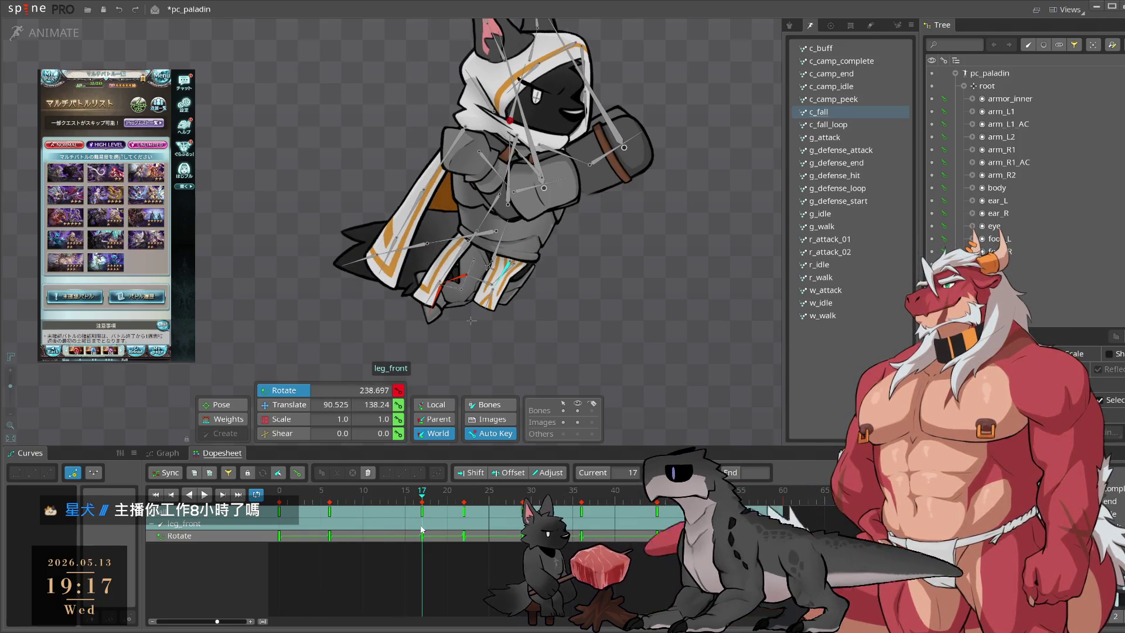
pyautogui.press('space')
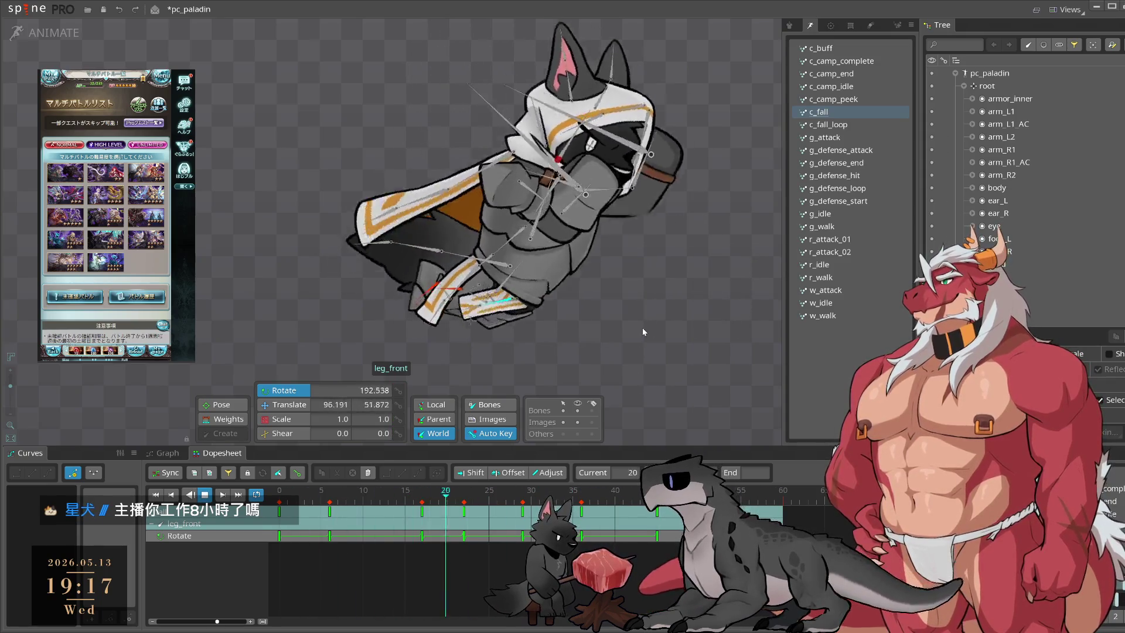
pyautogui.press('space')
# Step: Select leg_front2, scrub back to frame 8, and review the animation
pyautogui.click(467, 321)
pyautogui.moveTo(364, 509)
pyautogui.mouseDown()
pyautogui.moveTo(348, 509)
pyautogui.moveTo(447, 508)
pyautogui.mouseUp()
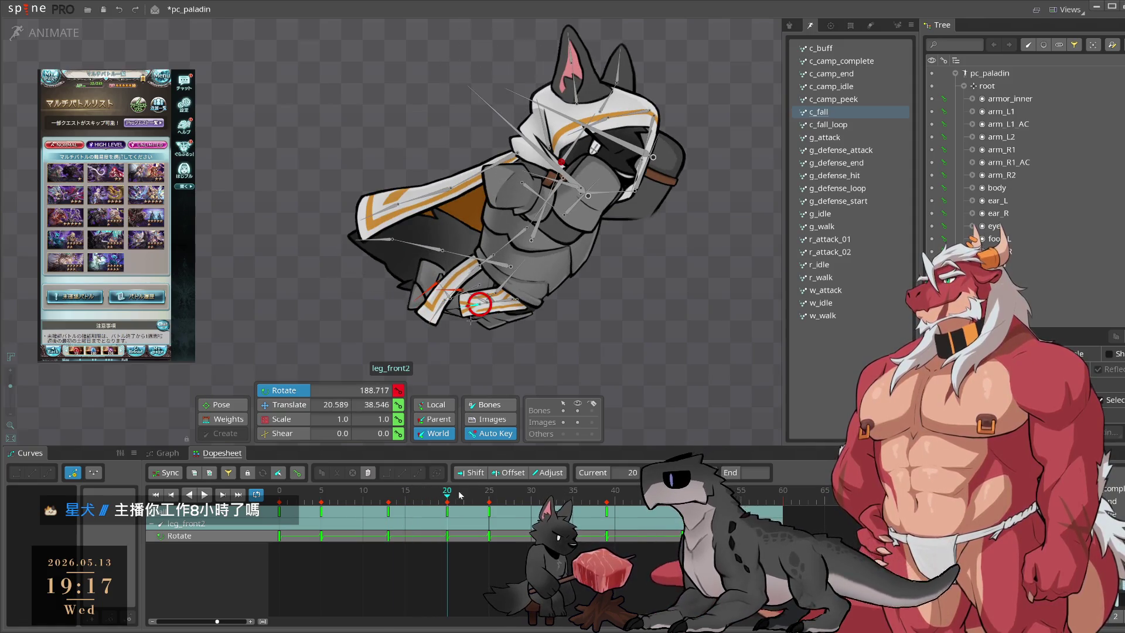
pyautogui.press('space')
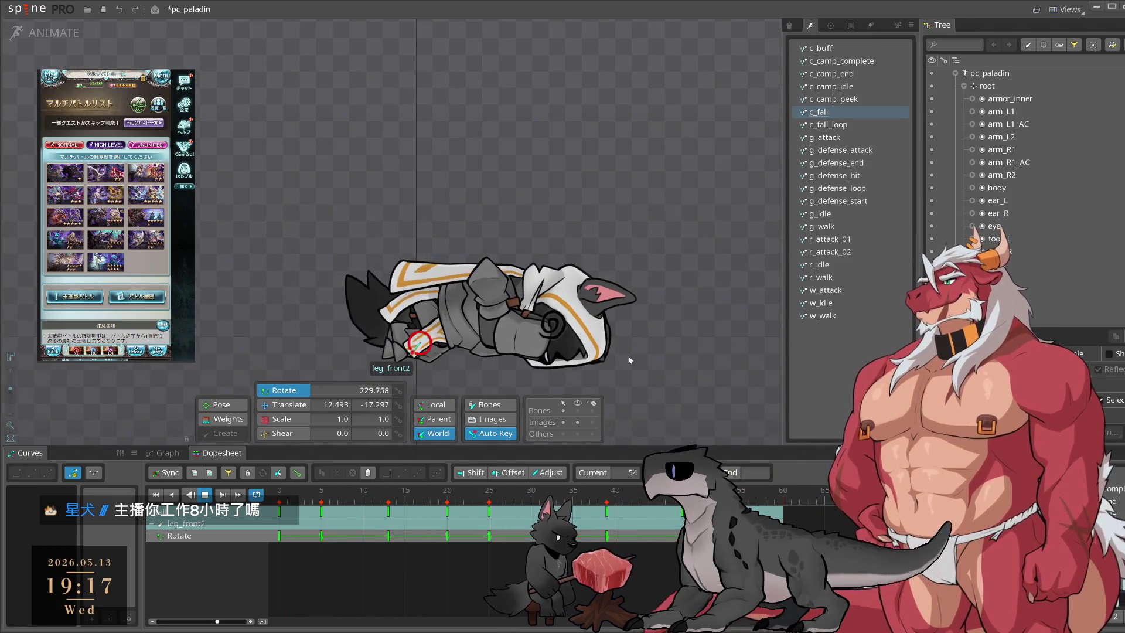
pyautogui.click(627, 355)
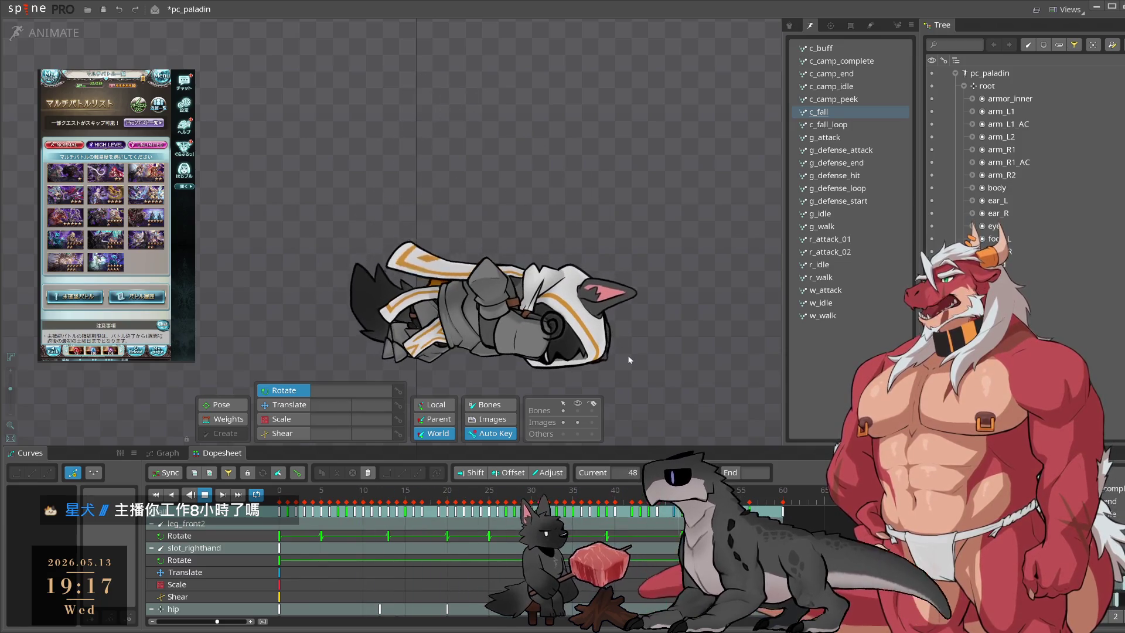
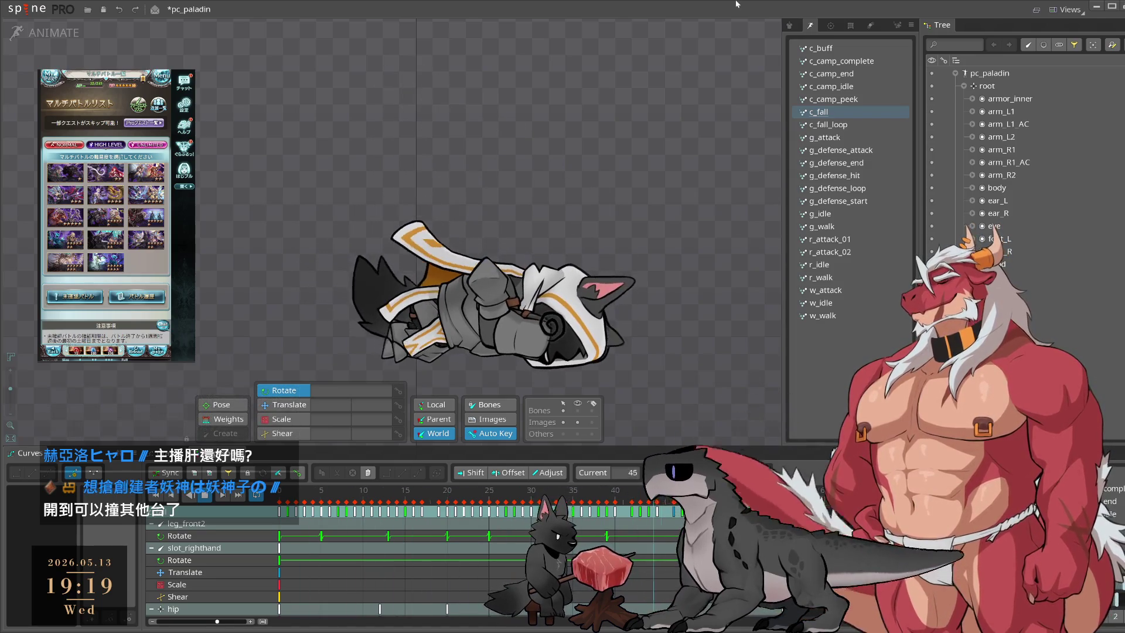
# Step: Scrub and play c_fall to review the paladin's final lying pose
pyautogui.scroll(2, 686, 325)
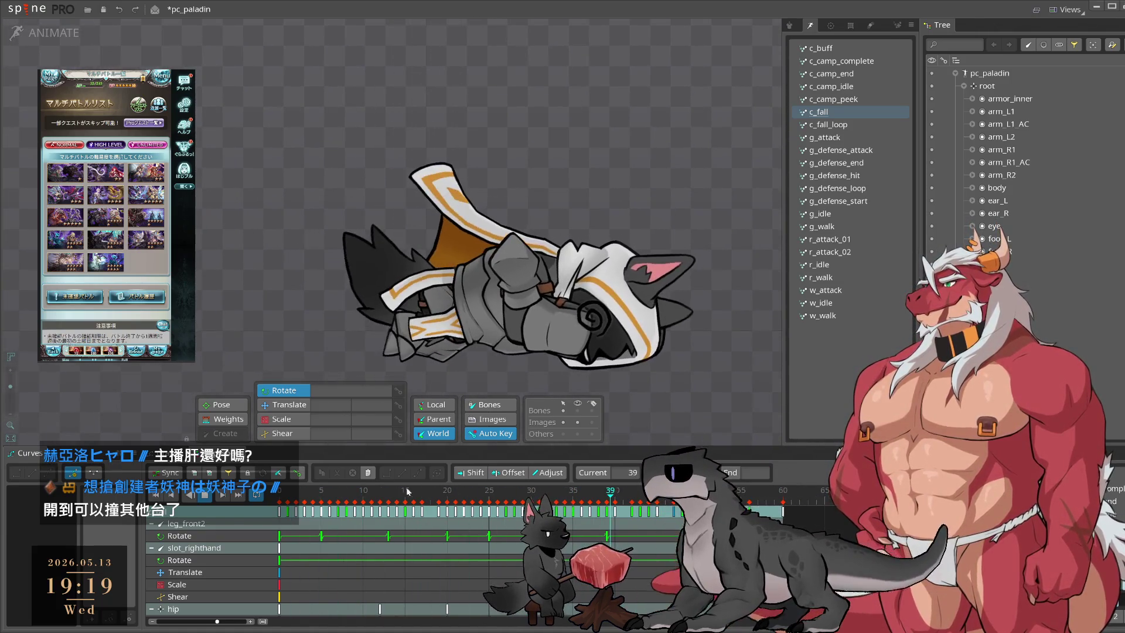
pyautogui.click(422, 509)
pyautogui.moveTo(423, 509); pyautogui.dragTo(505, 510)
pyautogui.press('space')
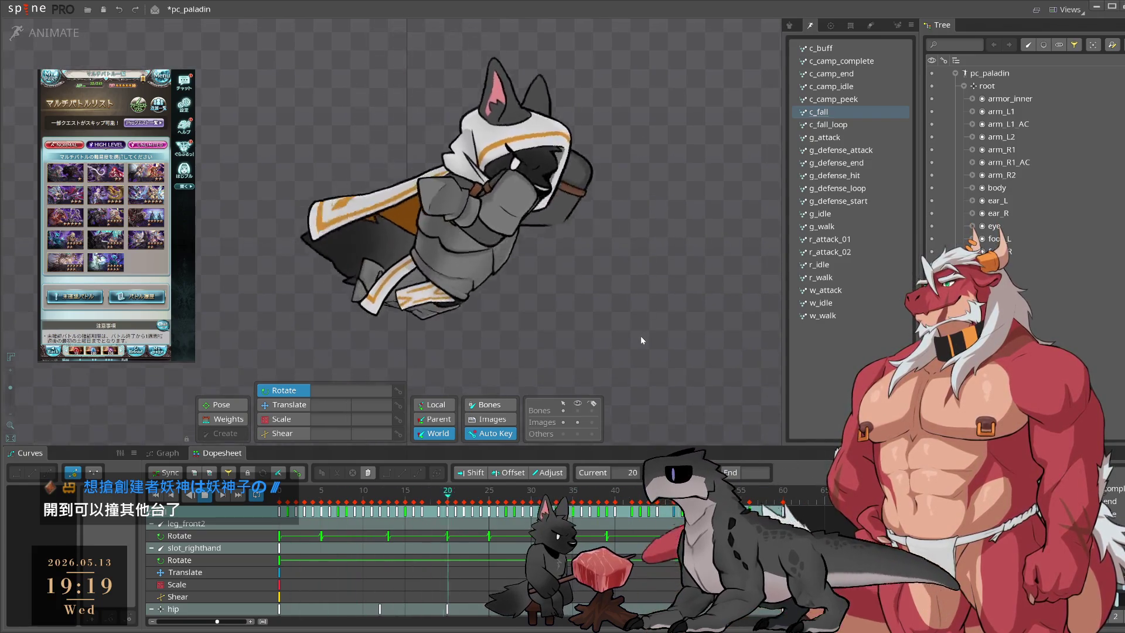
pyautogui.moveTo(641, 335); pyautogui.dragTo(735, 336)
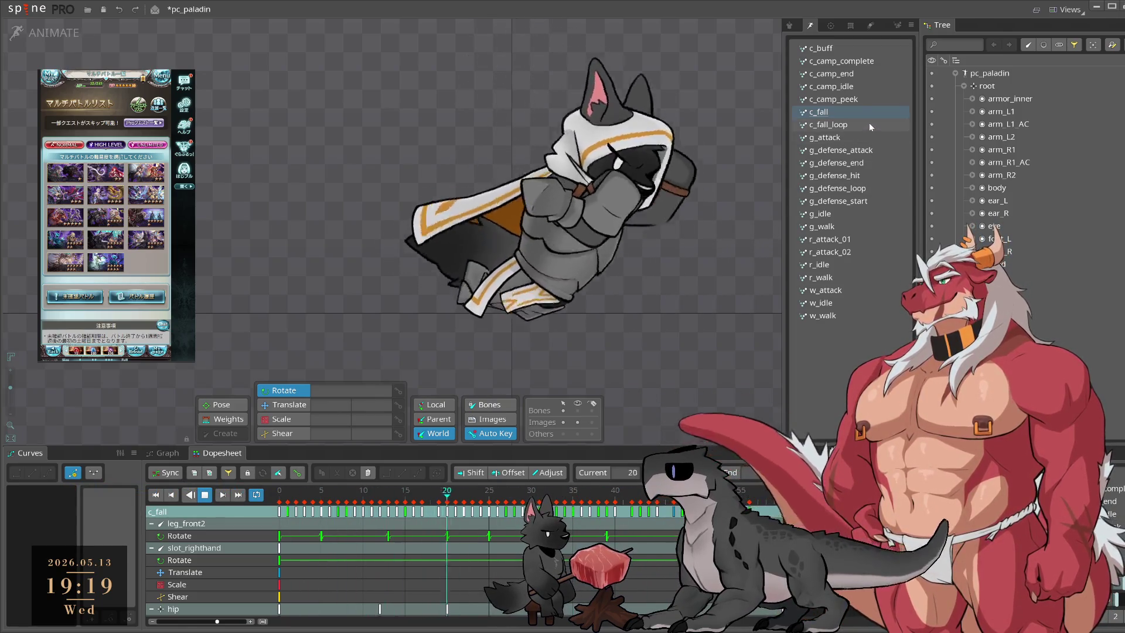
# Step: Copy the keys at c_fall's final frame and paste them into c_fall_loop
pyautogui.click(846, 125)
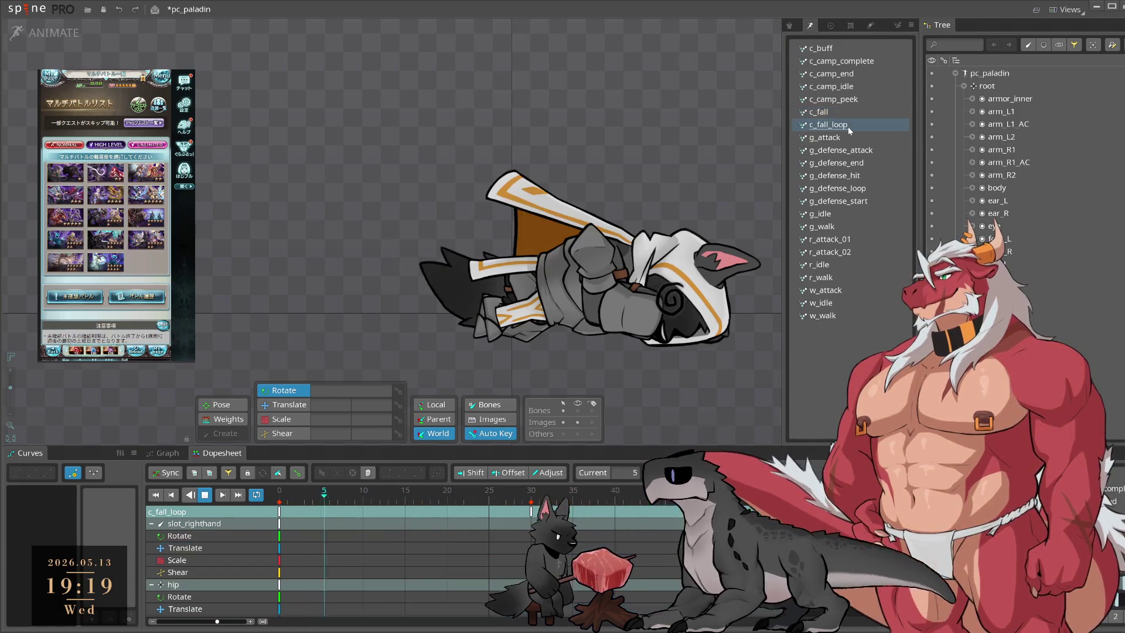
pyautogui.click(820, 112)
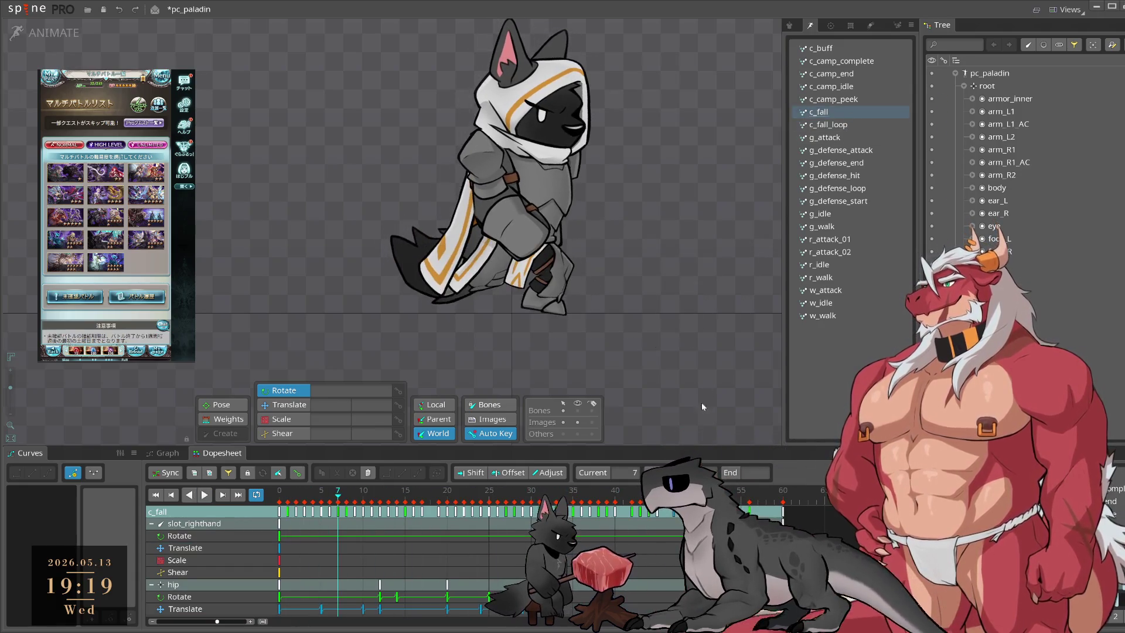
pyautogui.click(778, 499)
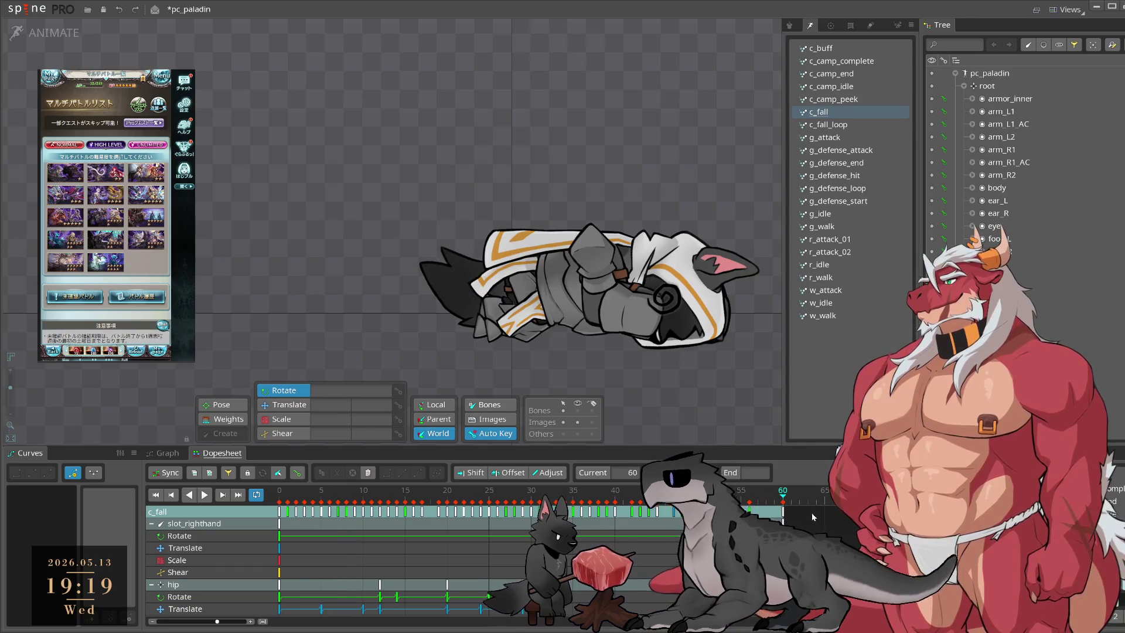
pyautogui.hotkey('ctrl', 'c')
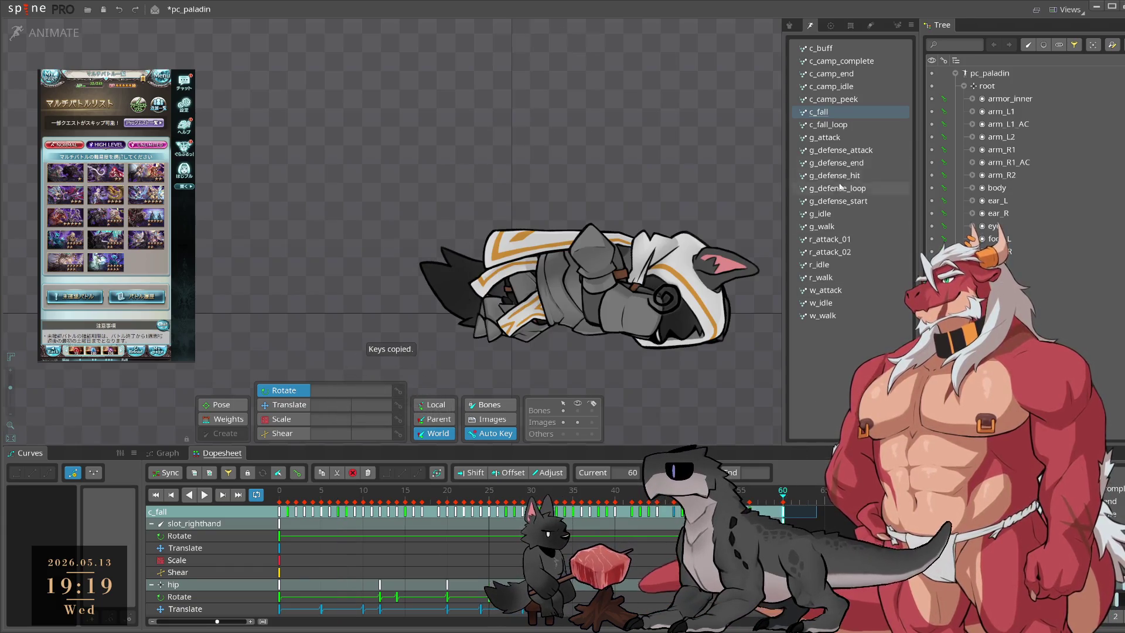
pyautogui.click(846, 125)
pyautogui.hotkey('ctrl', 'v')
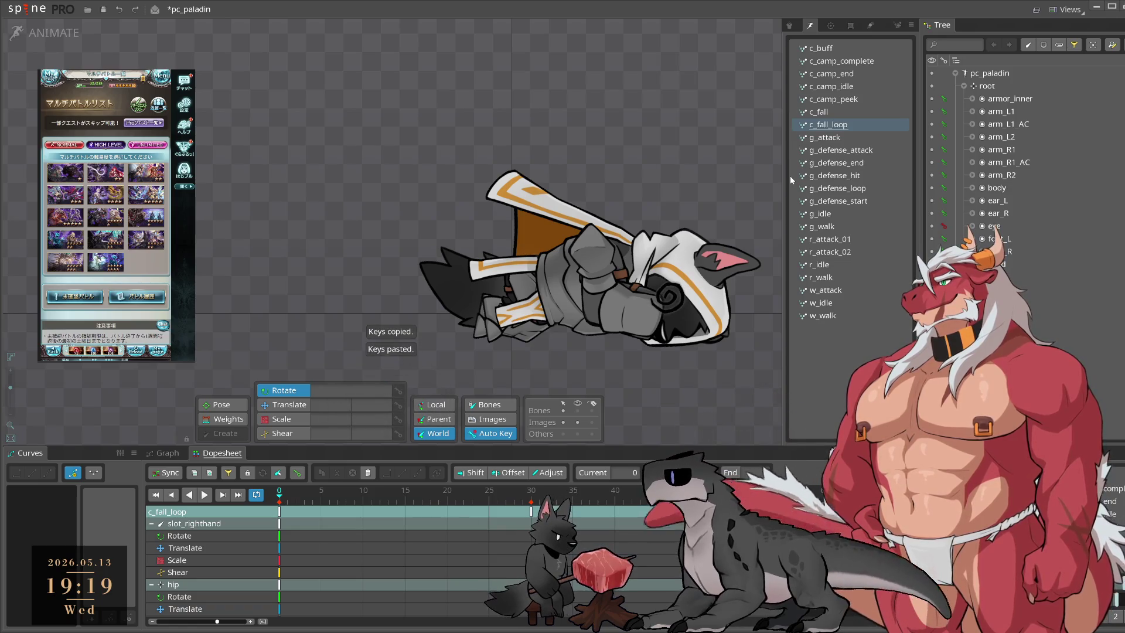
# Step: Key the cape bones' rotation at c_fall frame 60 and paste it into c_fall_loop at frame 0
pyautogui.click(845, 110)
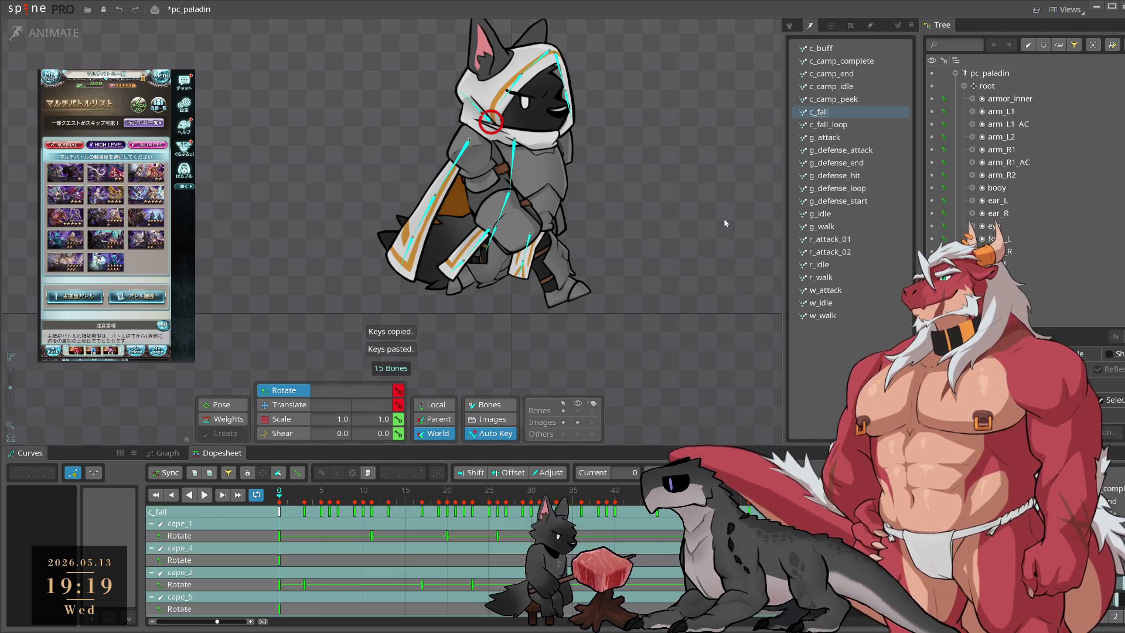
pyautogui.click(783, 491)
pyautogui.click(398, 390)
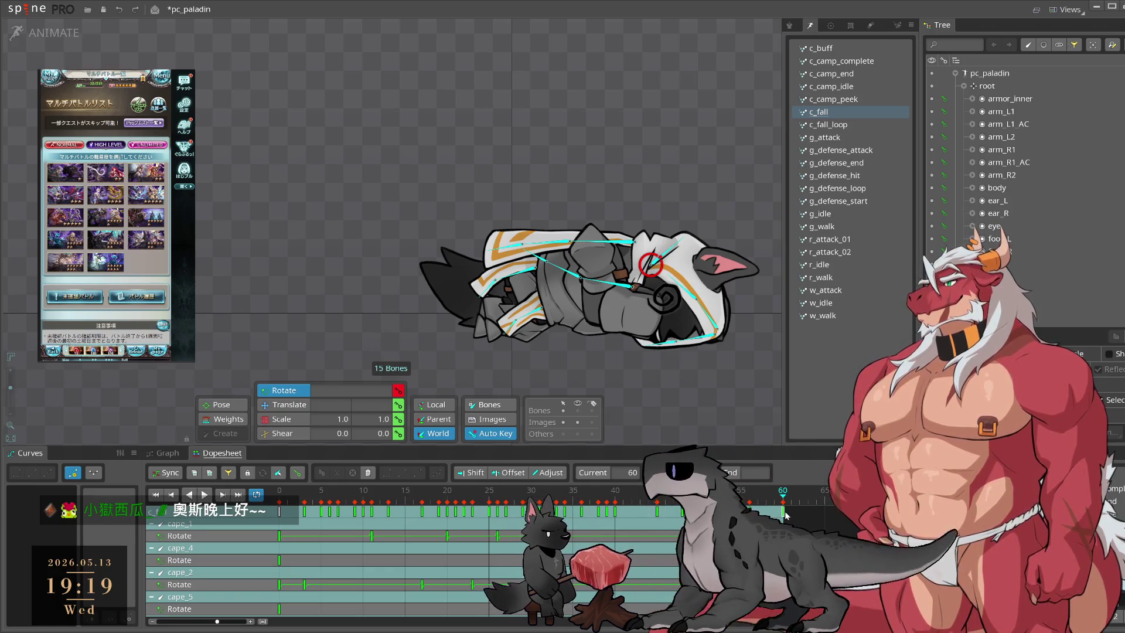
pyautogui.hotkey('ctrl', 'c')
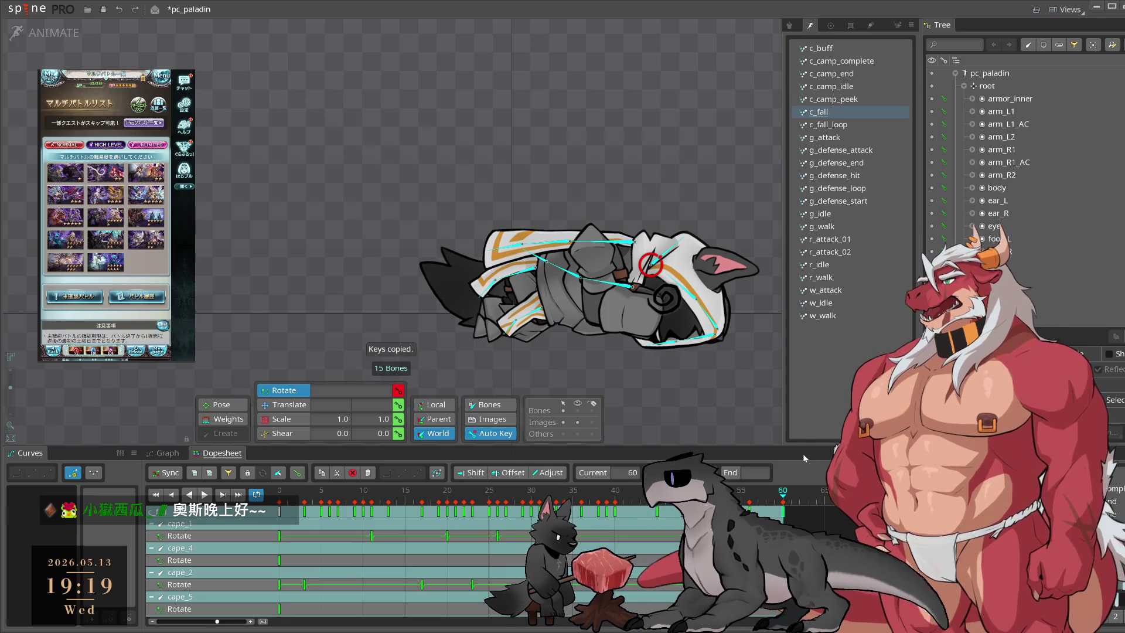
pyautogui.click(825, 124)
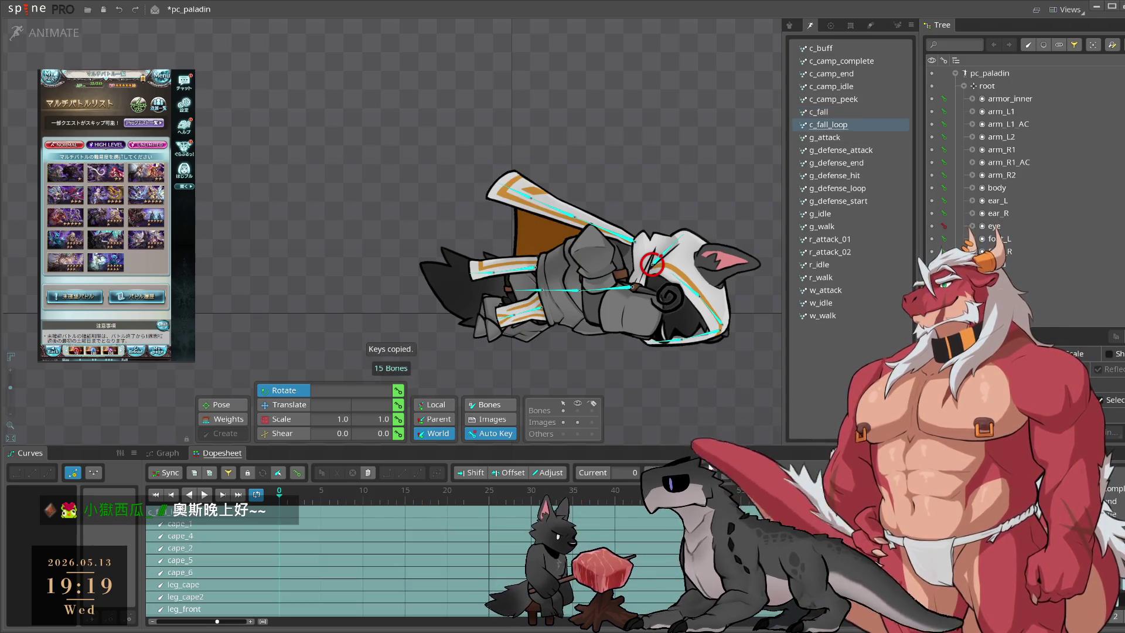
pyautogui.hotkey('ctrl', 'v')
pyautogui.press('space')
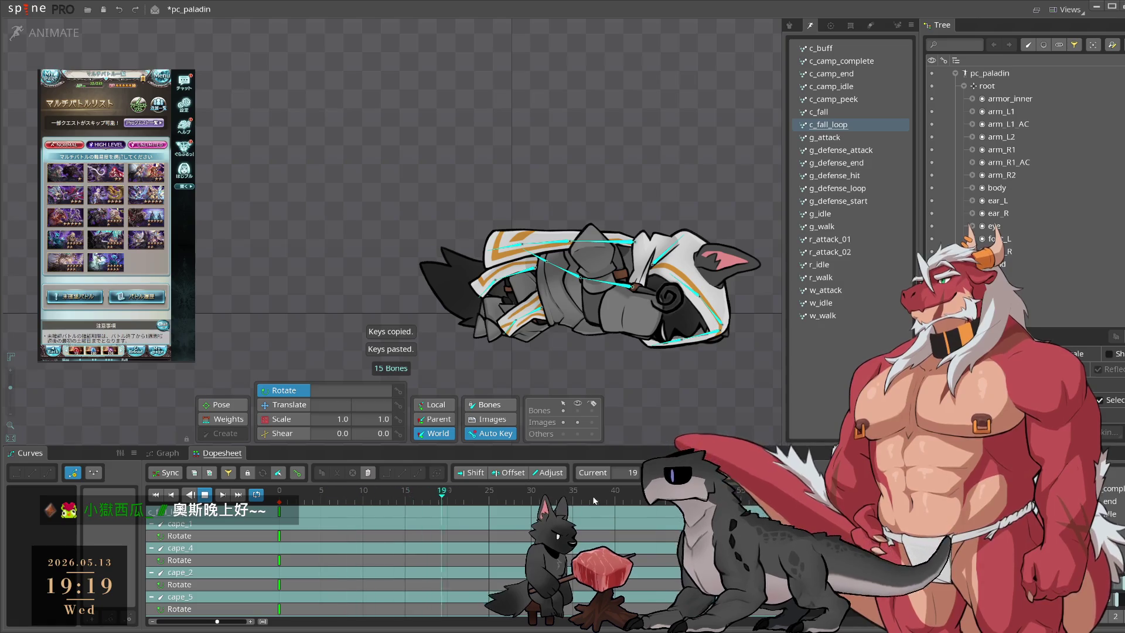
# Step: Set eye_dizzy's rotation to 0 at frame 0 of c_fall_loop and play to check the spin
pyautogui.click(669, 299)
pyautogui.click(670, 298)
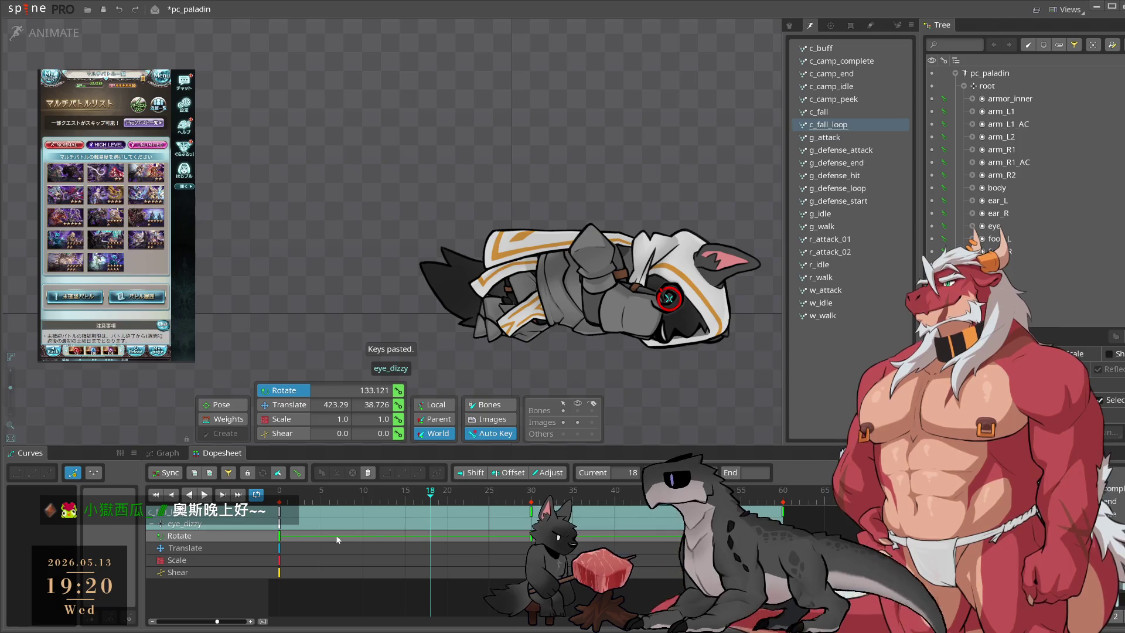
pyautogui.moveTo(315, 502); pyautogui.dragTo(279, 502)
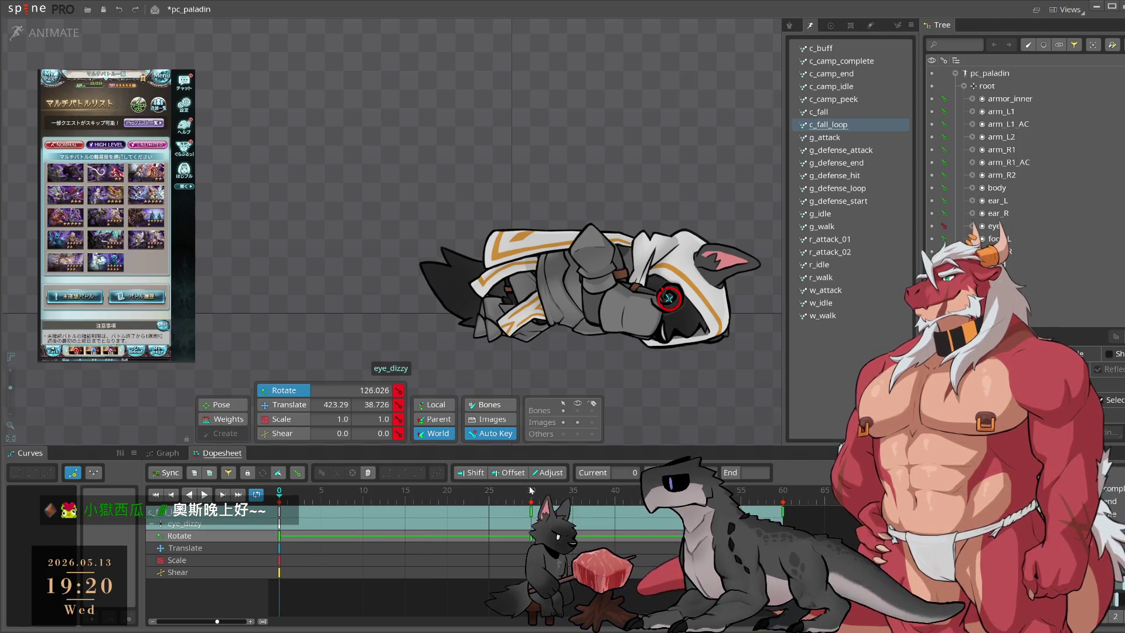
pyautogui.click(338, 390)
pyautogui.write('0')
pyautogui.press('Return')
pyautogui.press('space')
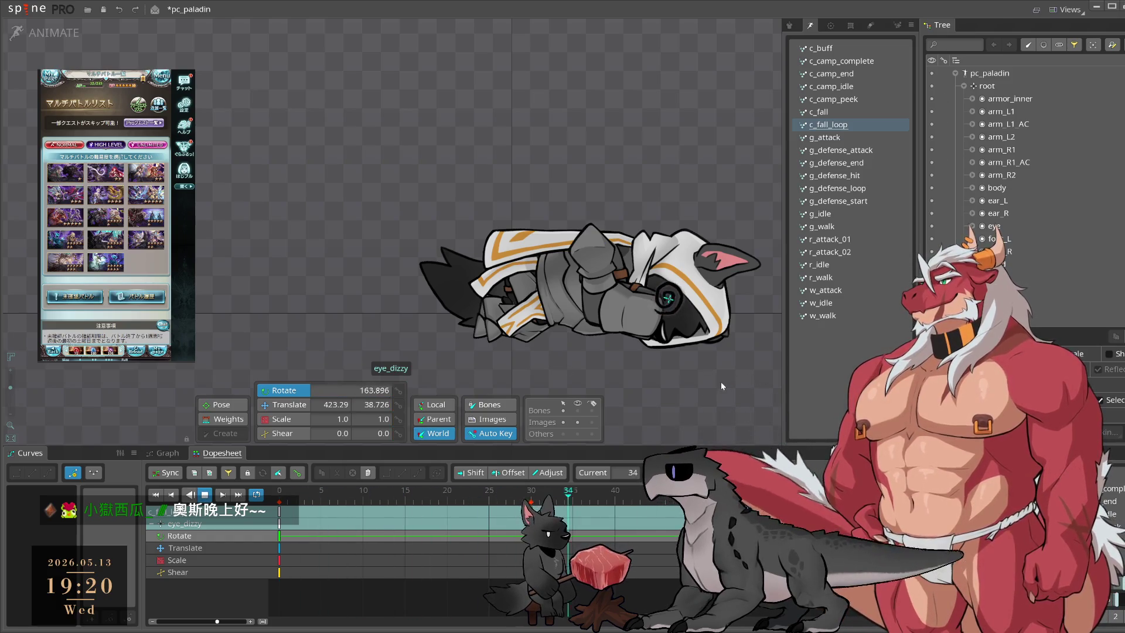
pyautogui.click(720, 385)
pyautogui.scroll(-3, 598, 308)
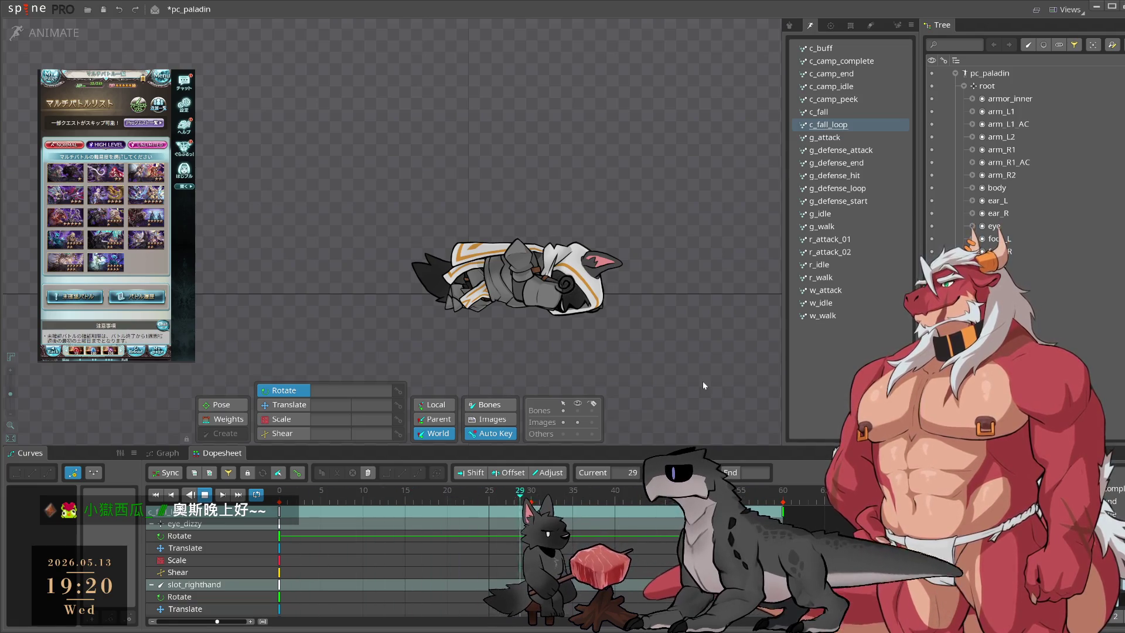
# Step: Open c_fall, stop at frame 49, select eye_dizzy and scrub back to frame 37
pyautogui.moveTo(702, 381); pyautogui.dragTo(733, 404)
pyautogui.click(864, 113)
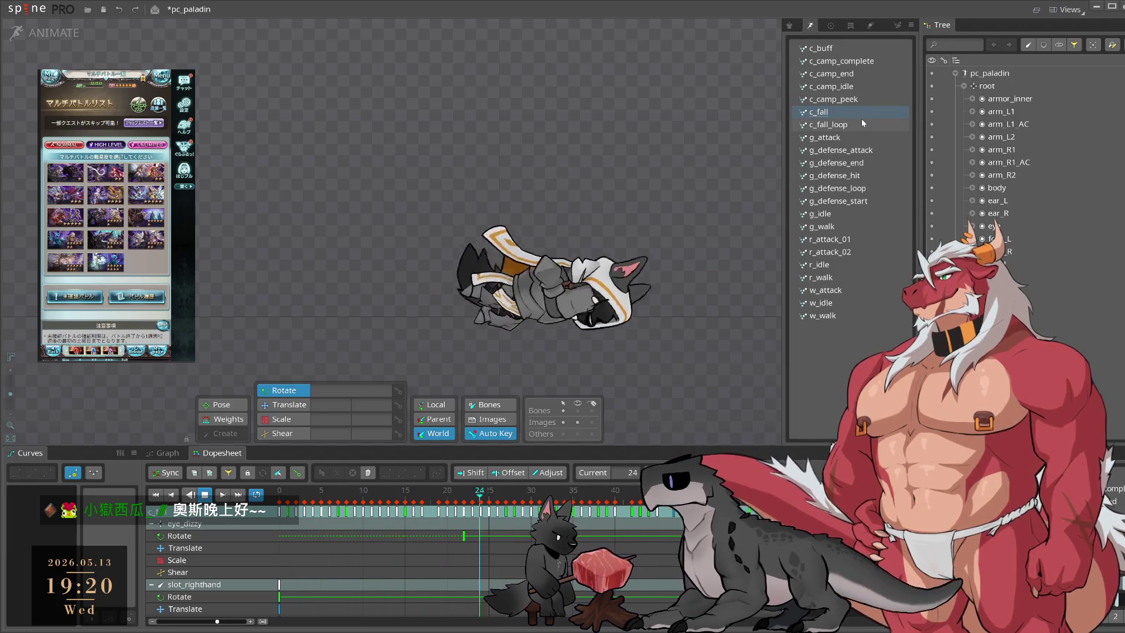
pyautogui.press('space')
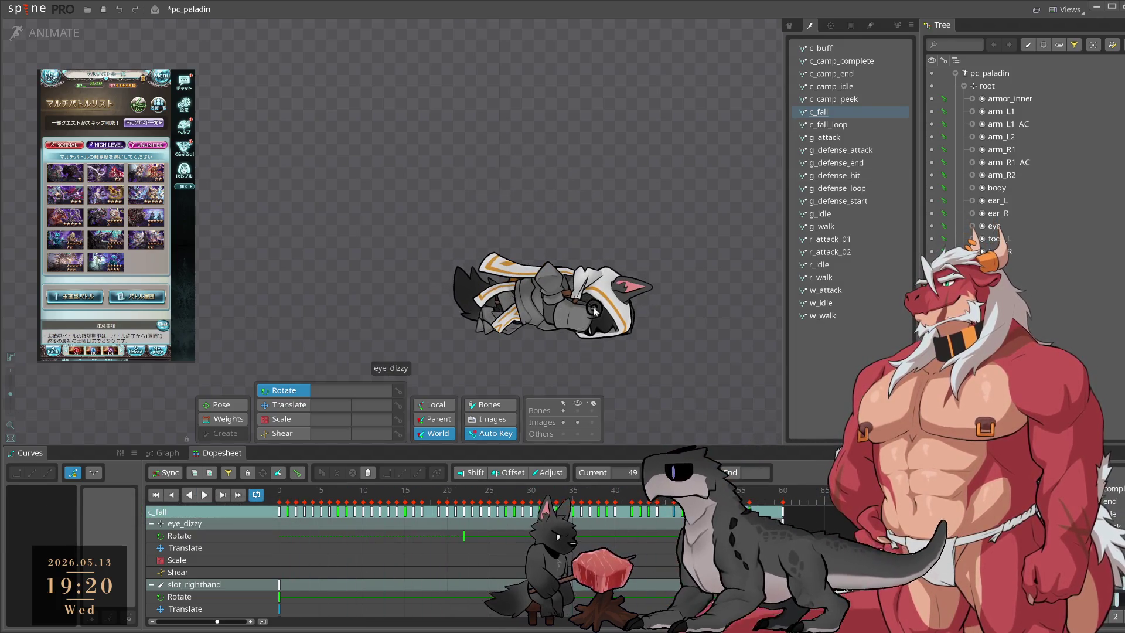
pyautogui.click(593, 310)
pyautogui.moveTo(463, 502); pyautogui.dragTo(590, 503)
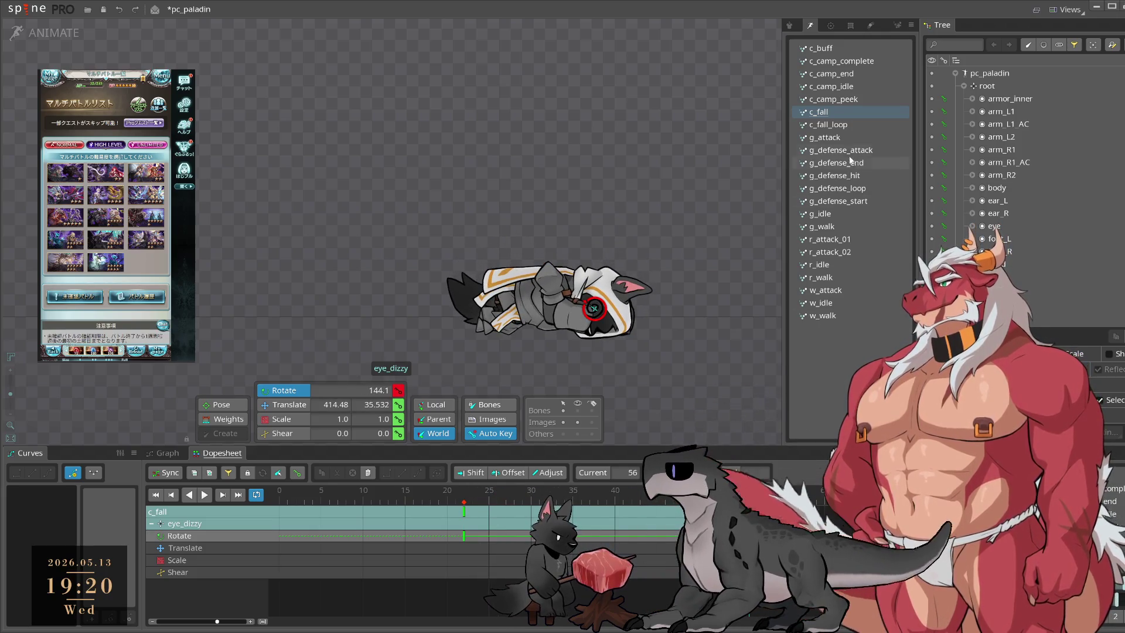
# Step: In c_fall_loop, set eye_dizzy's rotation keys to 359 at frame 28 and check around frame 30
pyautogui.click(843, 126)
pyautogui.click(514, 507)
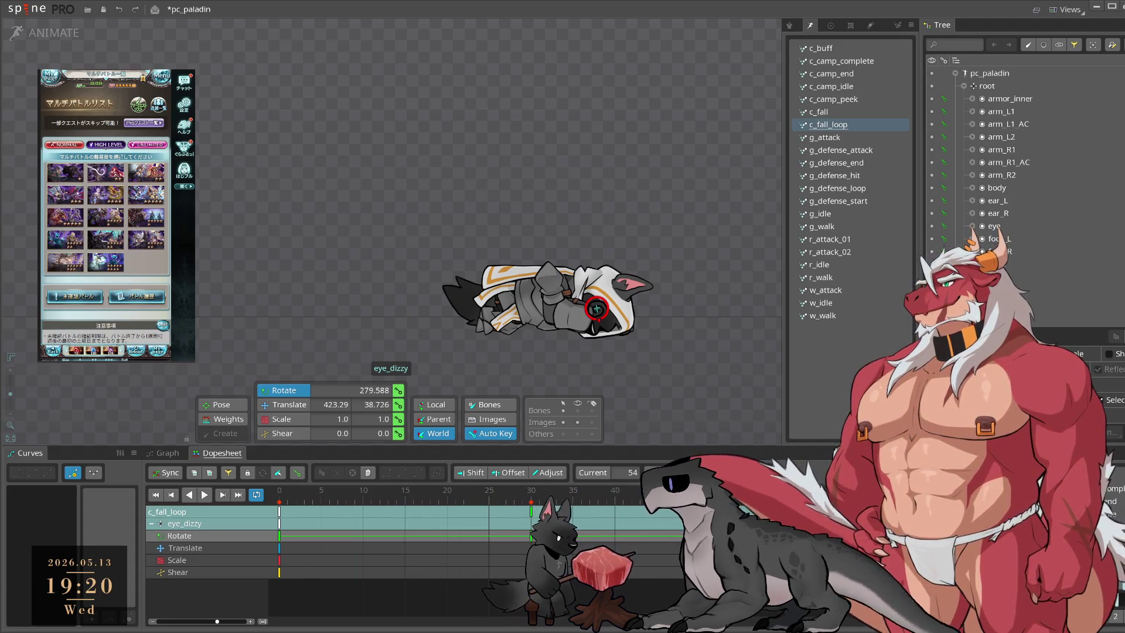
pyautogui.click(352, 537)
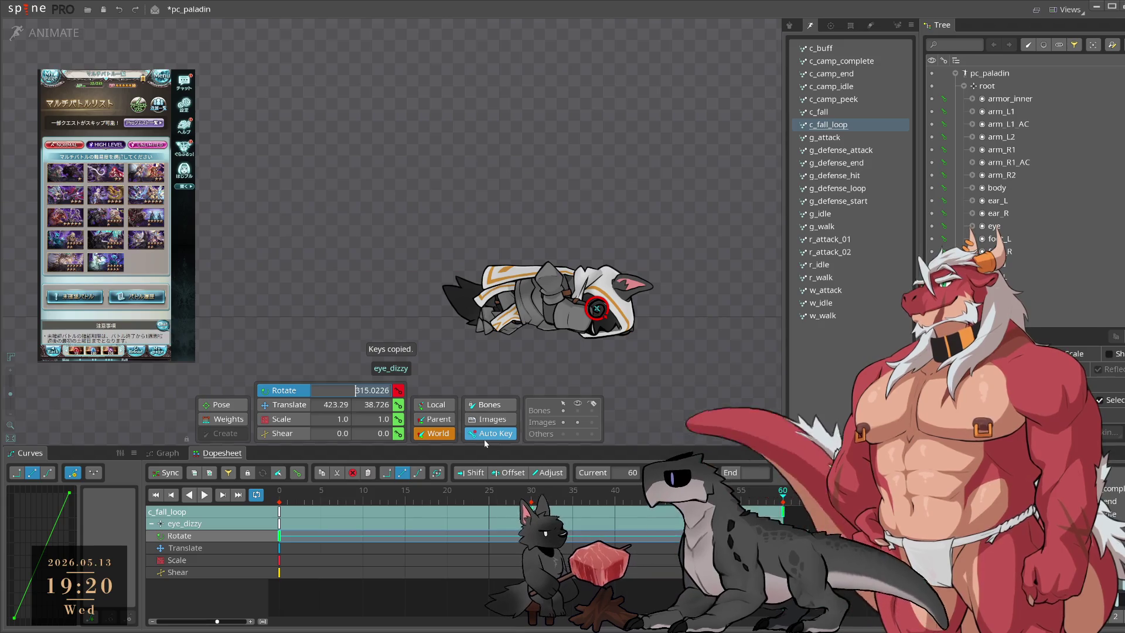
pyautogui.hotkey('ctrl', 'v')
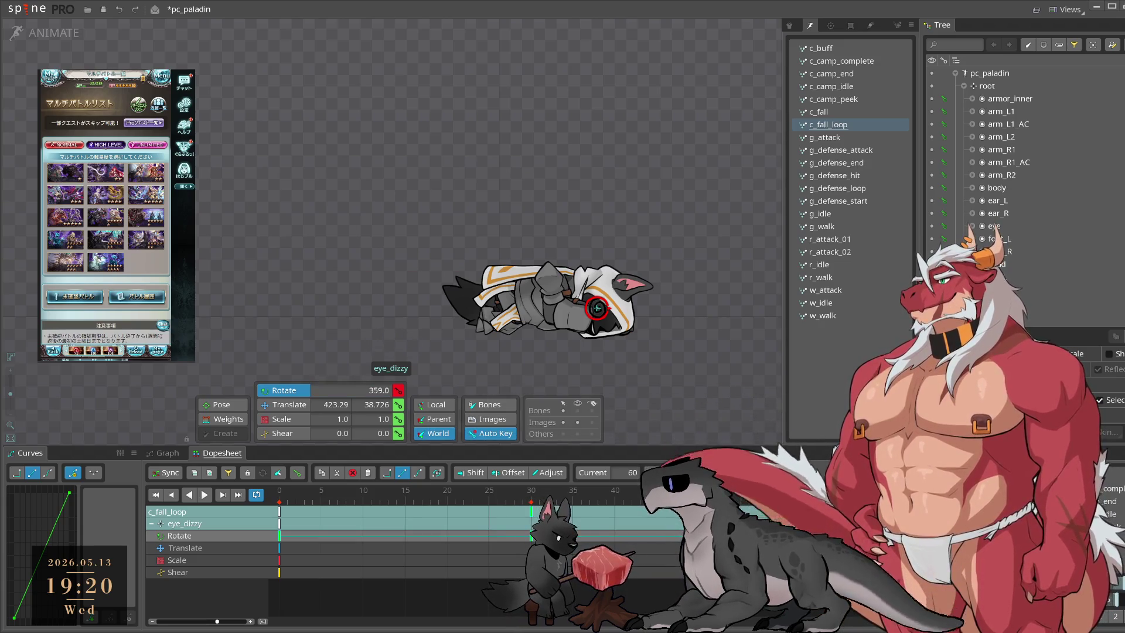
pyautogui.click(531, 498)
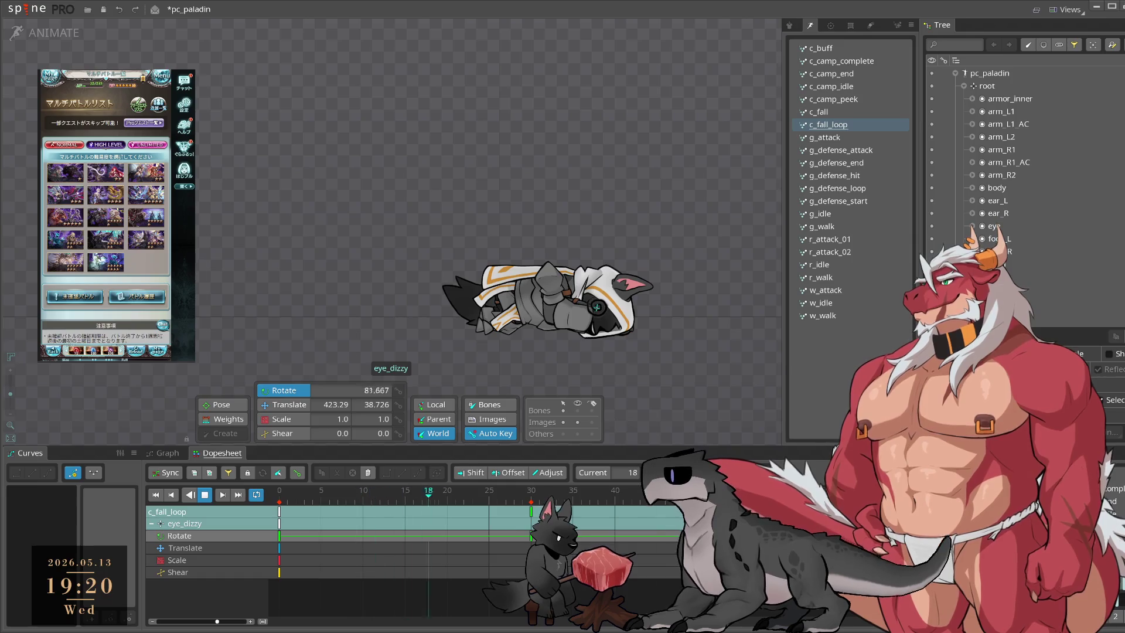
pyautogui.press('space')
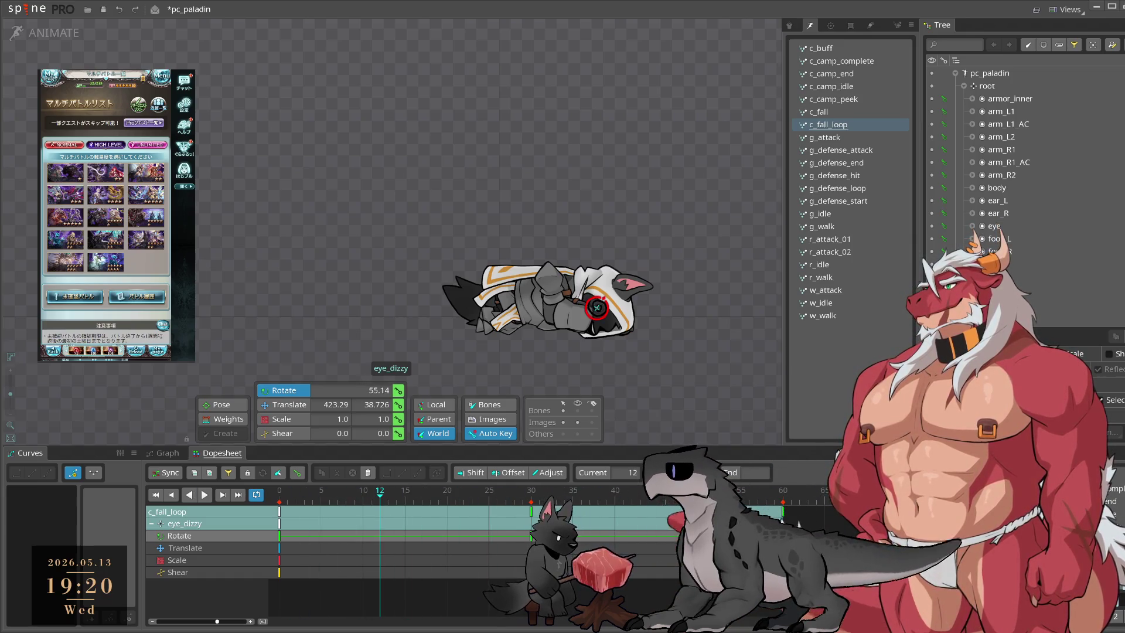
# Step: Paste c_fall_loop's eye_dizzy rotation keys over c_fall's existing ones and preview the result
pyautogui.click(276, 543)
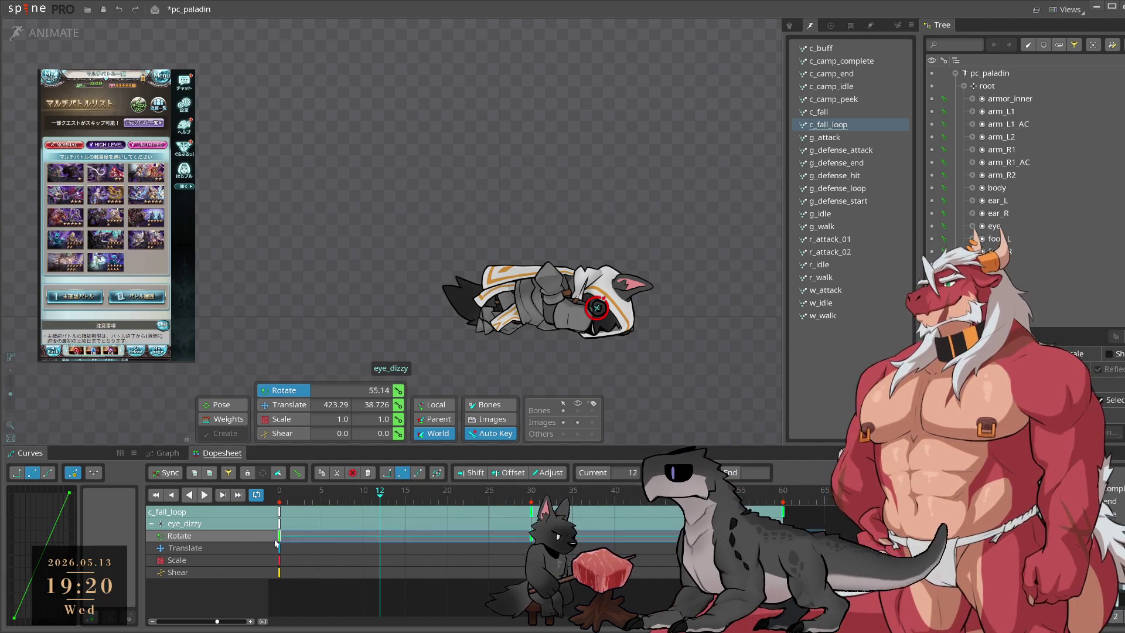
pyautogui.click(851, 112)
pyautogui.moveTo(431, 531); pyautogui.dragTo(680, 538)
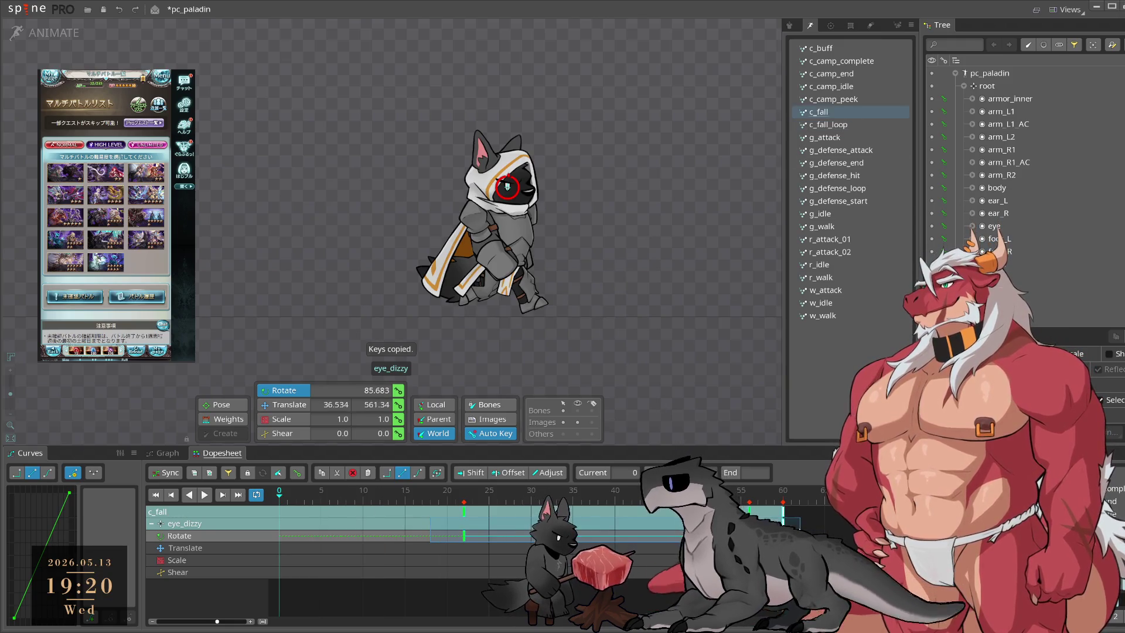
pyautogui.hotkey('ctrl', 'v')
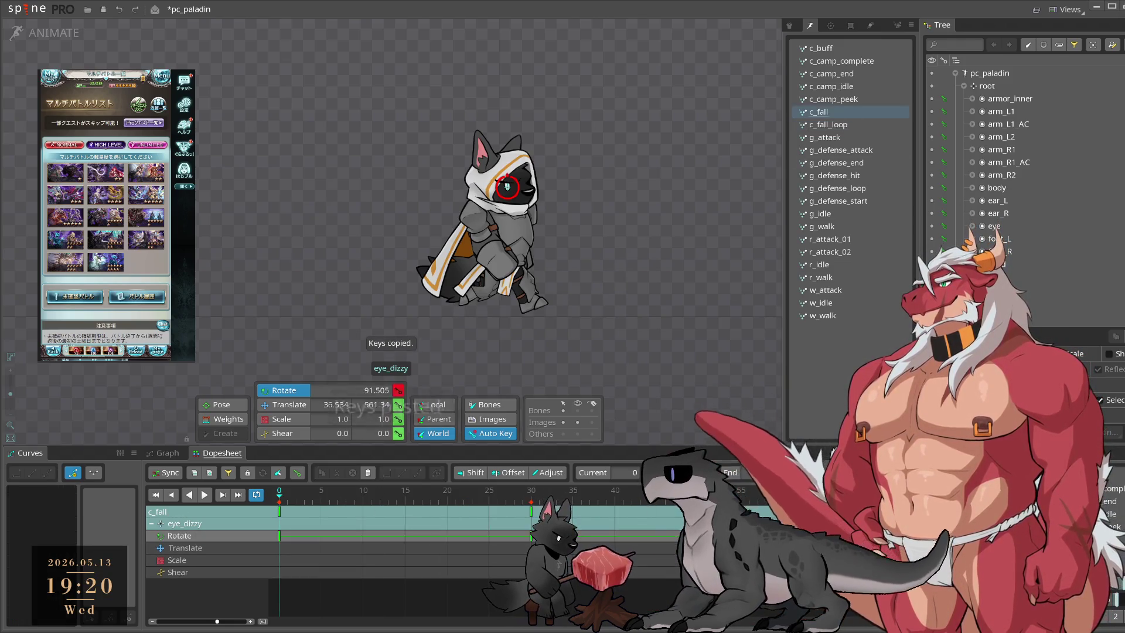
pyautogui.press('space')
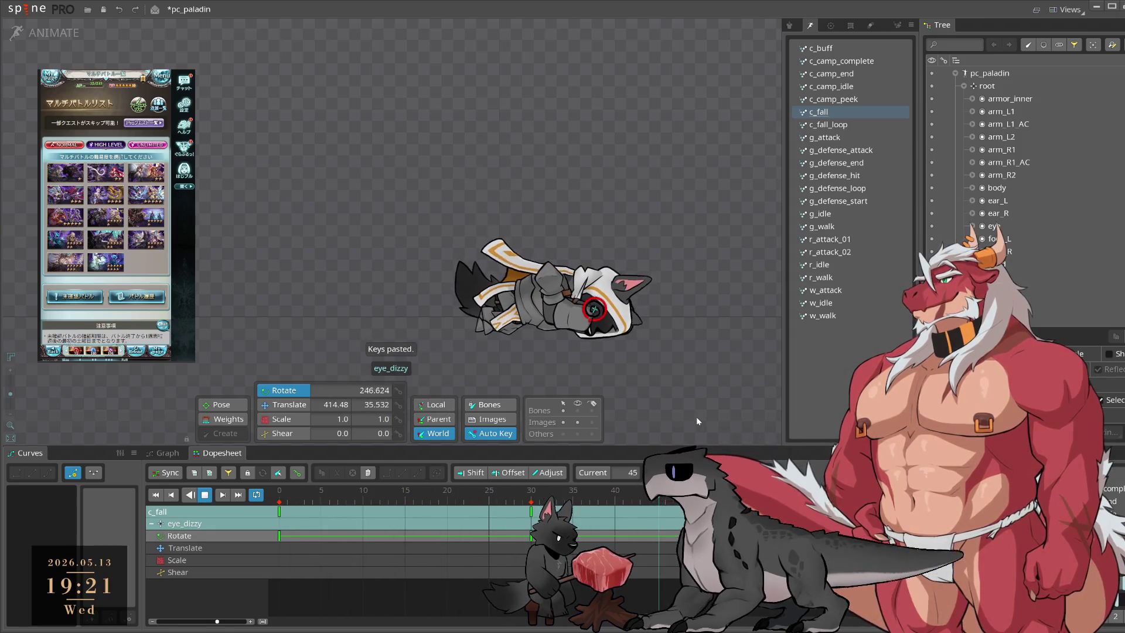
pyautogui.click(695, 416)
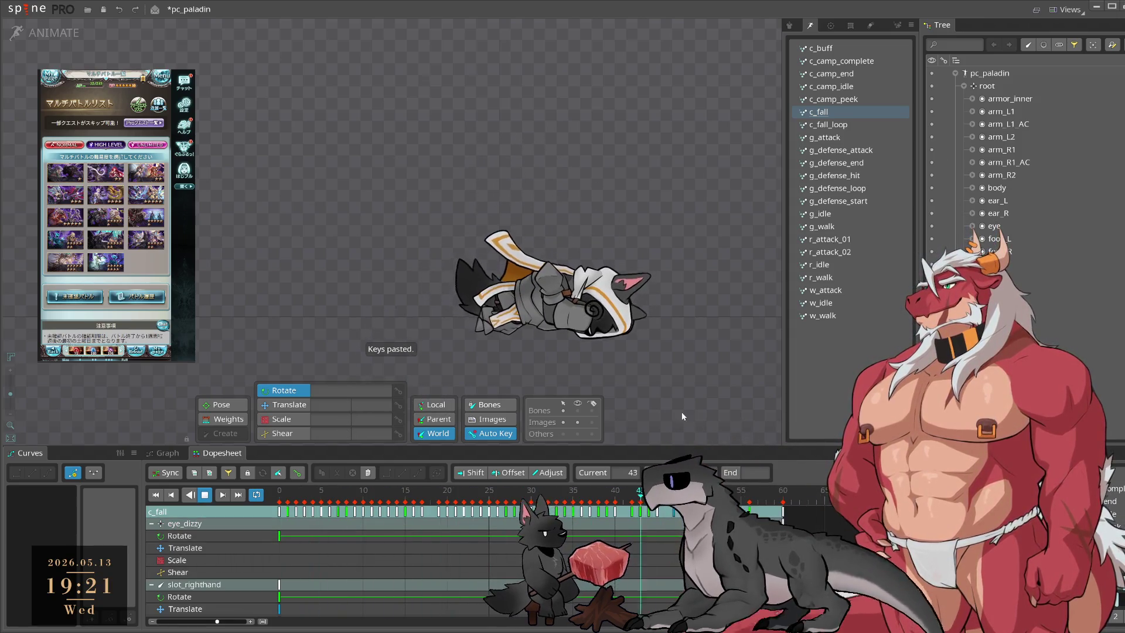
pyautogui.scroll(3, 538, 183)
pyautogui.press('space')
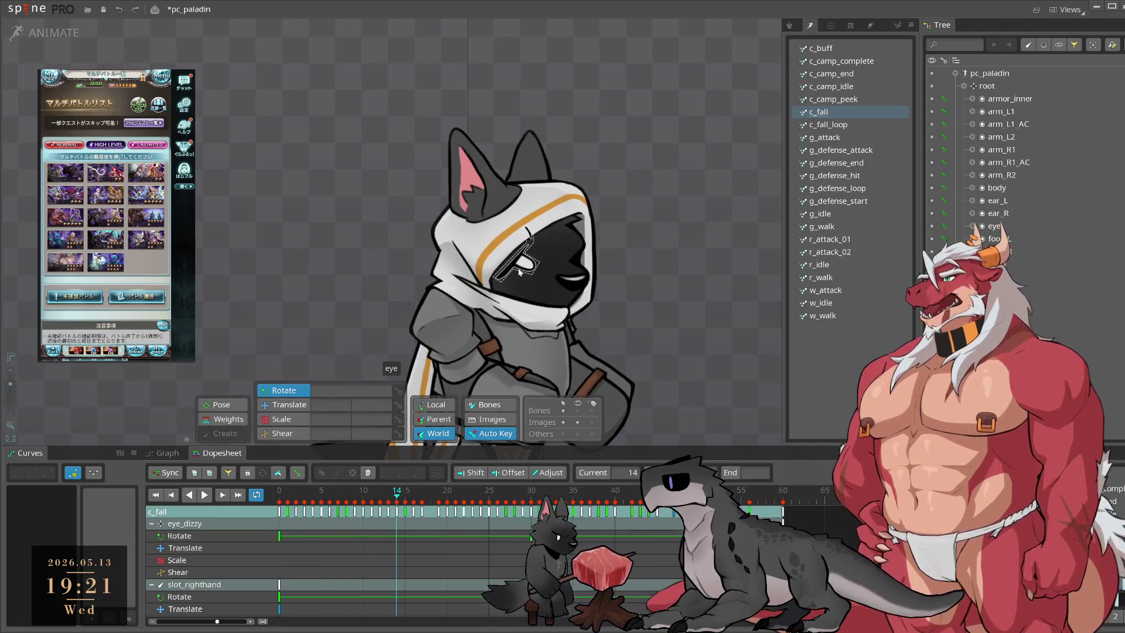
# Step: Select the eye bone and its eye slot in Setup mode
pyautogui.click(519, 268)
pyautogui.click(59, 33)
pyautogui.scroll(2, 489, 328)
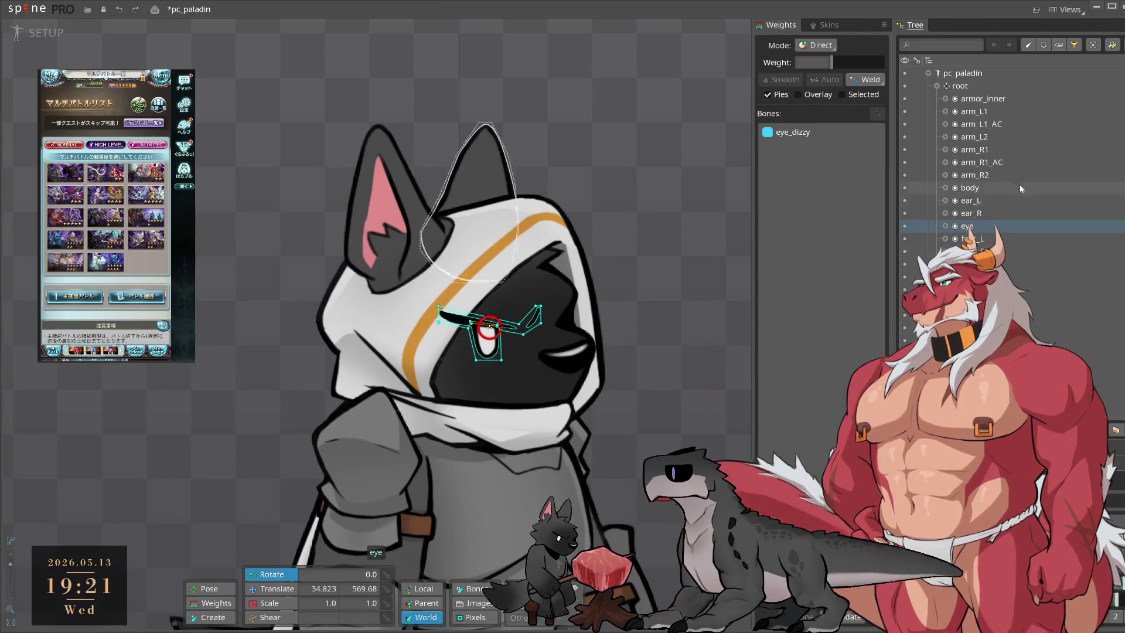
pyautogui.click(967, 226)
pyautogui.scroll(-1, 971, 228)
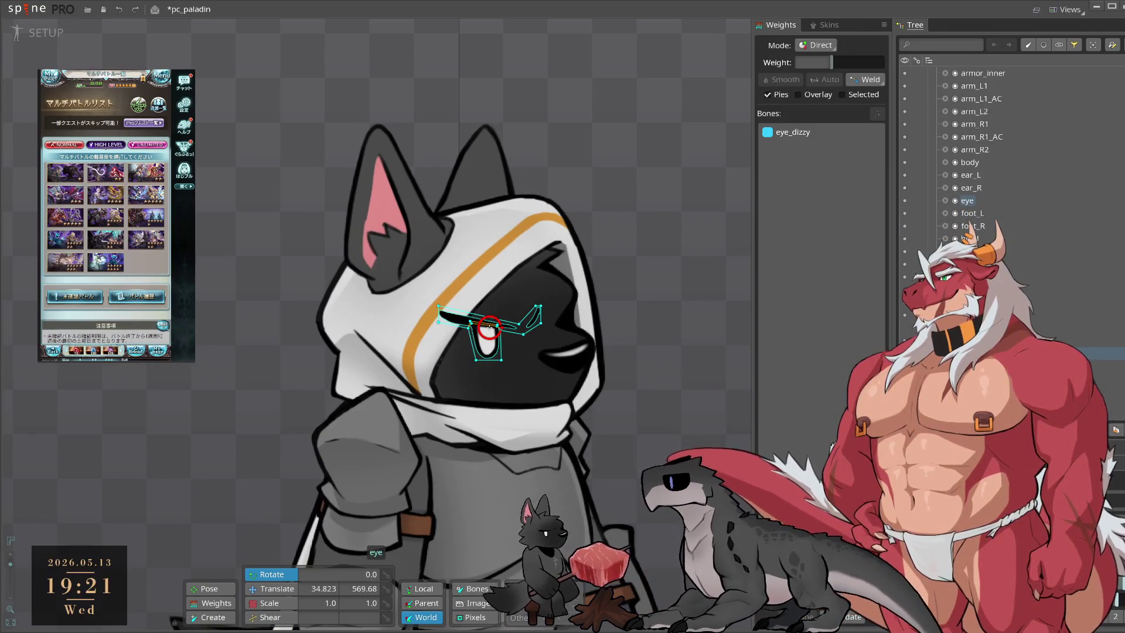
pyautogui.scroll(1, 970, 205)
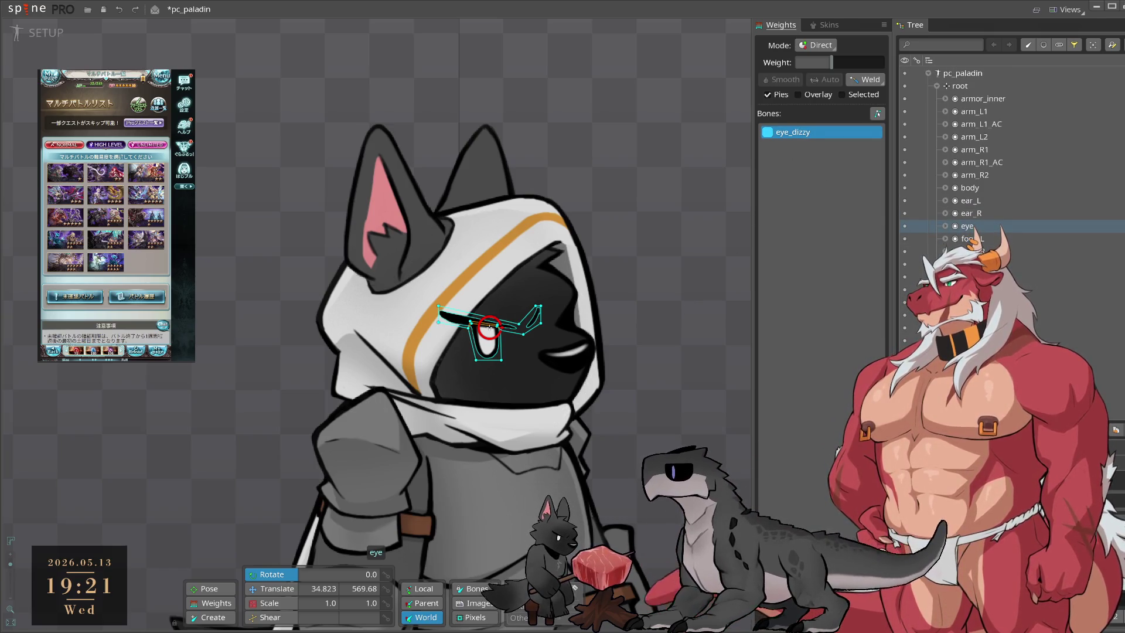
pyautogui.click(39, 35)
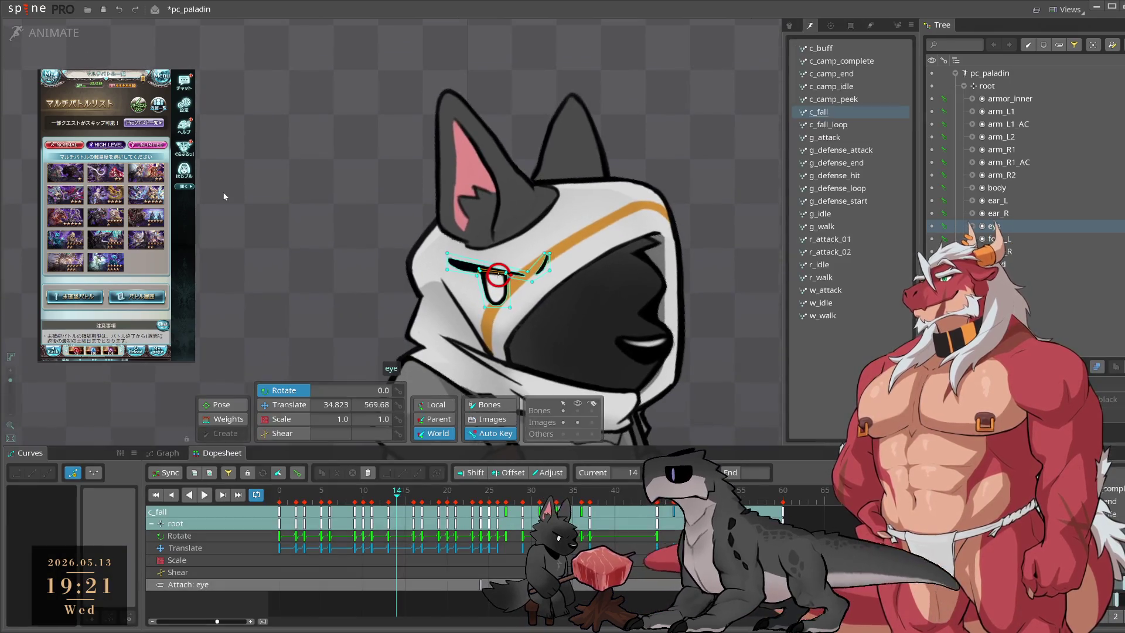
pyautogui.click(41, 35)
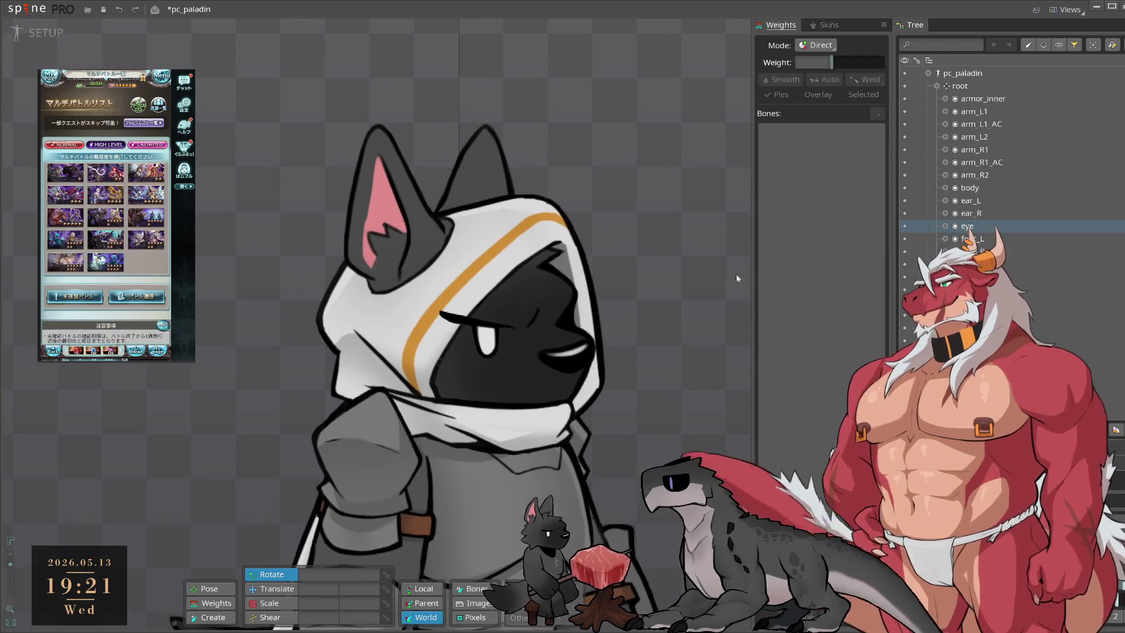
# Step: Reparent the eye attachment to a new bone, keeping its current slot, then bind bones and return to Animate
pyautogui.click(487, 347)
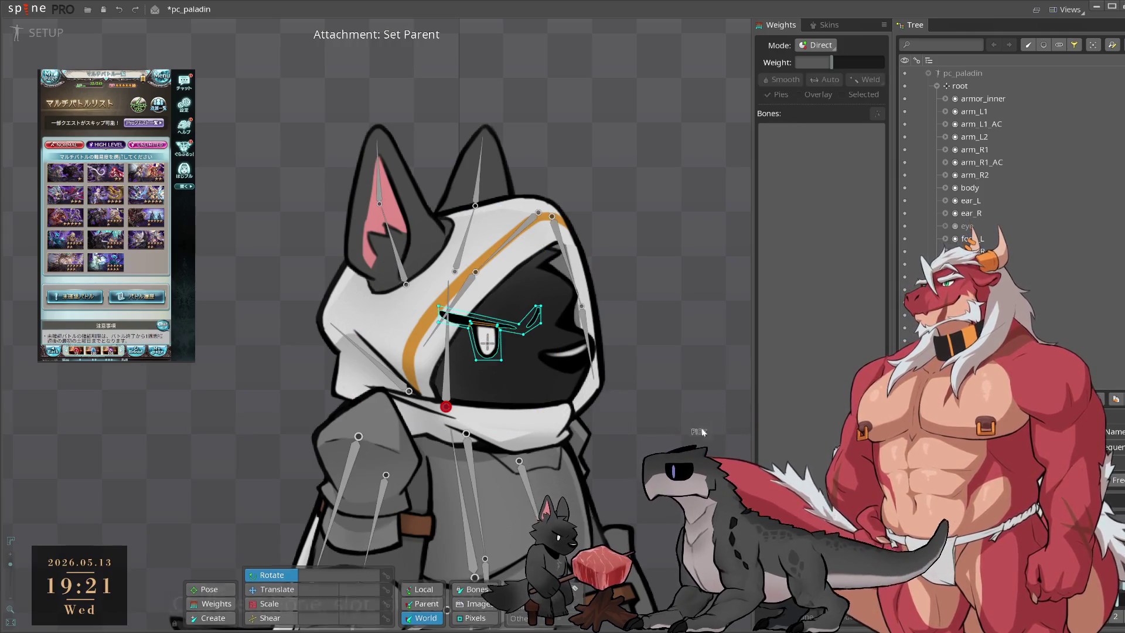
pyautogui.click(448, 364)
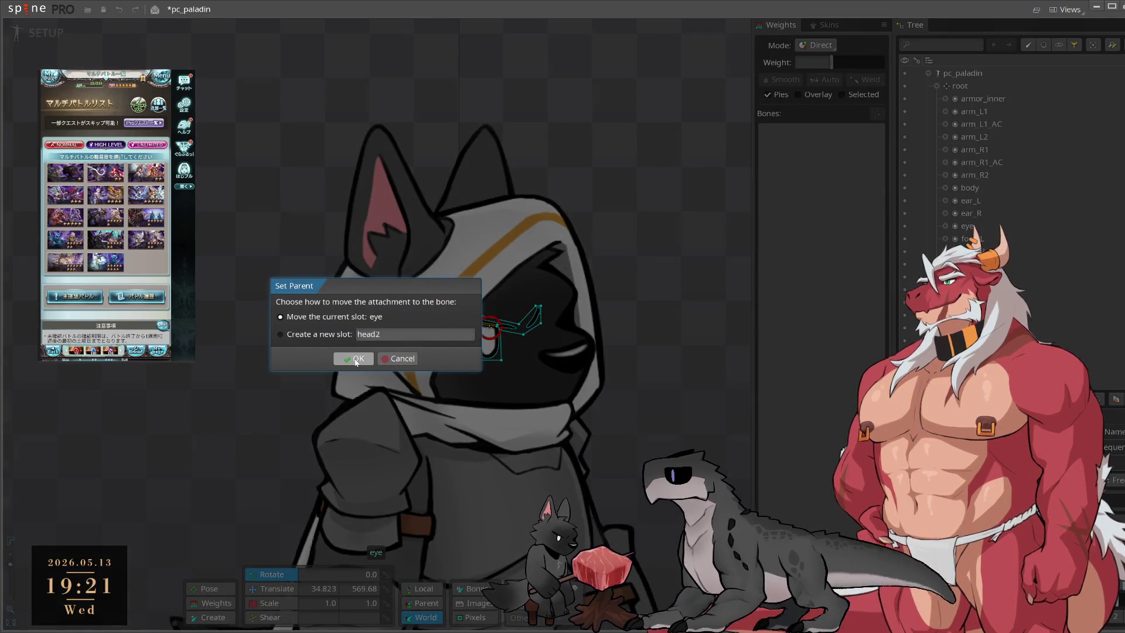
pyautogui.click(410, 361)
pyautogui.click(489, 326)
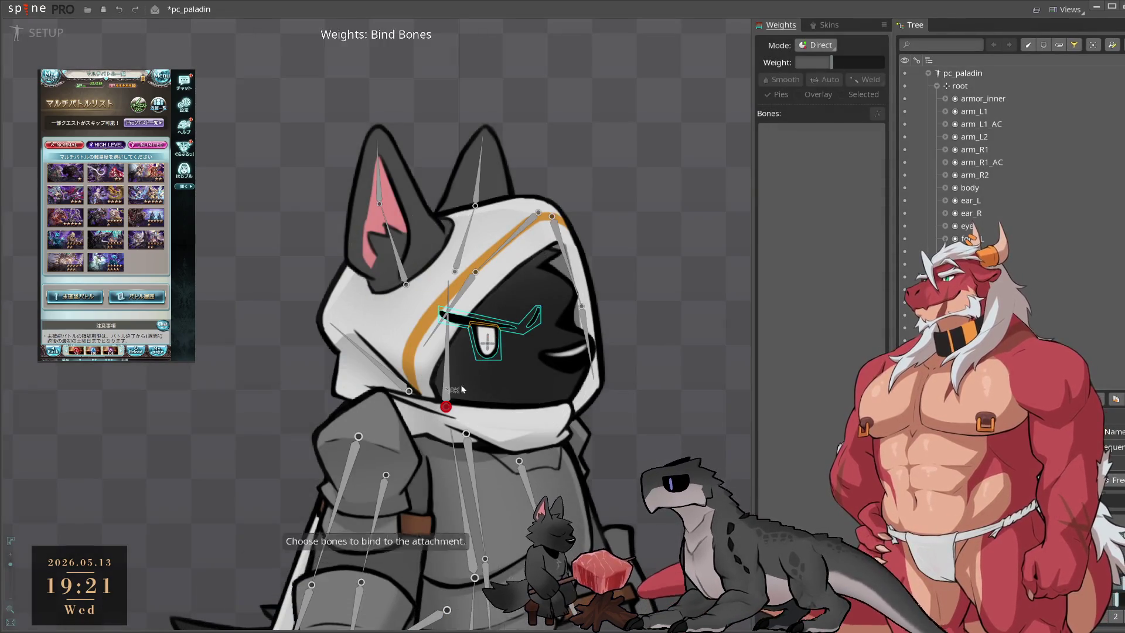
pyautogui.press('Escape')
pyautogui.hotkey('ctrl', 'Tab')
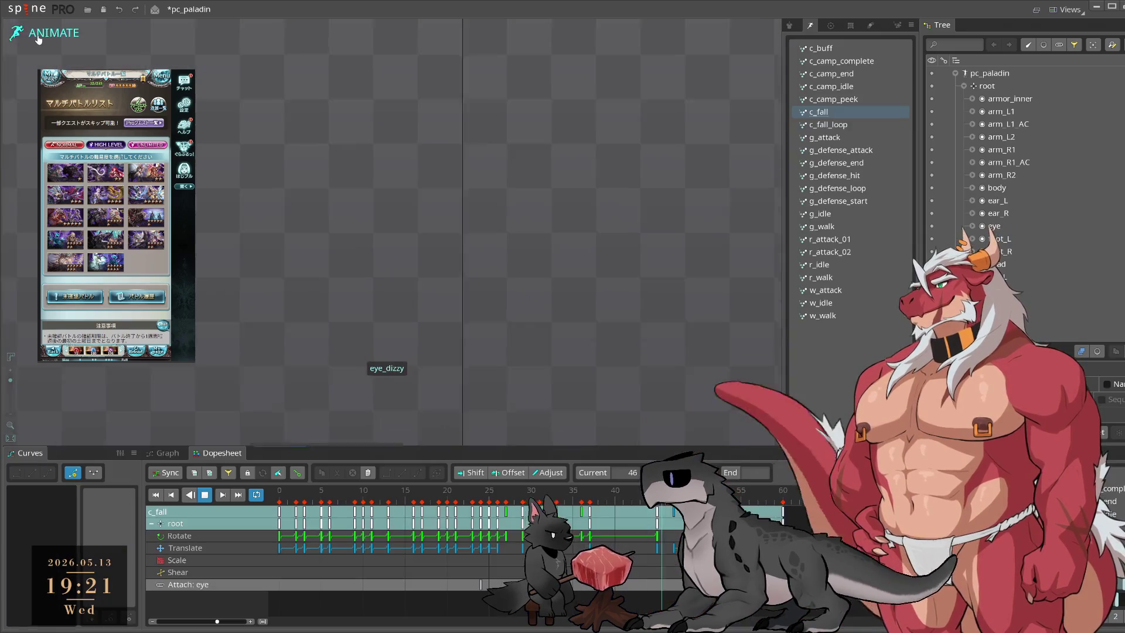
# Step: Save pc_paladin, confirm in Setup that the eye's weight bone is head, then replay c_fall
pyautogui.scroll(-5, 280, 220)
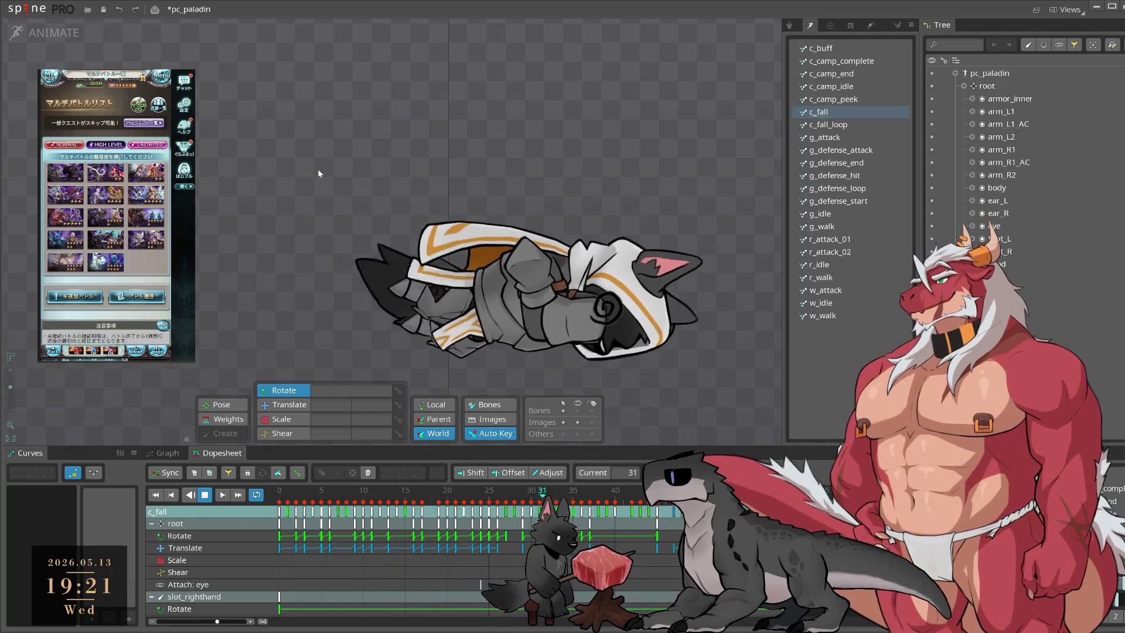
pyautogui.hotkey('ctrl', 's')
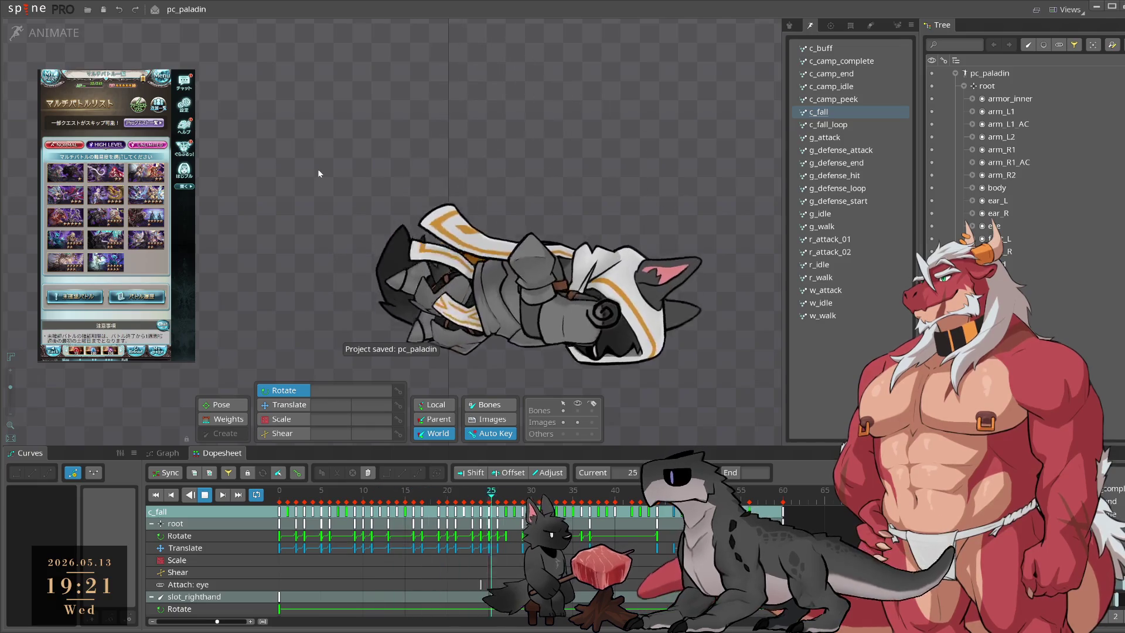
pyautogui.click(85, 31)
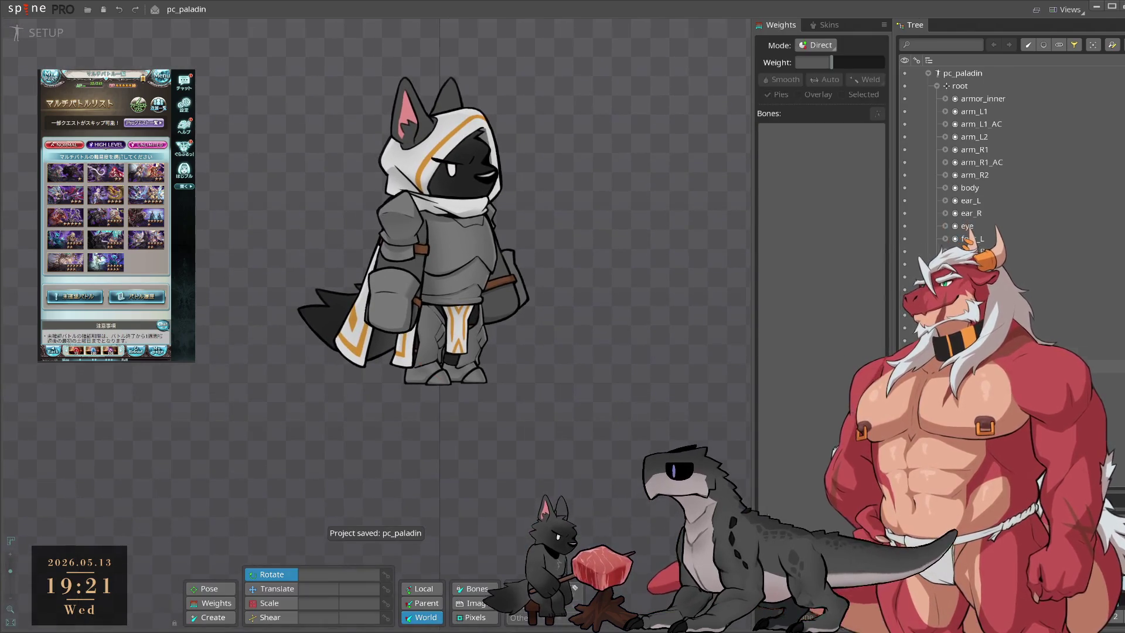
pyautogui.click(451, 167)
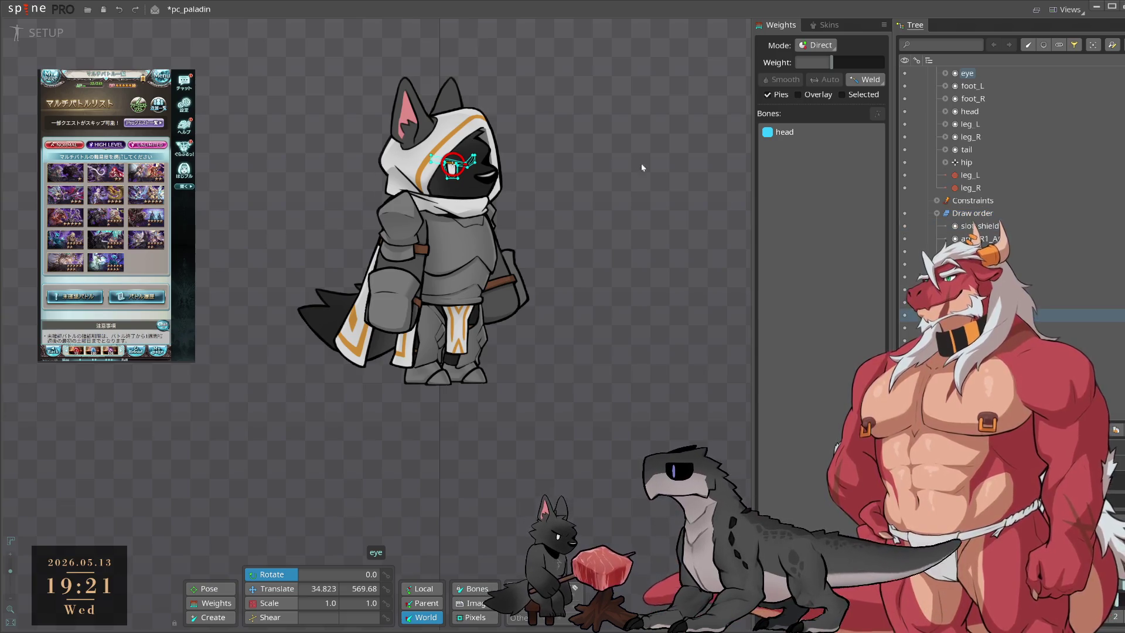
pyautogui.click(14, 38)
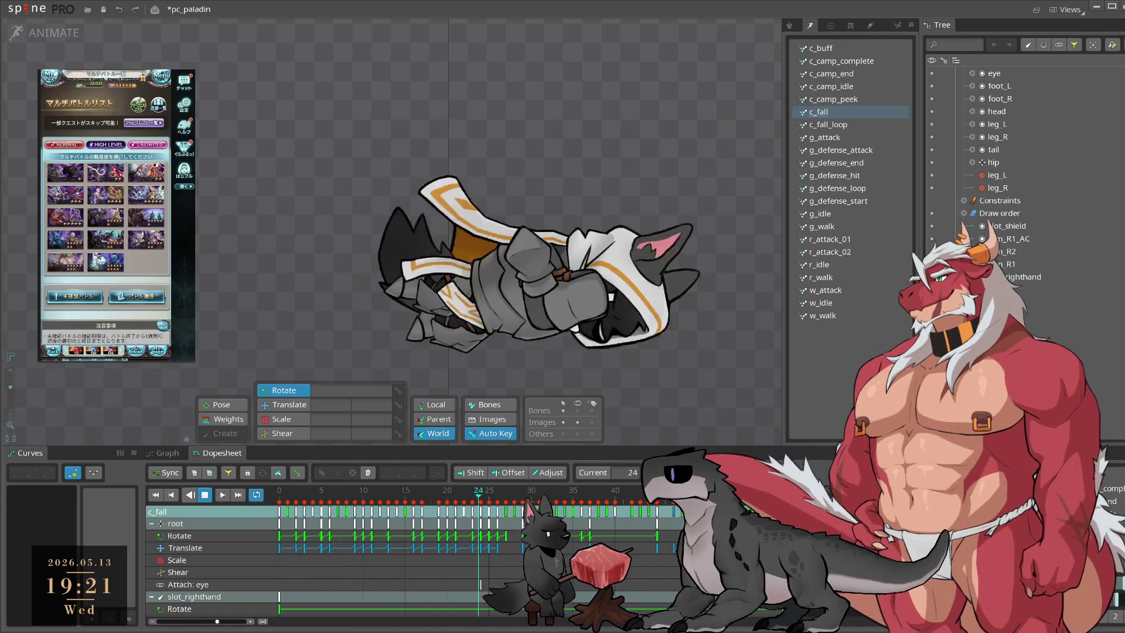
pyautogui.moveTo(444, 113); pyautogui.dragTo(366, 113)
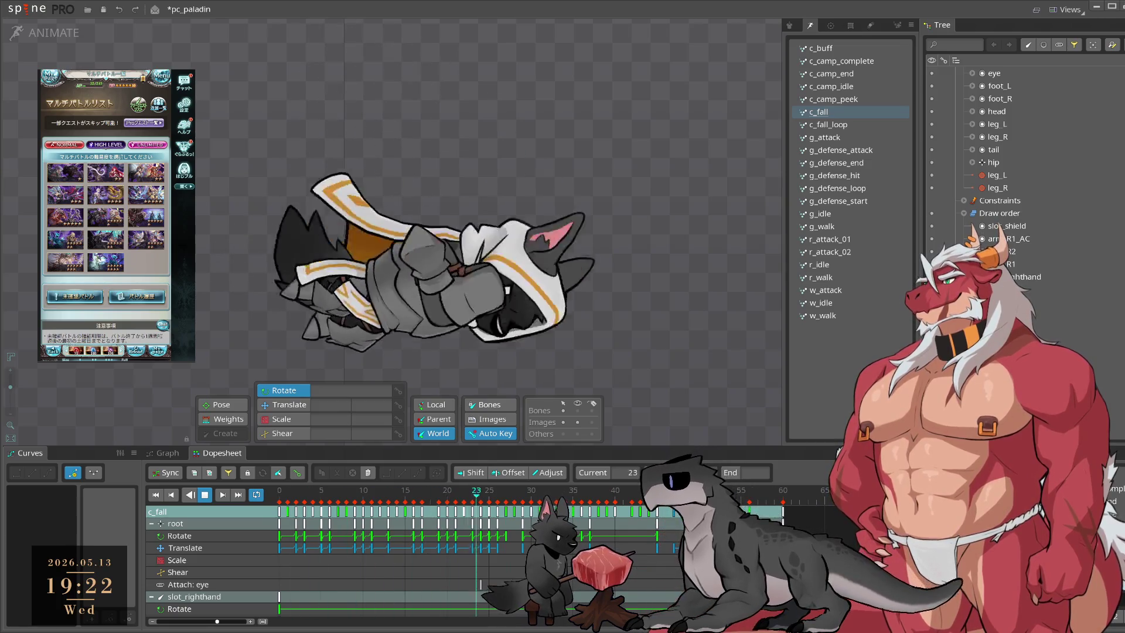
pyautogui.moveTo(619, 290); pyautogui.dragTo(806, 290)
# Step: Delete the root bone's c_fall keys from frame 15 onward
pyautogui.press('space')
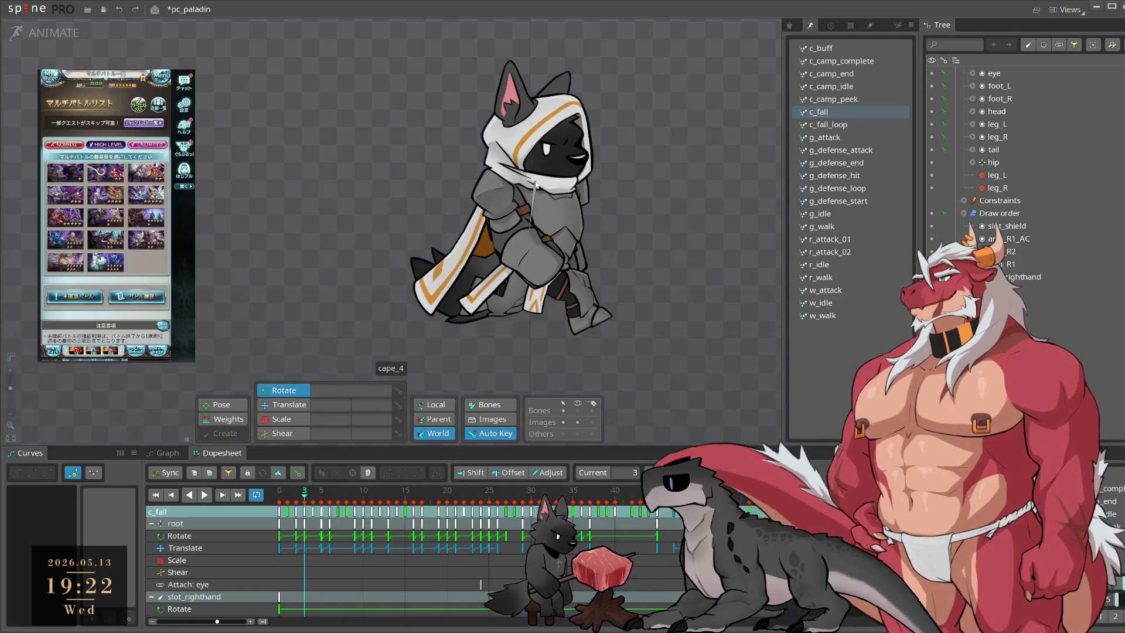
pyautogui.click(528, 173)
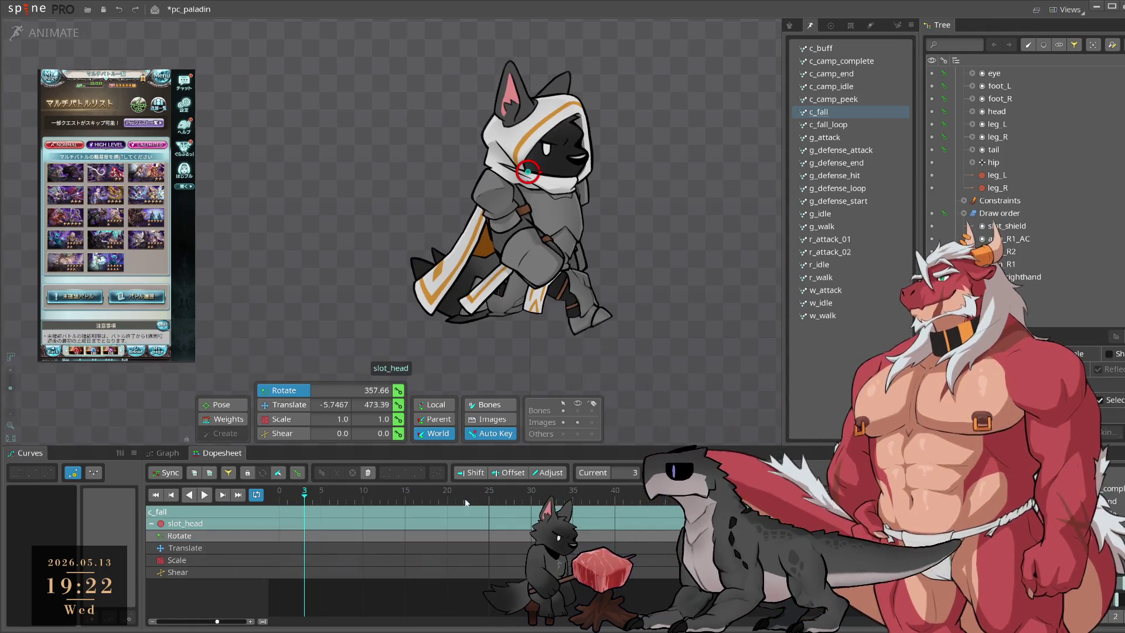
pyautogui.click(530, 157)
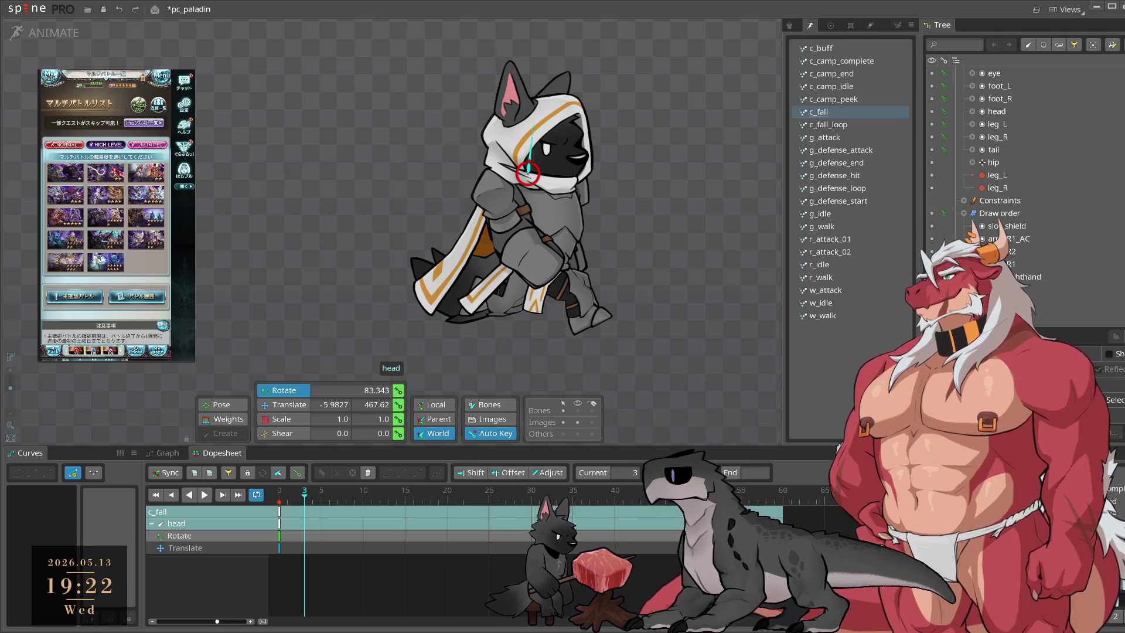
pyautogui.click(531, 338)
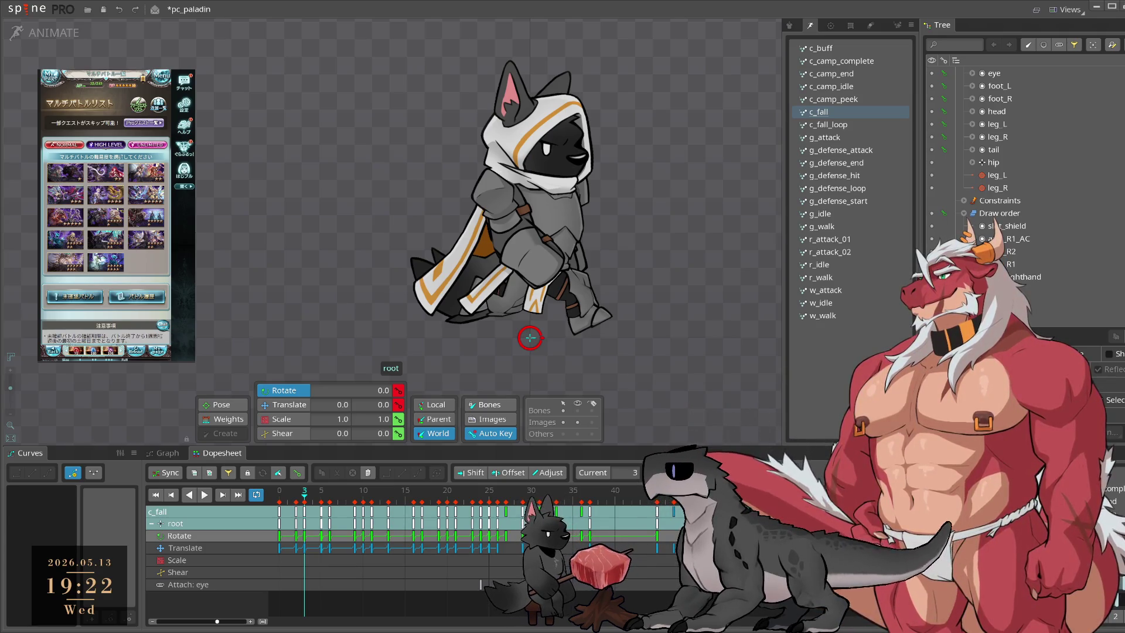
pyautogui.moveTo(576, 354); pyautogui.dragTo(599, 318)
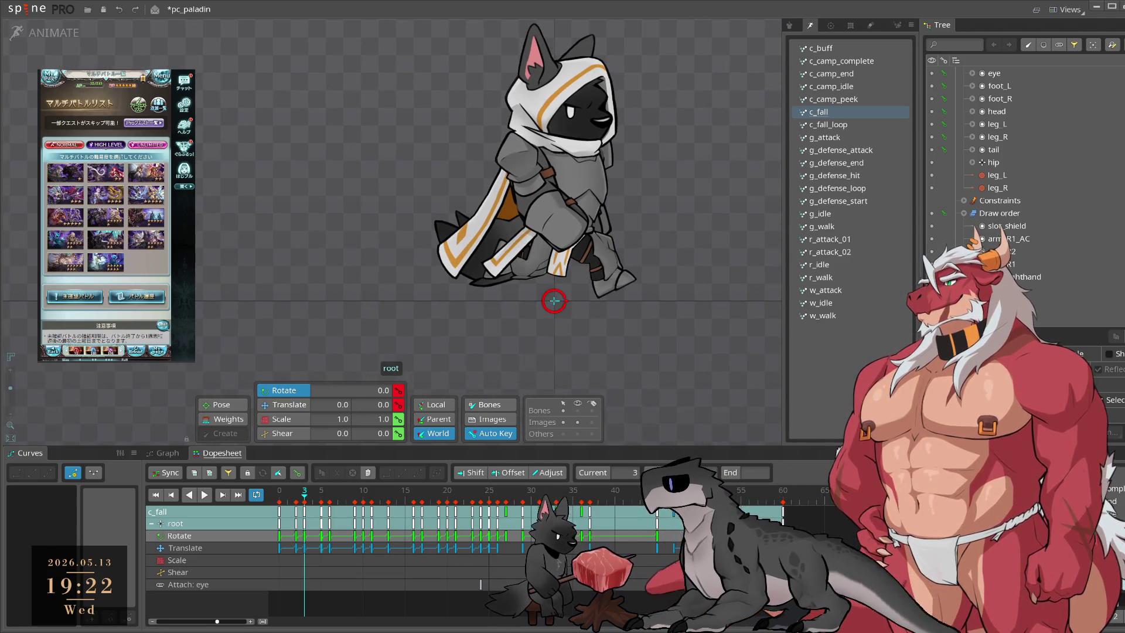
pyautogui.moveTo(679, 505); pyautogui.dragTo(395, 542)
pyautogui.press('Delete')
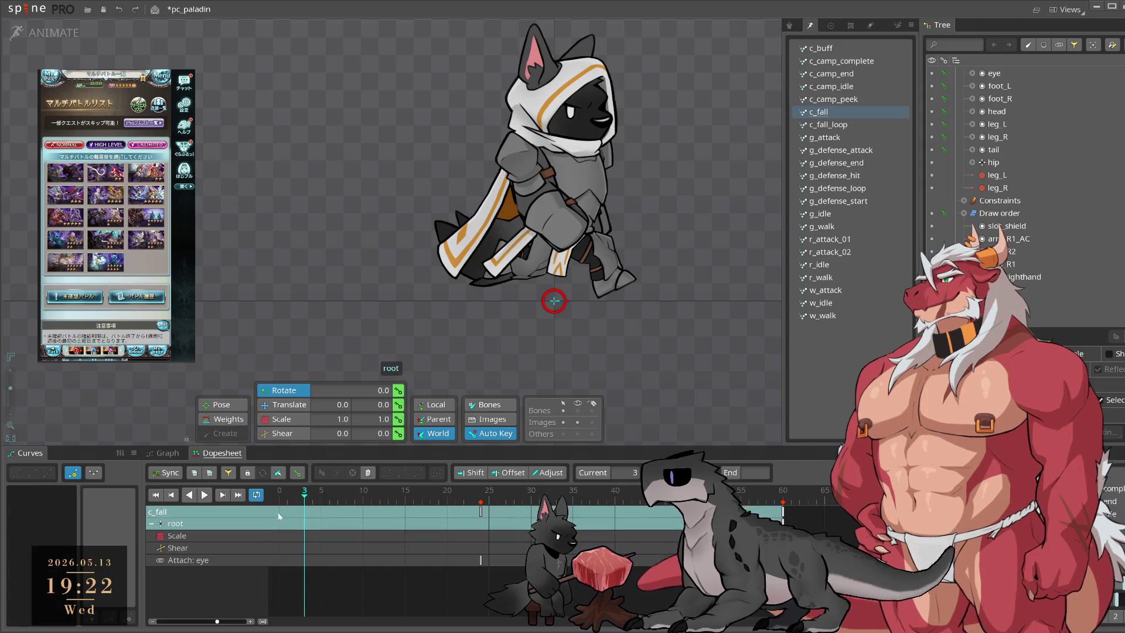
# Step: Paste the copied keys onto the head bone at frame 0 and play the fall
pyautogui.click(554, 120)
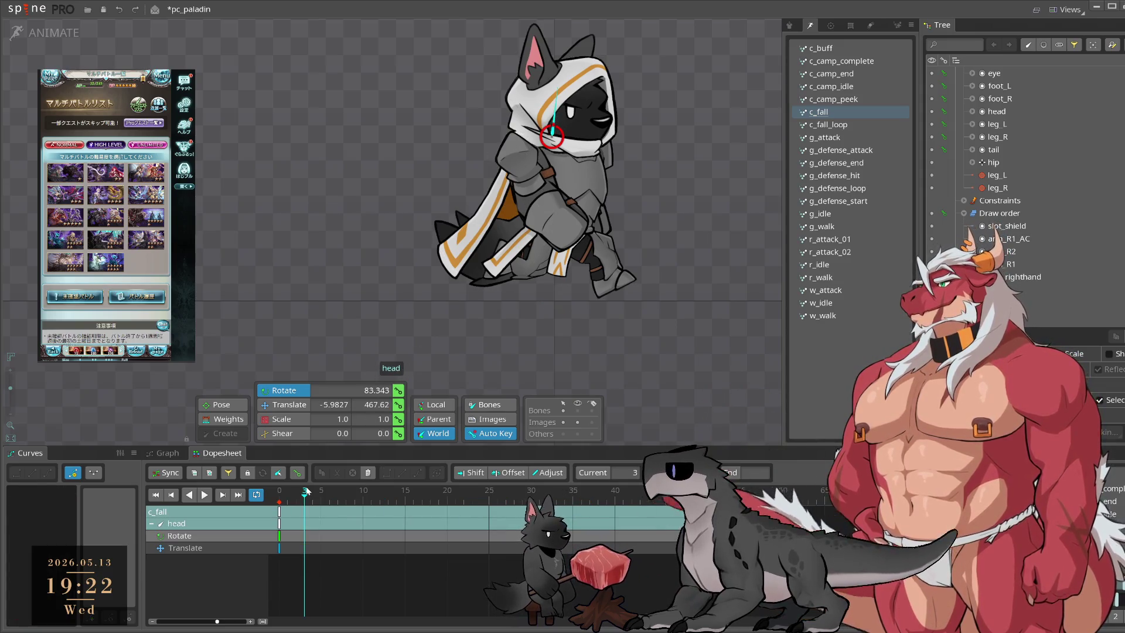
pyautogui.click(278, 491)
pyautogui.hotkey('ctrl', 'v')
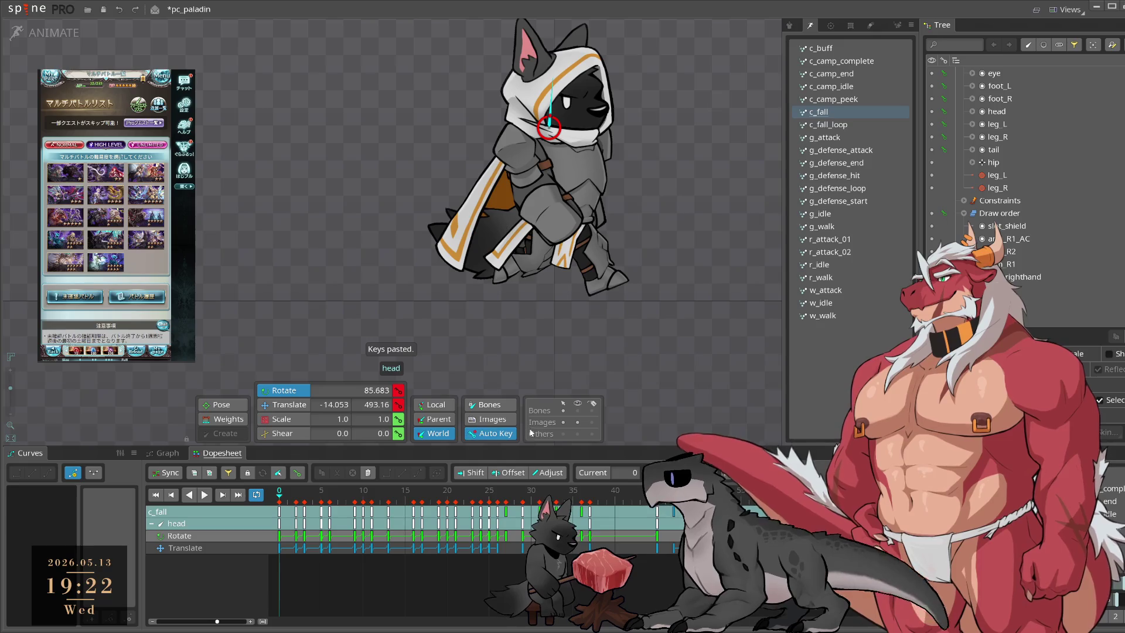
pyautogui.press('space')
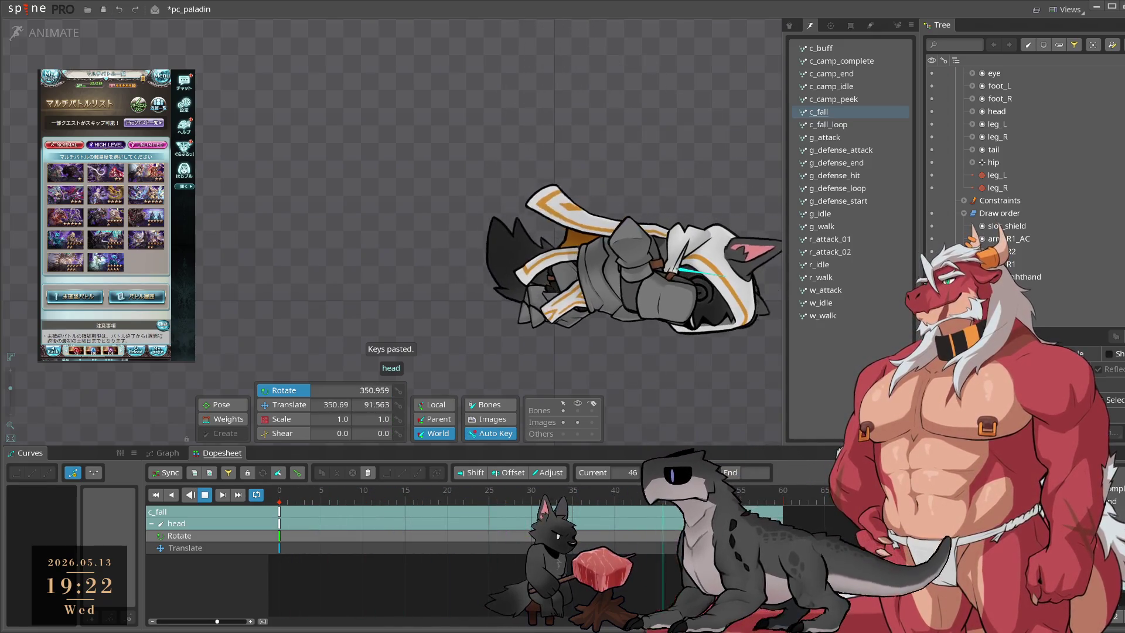
pyautogui.press('space')
pyautogui.press('space')
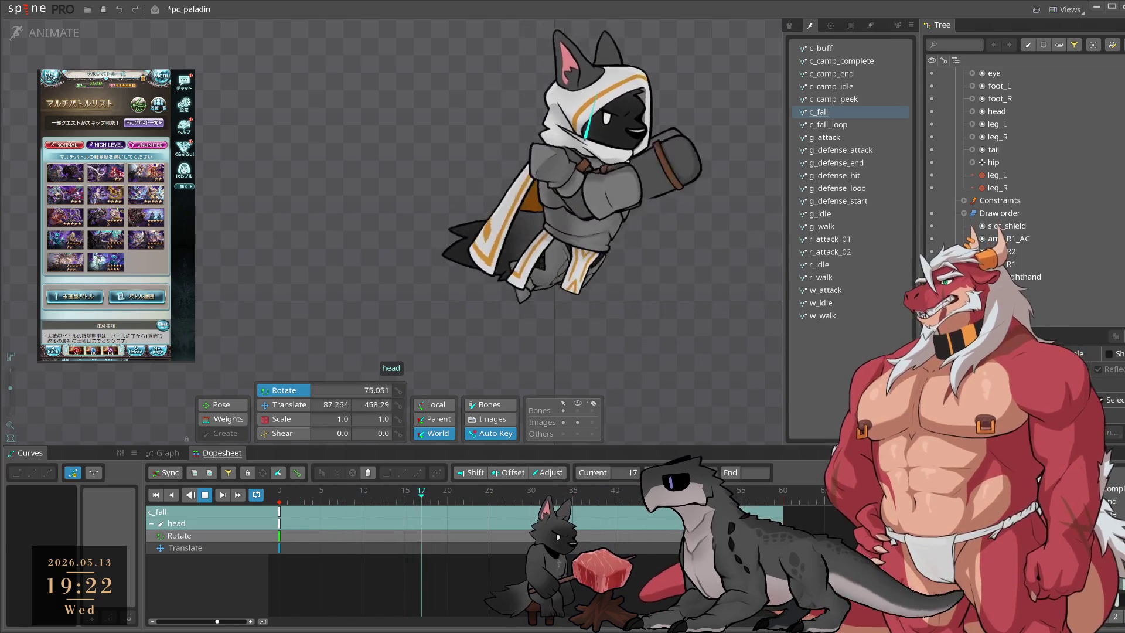
# Step: Zoom in on the torso, select the root bone, and box-select its keys across frames 1–21
pyautogui.scroll(5, 561, 319)
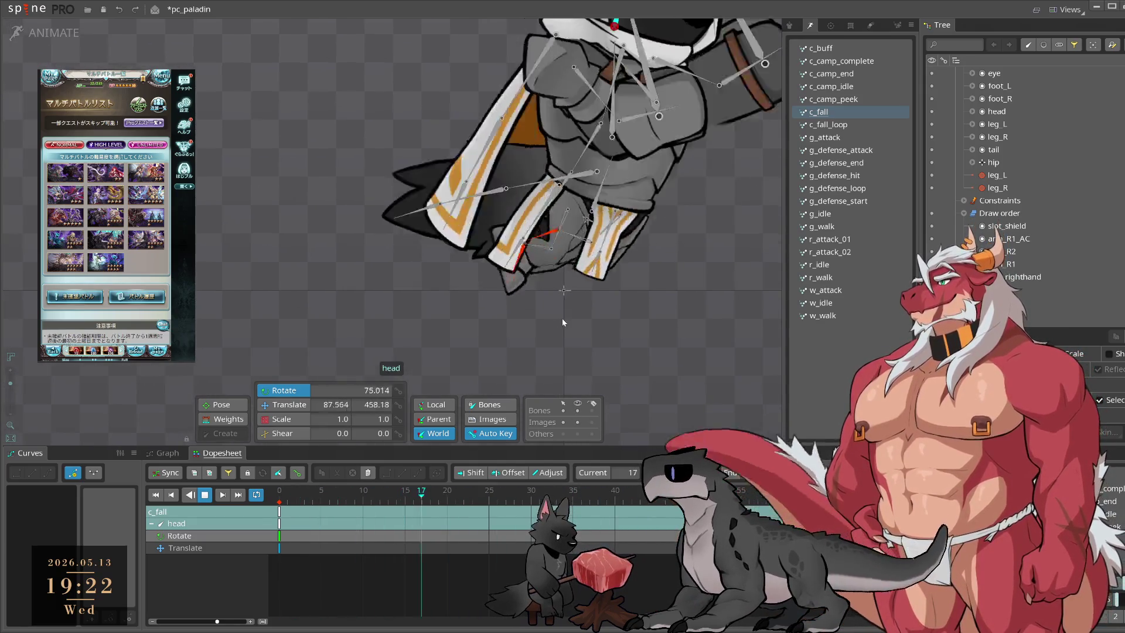
pyautogui.click(563, 290)
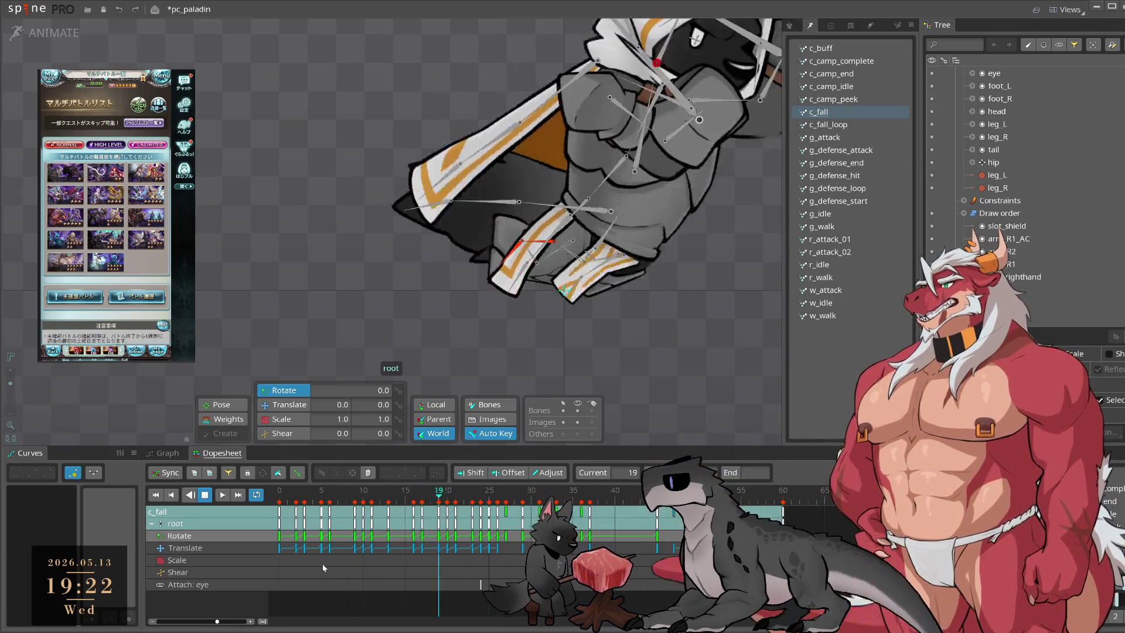
pyautogui.moveTo(304, 588); pyautogui.dragTo(443, 511)
# Step: Set all of the root bone's keys to Linear interpolation
pyautogui.press('Escape')
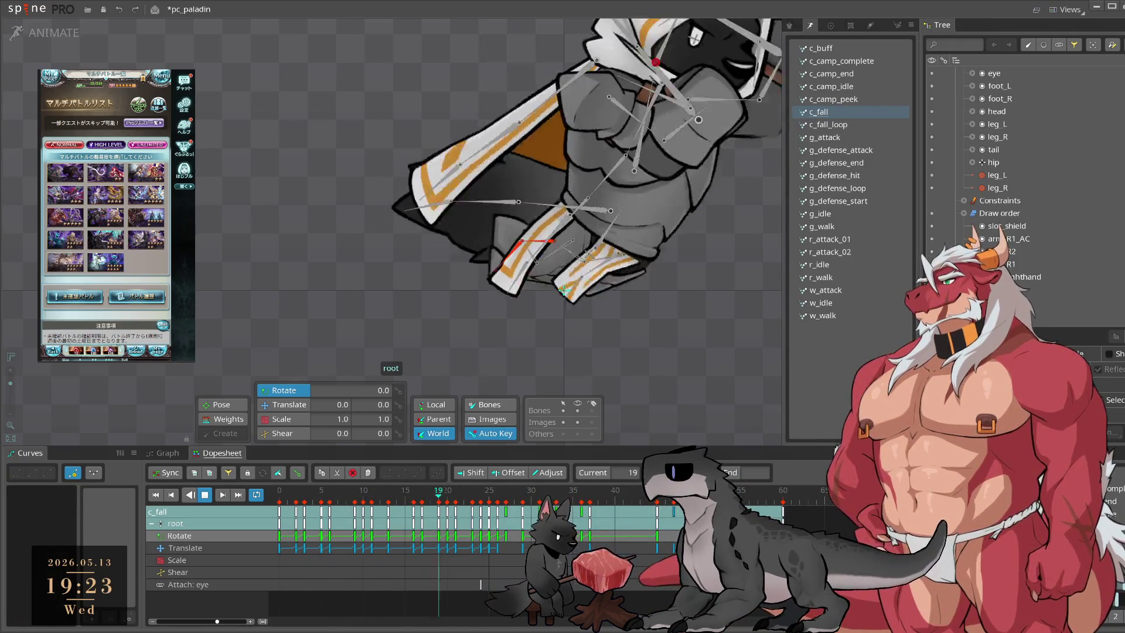
pyautogui.moveTo(680, 586); pyautogui.dragTo(277, 497)
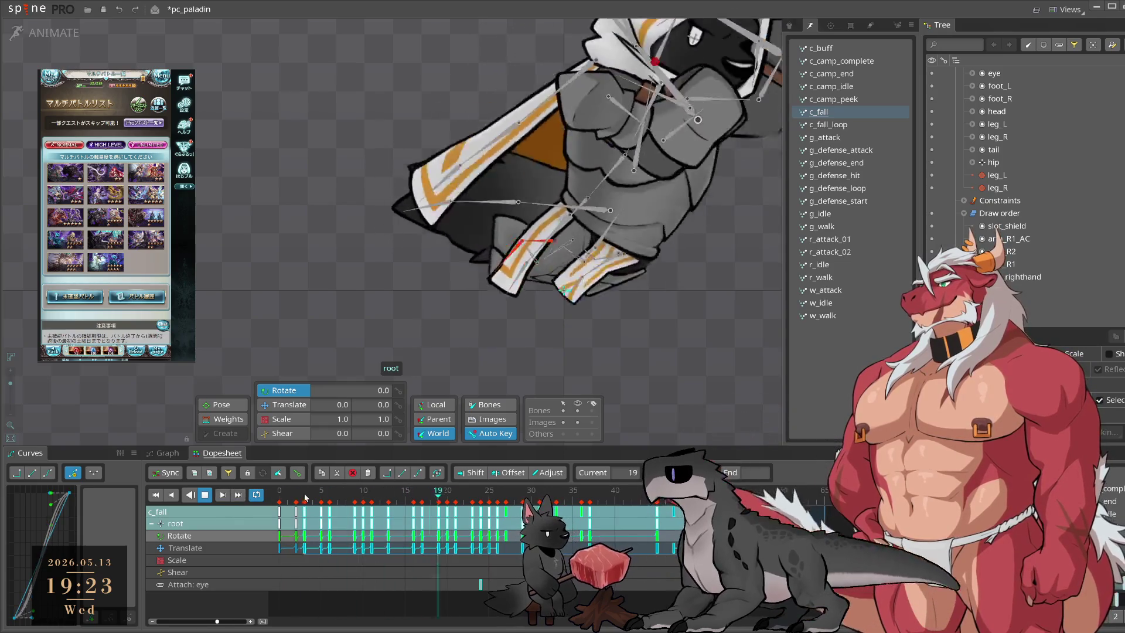
pyautogui.click(402, 472)
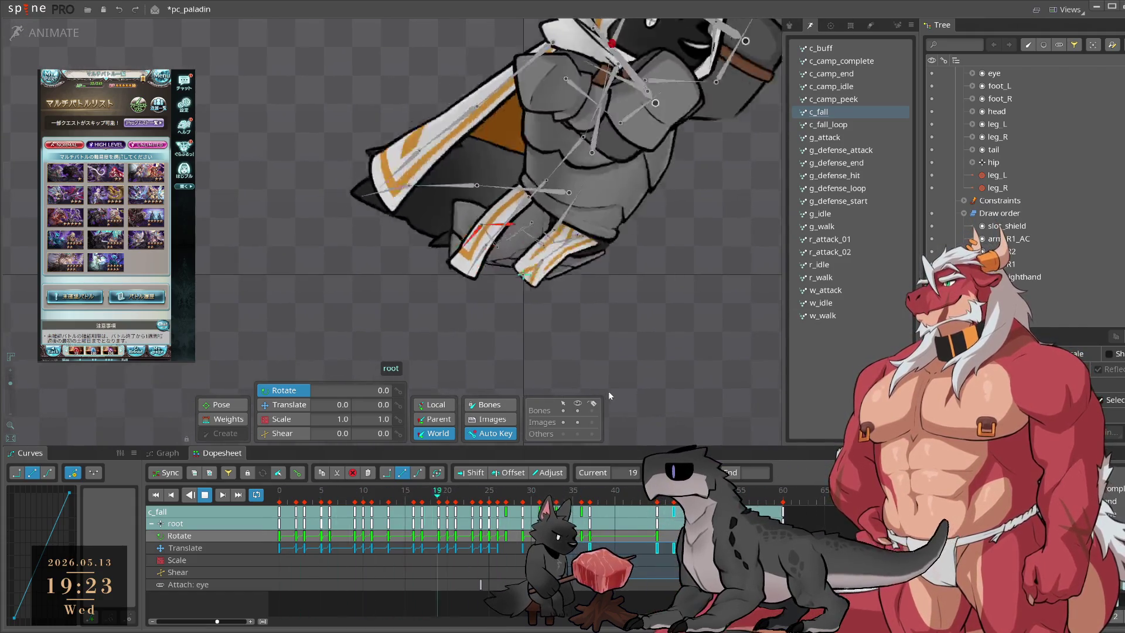
# Step: Delete the root's keys at frames 2–3 and stop at frame 19
pyautogui.moveTo(543, 301); pyautogui.dragTo(582, 126)
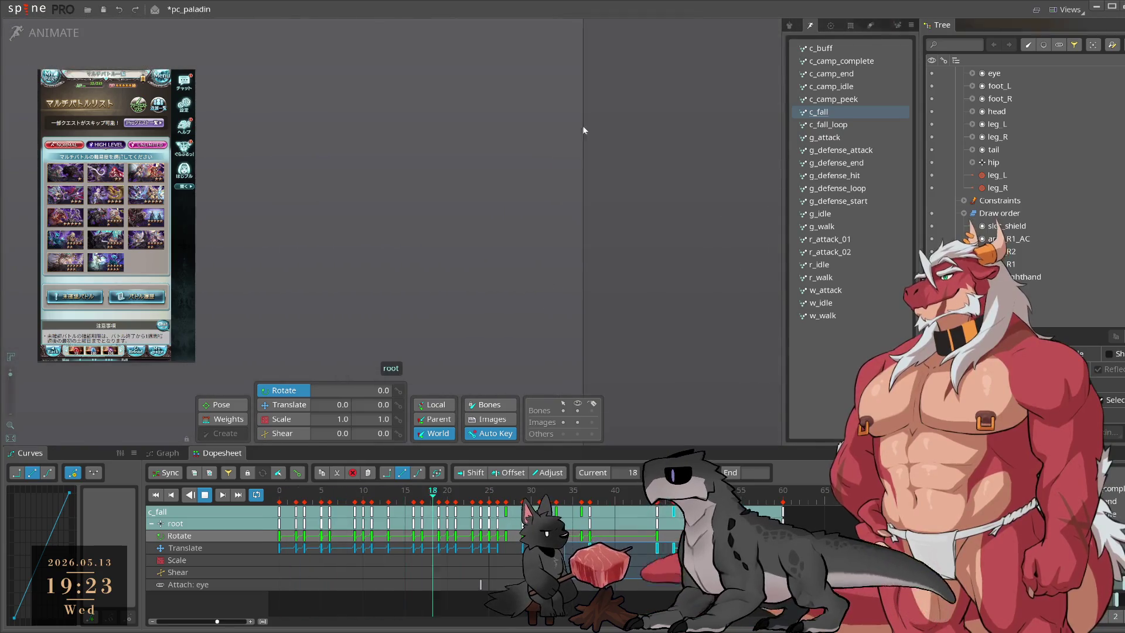
pyautogui.scroll(5, 553, 281)
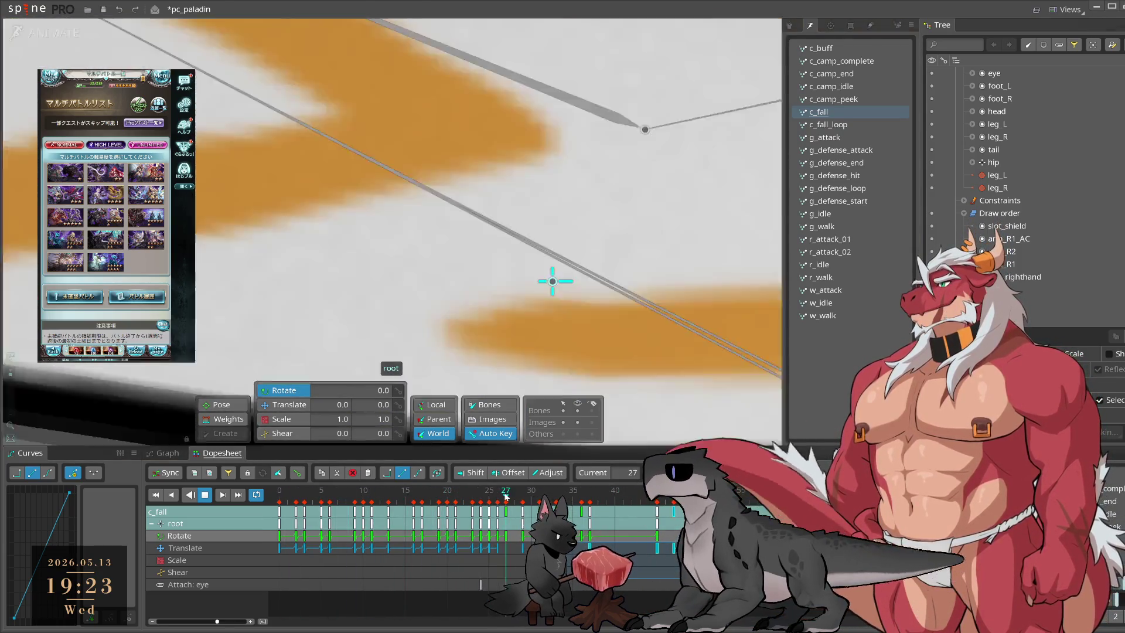
pyautogui.click(413, 492)
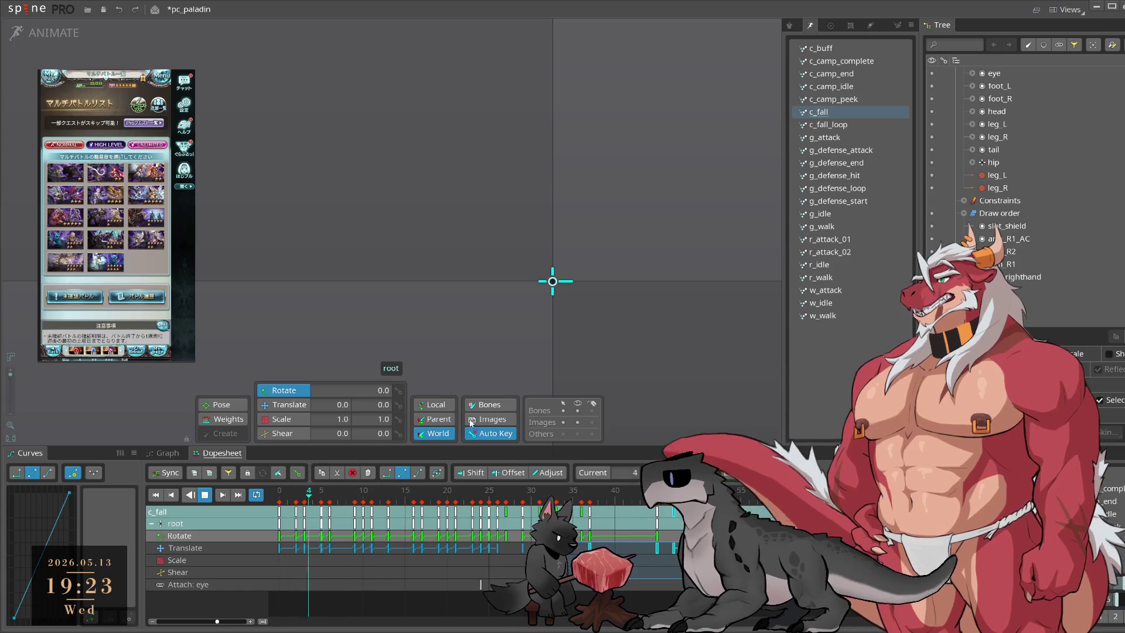
pyautogui.click(956, 73)
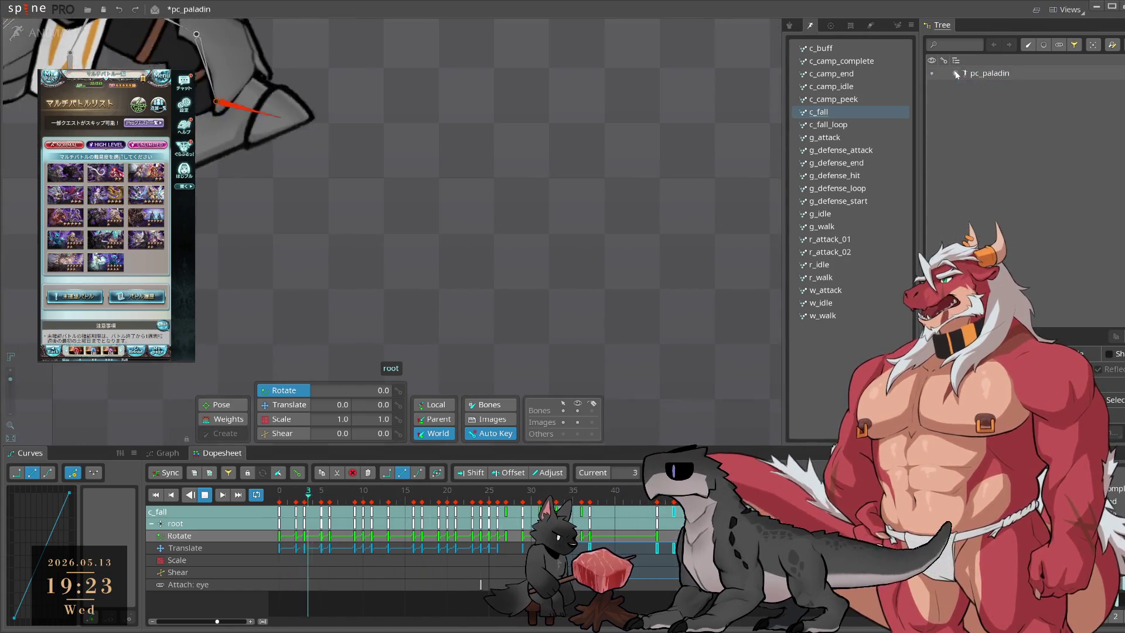
pyautogui.click(955, 74)
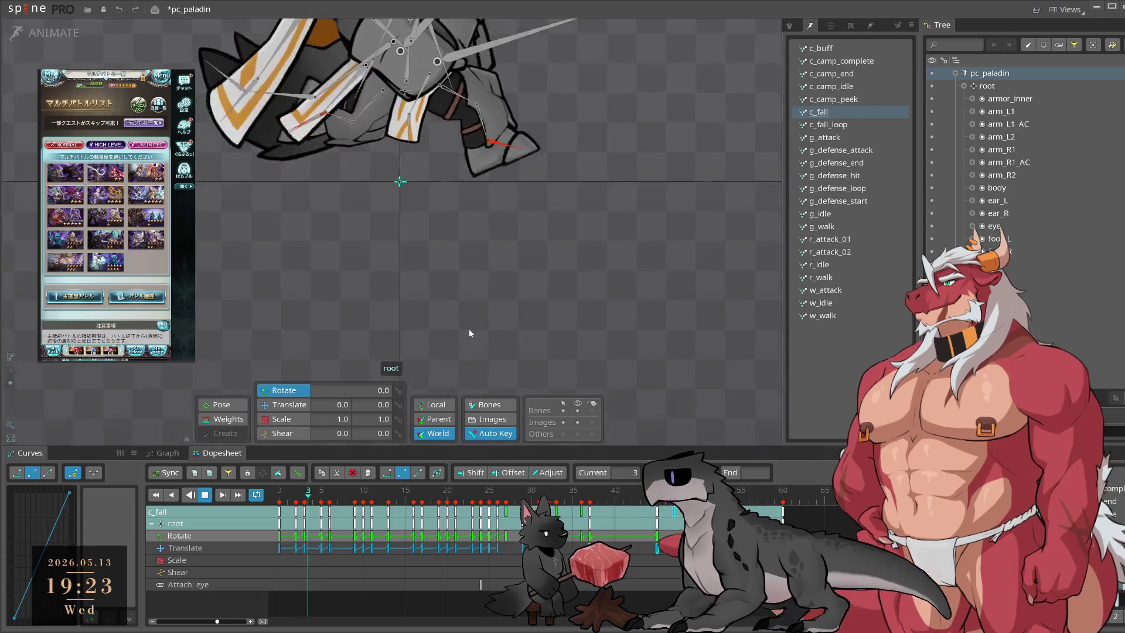
pyautogui.scroll(-2, 461, 328)
pyautogui.scroll(3, 461, 328)
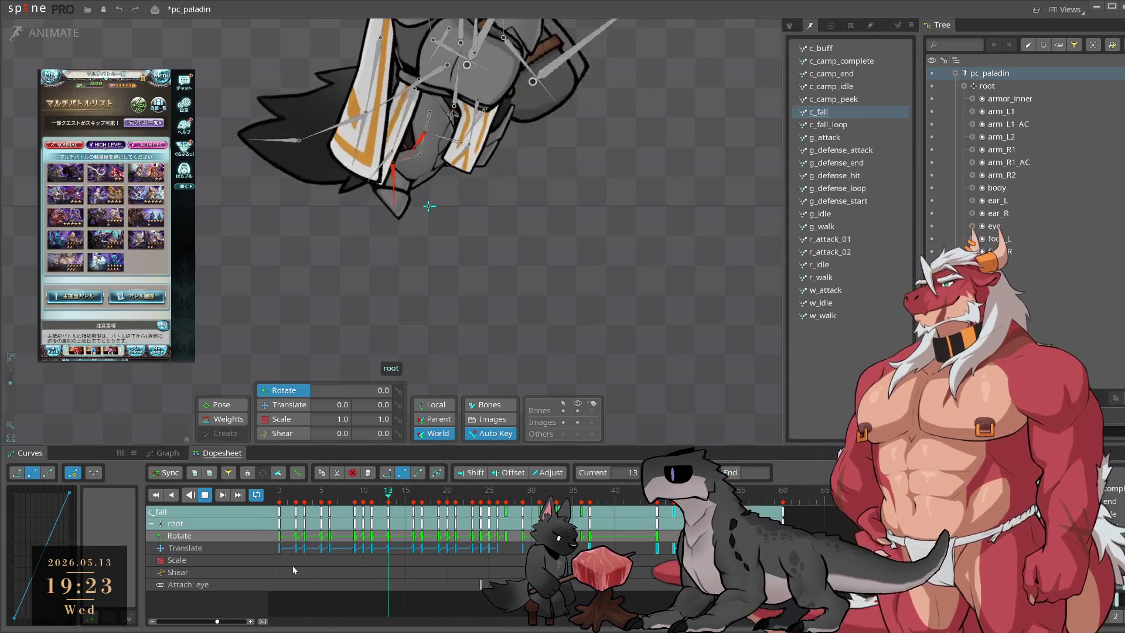
pyautogui.press('Delete')
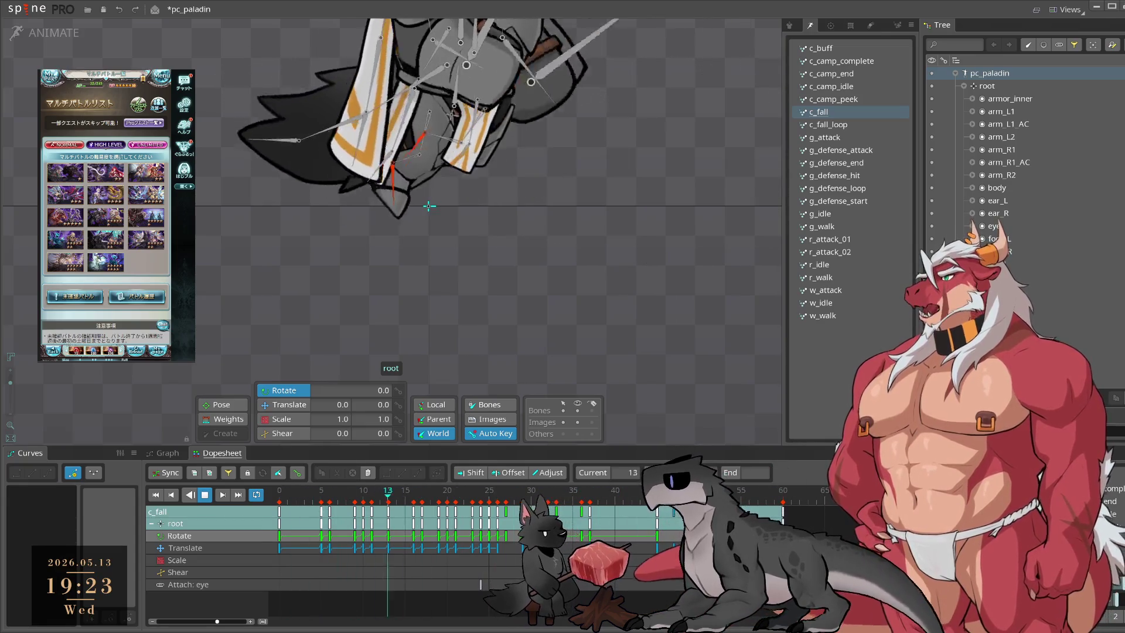
pyautogui.click(438, 499)
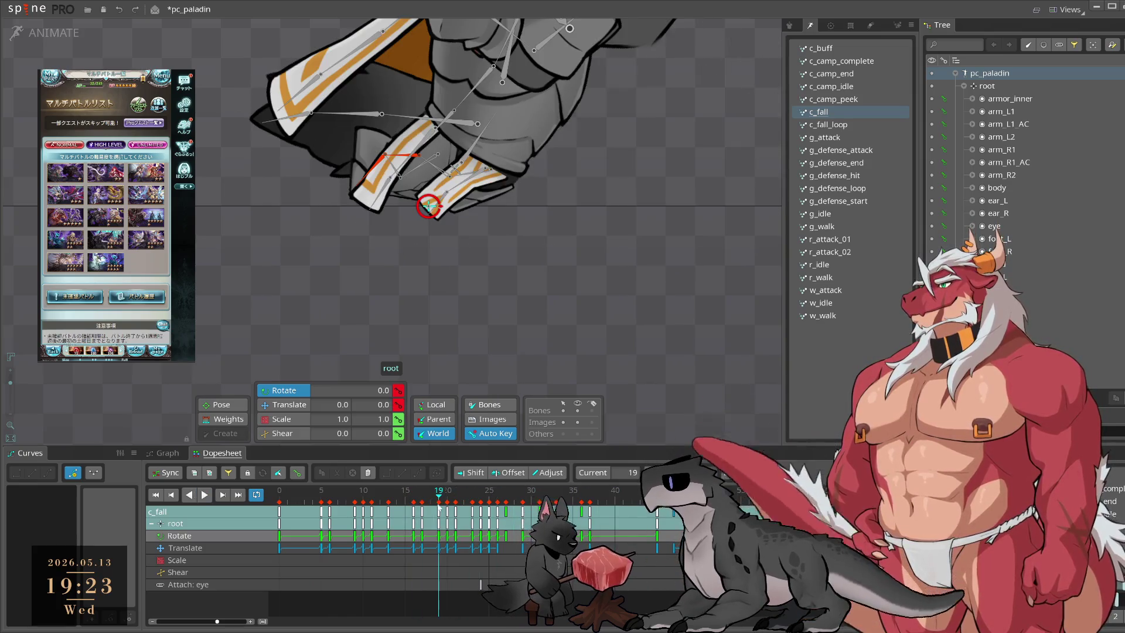
# Step: Delete the root's keys between frames 6–19 and 21–24, checking the pose at frame 21–23
pyautogui.press('Delete')
pyautogui.click(321, 493)
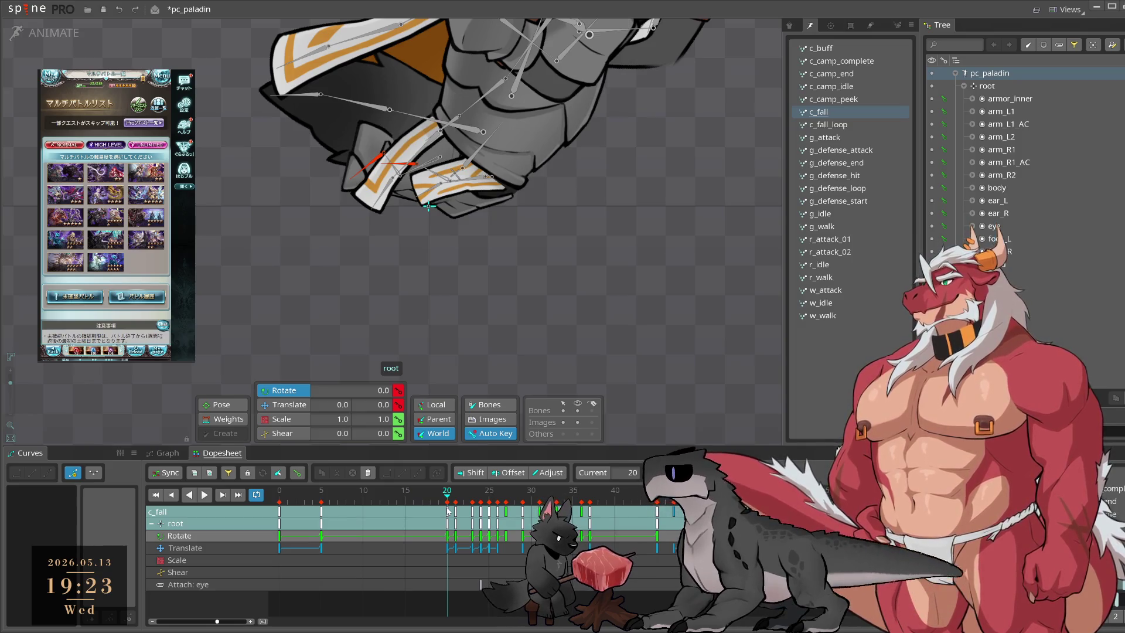
pyautogui.moveTo(448, 511); pyautogui.dragTo(463, 513)
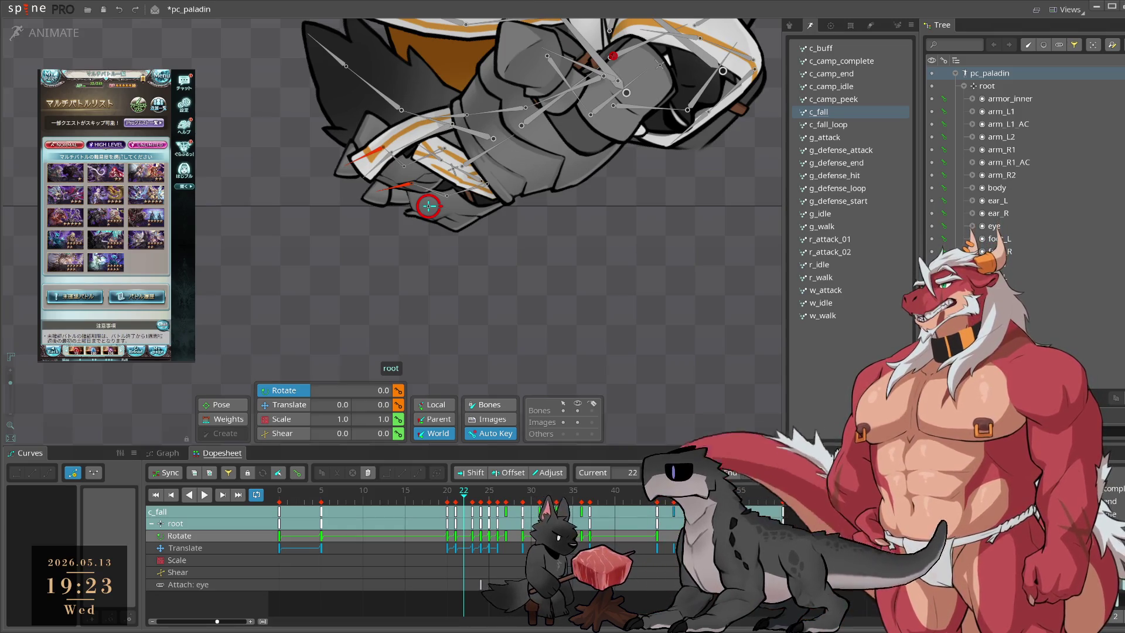
pyautogui.click(458, 558)
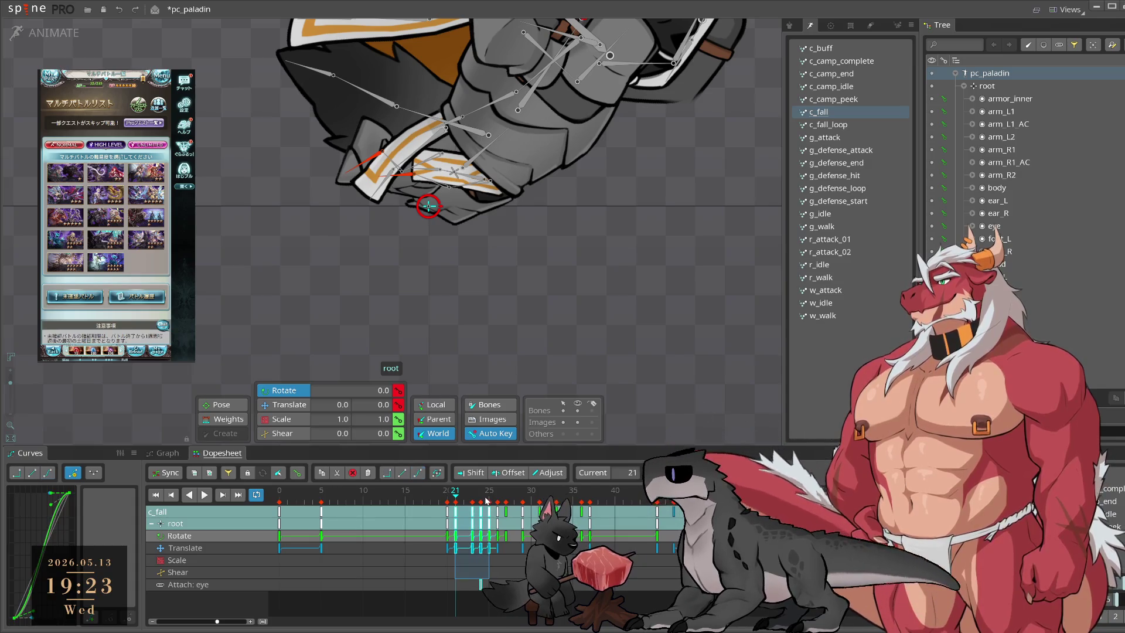
pyautogui.press('Delete')
pyautogui.moveTo(485, 513)
pyautogui.mouseDown()
pyautogui.moveTo(469, 513)
pyautogui.moveTo(489, 533)
pyautogui.mouseUp()
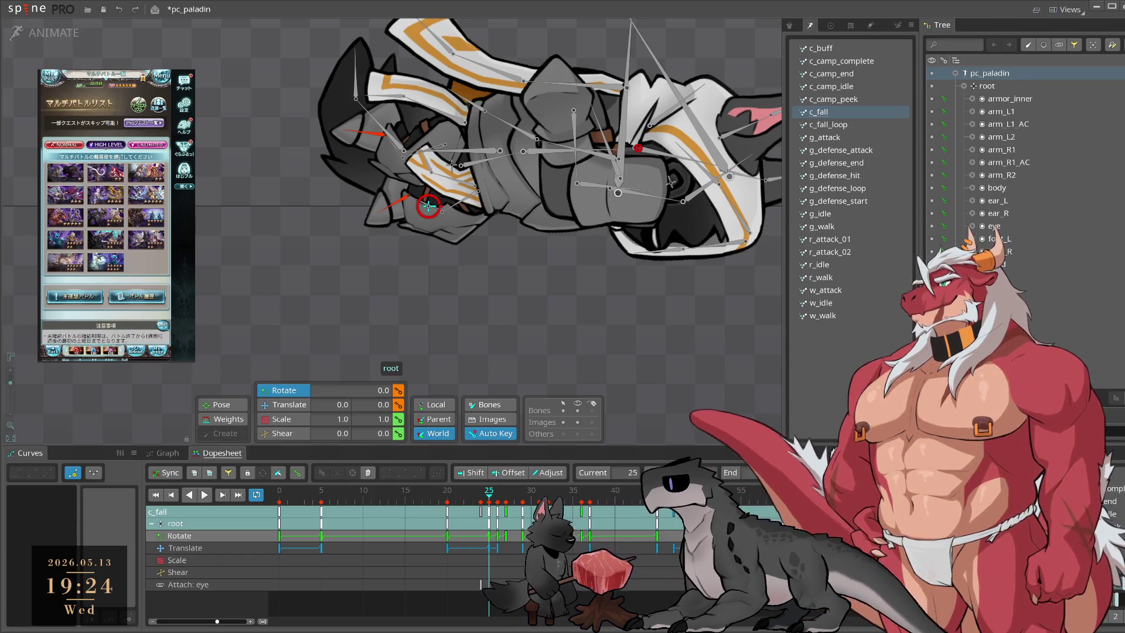
# Step: Delete the root's Translate keys after frame 25, then step through frames 29–37 and play c_fall
pyautogui.moveTo(633, 561); pyautogui.dragTo(682, 561)
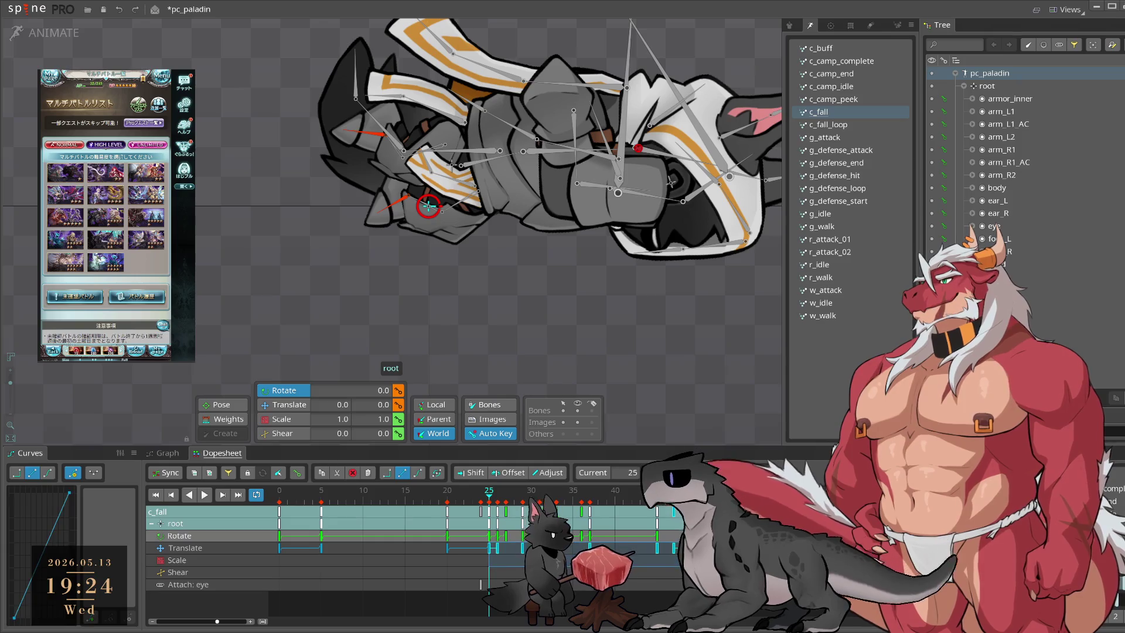
pyautogui.press('Delete')
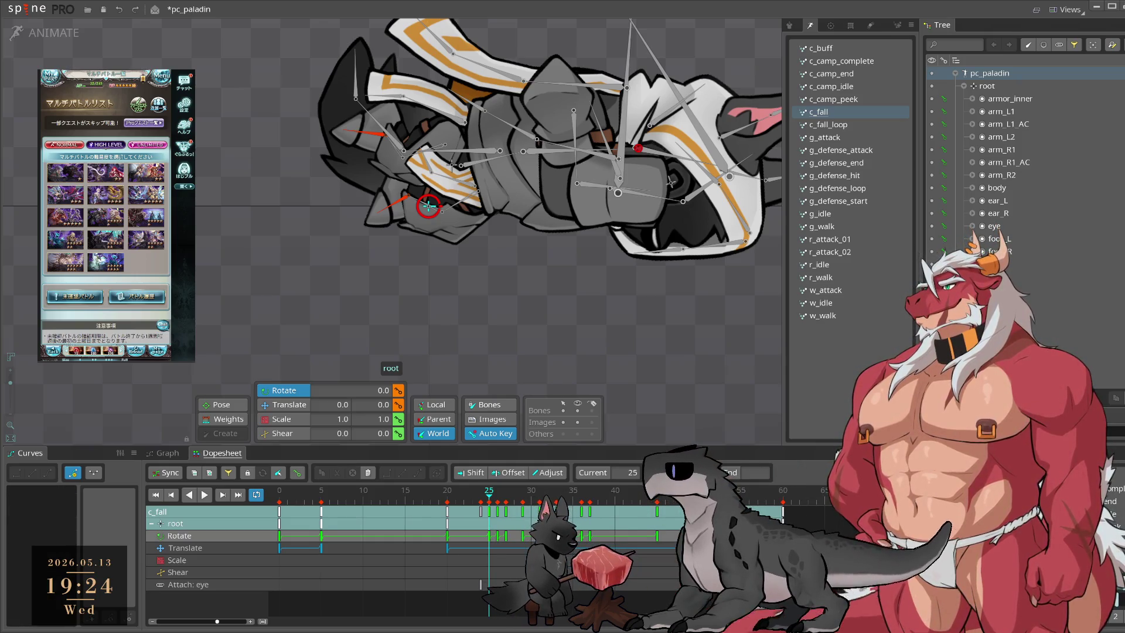
pyautogui.press('Delete')
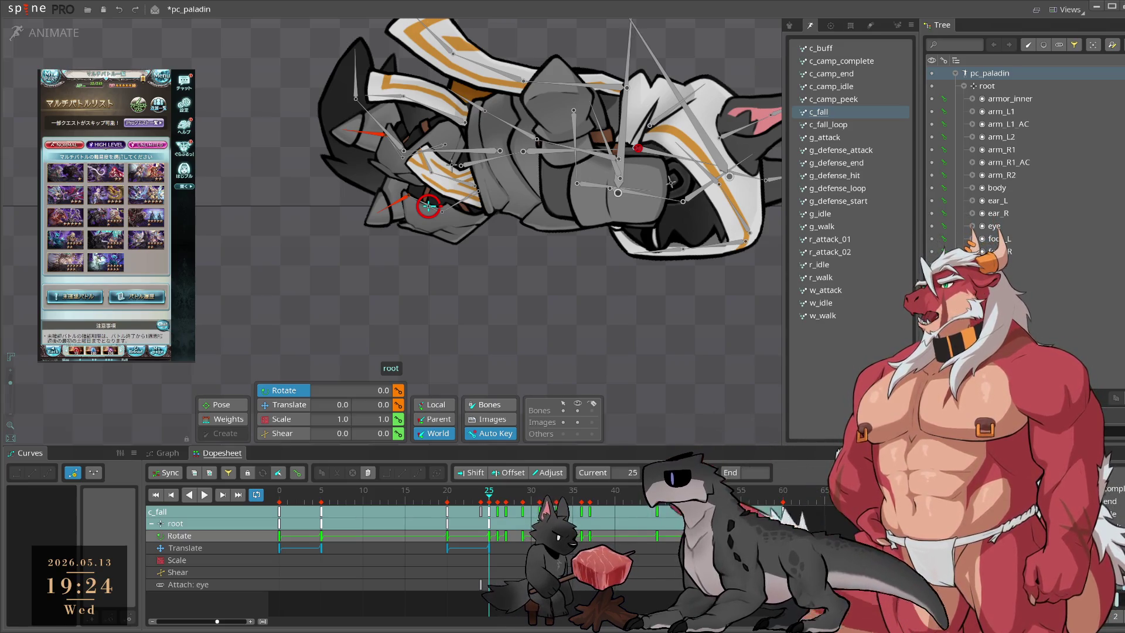
pyautogui.click(526, 498)
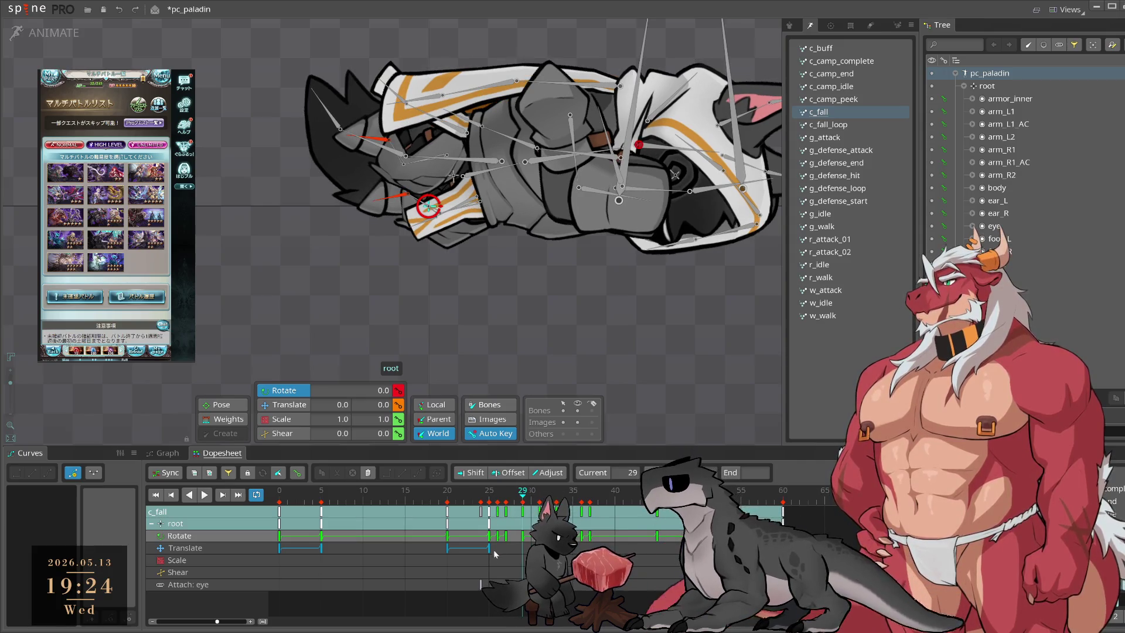
pyautogui.moveTo(545, 497); pyautogui.dragTo(582, 499)
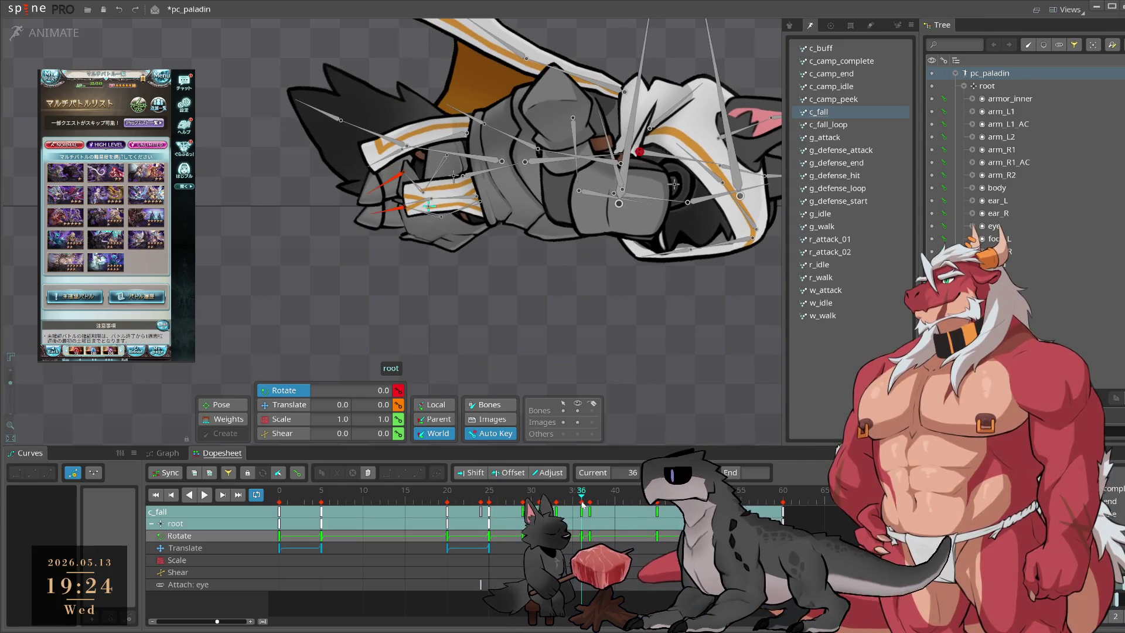
pyautogui.click(593, 499)
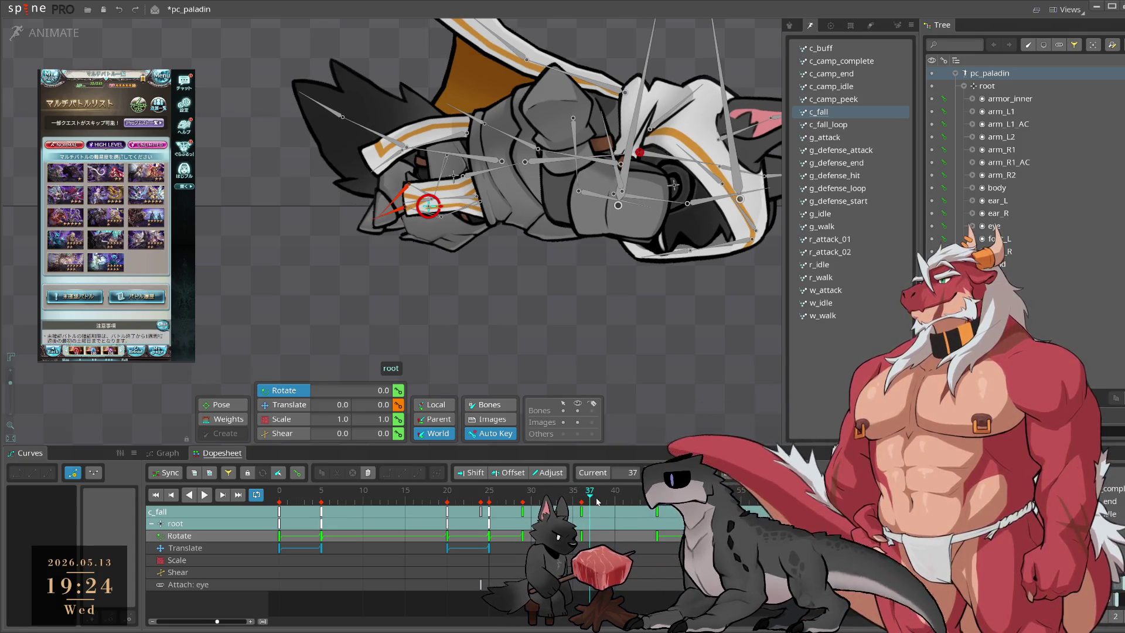
pyautogui.moveTo(589, 492); pyautogui.dragTo(539, 492)
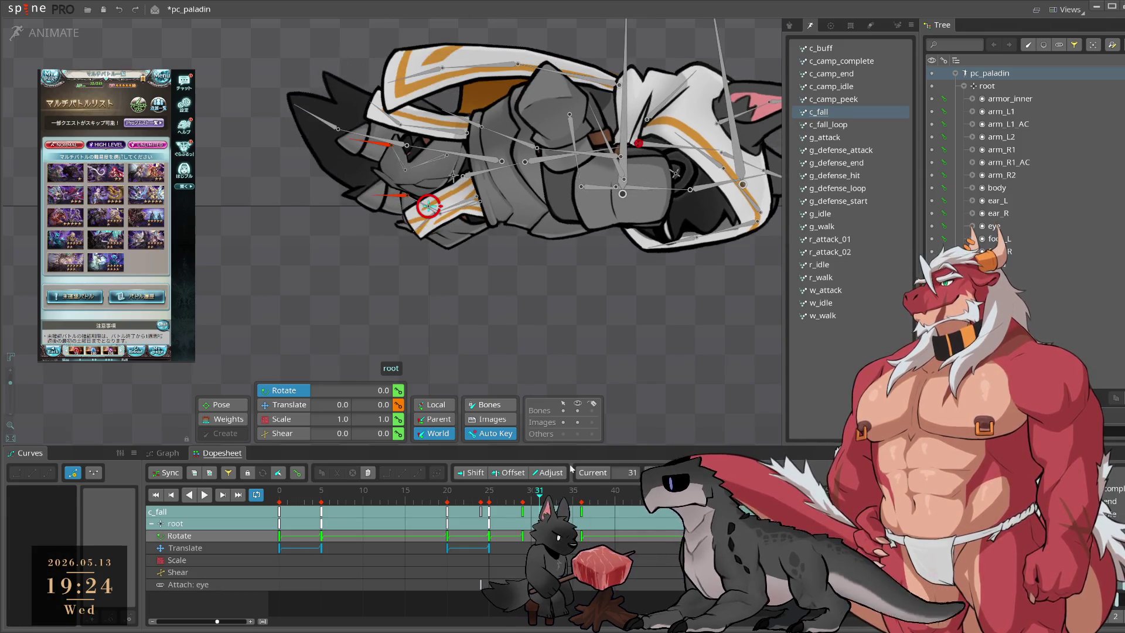
pyautogui.press('space')
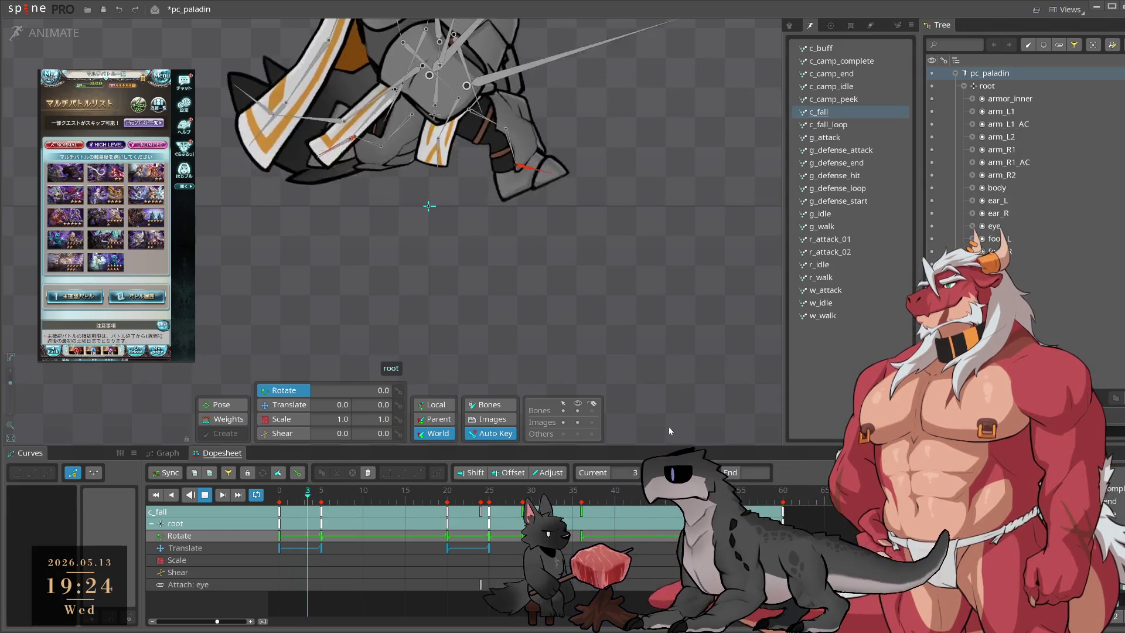
# Step: Cut the root bone's keys from c_fall and paste them onto the head bone
pyautogui.click(261, 536)
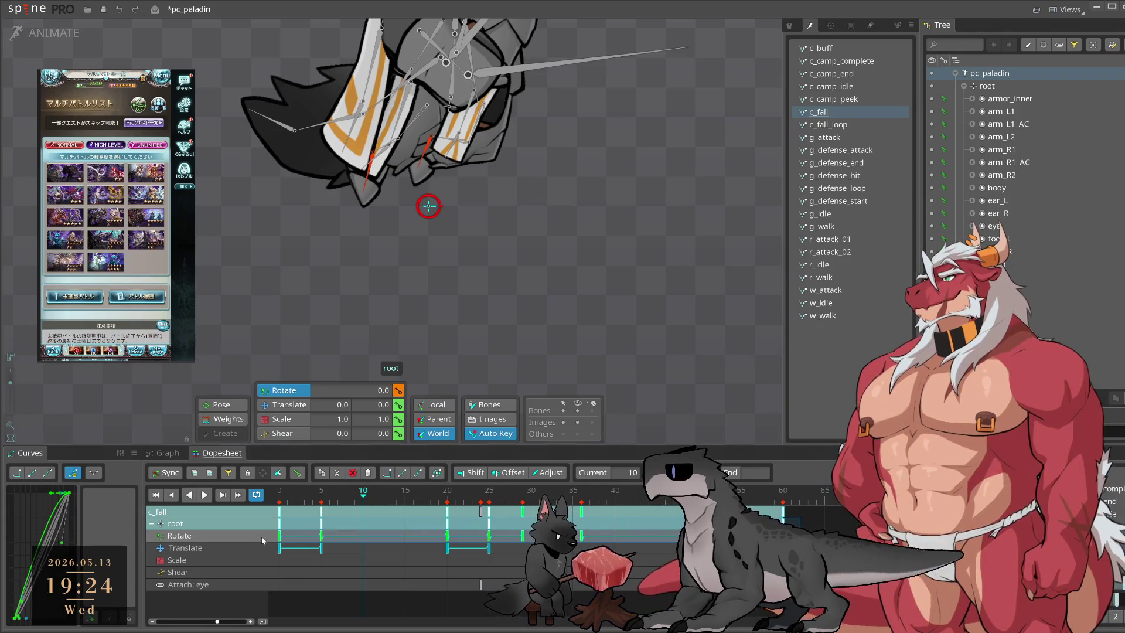
pyautogui.press('Delete')
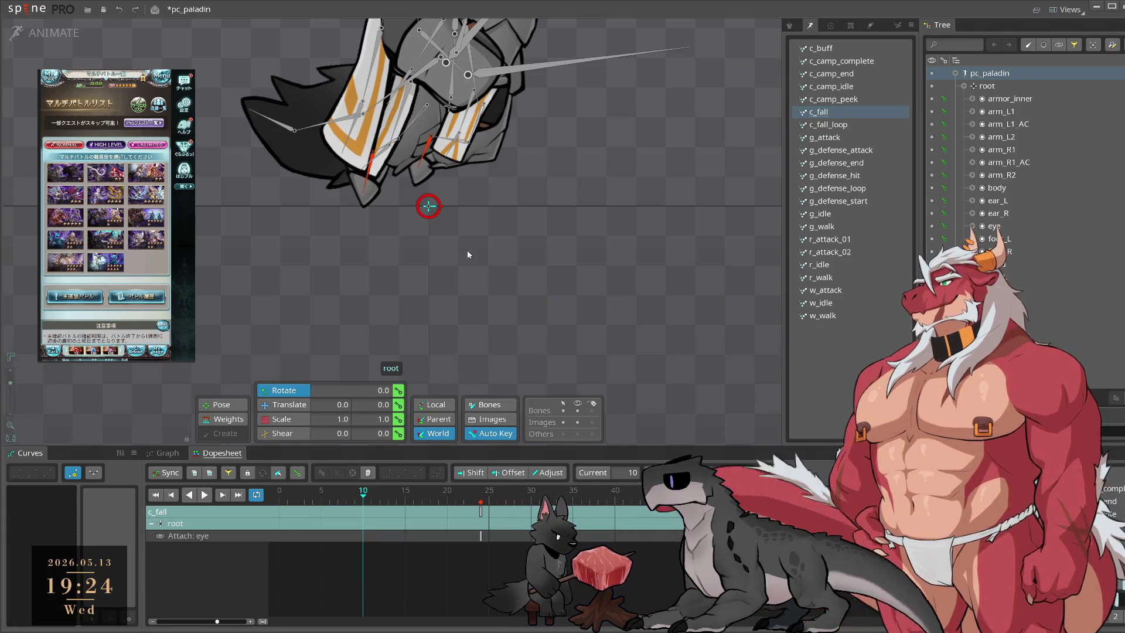
pyautogui.scroll(3, 559, 105)
pyautogui.click(517, 126)
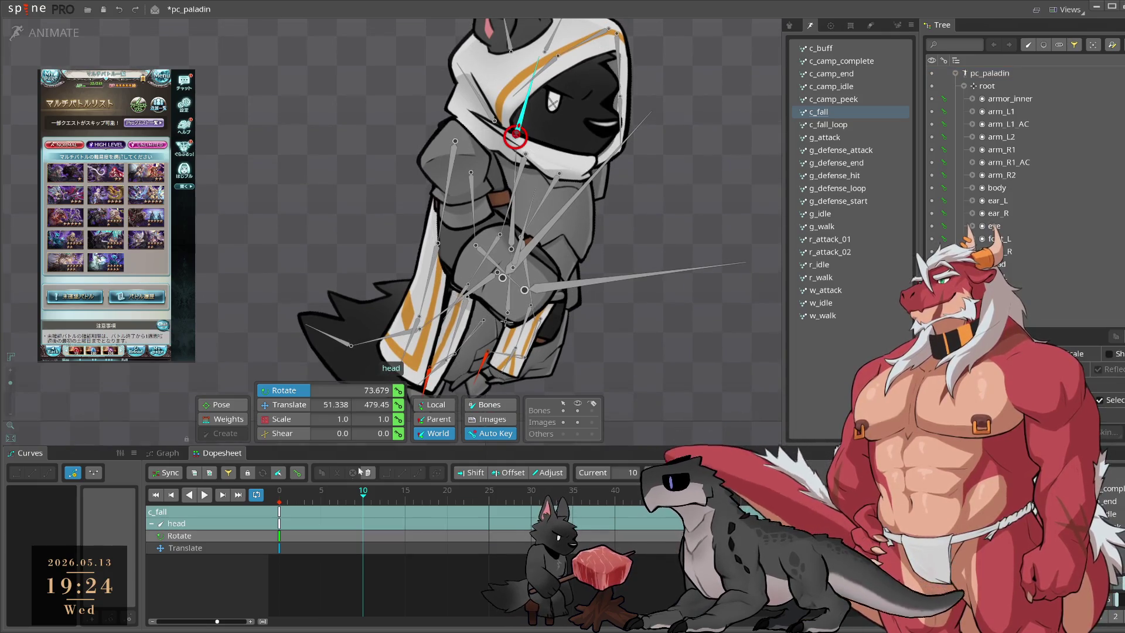
pyautogui.click(368, 473)
pyautogui.press('space')
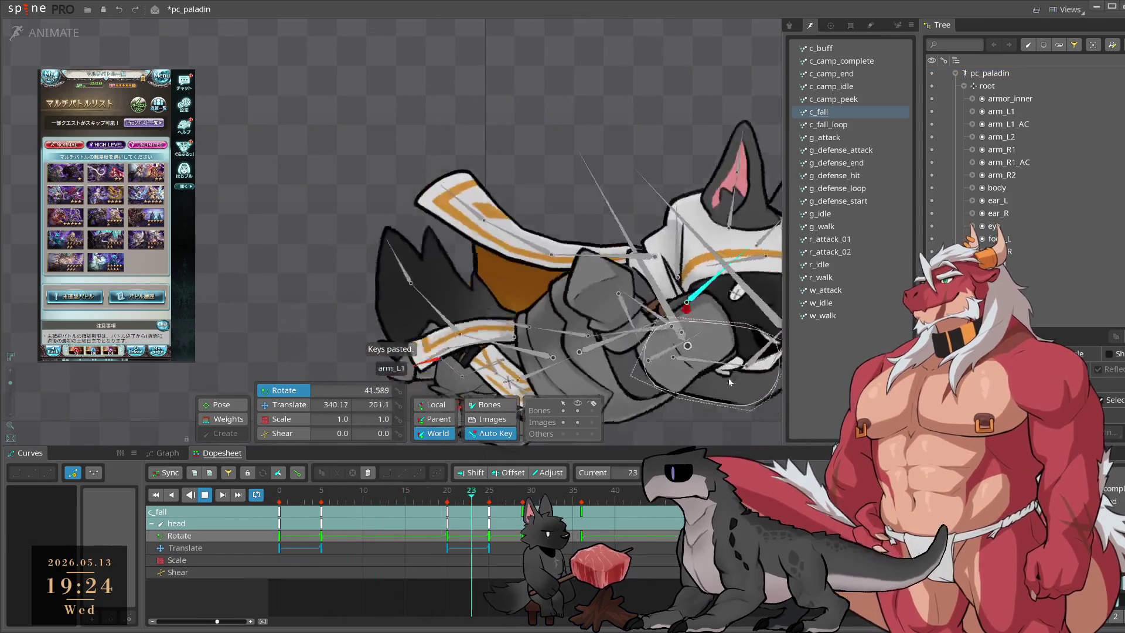
pyautogui.click(735, 362)
pyautogui.scroll(-3, 720, 375)
pyautogui.press('space')
# Step: Step through the head's keys from frame 0 to frame 60, then switch to c_fall_loop
pyautogui.click(279, 490)
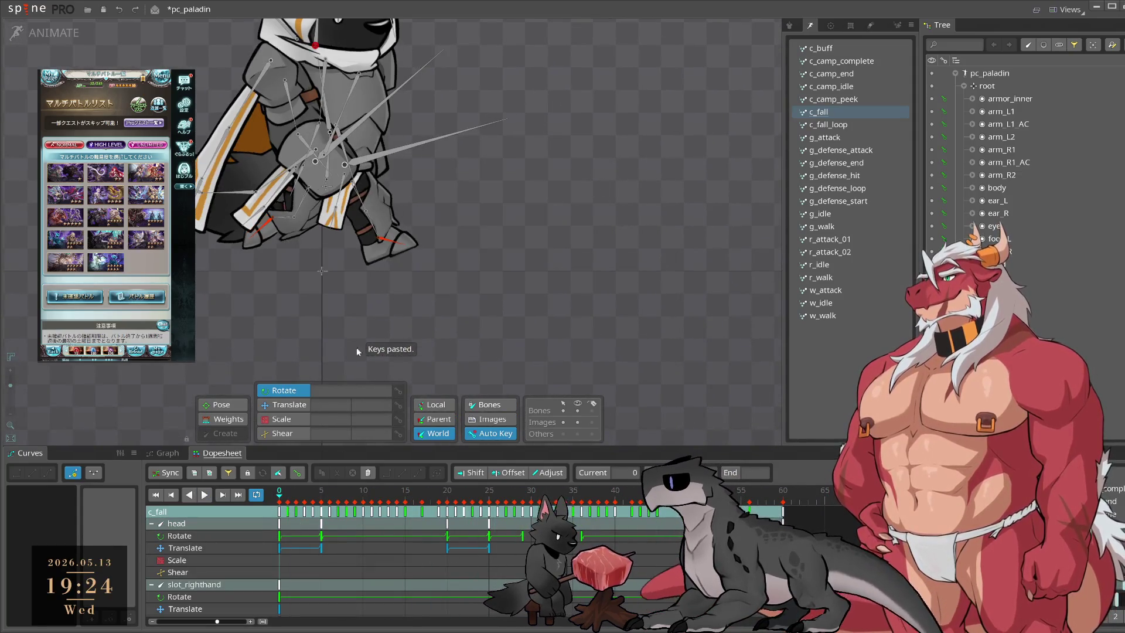
pyautogui.click(352, 110)
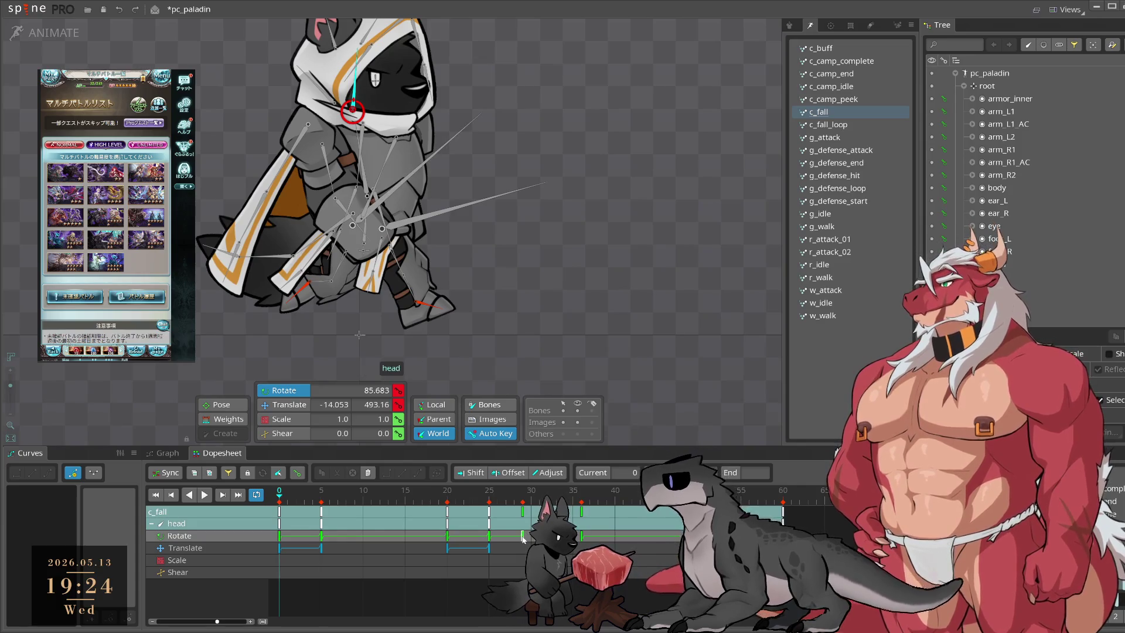
pyautogui.click(523, 536)
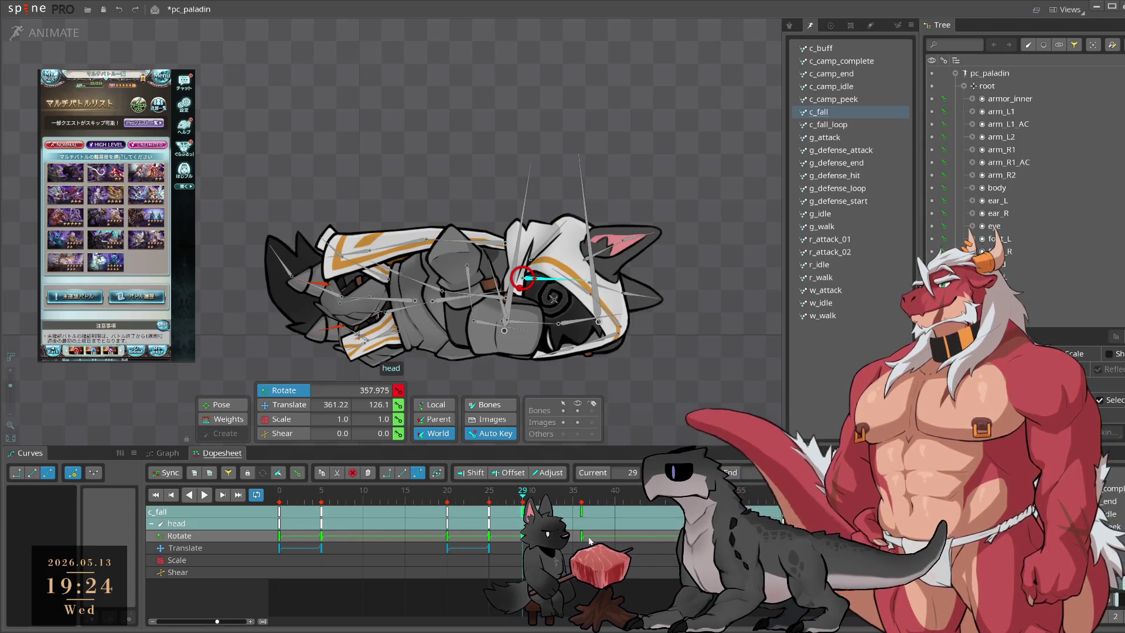
pyautogui.click(590, 539)
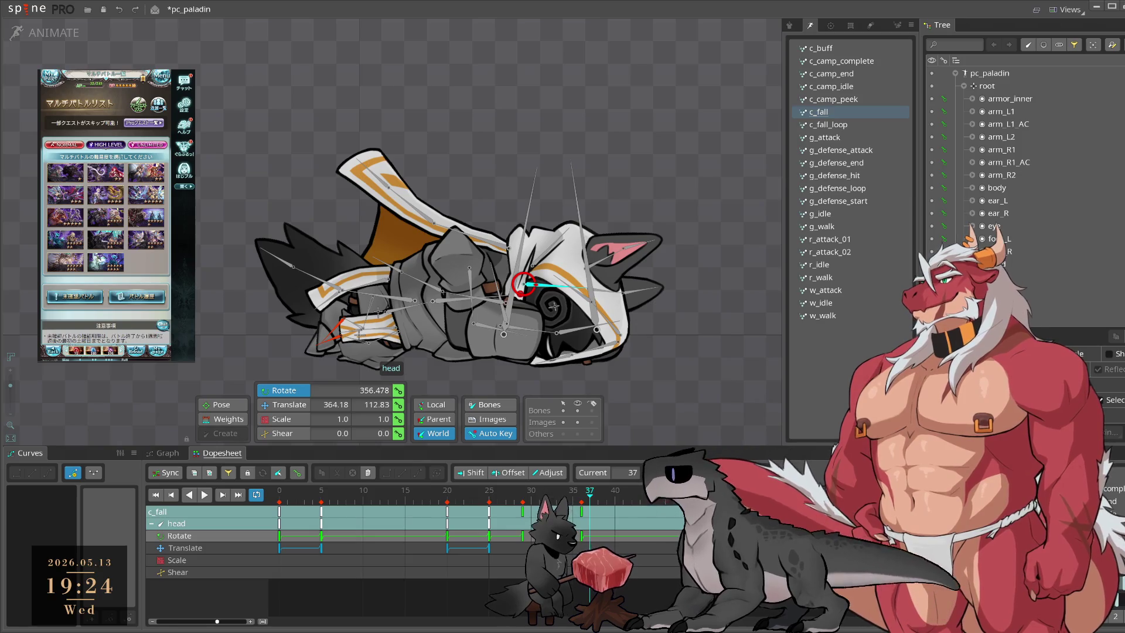
pyautogui.moveTo(589, 539); pyautogui.dragTo(779, 513)
pyautogui.press('l')
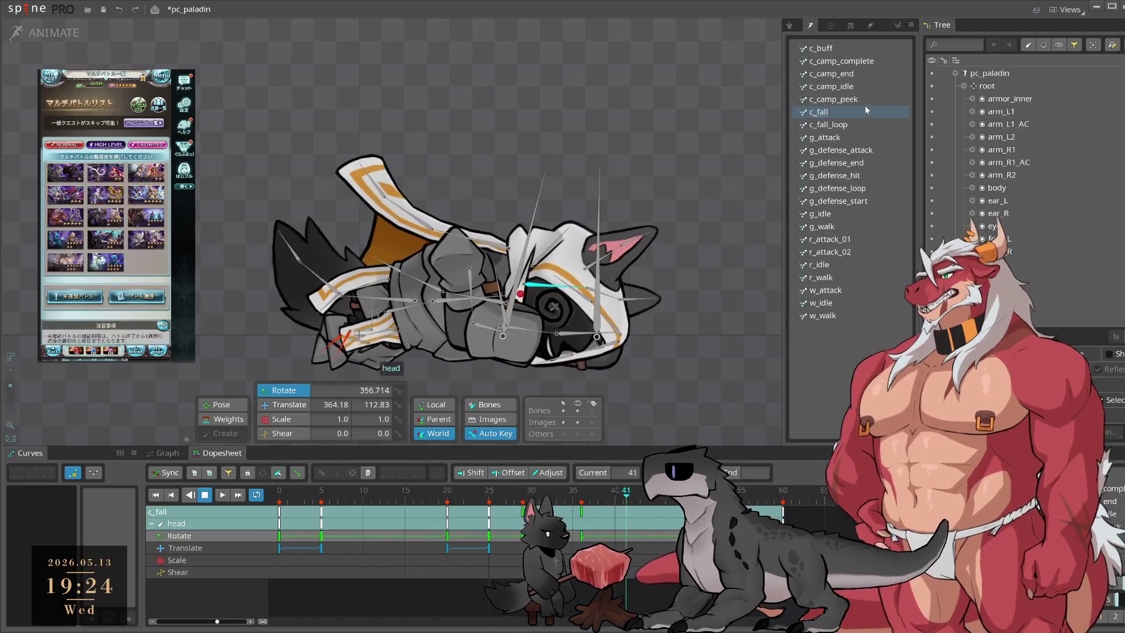
pyautogui.click(848, 125)
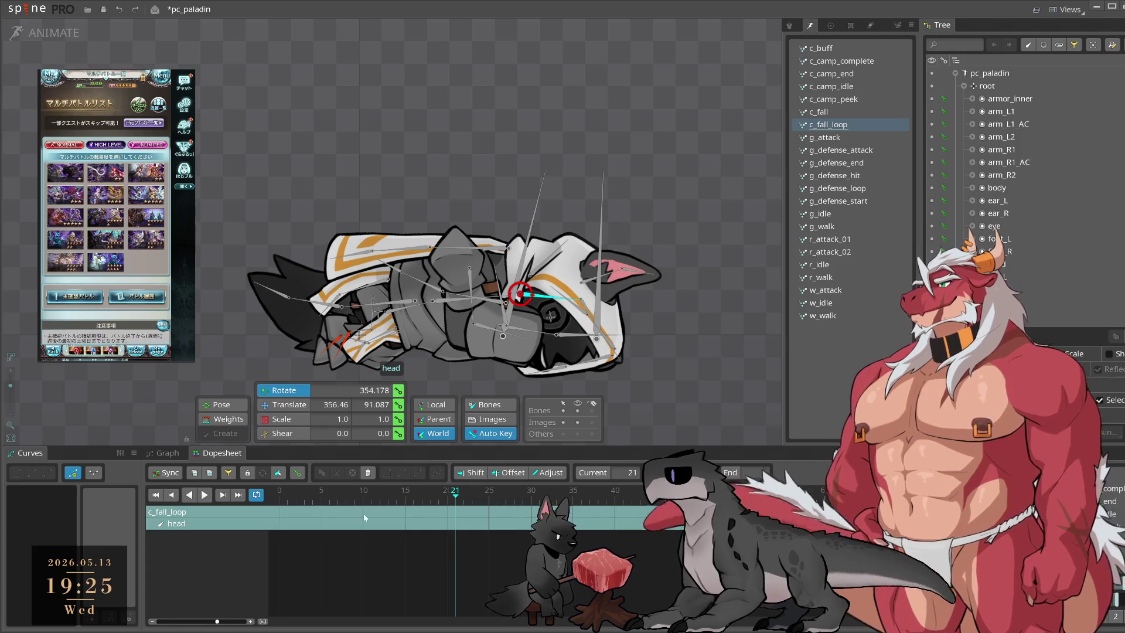
# Step: Key the head's rotation at frame 0 and tilt the head up from 17.431 to 21.009 degrees
pyautogui.click(398, 392)
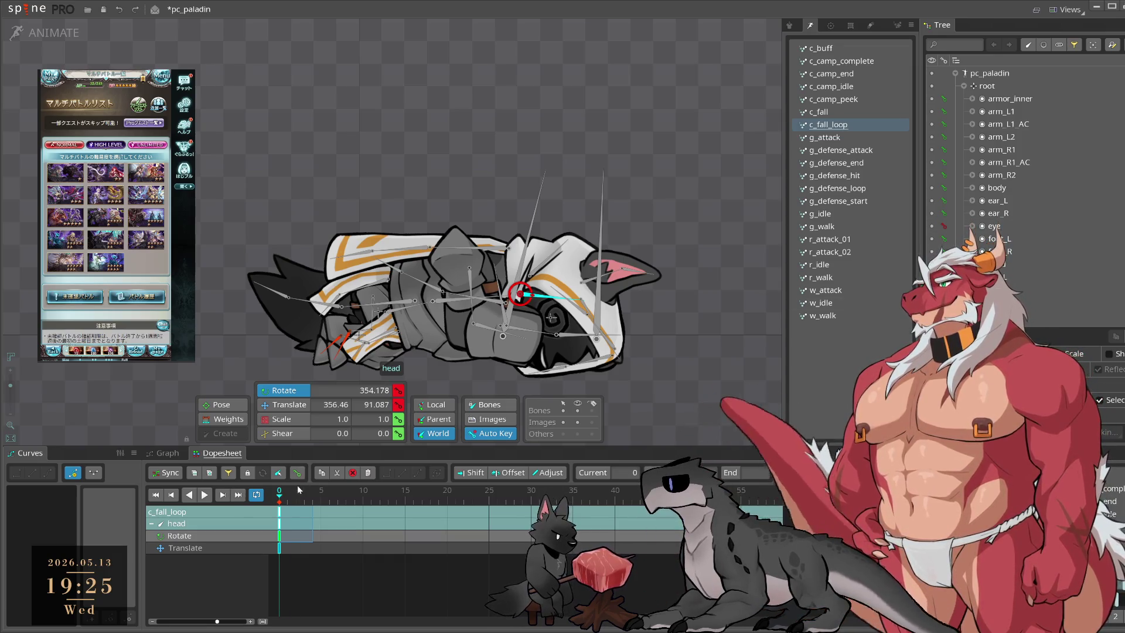
pyautogui.moveTo(598, 394)
pyautogui.mouseDown()
pyautogui.moveTo(693, 227)
pyautogui.moveTo(695, 199)
pyautogui.moveTo(698, 238)
pyautogui.mouseUp()
pyautogui.moveTo(433, 313); pyautogui.dragTo(586, 298)
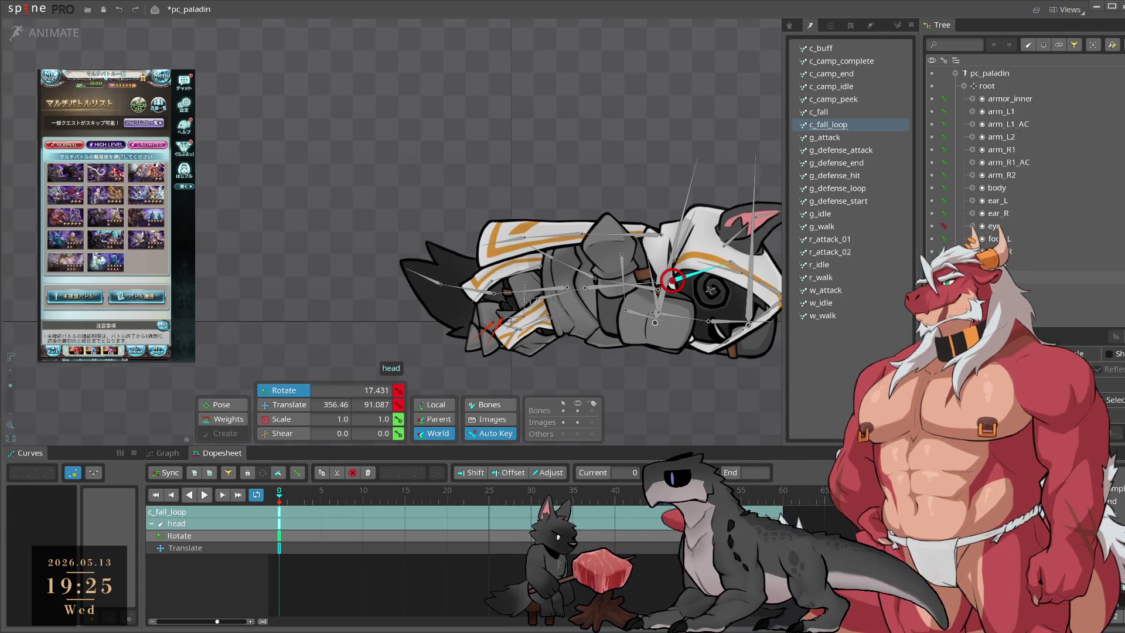
pyautogui.moveTo(585, 299); pyautogui.dragTo(541, 360)
pyautogui.scroll(1, 553, 387)
pyautogui.moveTo(665, 395)
pyautogui.mouseDown()
pyautogui.moveTo(640, 364)
pyautogui.moveTo(664, 382)
pyautogui.mouseUp()
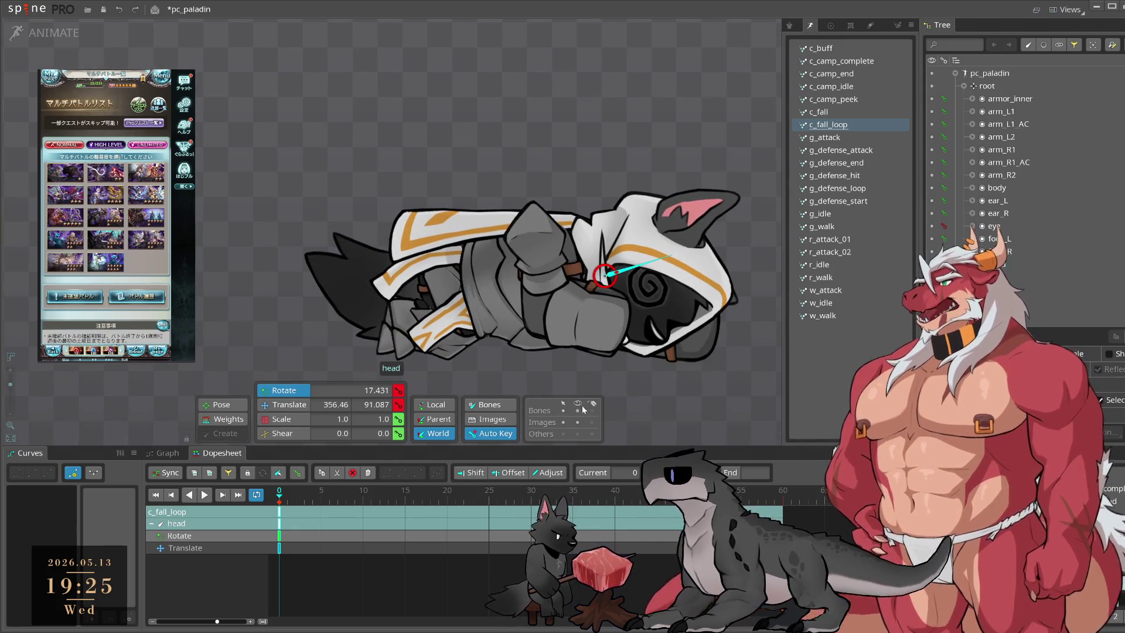
pyautogui.click(570, 410)
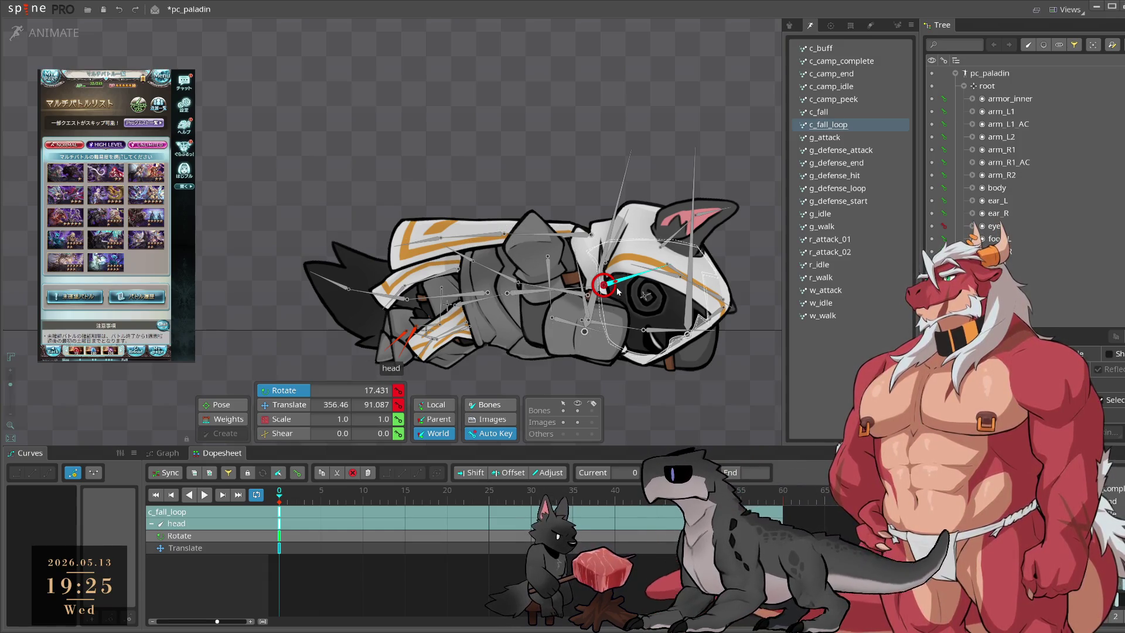
pyautogui.moveTo(768, 349); pyautogui.dragTo(750, 371)
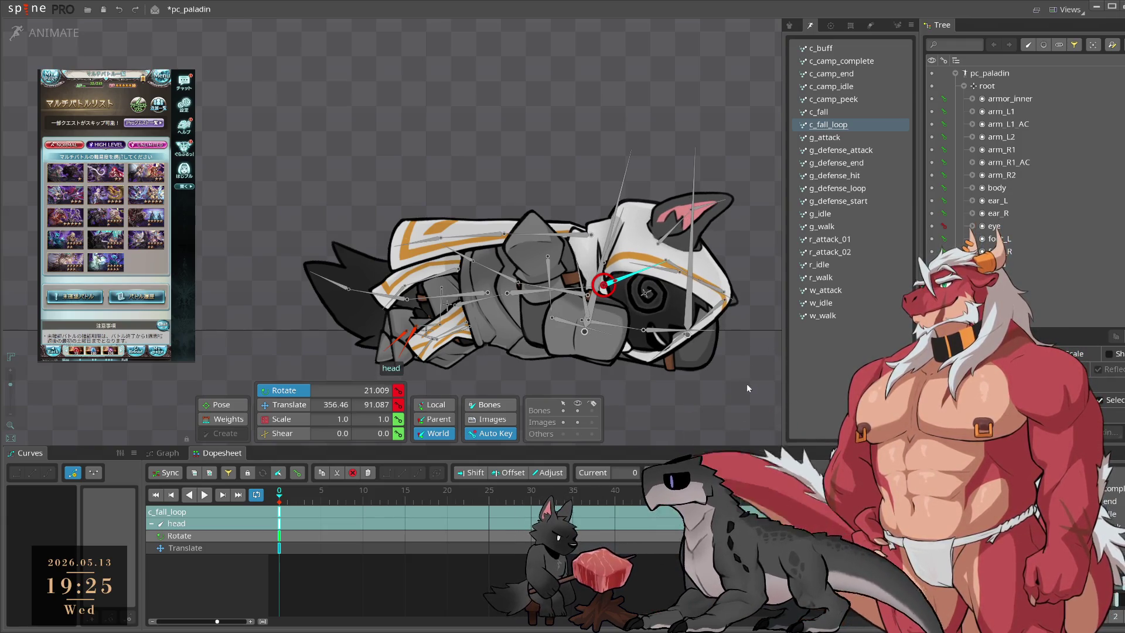